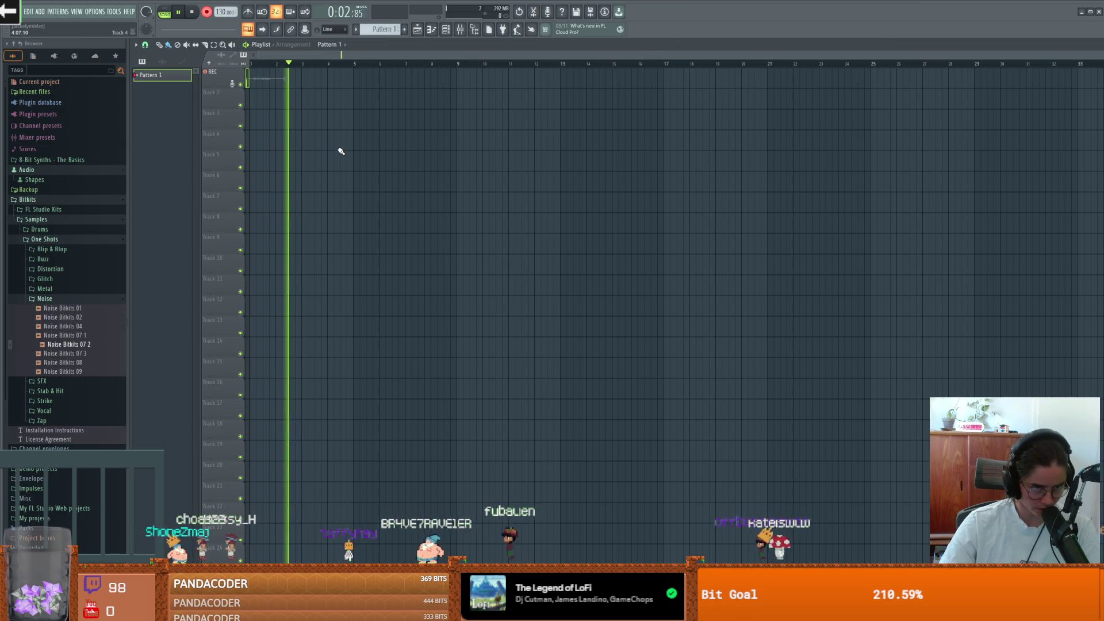
Stop the audio recording and bring up the Mixer and Channel rack
{"action": "key", "text": "space"}
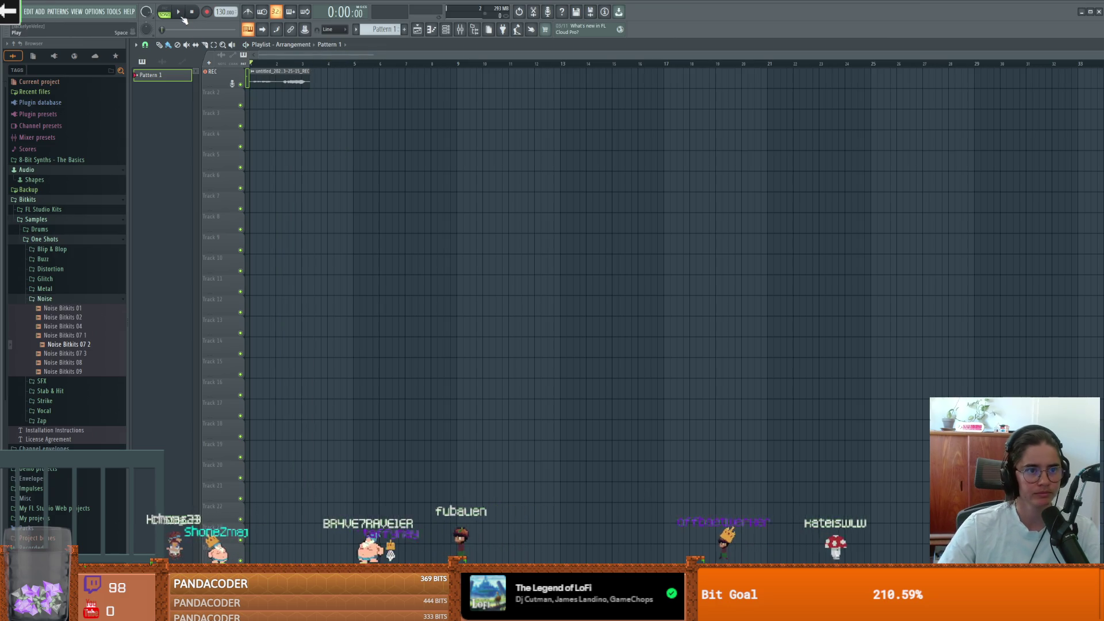
{"action": "left_click", "coordinate": [460, 31]}
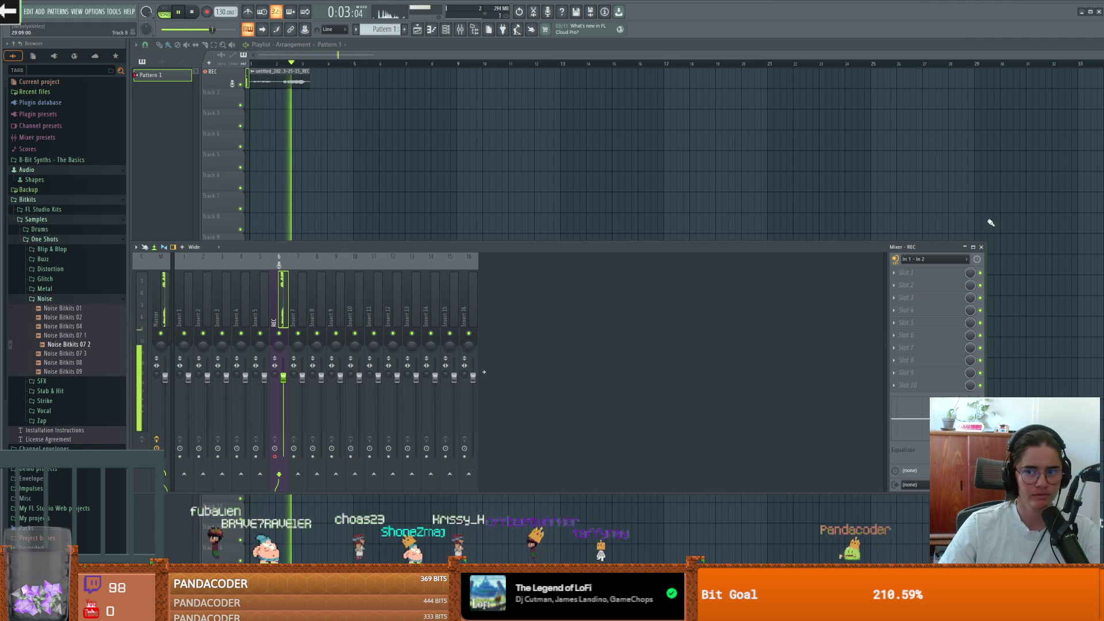
{"action": "left_click", "coordinate": [981, 247]}
{"action": "key", "text": "space"}
{"action": "left_click", "coordinate": [460, 29]}
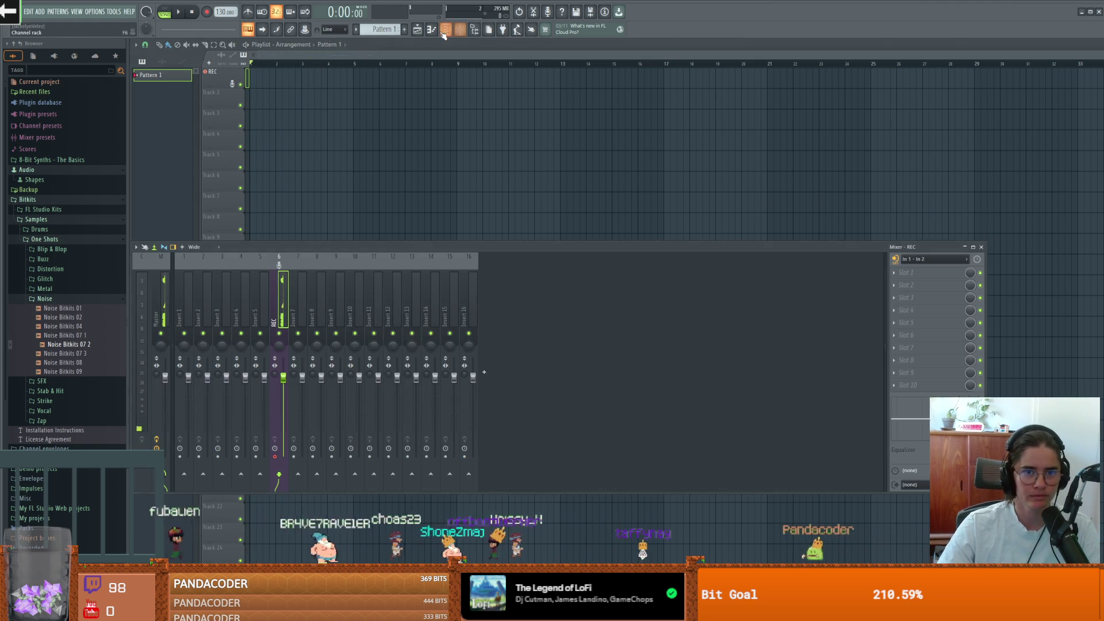
{"action": "left_click", "coordinate": [446, 29]}
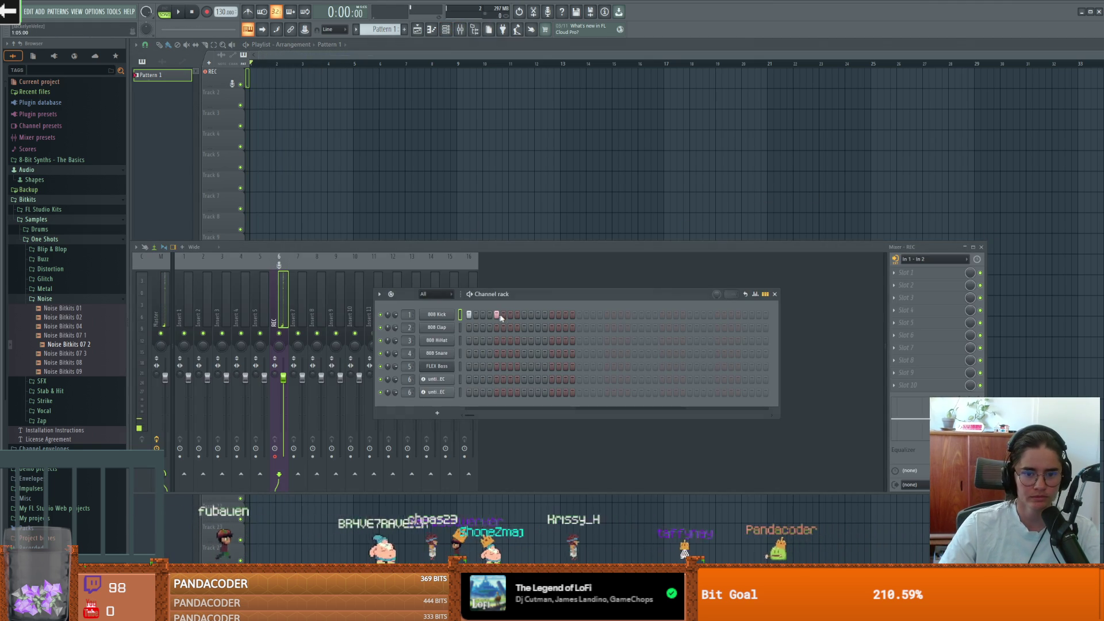
Paint Pattern 1 clips across Track 2 bars 1–5 and play the song from the start
{"action": "key", "text": "space"}
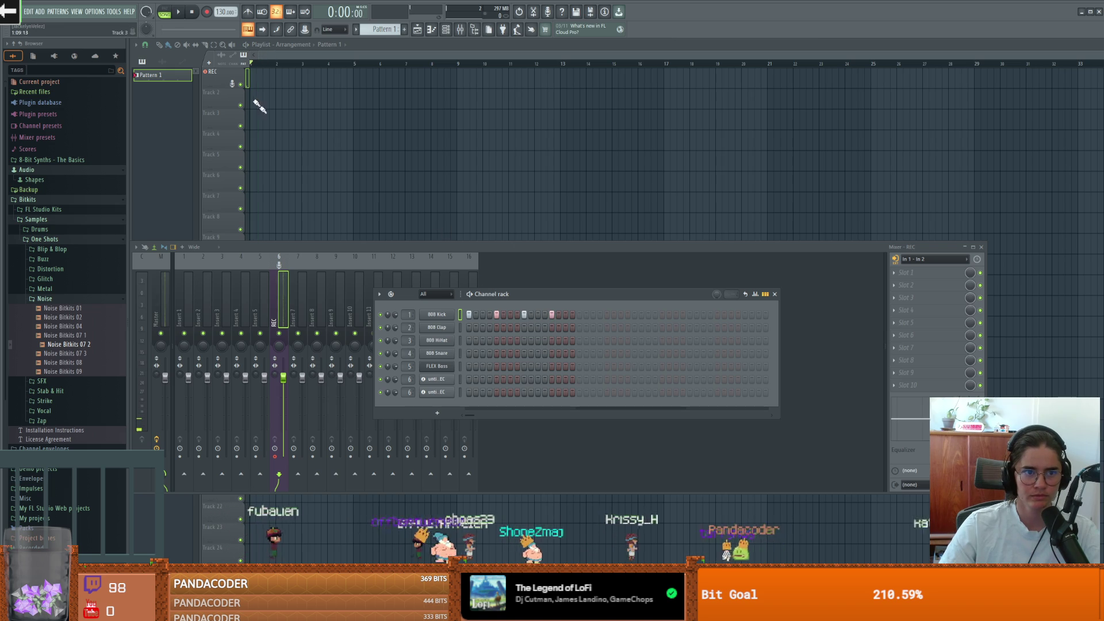
{"action": "left_click_drag", "start_coordinate": [253, 101], "coordinate": [342, 103]}
{"action": "key", "text": "space"}
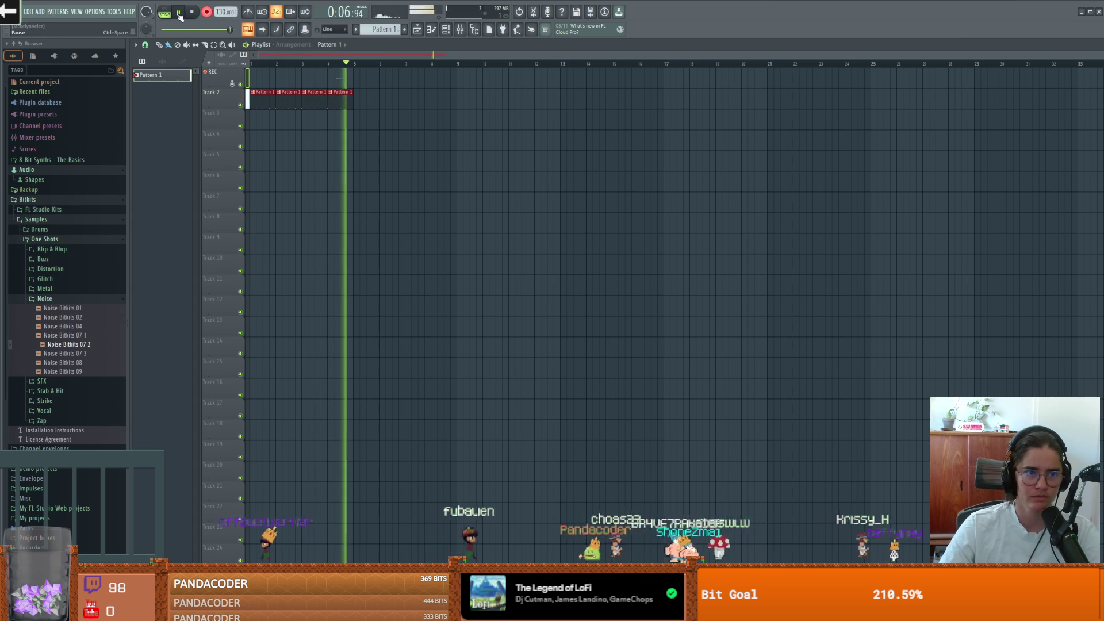
Inspect the recorded clip's fade-in, fade-out and gain options, then stop playback
{"action": "left_click", "coordinate": [345, 76]}
{"action": "left_click", "coordinate": [344, 74]}
{"action": "left_click", "coordinate": [343, 74]}
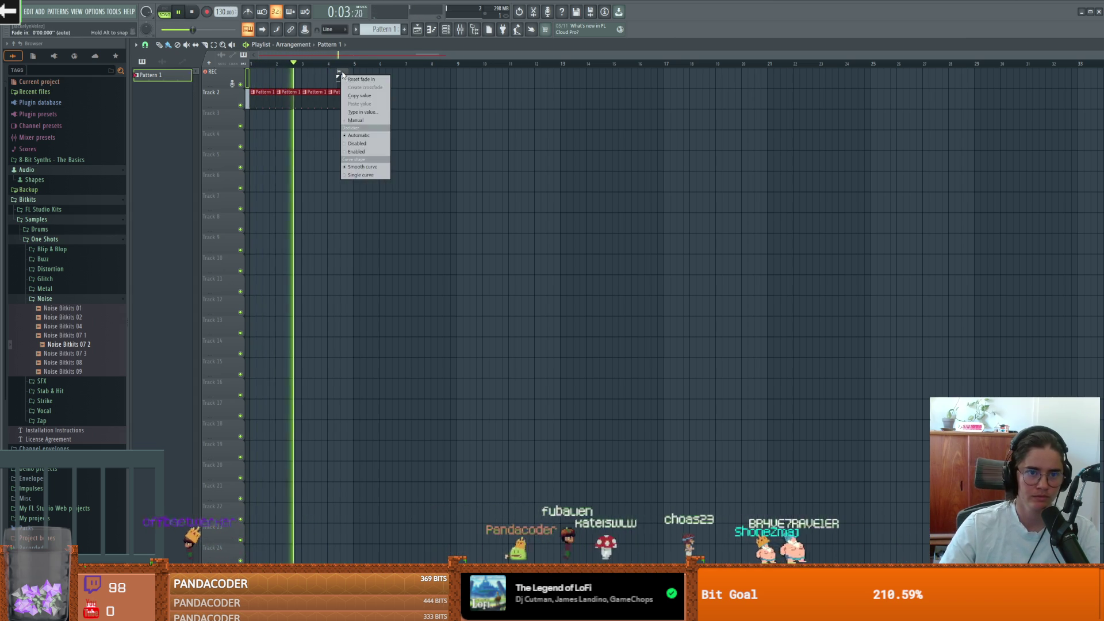
{"action": "left_click", "coordinate": [342, 73]}
{"action": "left_click", "coordinate": [344, 75]}
{"action": "left_click", "coordinate": [343, 75]}
{"action": "key", "text": "space"}
{"action": "right_click", "coordinate": [341, 87]}
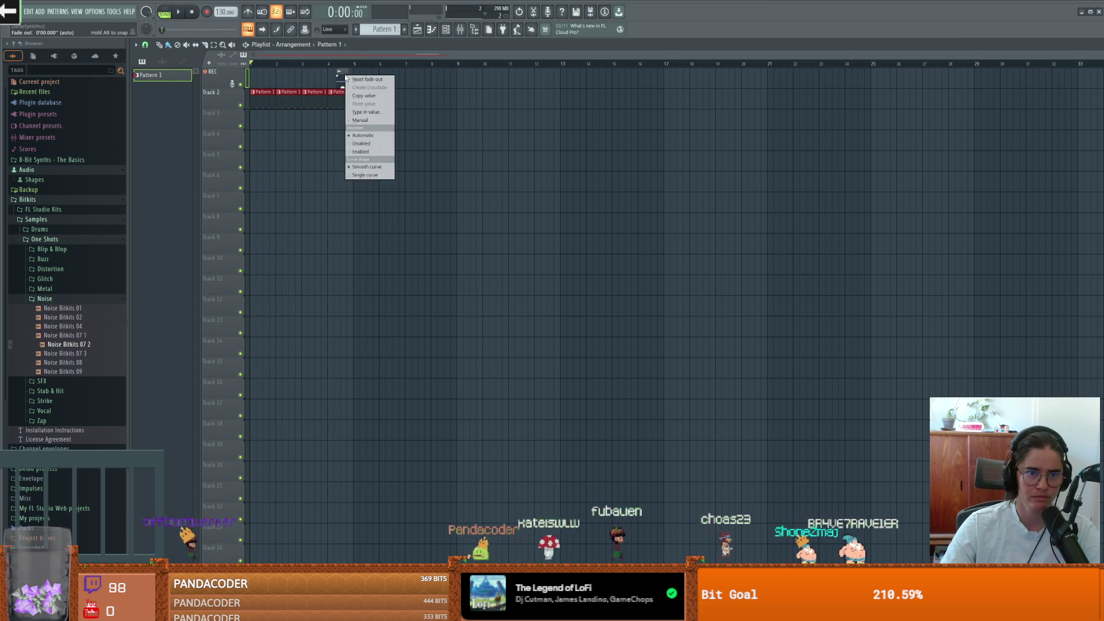
{"action": "key", "text": "Escape"}
Play the song from bar 1, rewind, and record a new take over it
{"action": "key", "text": "space"}
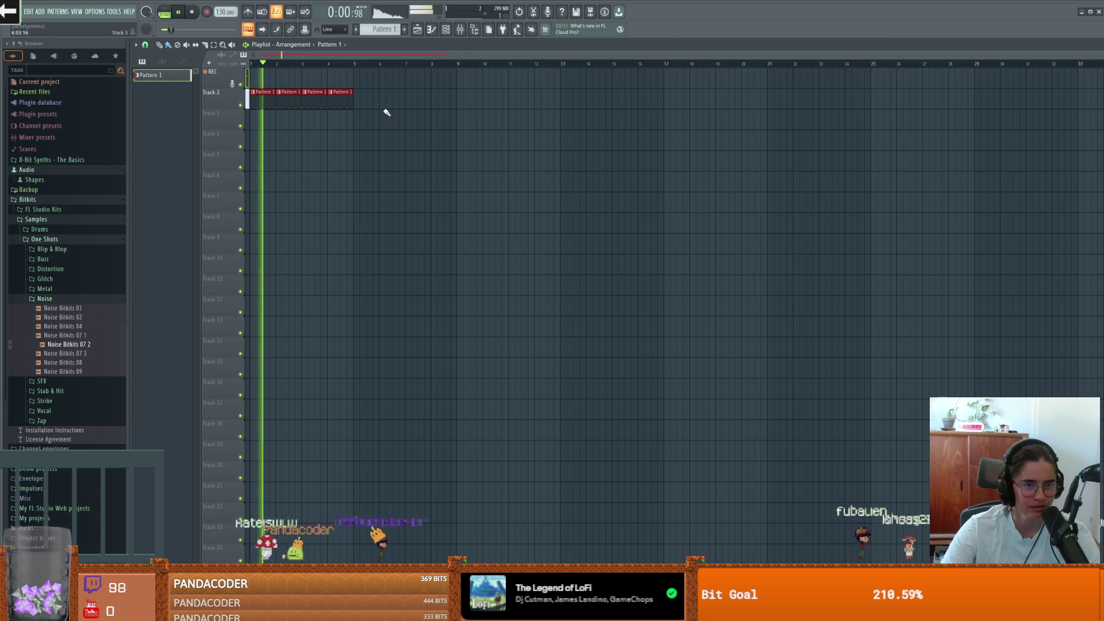
{"action": "key", "text": "space"}
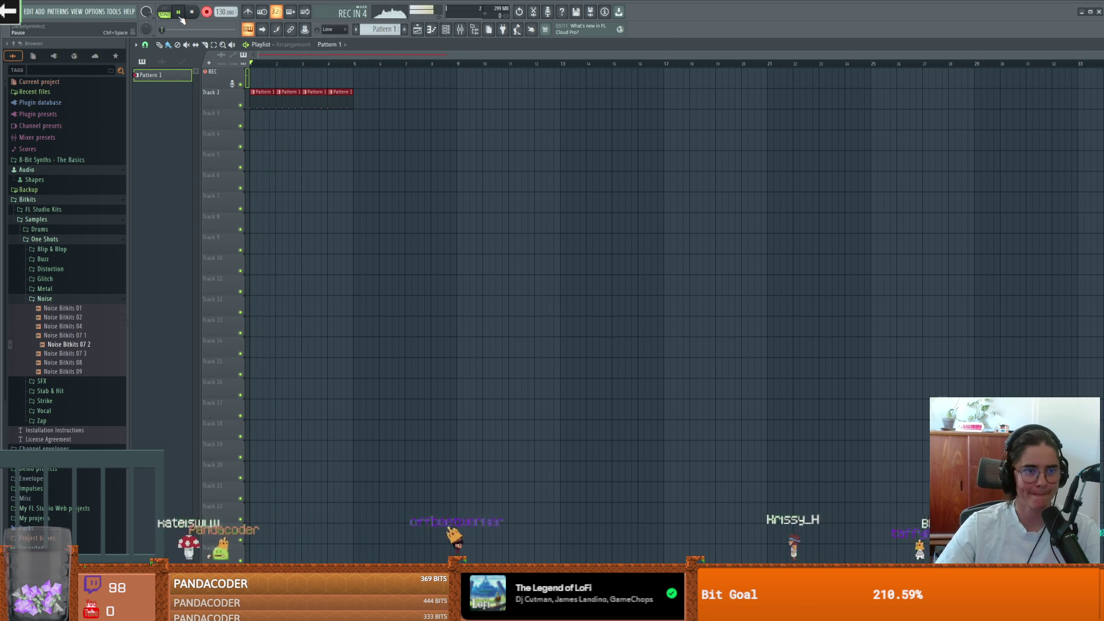
{"action": "key", "text": "space"}
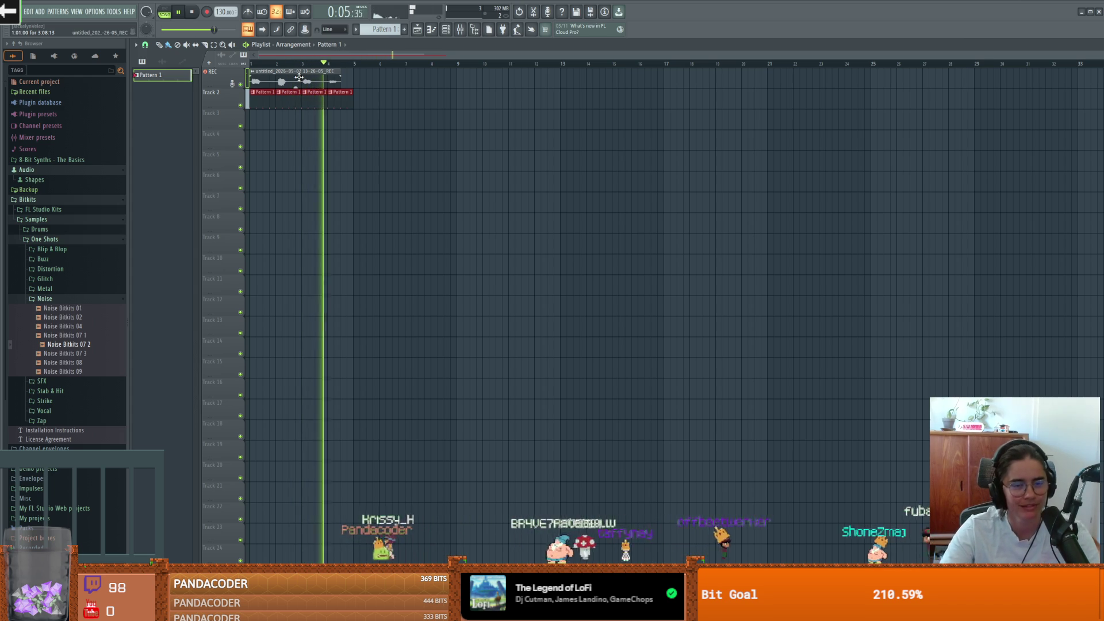
Delete the recorded audio clip and switch the audio device to Focusrite USB ASIO
{"action": "key", "text": "space"}
{"action": "right_click", "coordinate": [297, 79]}
{"action": "left_click", "coordinate": [95, 11]}
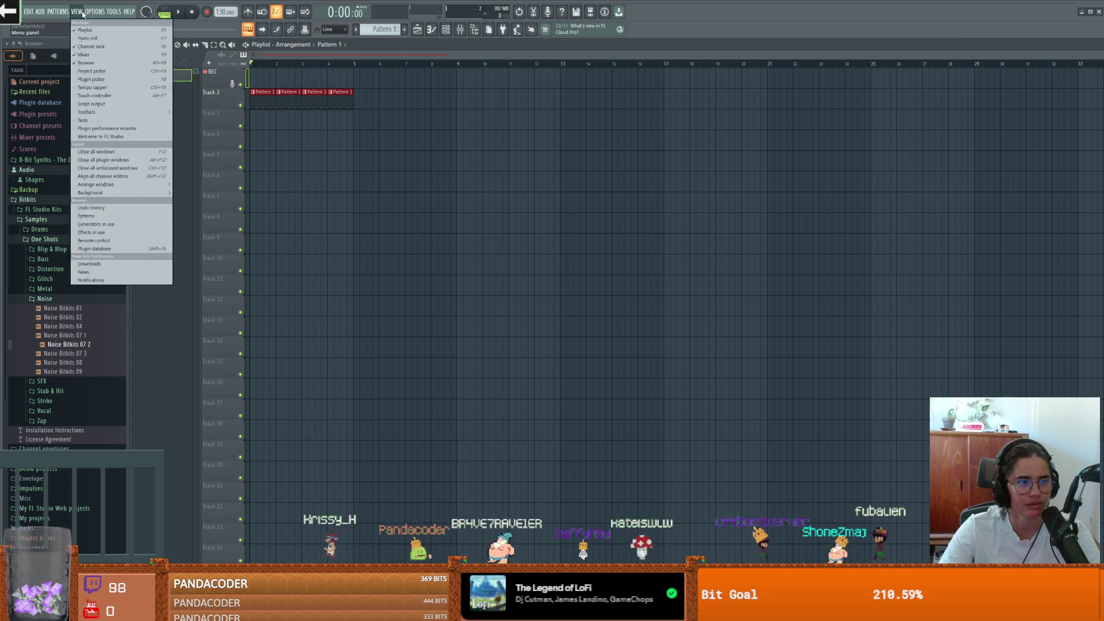
{"action": "left_click", "coordinate": [110, 32]}
{"action": "left_click", "coordinate": [454, 157]}
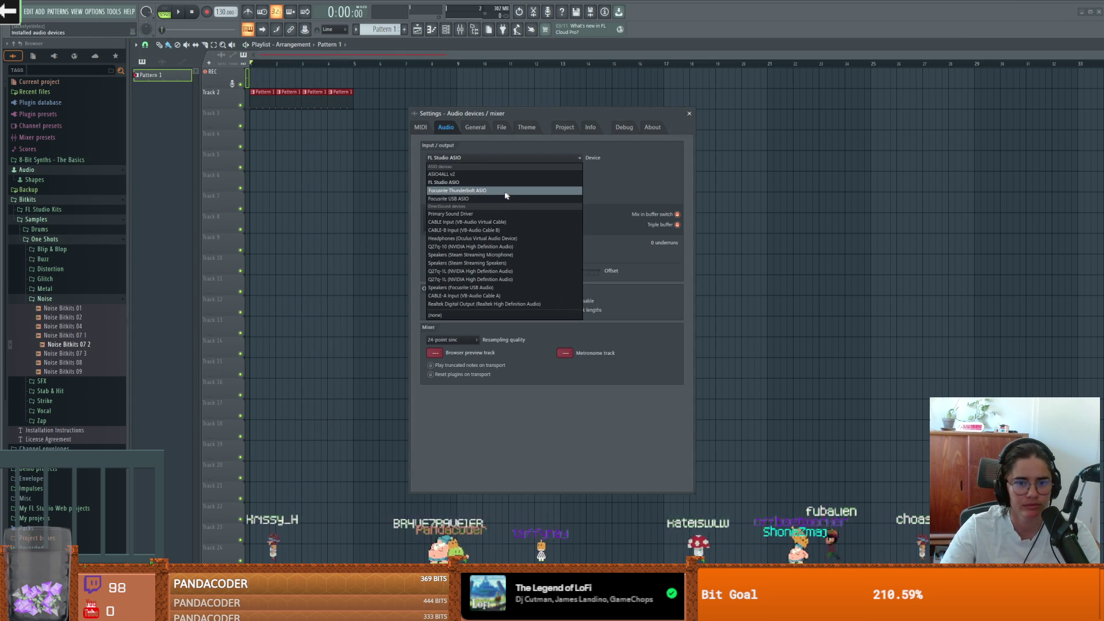
{"action": "left_click", "coordinate": [482, 198]}
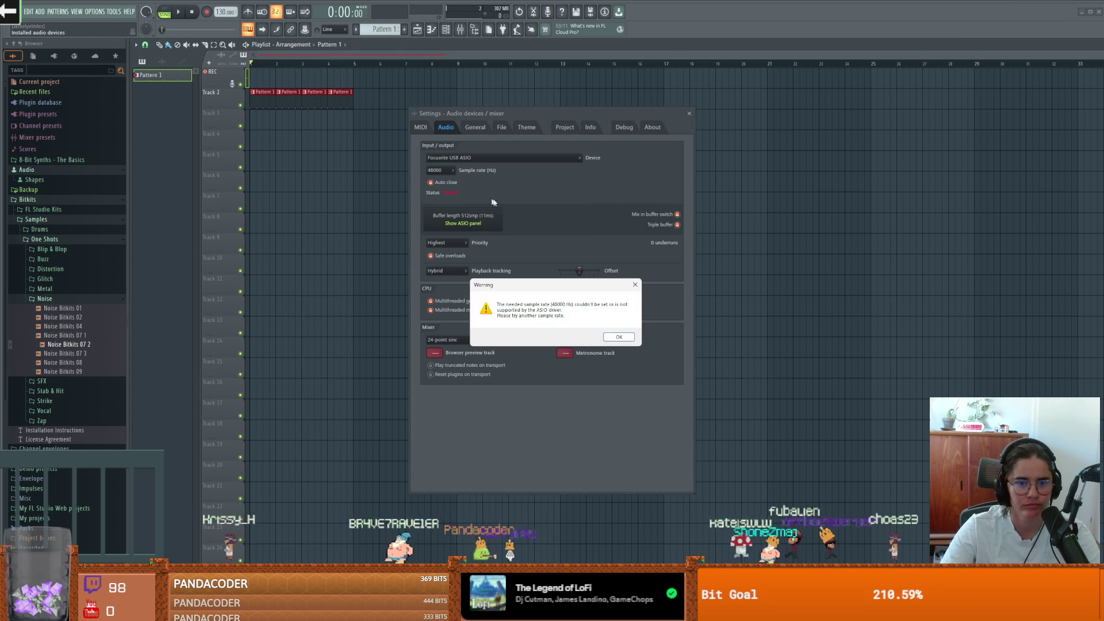
{"action": "left_click", "coordinate": [619, 337]}
{"action": "left_click", "coordinate": [689, 114]}
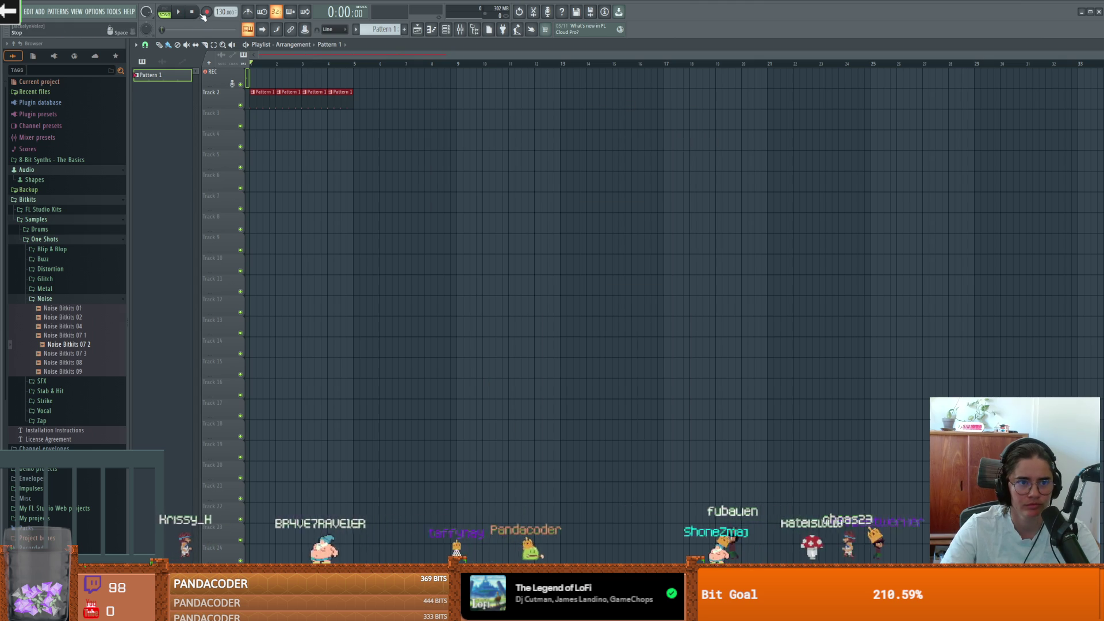
Arm recording and start the countdown, dismissing the sample-rate warning
{"action": "left_click", "coordinate": [207, 11]}
{"action": "key", "text": "Return"}
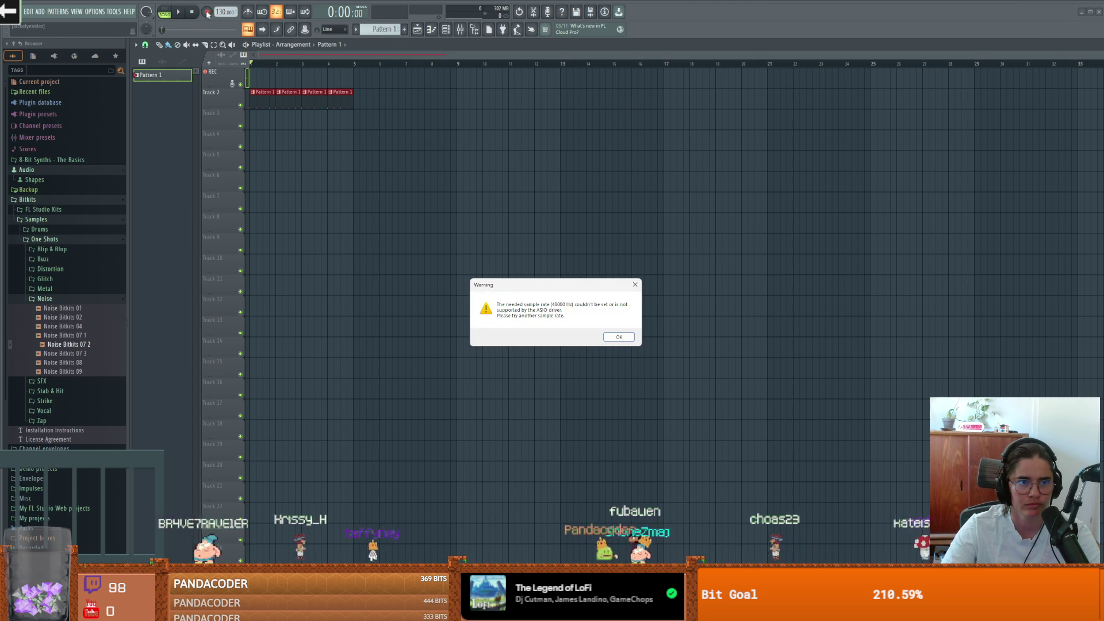
{"action": "key", "text": "Return"}
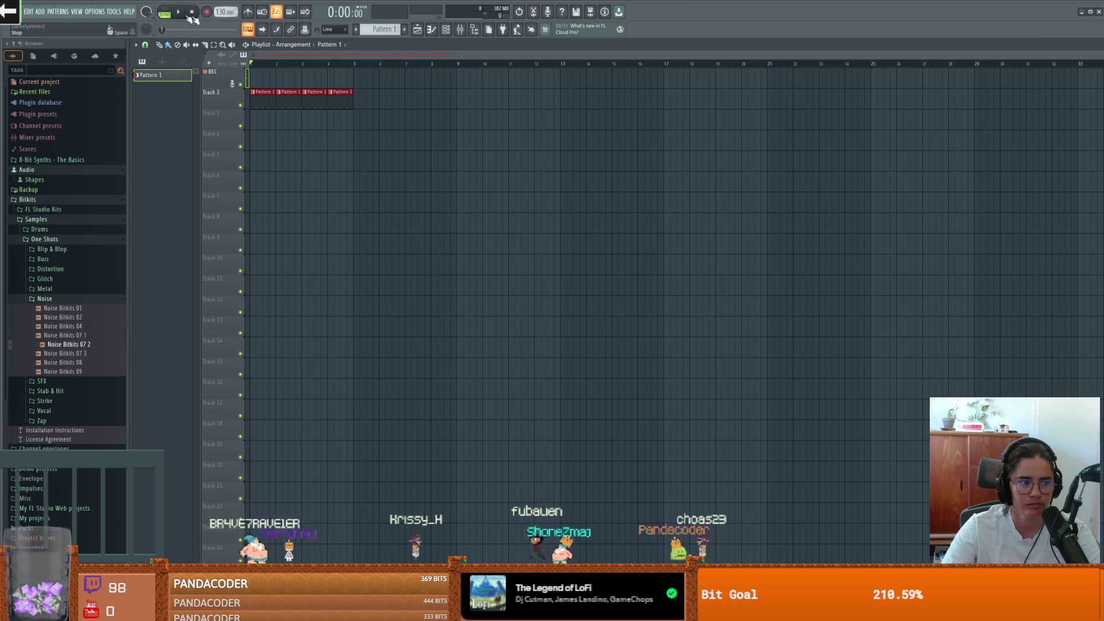
Set the sample rate to 44100 and accept reopening the project, dismissing the prompts
{"action": "left_click", "coordinate": [95, 12]}
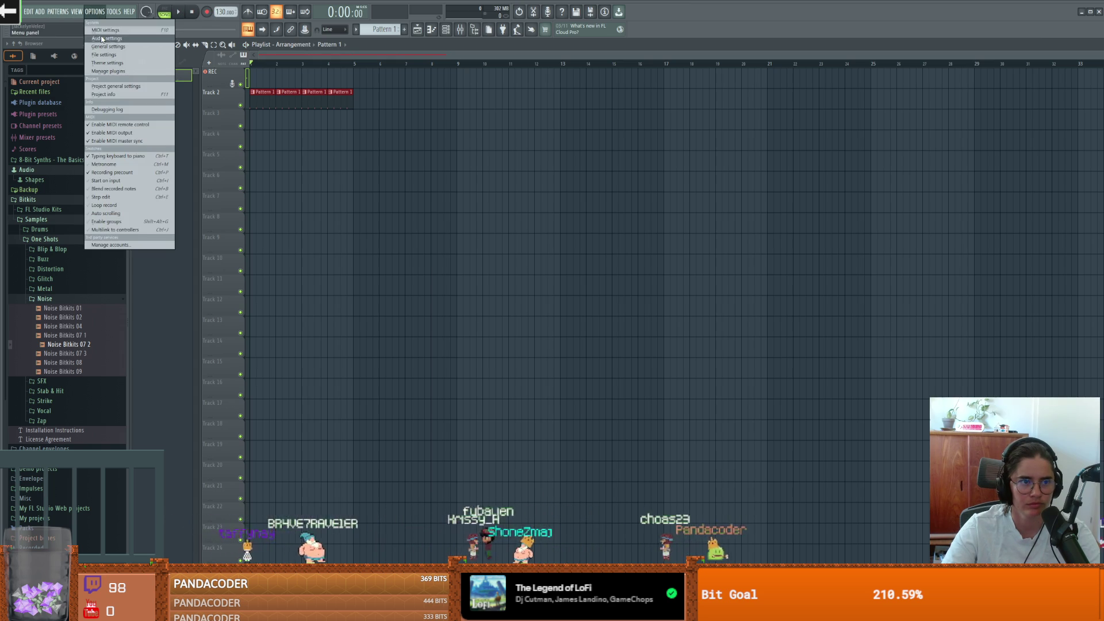
{"action": "left_click", "coordinate": [106, 38]}
{"action": "left_click", "coordinate": [446, 180]}
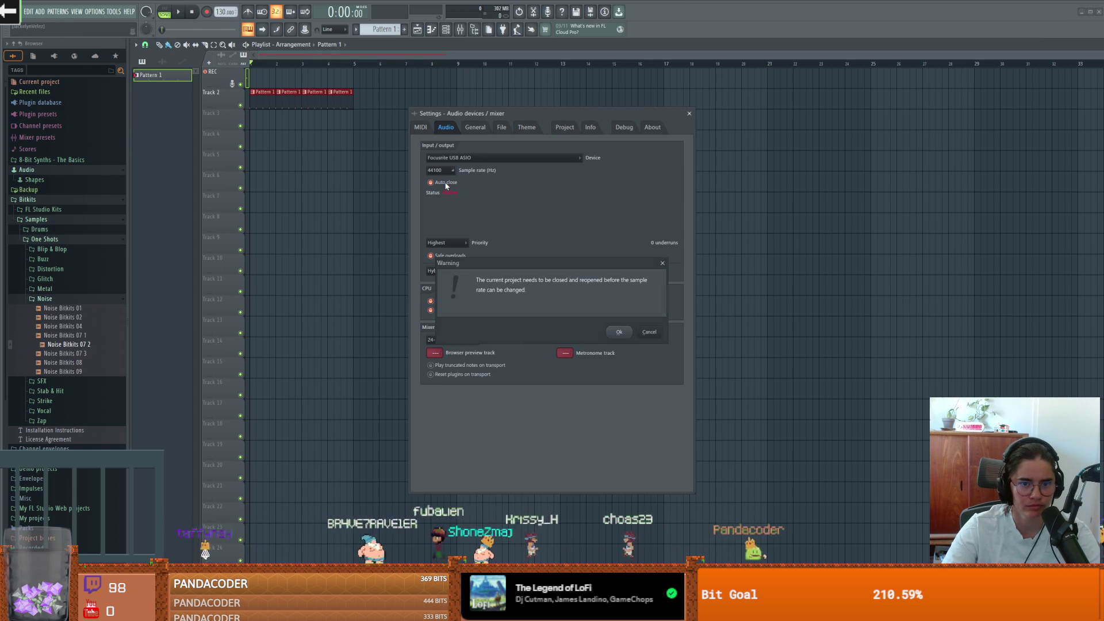
{"action": "left_click", "coordinate": [626, 332]}
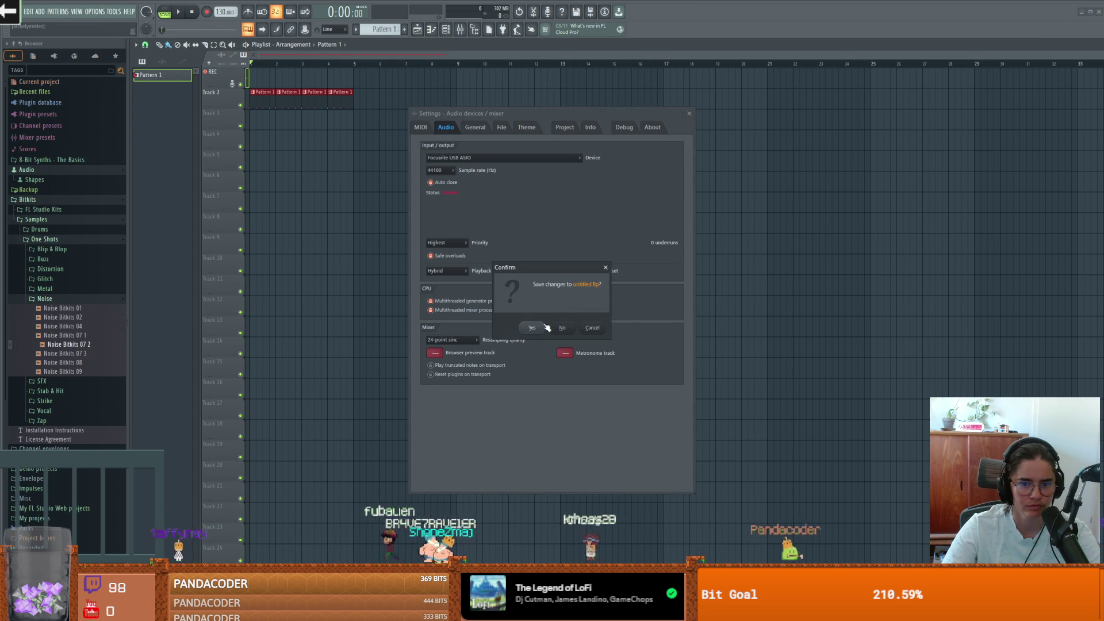
{"action": "left_click", "coordinate": [563, 327]}
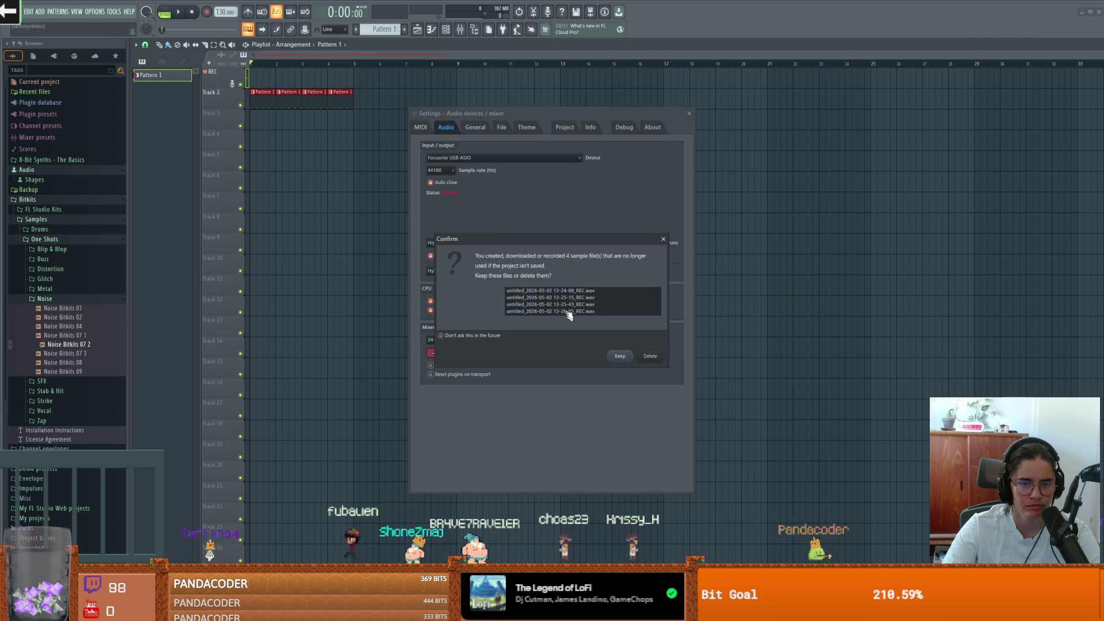
{"action": "left_click", "coordinate": [664, 239]}
{"action": "left_click", "coordinate": [635, 284]}
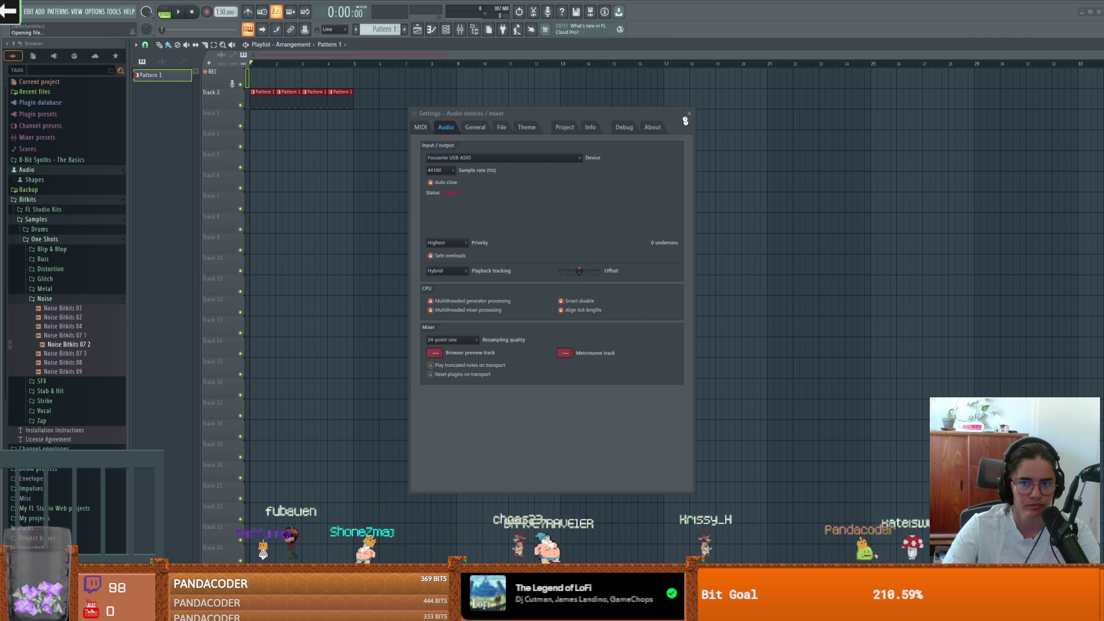
{"action": "key", "text": "Return"}
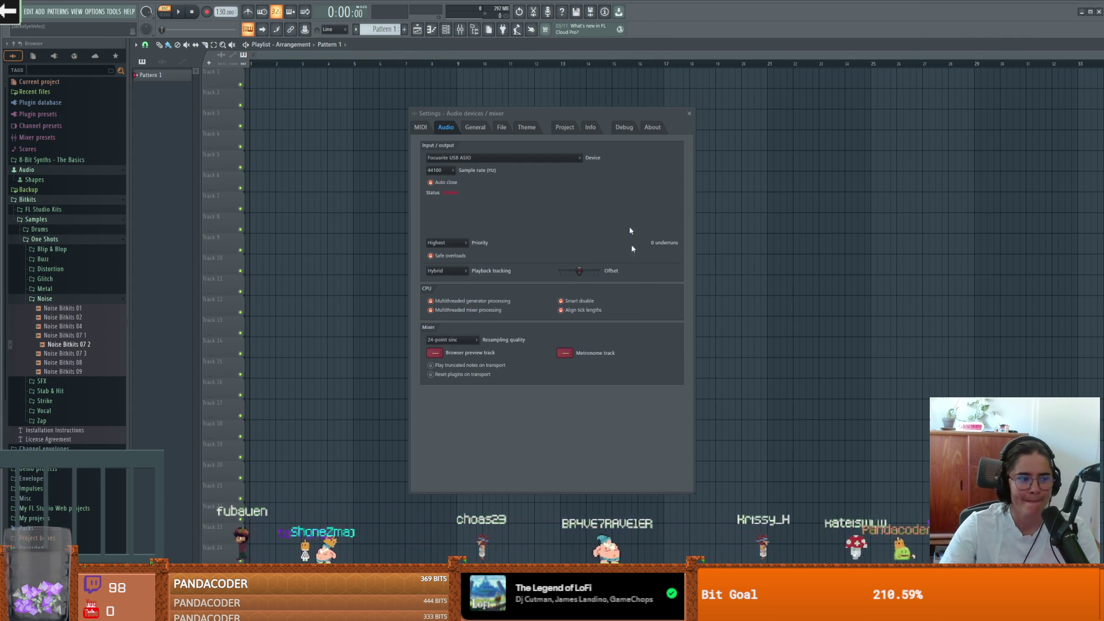
Close FL Studio's audio settings and window to get back to the grab_state script
{"action": "left_click", "coordinate": [690, 115]}
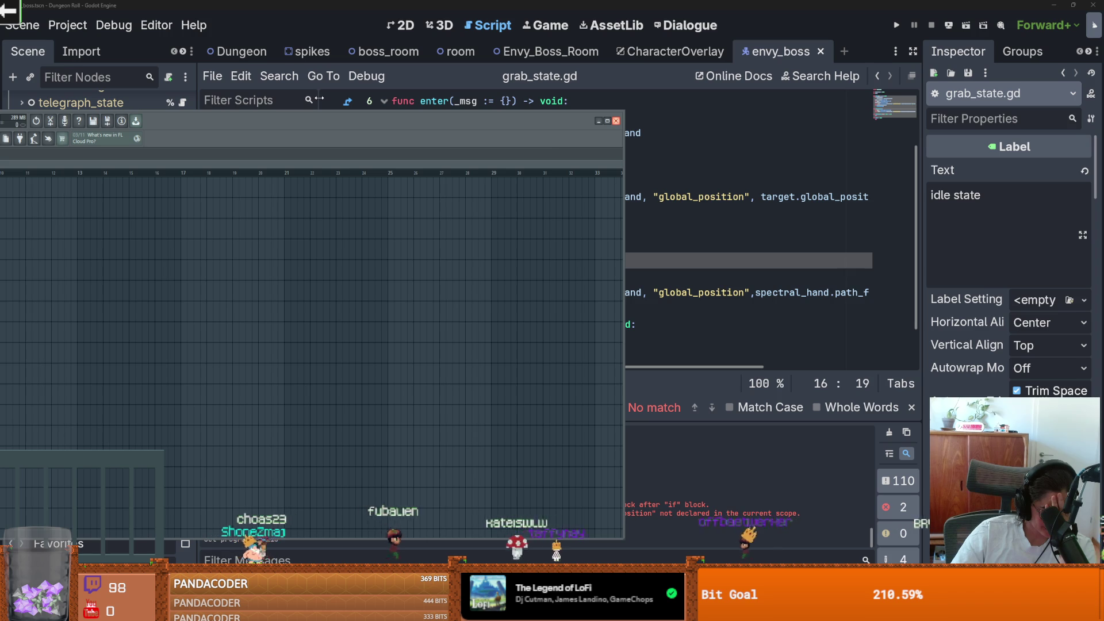
{"action": "left_click", "coordinate": [619, 121]}
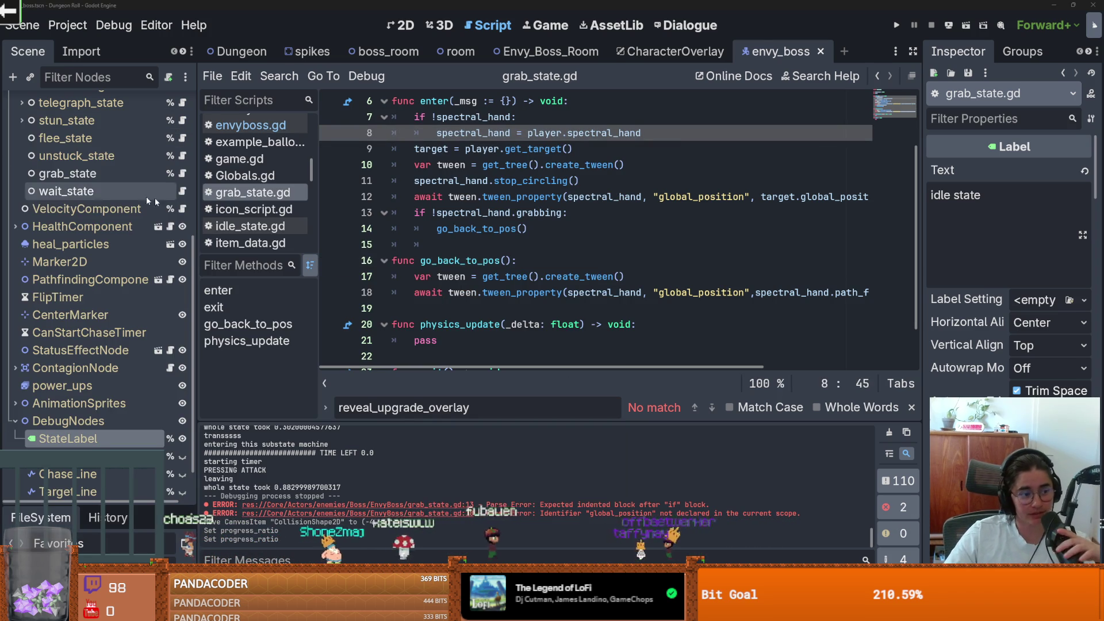
{"action": "left_click", "coordinate": [590, 295]}
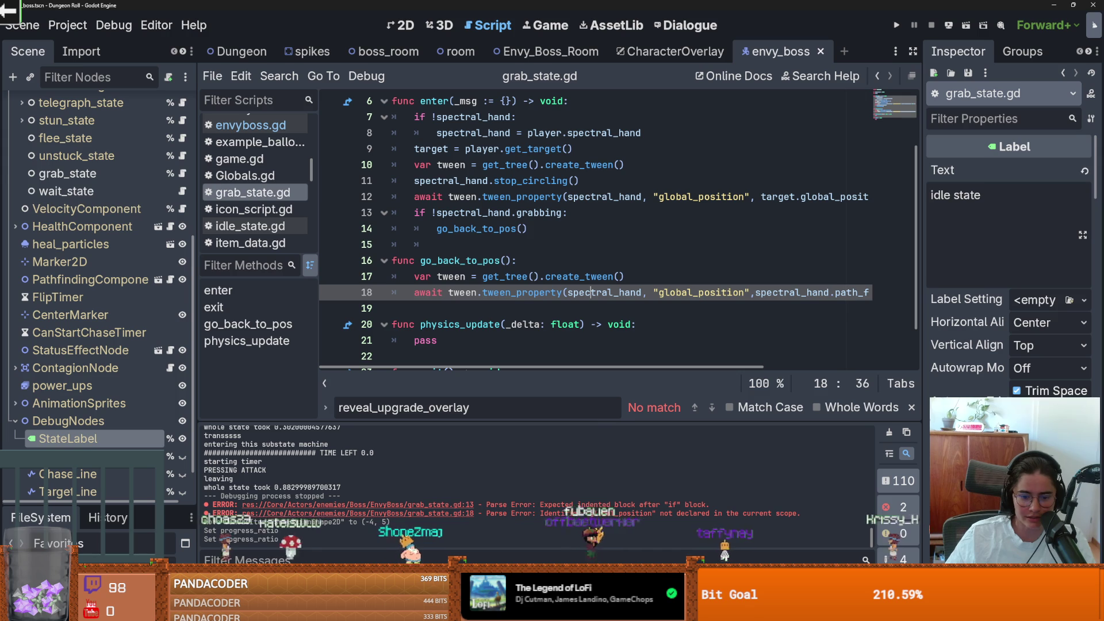
{"action": "key", "text": "alt+Tab"}
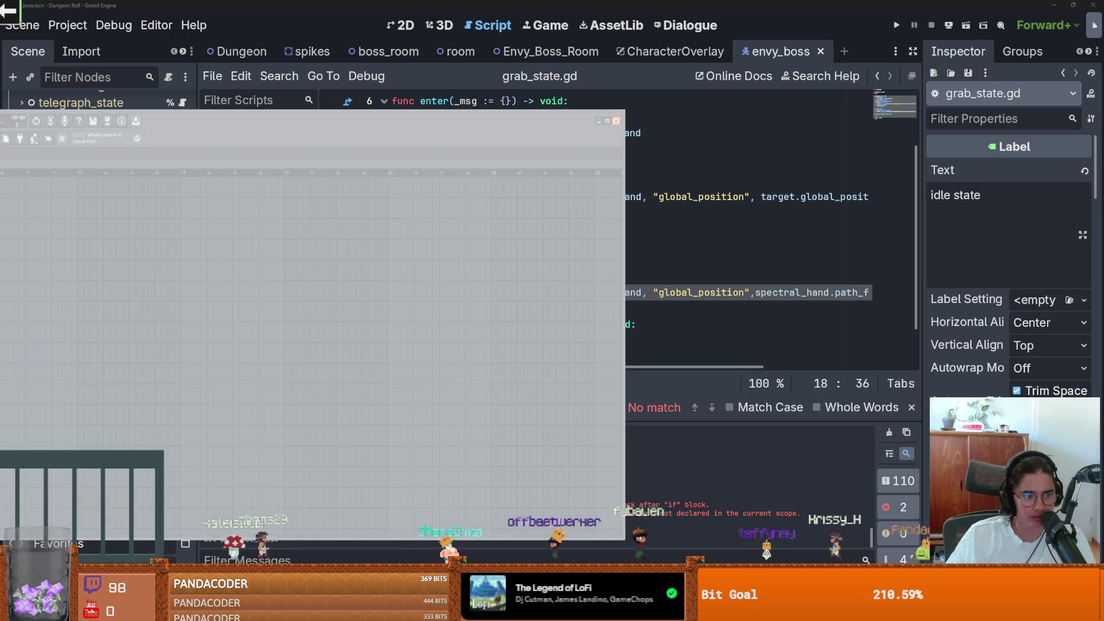
{"action": "left_click", "coordinate": [676, 233]}
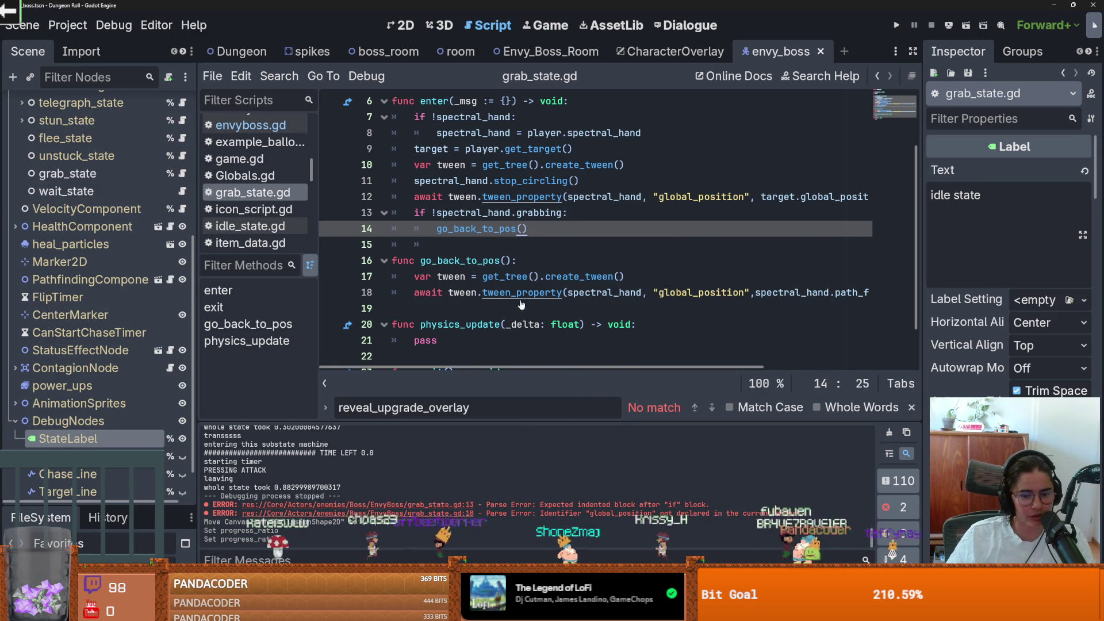
Review the enter function, collapse the StateMachine states, and save the envy_boss scene
{"action": "scroll", "coordinate": [500, 322], "scroll_direction": "up", "scroll_amount": 2}
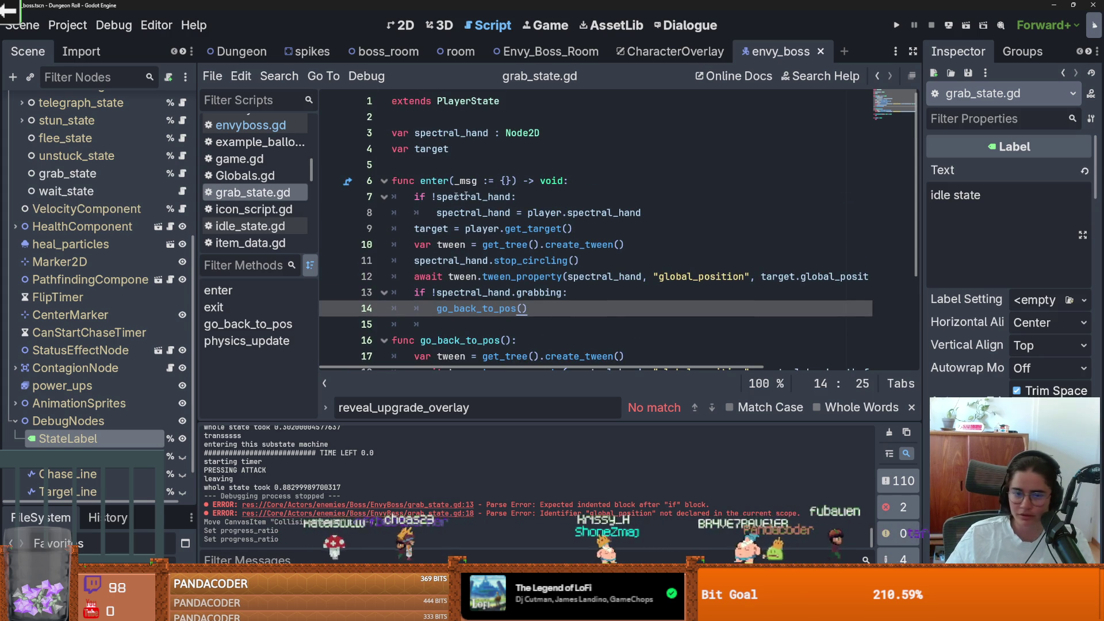
{"action": "left_click", "coordinate": [452, 179]}
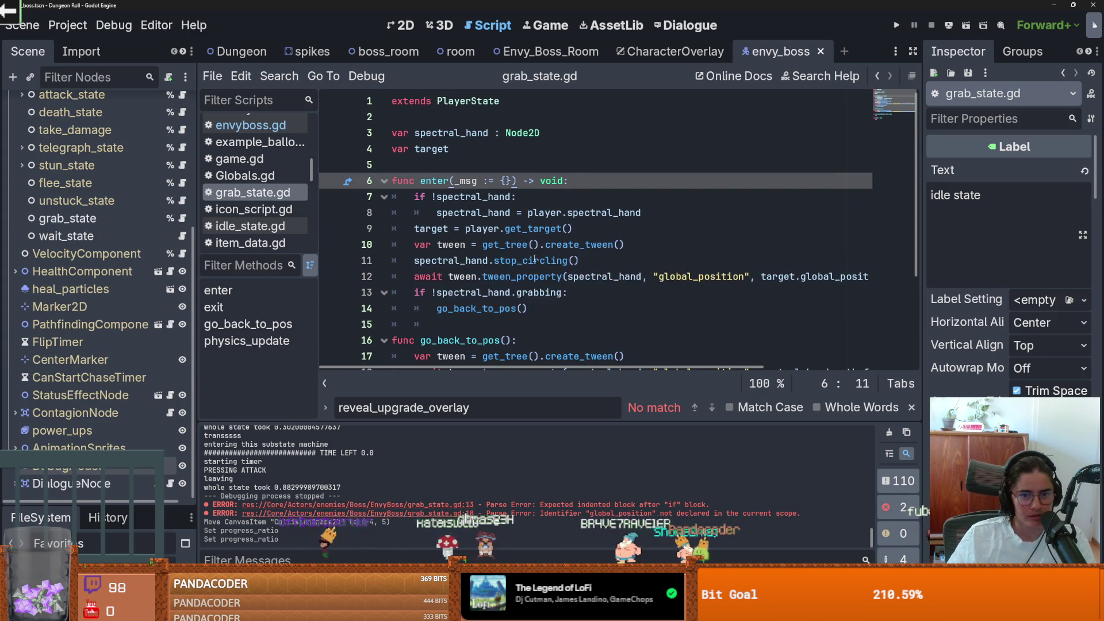
{"action": "scroll", "coordinate": [534, 260], "scroll_direction": "down", "scroll_amount": 3}
{"action": "mouse_move", "coordinate": [542, 144]}
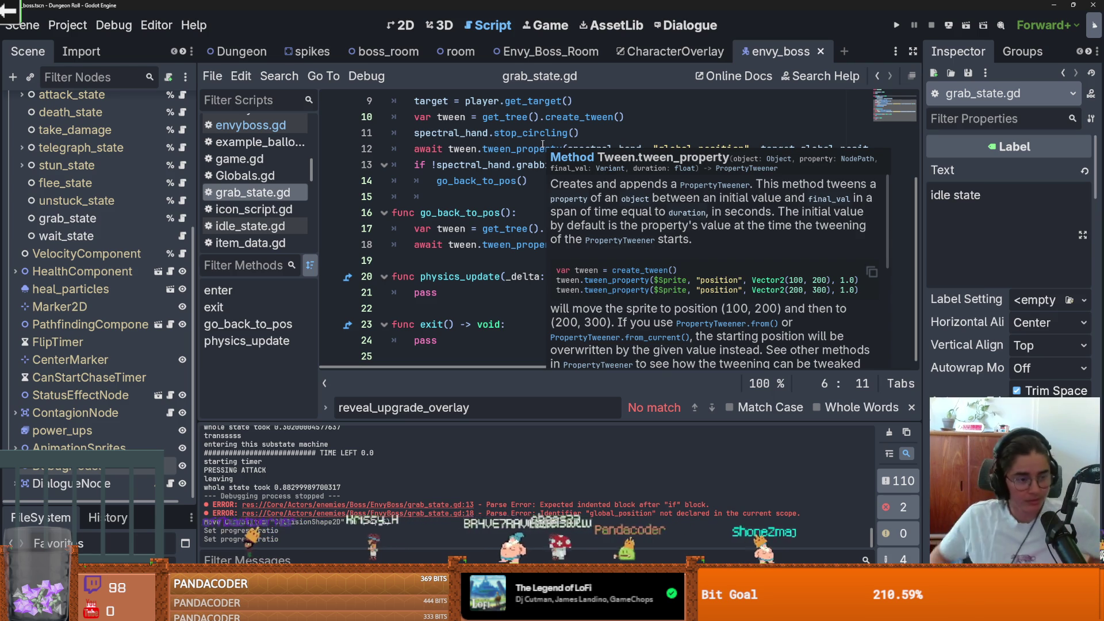
{"action": "scroll", "coordinate": [58, 241], "scroll_direction": "up", "scroll_amount": 5}
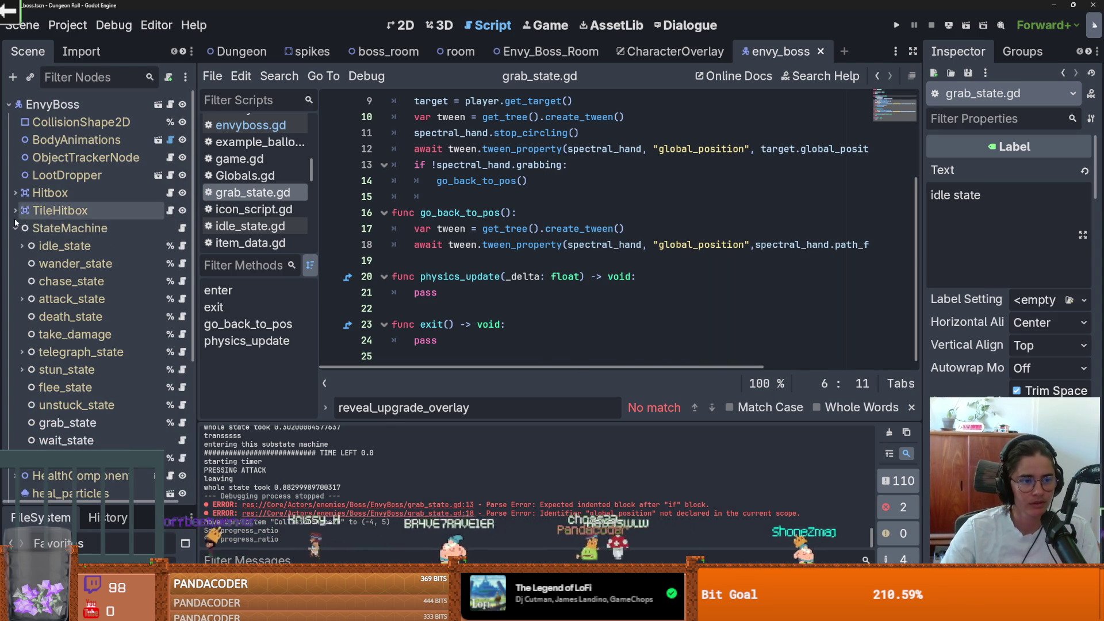
{"action": "left_click", "coordinate": [16, 228]}
{"action": "key", "text": "ctrl+s"}
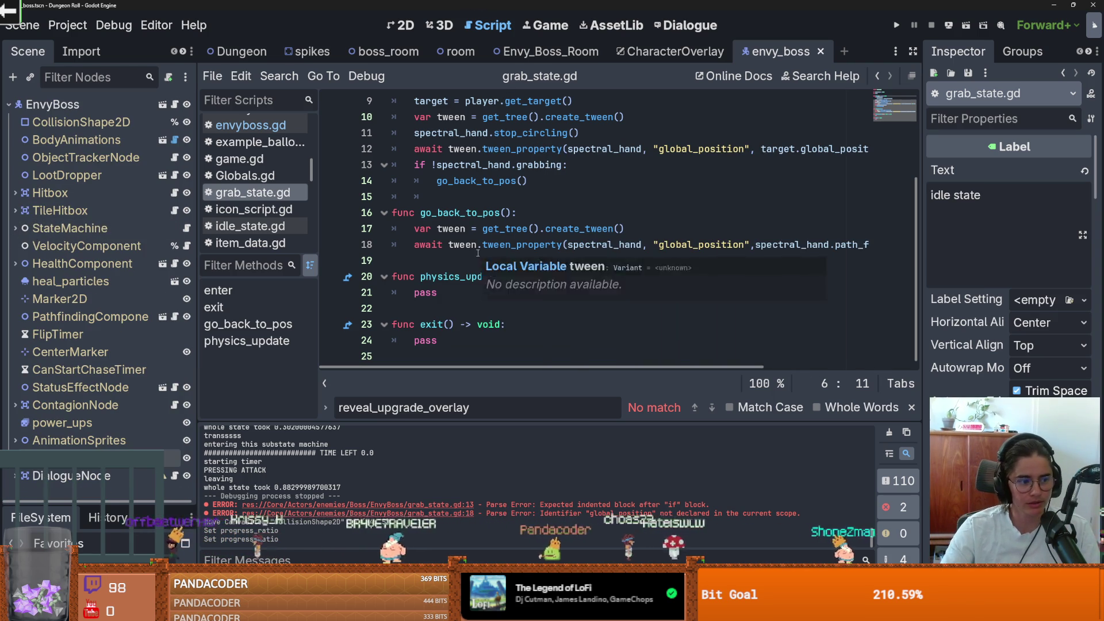
Look over go_back_to_pos, then switch to the Envy_Boss_Room scene
{"action": "left_click", "coordinate": [460, 262]}
{"action": "scroll", "coordinate": [518, 266], "scroll_direction": "up", "scroll_amount": 1}
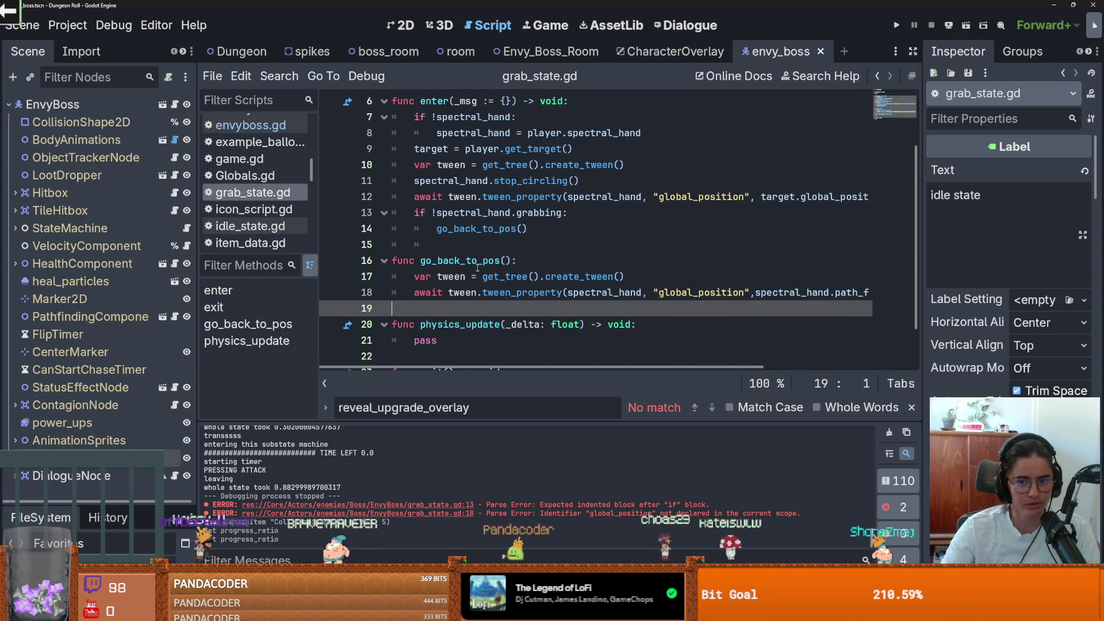
{"action": "left_click", "coordinate": [519, 266]}
{"action": "scroll", "coordinate": [522, 263], "scroll_direction": "up", "scroll_amount": 1}
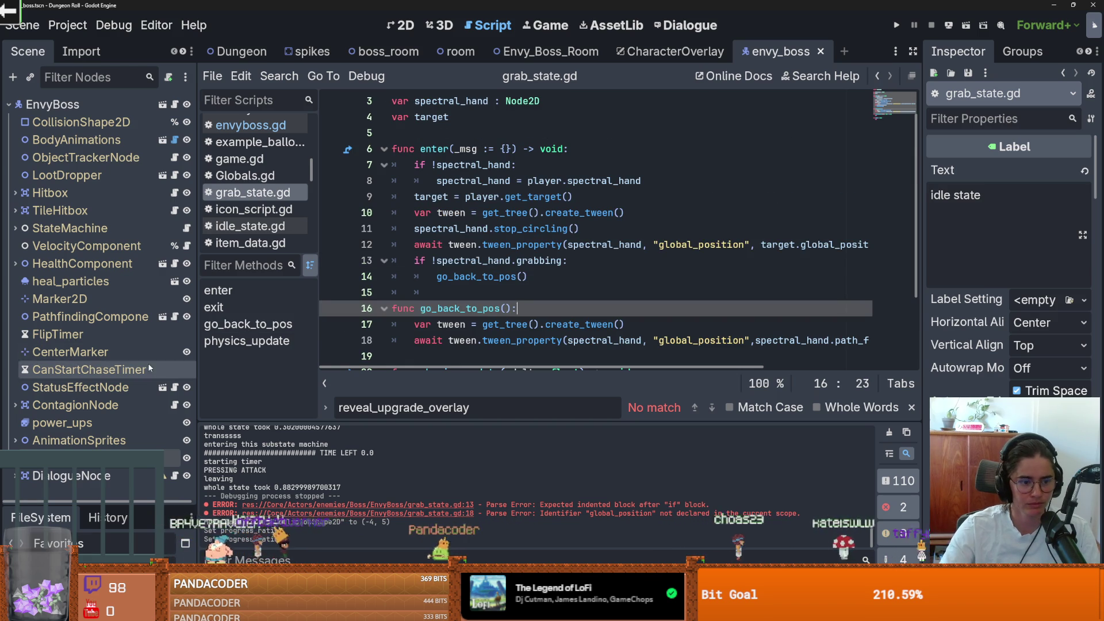
{"action": "key", "text": "ctrl+shift+Tab"}
{"action": "key", "text": "ctrl+shift+Tab"}
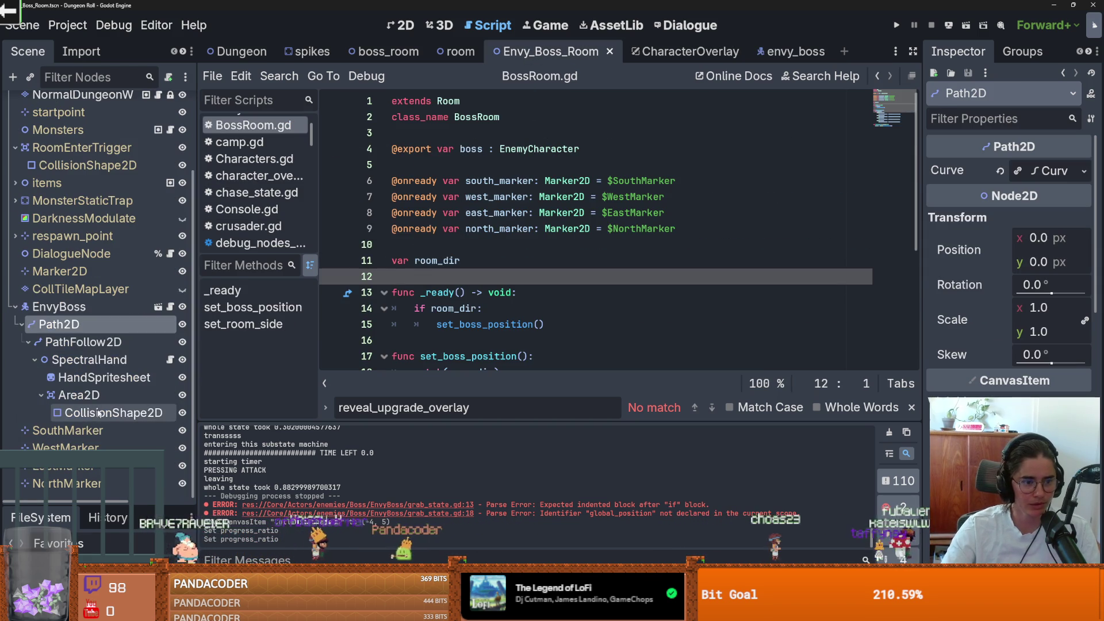
Add func resume_circle() setting circle = true to spectral_hand.gd and save it
{"action": "left_click", "coordinate": [170, 360]}
{"action": "scroll", "coordinate": [504, 314], "scroll_direction": "down", "scroll_amount": 6}
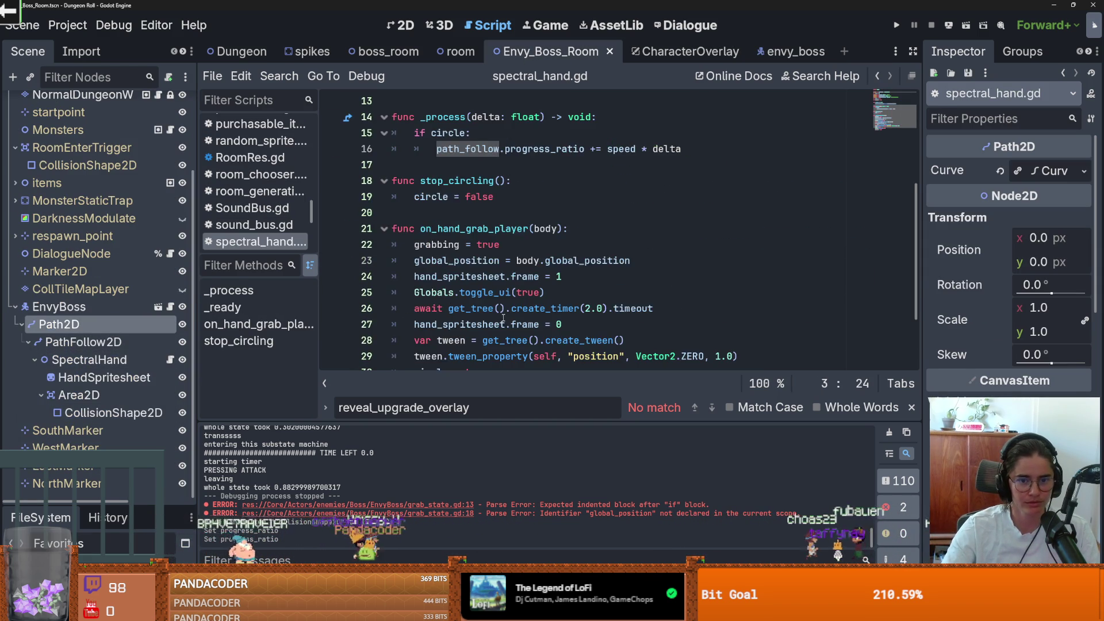
{"action": "scroll", "coordinate": [504, 313], "scroll_direction": "up", "scroll_amount": 3}
{"action": "left_click", "coordinate": [414, 265]}
{"action": "key", "text": "Return"}
{"action": "key", "text": "Return"}
{"action": "key", "text": "Up"}
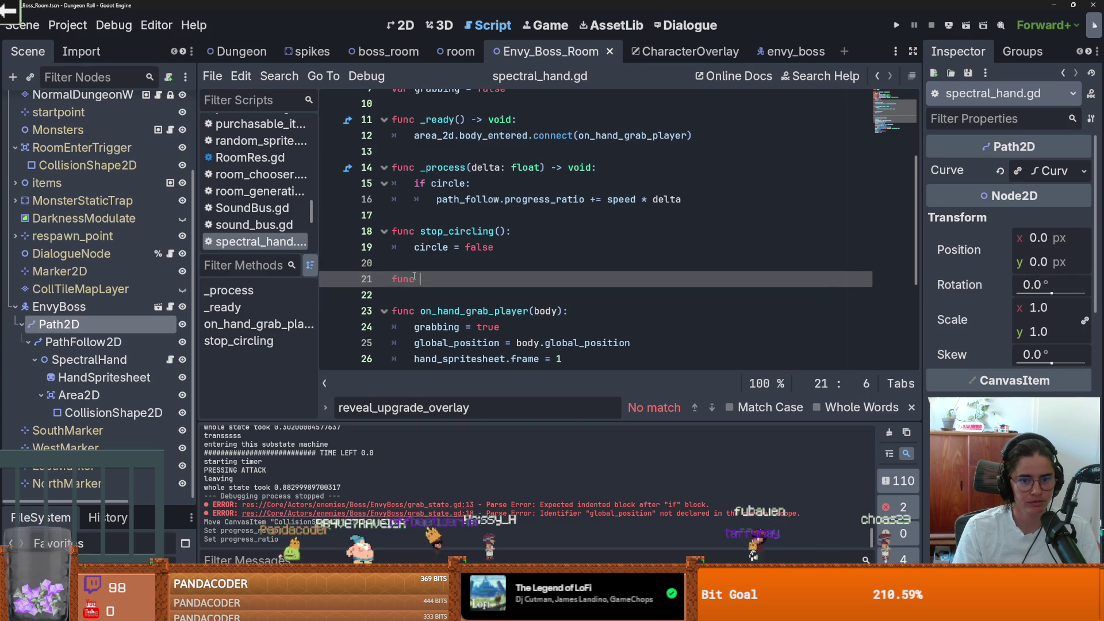
{"action": "type", "text": "resume_cir"}
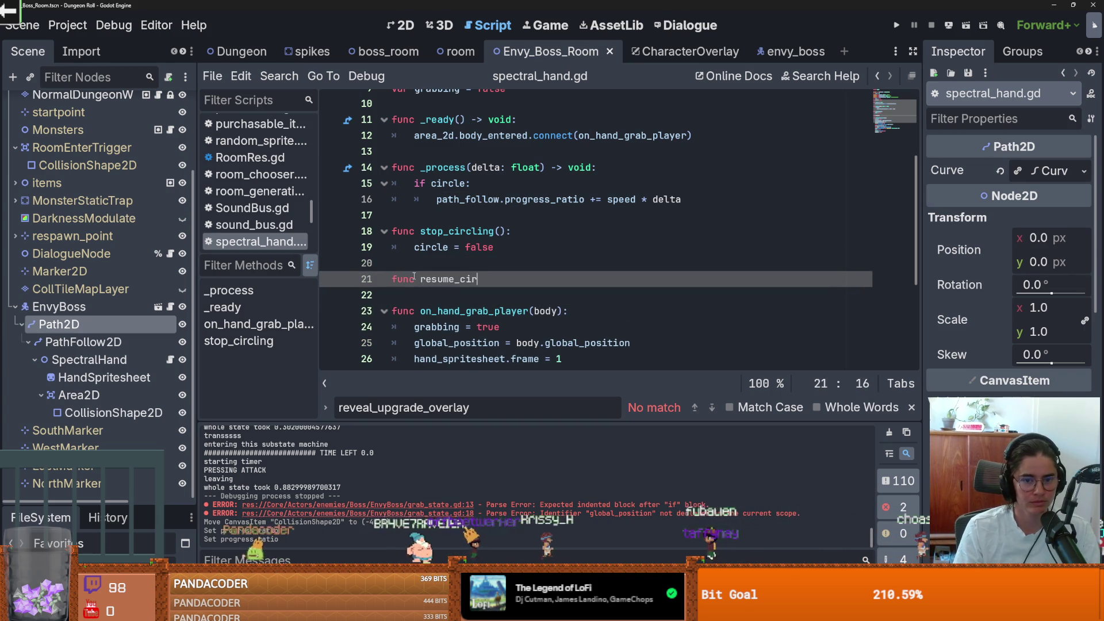
{"action": "type", "text": "cle():"}
{"action": "key", "text": "Return"}
{"action": "type", "text": "cir"}
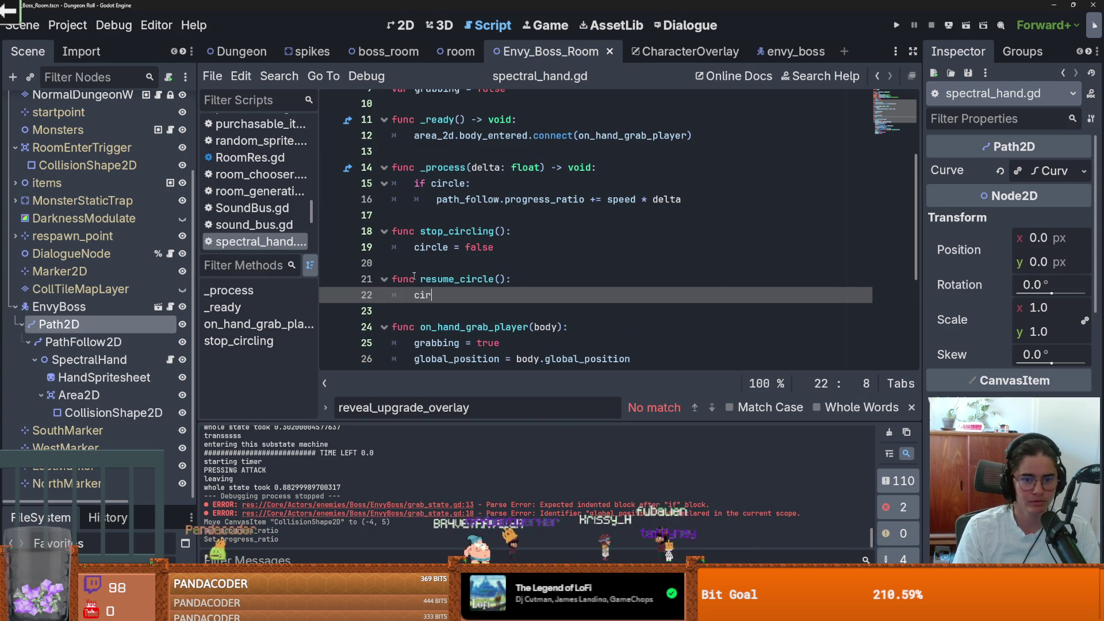
{"action": "type", "text": "cle = true"}
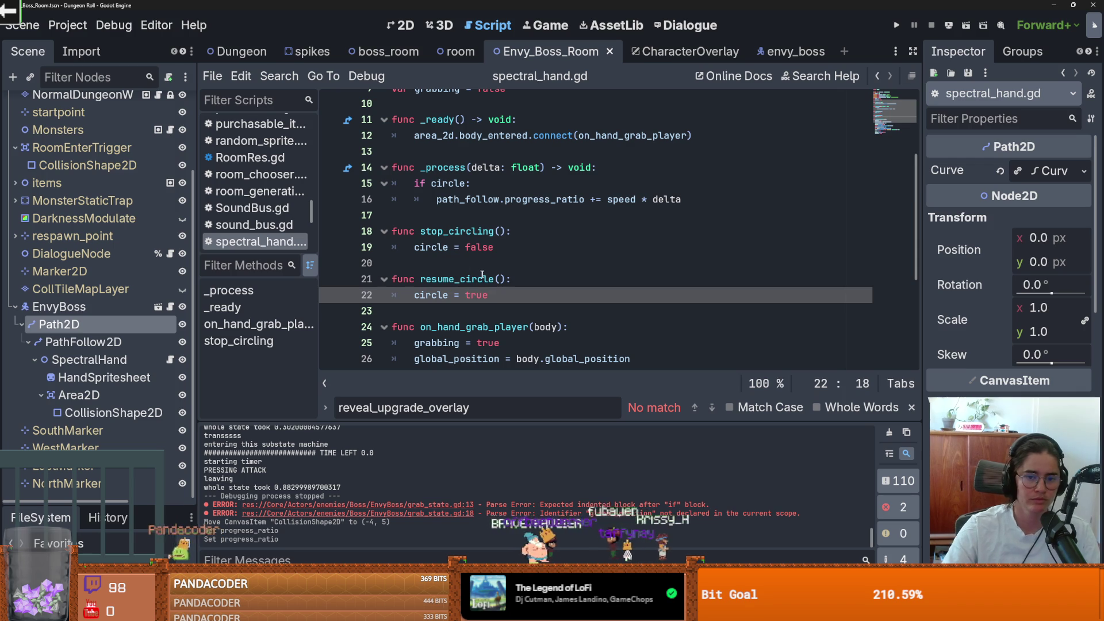
{"action": "mouse_move", "coordinate": [505, 279]}
{"action": "left_mouse_down"}
{"action": "mouse_move", "coordinate": [421, 279]}
{"action": "mouse_move", "coordinate": [505, 279]}
{"action": "left_mouse_up"}
{"action": "key", "text": "ctrl+s"}
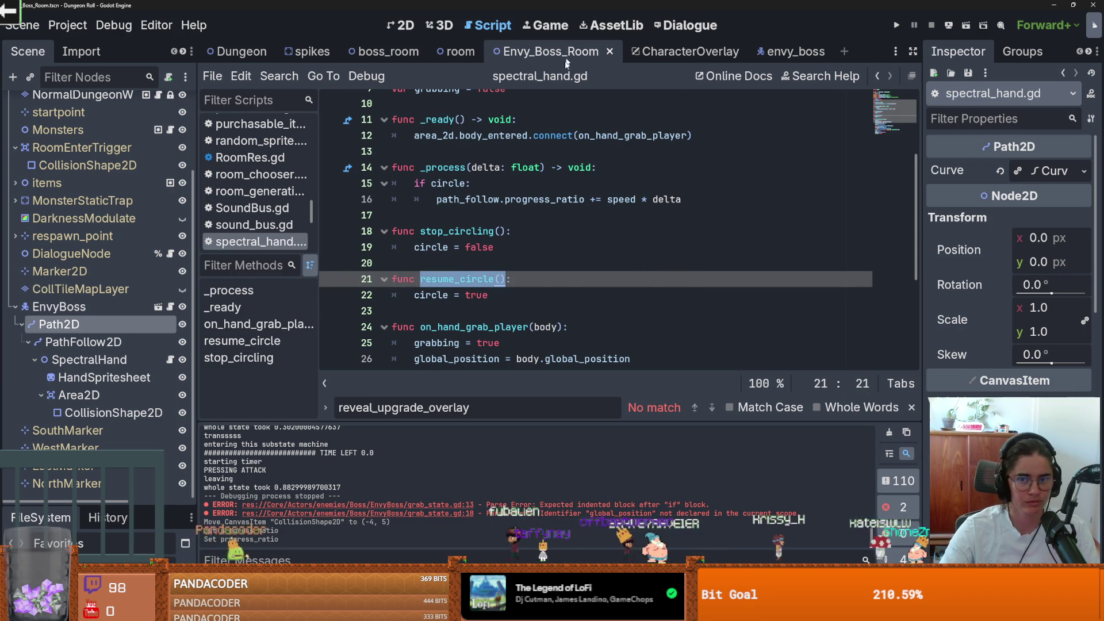
Call spectral_hand.resume_circle() in grab_state.gd's go_back_to_pos and save
{"action": "left_click", "coordinate": [783, 51]}
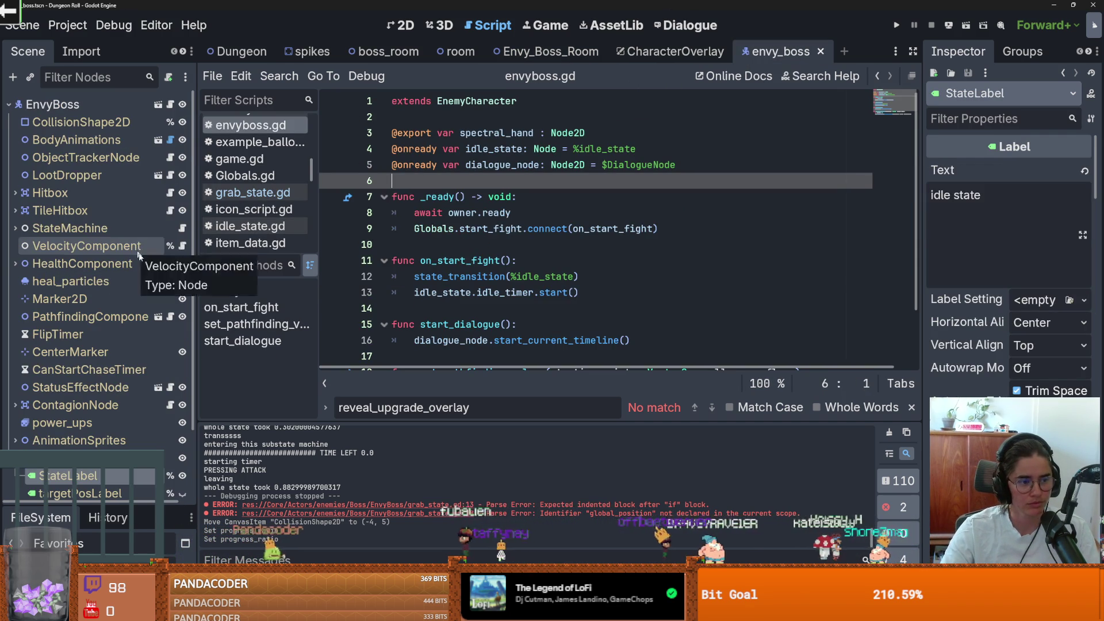
{"action": "left_click", "coordinate": [15, 228]}
{"action": "scroll", "coordinate": [86, 299], "scroll_direction": "down", "scroll_amount": 2}
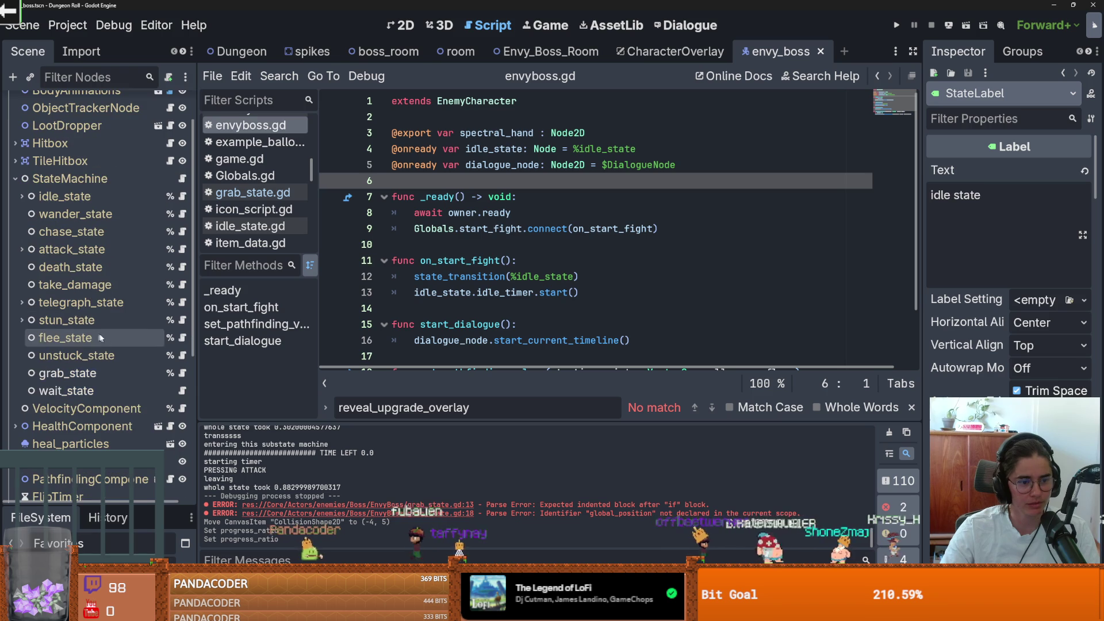
{"action": "left_click", "coordinate": [182, 373]}
{"action": "scroll", "coordinate": [460, 287], "scroll_direction": "down", "scroll_amount": 2}
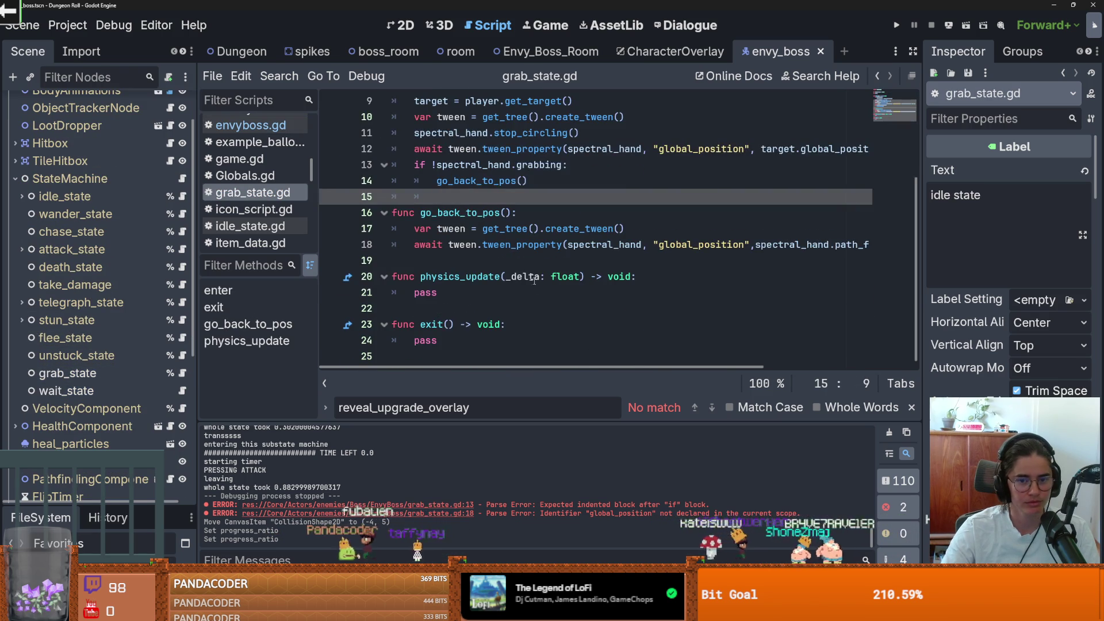
{"action": "left_click", "coordinate": [536, 268]}
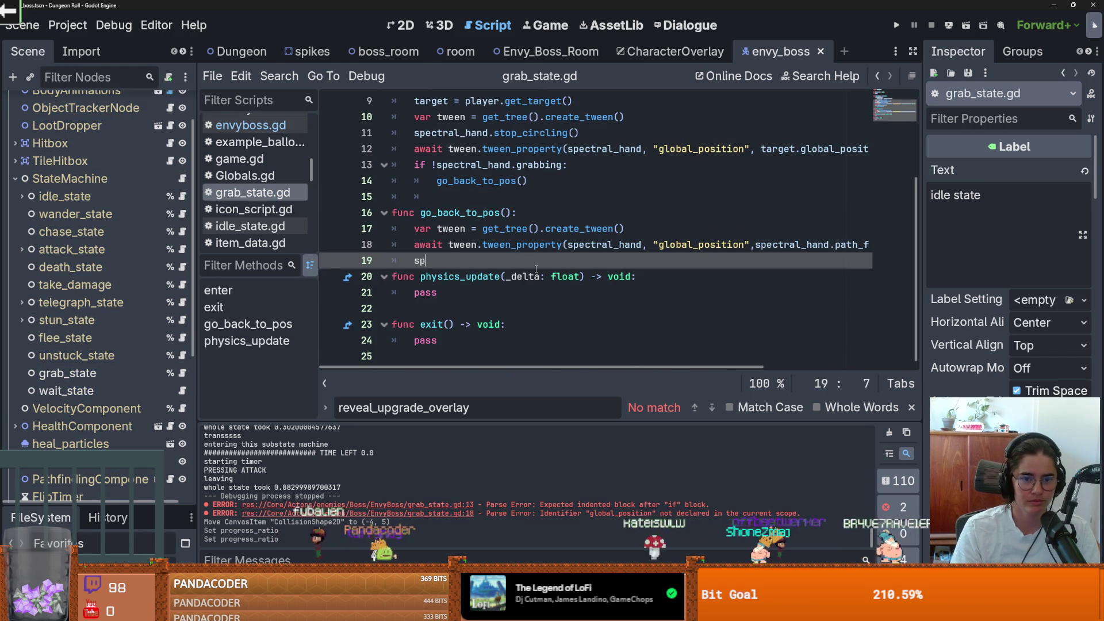
{"action": "type", "text": "spectral_hand."}
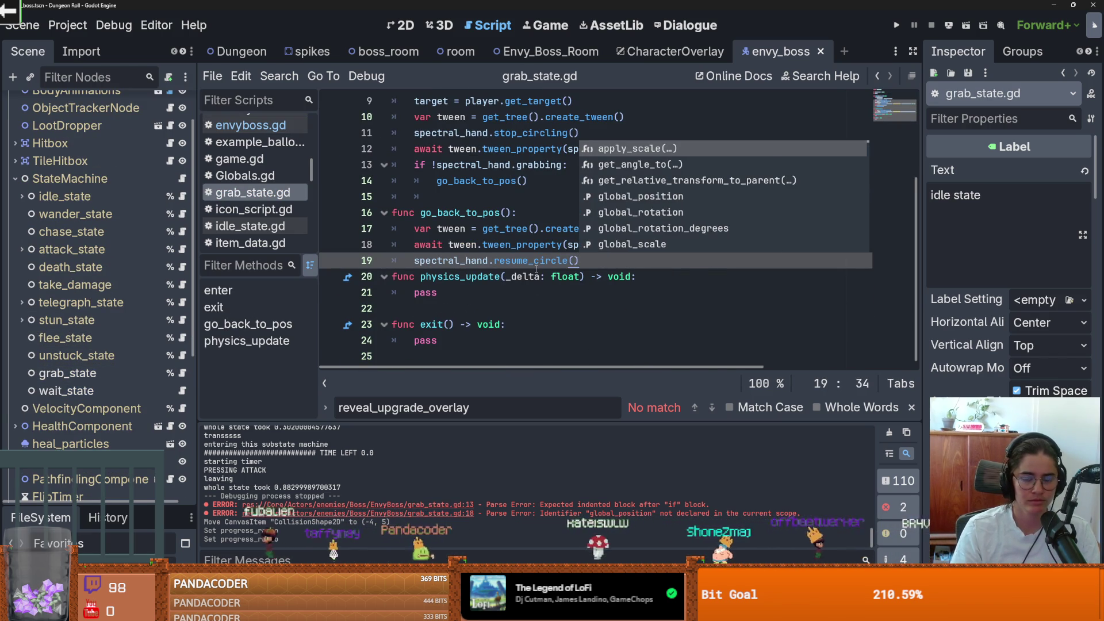
{"action": "type", "text": "res"}
{"action": "key", "text": "Return"}
{"action": "key", "text": "ctrl+s"}
Delete the physics_update function from grab_state.gd and save
{"action": "left_click", "coordinate": [455, 195]}
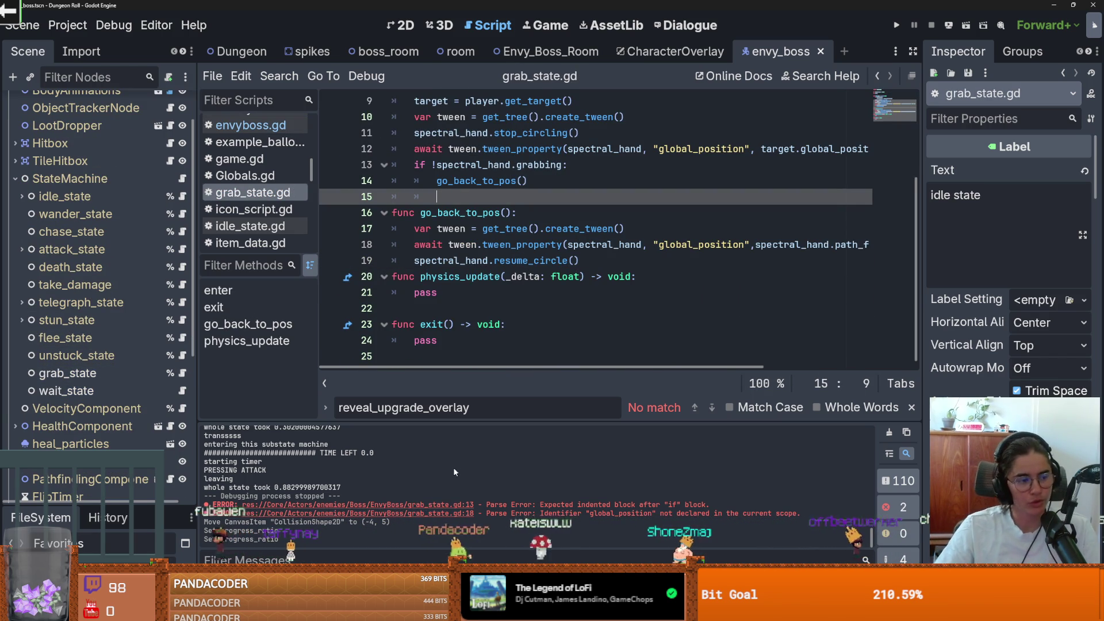
{"action": "left_click", "coordinate": [455, 296]}
{"action": "key", "text": "BackSpace"}
{"action": "key", "text": "BackSpace"}
{"action": "key", "text": "BackSpace"}
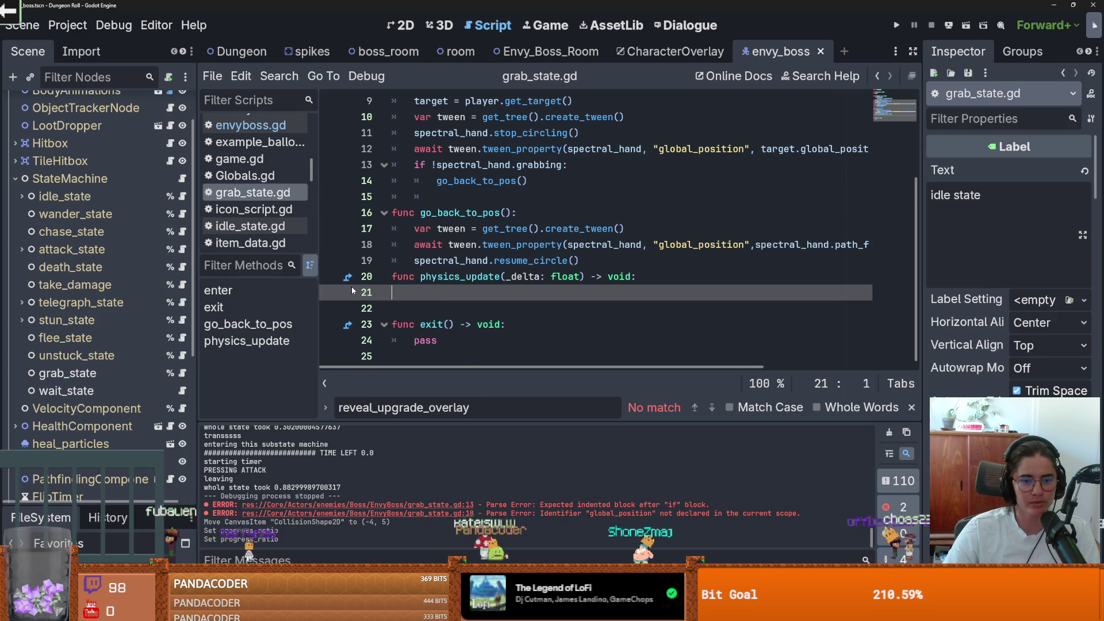
{"action": "left_click_drag", "start_coordinate": [598, 274], "coordinate": [325, 279]}
{"action": "key", "text": "BackSpace"}
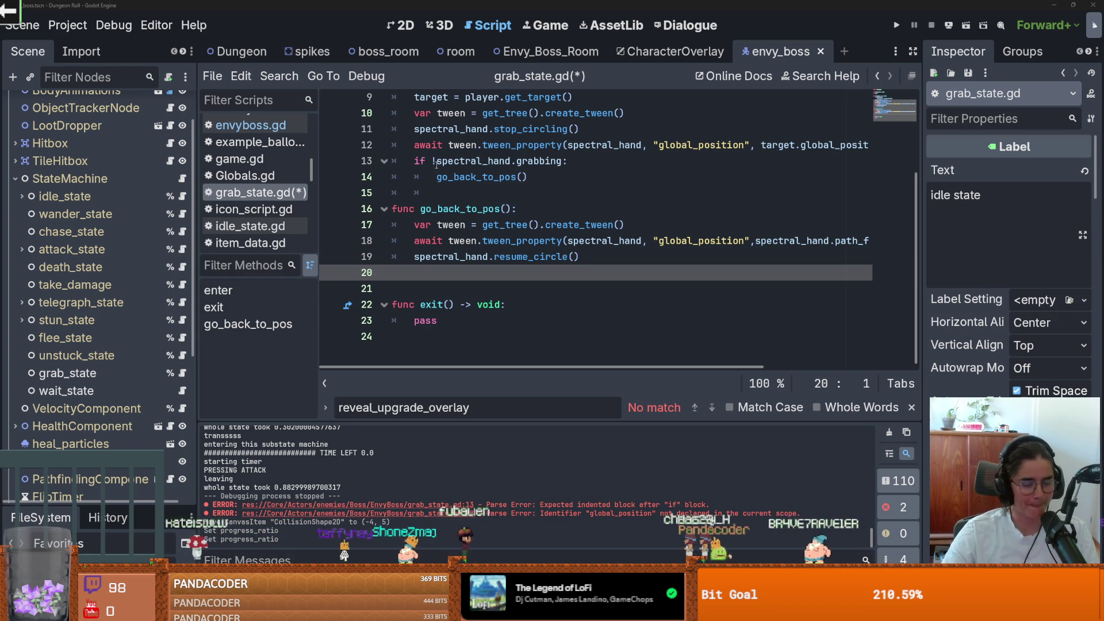
{"action": "key", "text": "ctrl+s"}
Resave grab_state.gd and the envy_boss scene, then collapse the StateMachine states
{"action": "key", "text": "Down"}
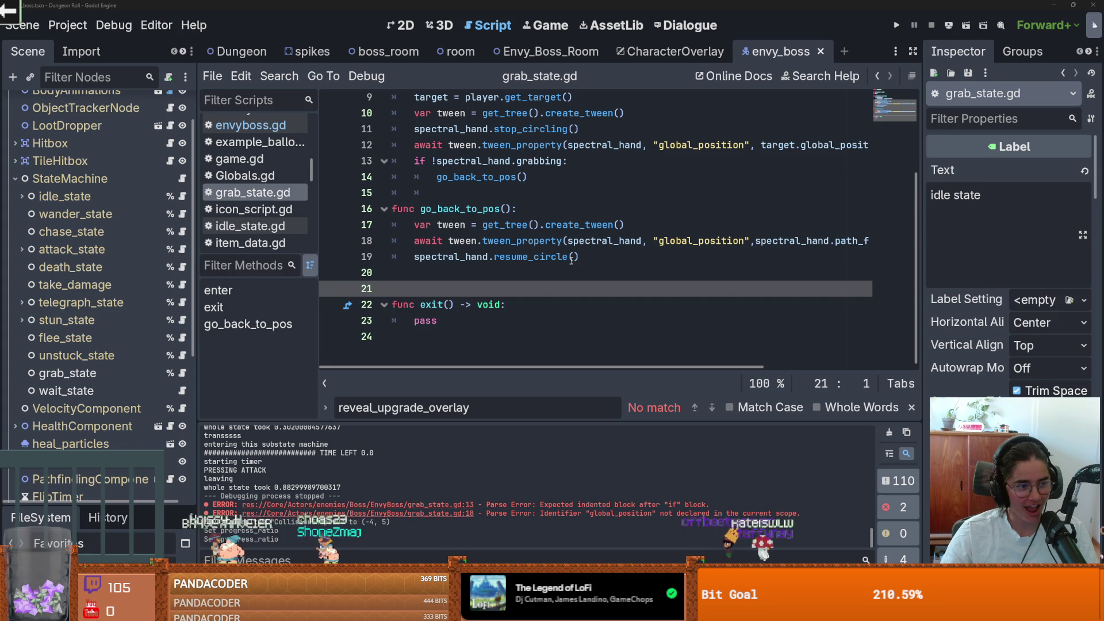
{"action": "key", "text": "ctrl+s"}
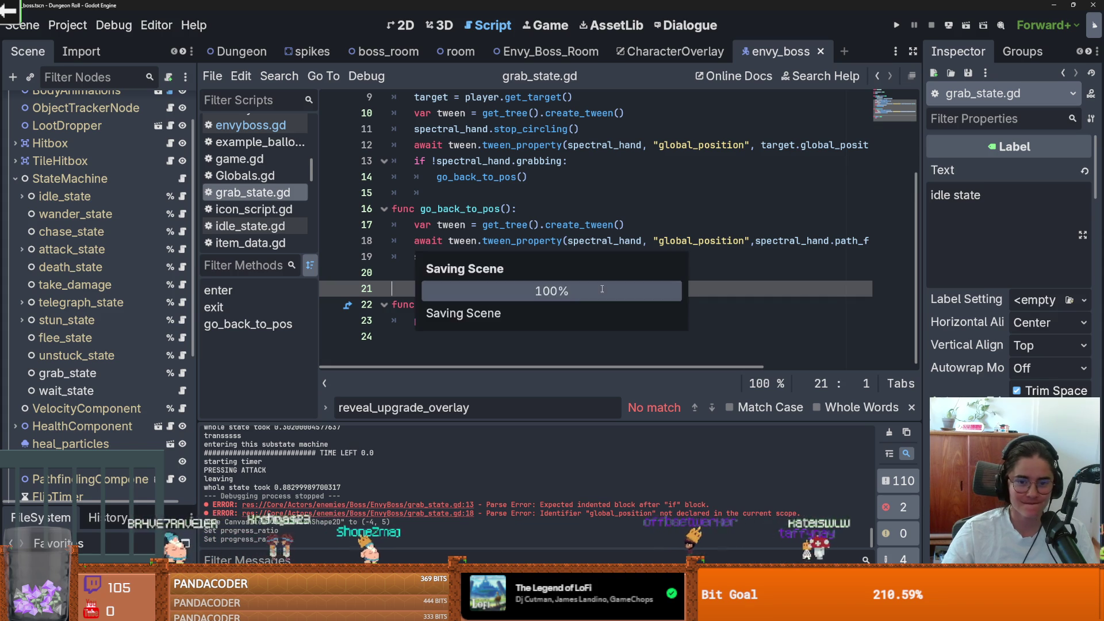
{"action": "scroll", "coordinate": [554, 291], "scroll_direction": "up", "scroll_amount": 2}
{"action": "scroll", "coordinate": [553, 291], "scroll_direction": "up", "scroll_amount": 2}
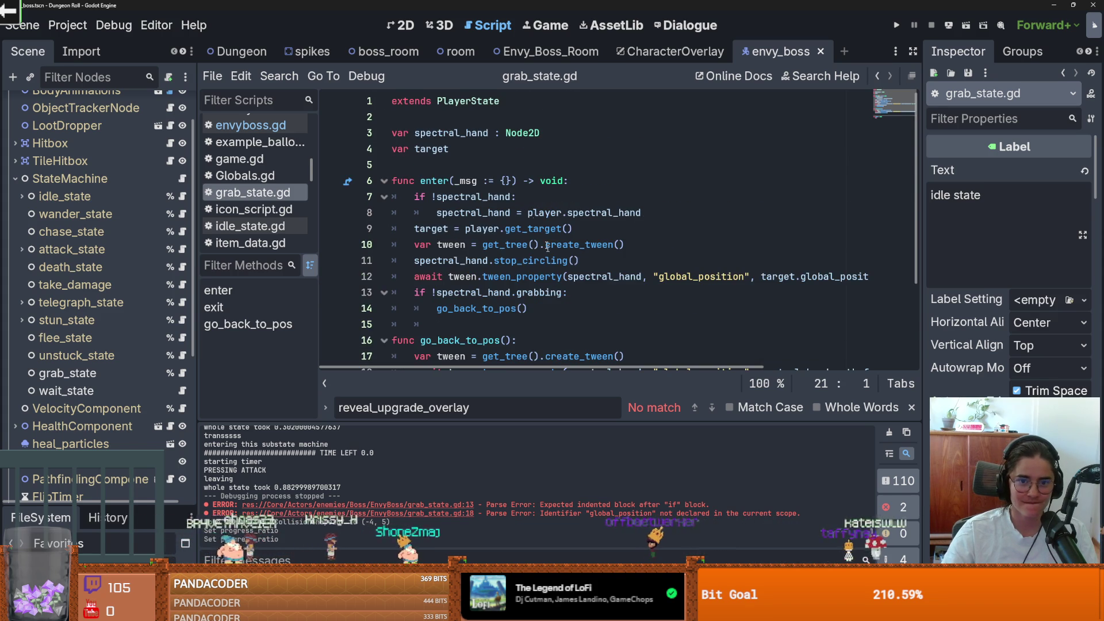
{"action": "left_click", "coordinate": [491, 165]}
{"action": "key", "text": "ctrl+s"}
{"action": "scroll", "coordinate": [134, 308], "scroll_direction": "up", "scroll_amount": 2}
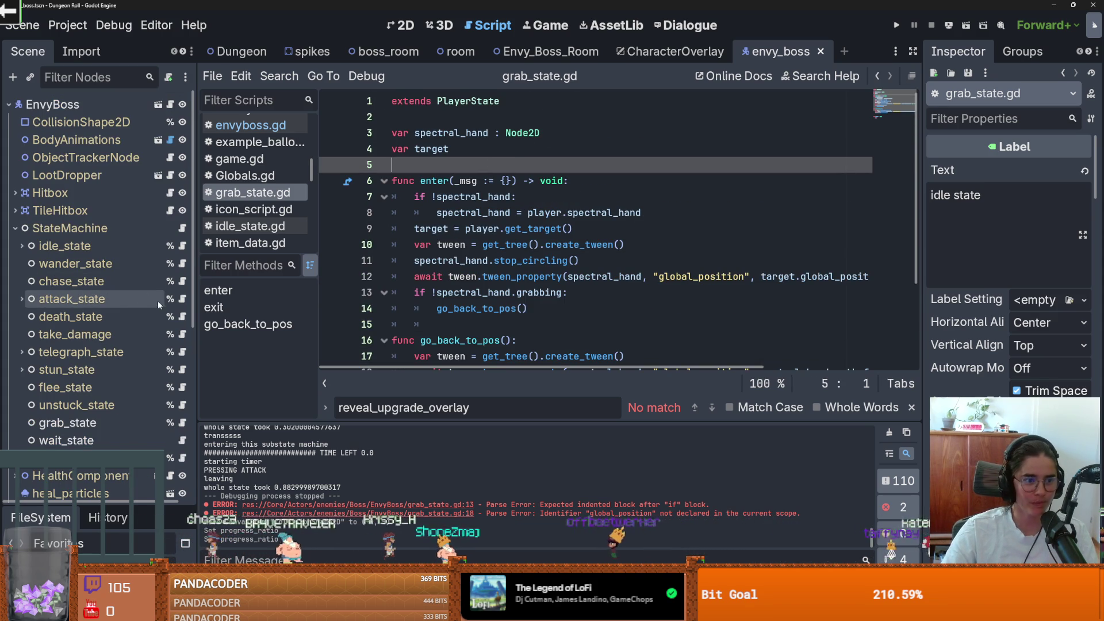
{"action": "left_click", "coordinate": [16, 228]}
Run the game, teleport with tp_to_before_boss from the console, and maximize the window
{"action": "left_click", "coordinate": [896, 24]}
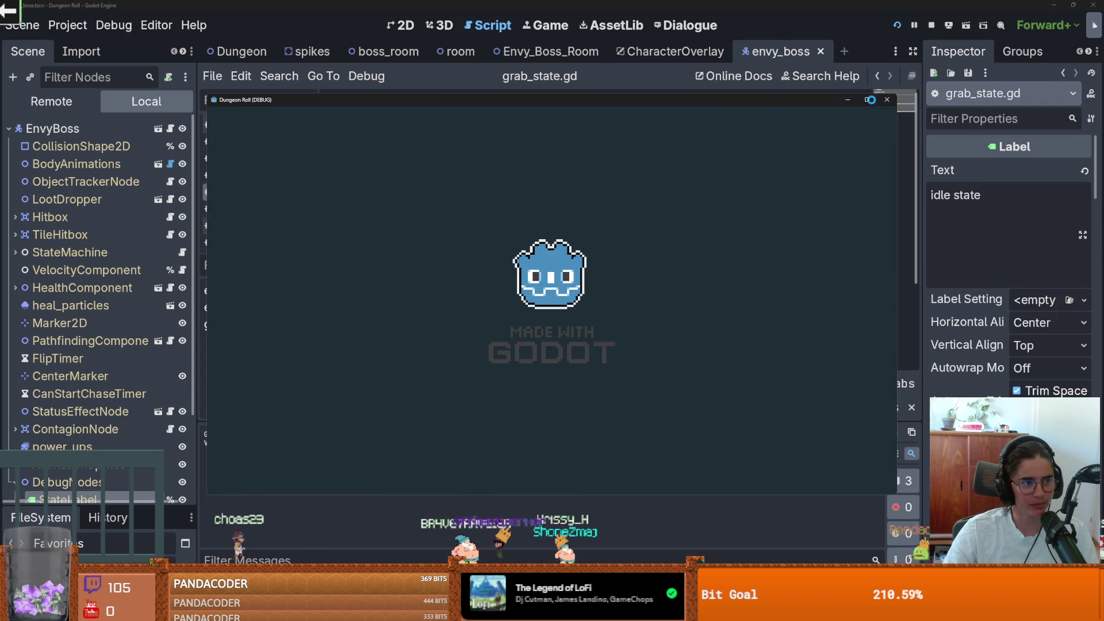
{"action": "key", "text": "grave"}
{"action": "type", "text": "tp"}
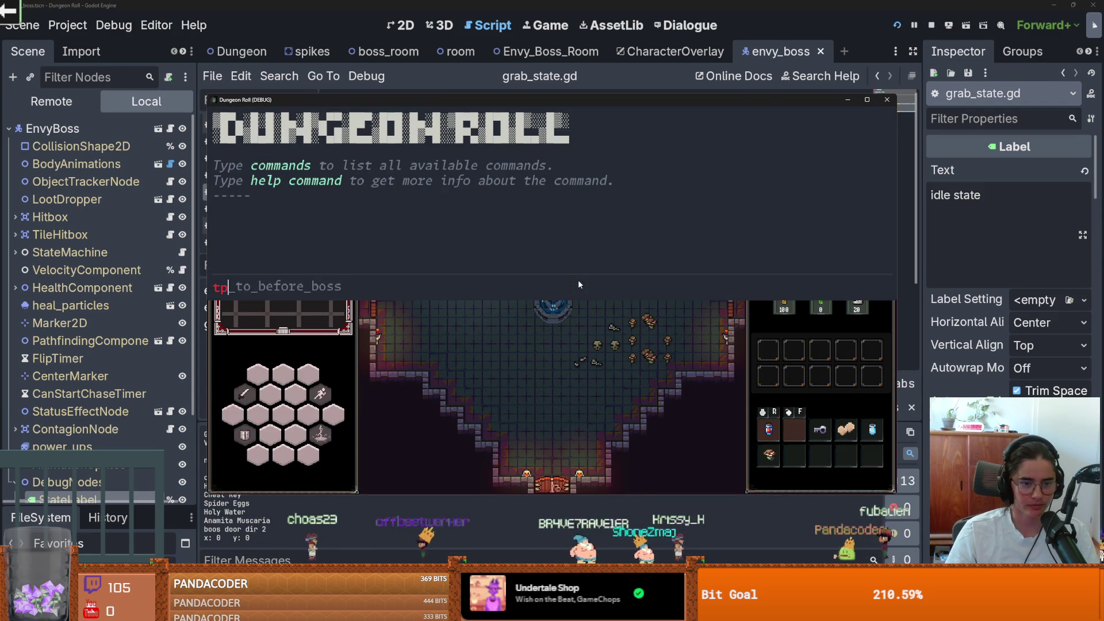
{"action": "key", "text": "Tab"}
{"action": "key", "text": "Return"}
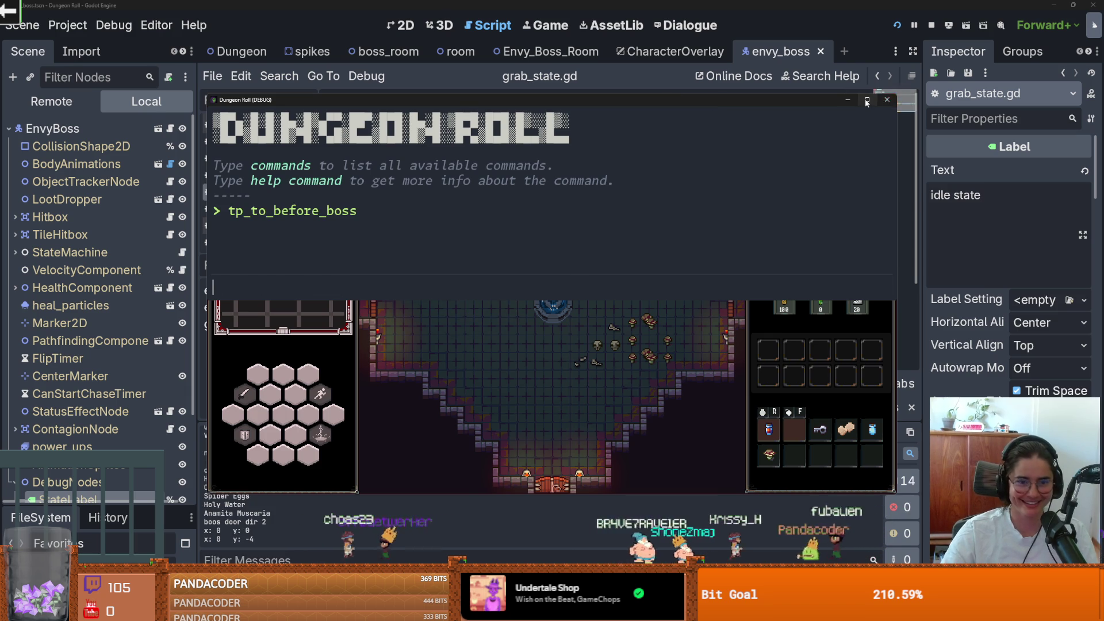
{"action": "left_click", "coordinate": [867, 103]}
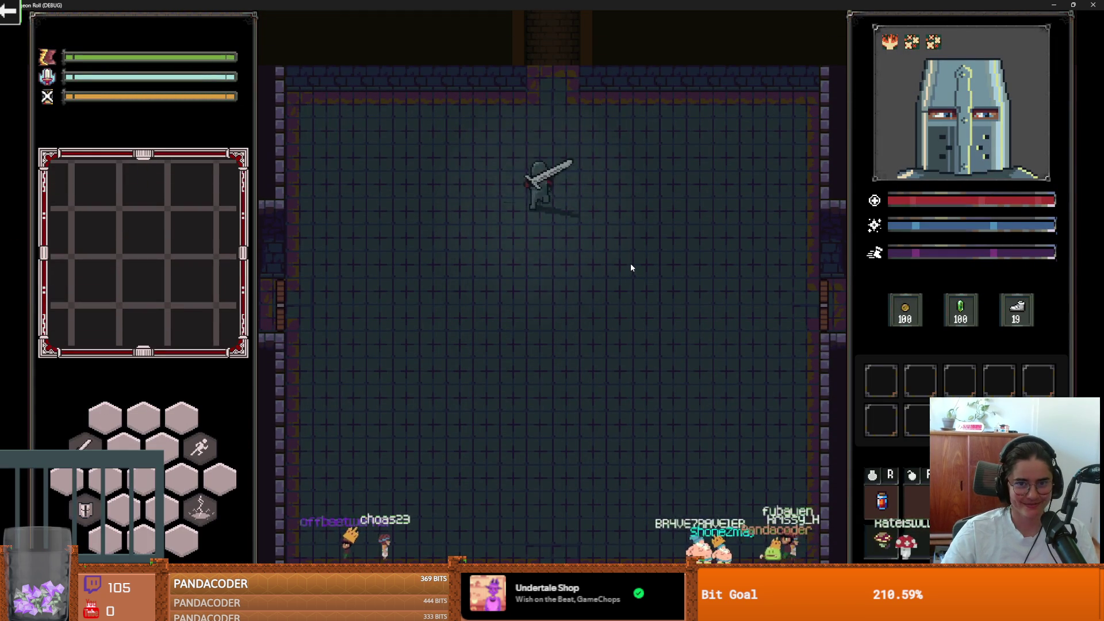
Walk into the boss room, skip the Crusader's dialogue, move around, then restore the window
{"action": "key", "text": "w"}
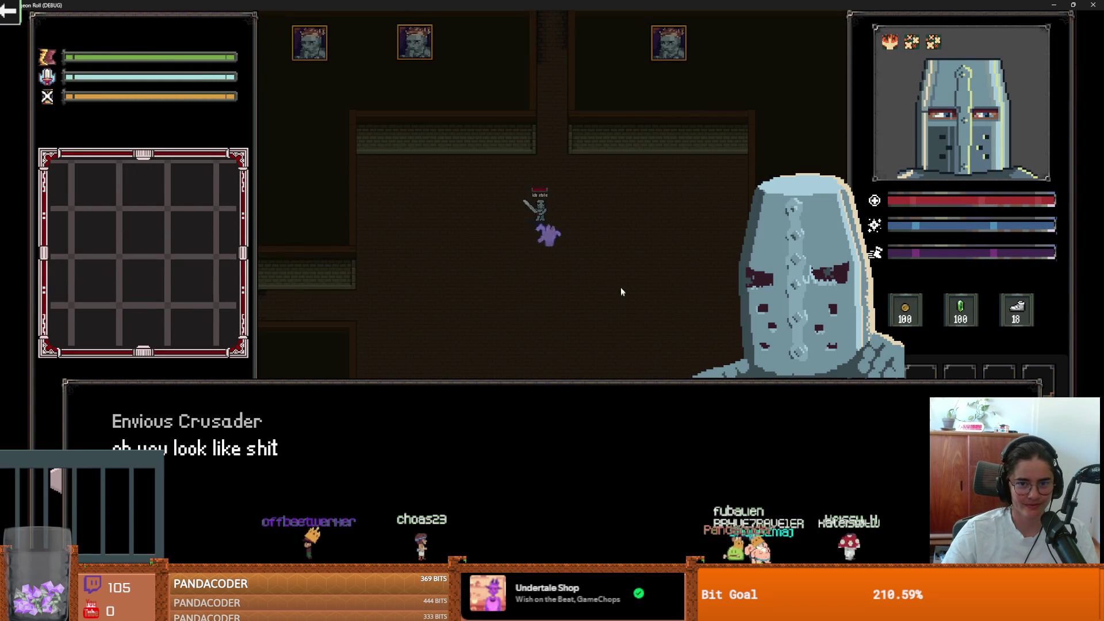
{"action": "key", "text": "space"}
{"action": "key", "text": "space"}
{"action": "key", "text": "space"}
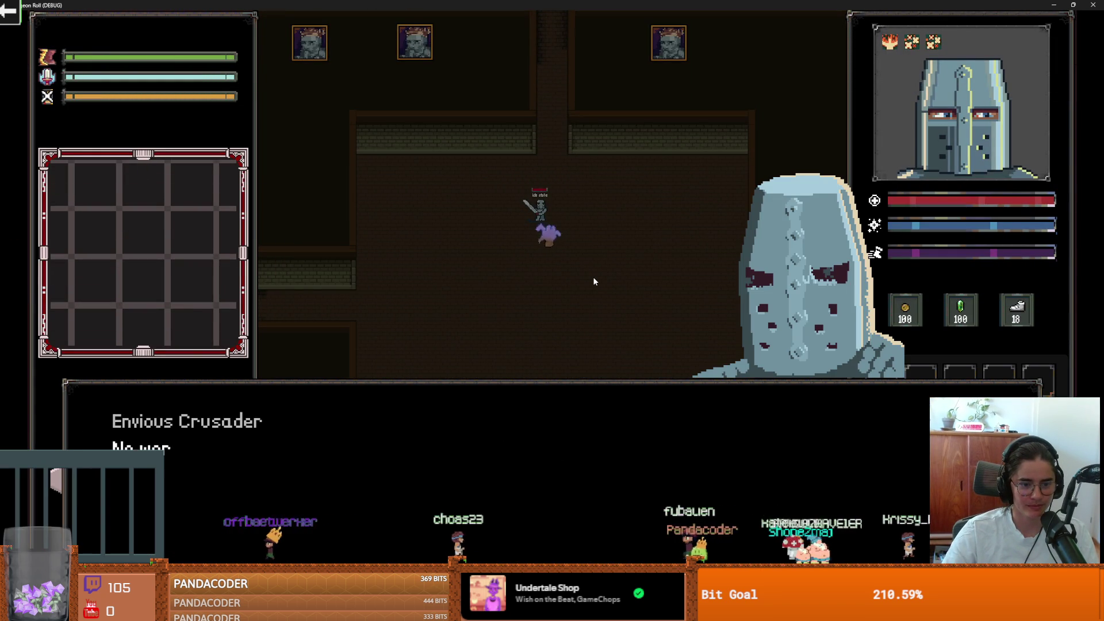
{"action": "key", "text": "space"}
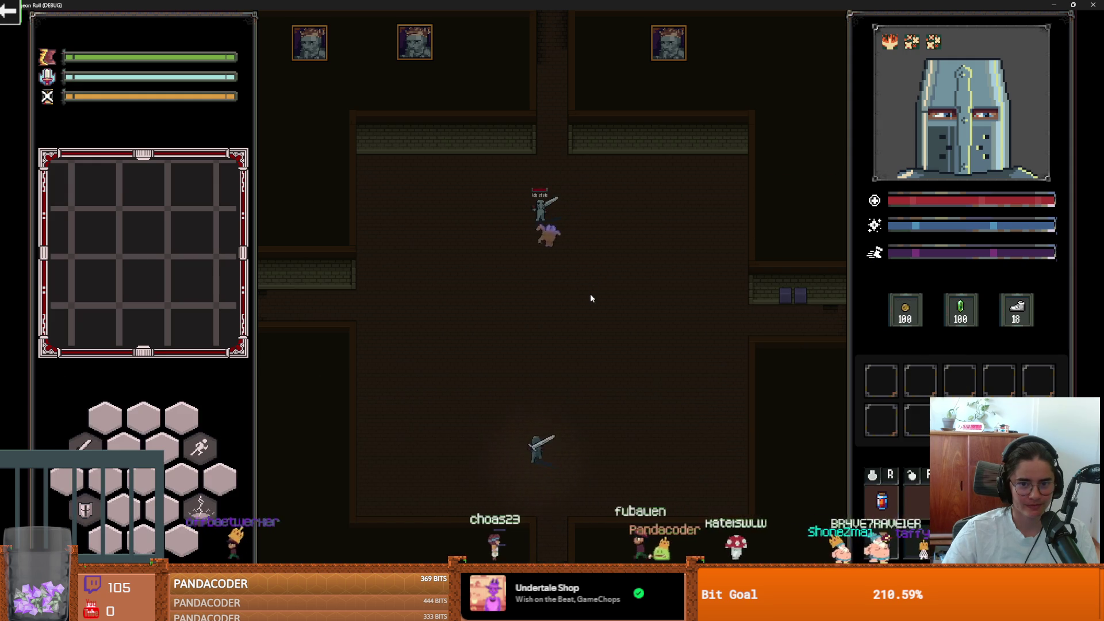
{"action": "key", "text": "w"}
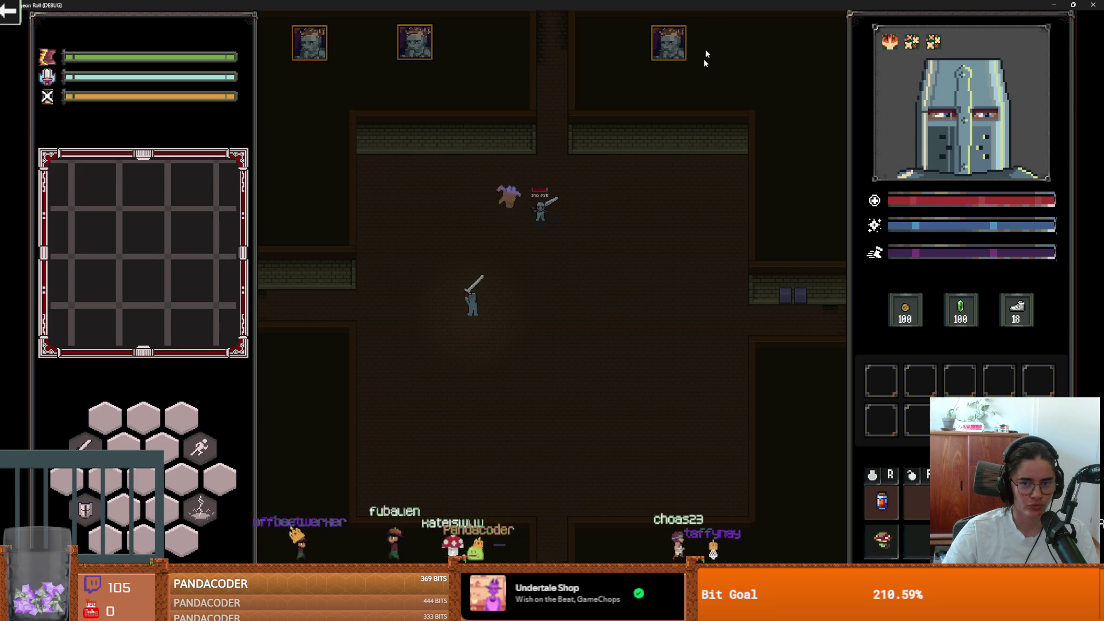
{"action": "key", "text": "super+Down"}
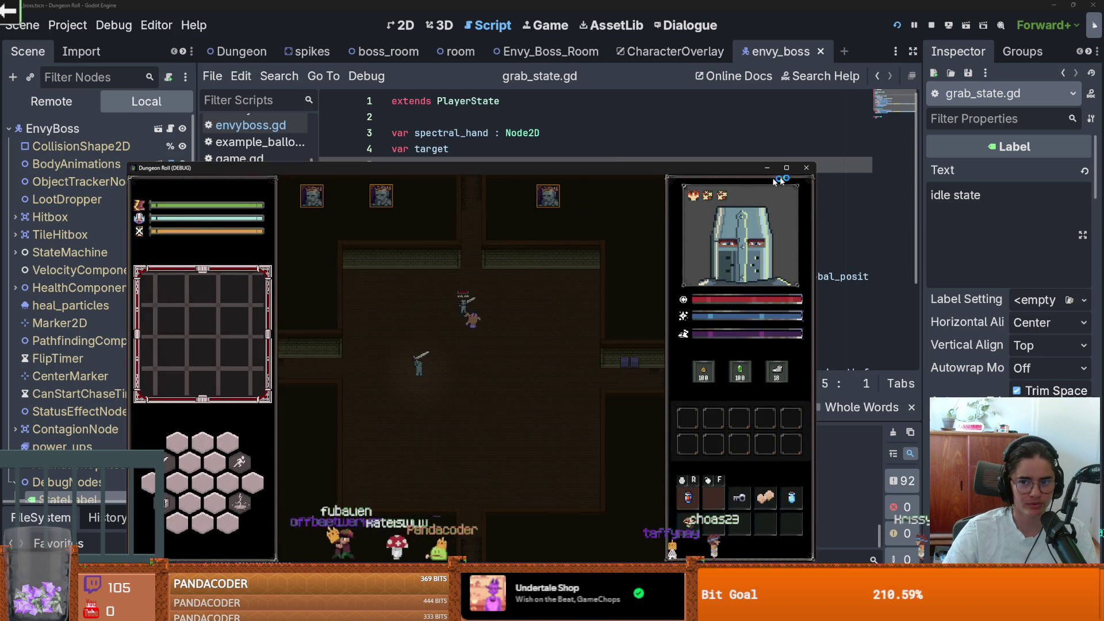
Stop the debug run and open SpectralHand's script in the Envy_Boss_Room scene
{"action": "left_click", "coordinate": [806, 167]}
{"action": "scroll", "coordinate": [518, 230], "scroll_direction": "down", "scroll_amount": 2}
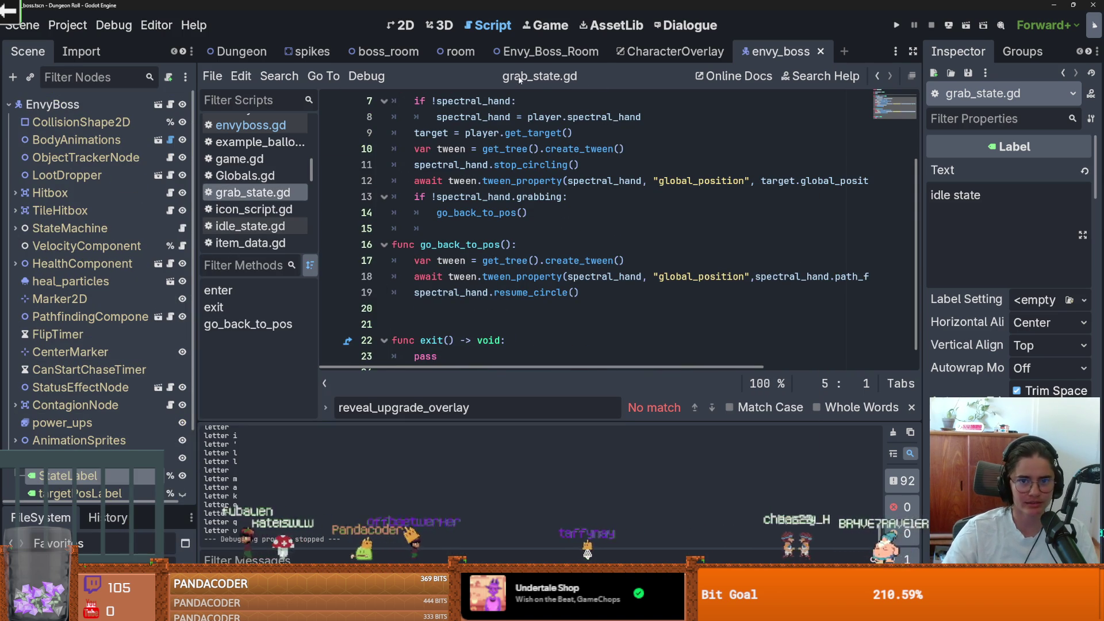
{"action": "left_click", "coordinate": [546, 51]}
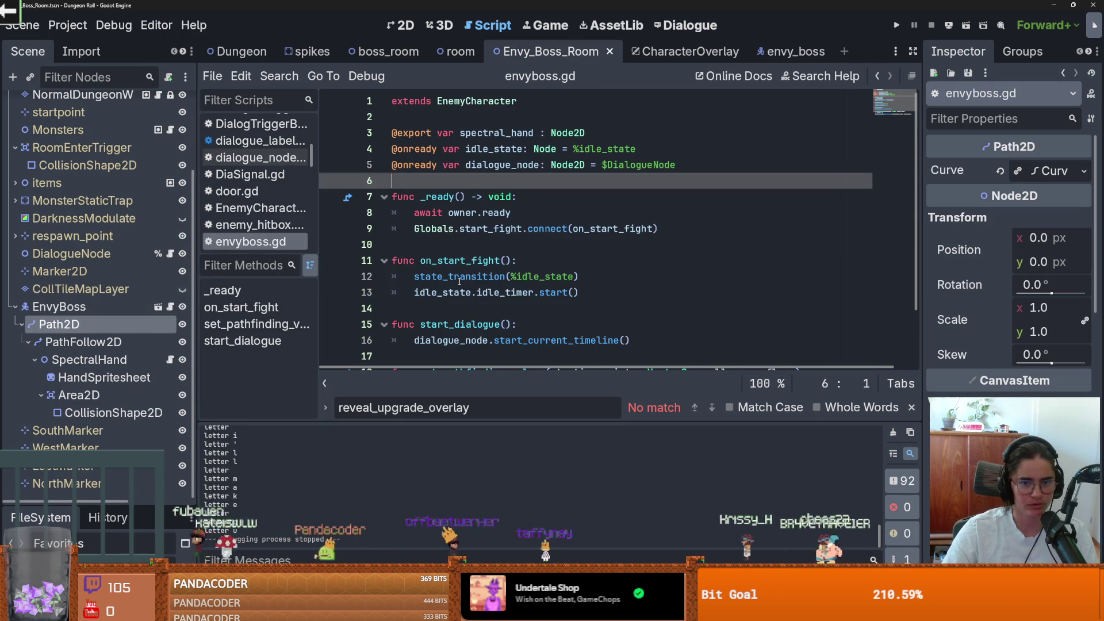
{"action": "scroll", "coordinate": [471, 282], "scroll_direction": "down", "scroll_amount": 1}
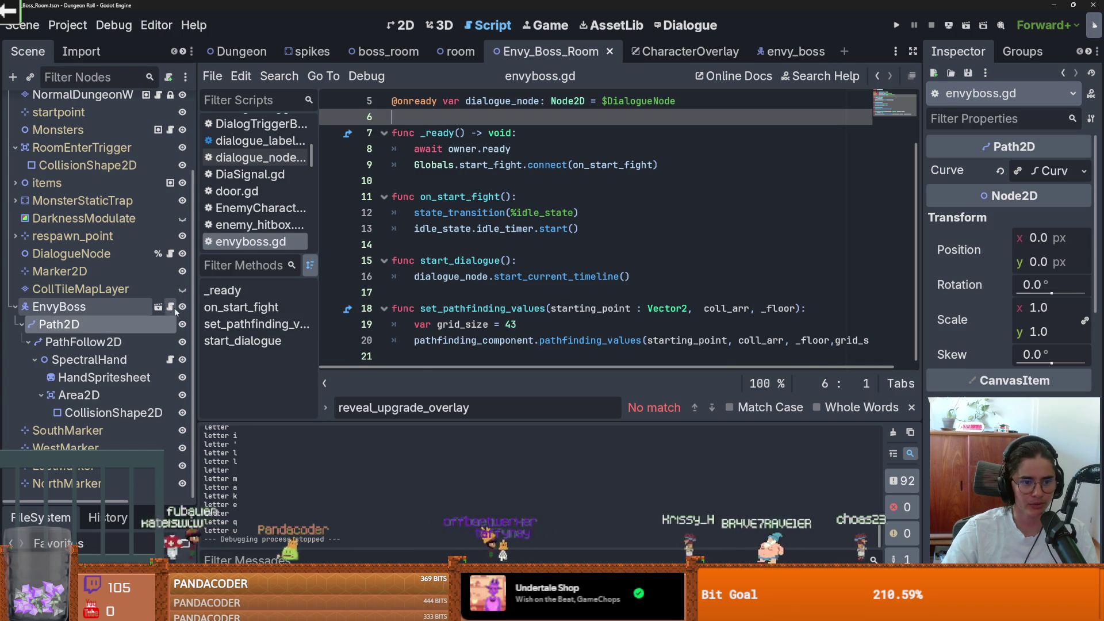
{"action": "left_click", "coordinate": [170, 359]}
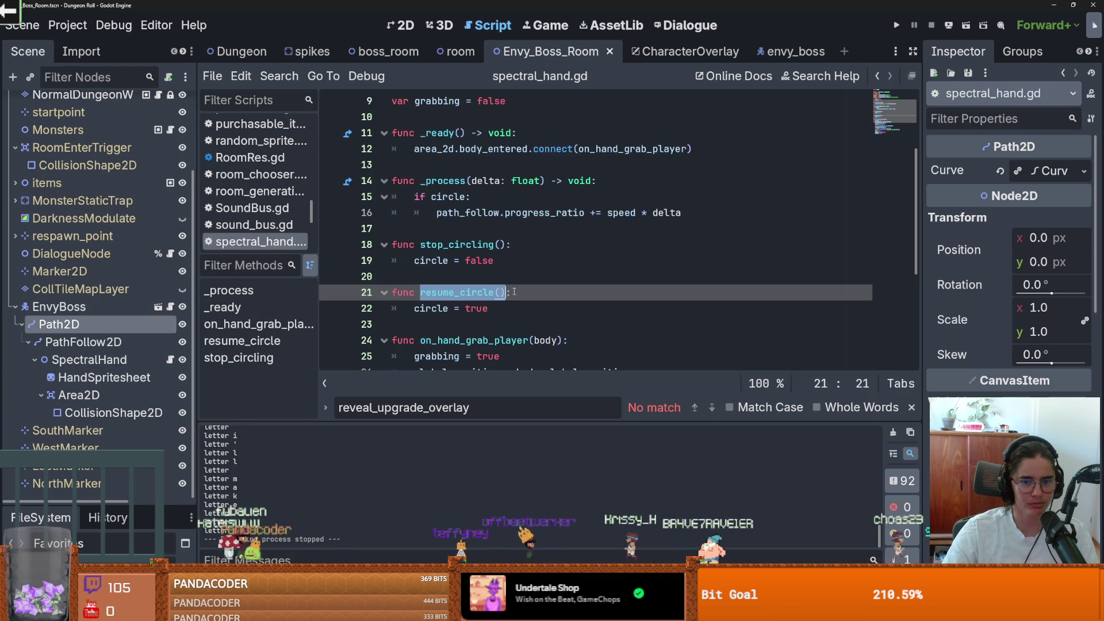
Check the 'grabbing' variable in the grab handler and save the boss room scene
{"action": "scroll", "coordinate": [514, 292], "scroll_direction": "down", "scroll_amount": 2}
{"action": "left_click", "coordinate": [477, 261]}
{"action": "double_click", "coordinate": [439, 260]}
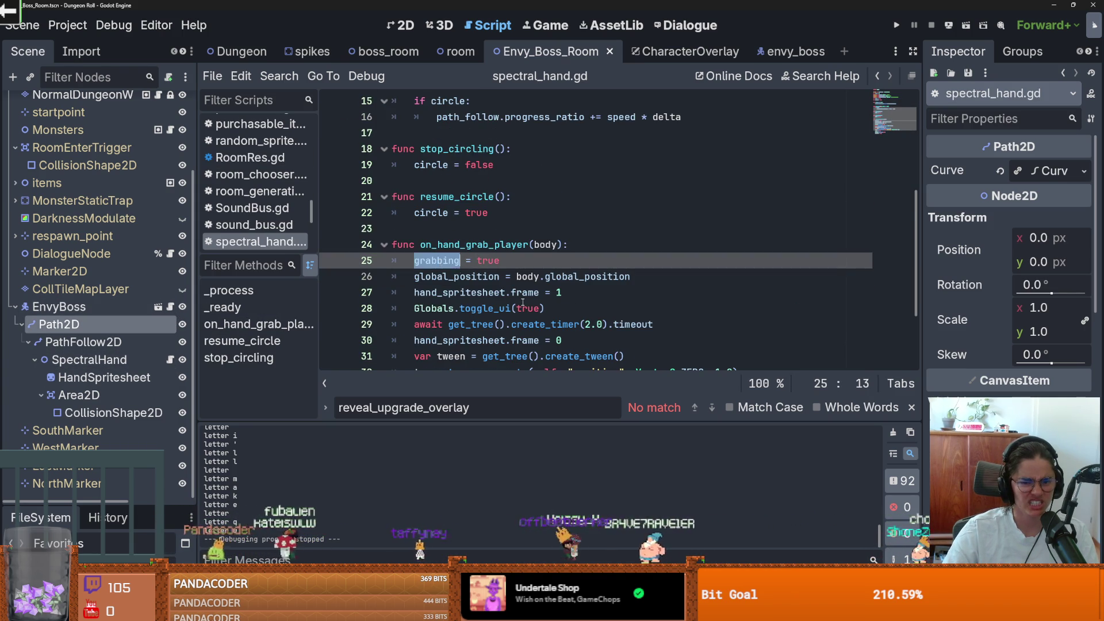
{"action": "scroll", "coordinate": [523, 301], "scroll_direction": "down", "scroll_amount": 3}
{"action": "scroll", "coordinate": [523, 300], "scroll_direction": "up", "scroll_amount": 3}
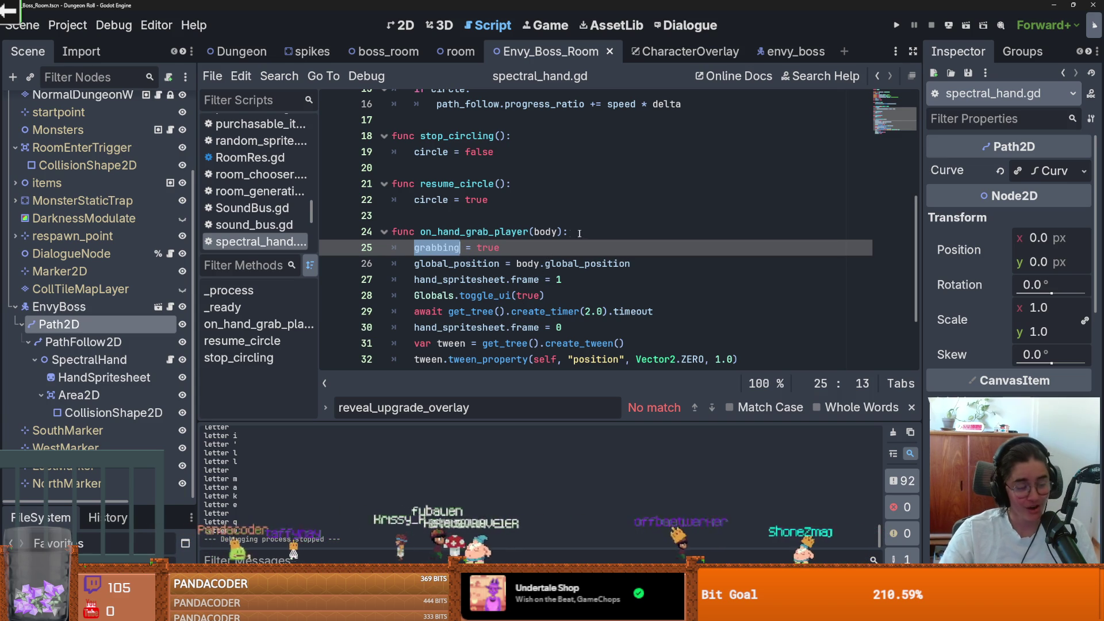
{"action": "scroll", "coordinate": [581, 249], "scroll_direction": "up", "scroll_amount": 3}
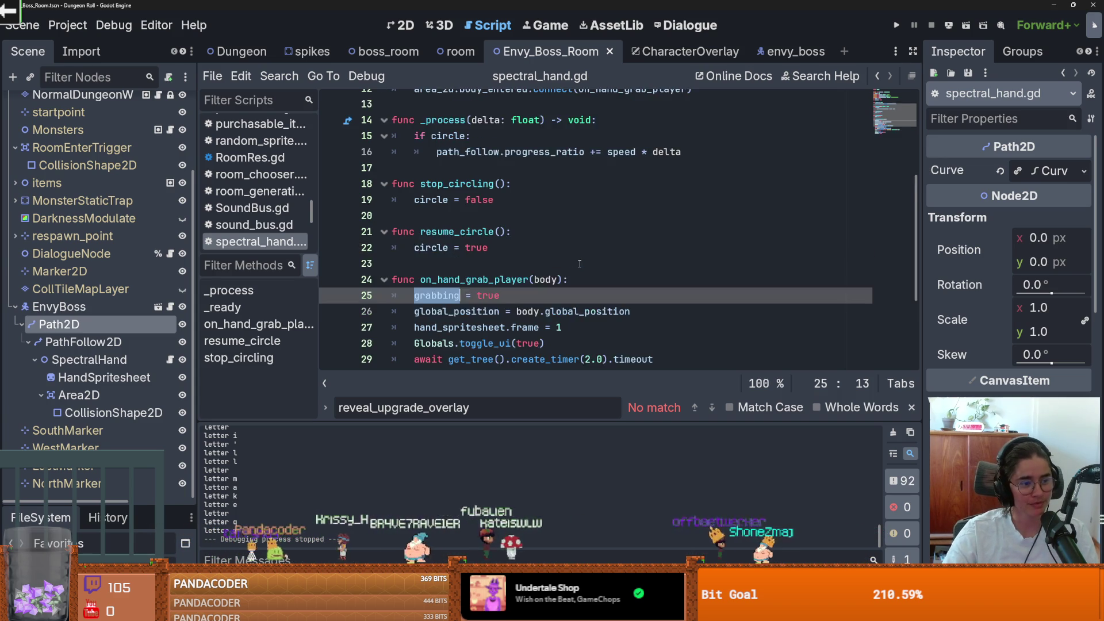
{"action": "scroll", "coordinate": [580, 264], "scroll_direction": "down", "scroll_amount": 3}
{"action": "key", "text": "ctrl+s"}
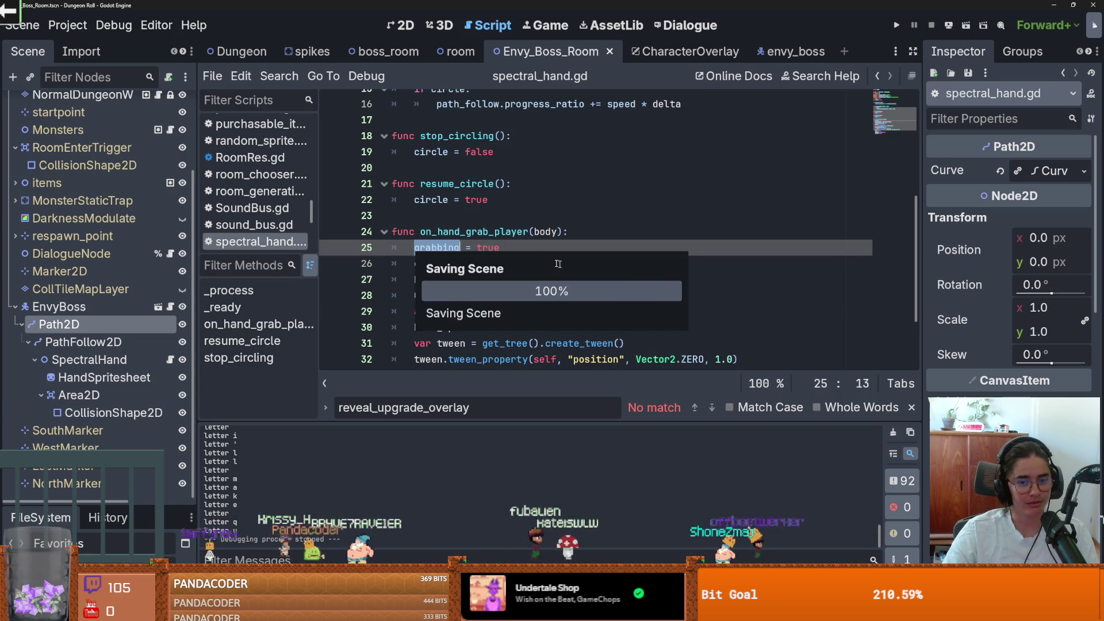
Review line 25 of spectral_hand.gd and save the boss room scene again
{"action": "left_click", "coordinate": [524, 253]}
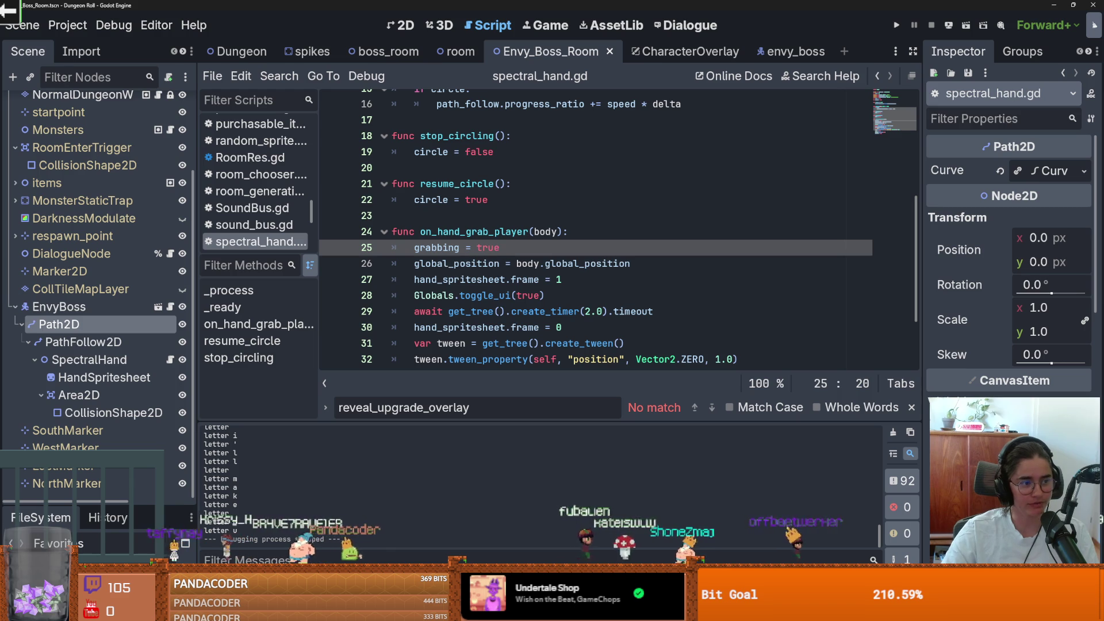
{"action": "scroll", "coordinate": [541, 271], "scroll_direction": "up", "scroll_amount": 3}
{"action": "scroll", "coordinate": [542, 271], "scroll_direction": "down", "scroll_amount": 5}
{"action": "scroll", "coordinate": [542, 271], "scroll_direction": "up", "scroll_amount": 2}
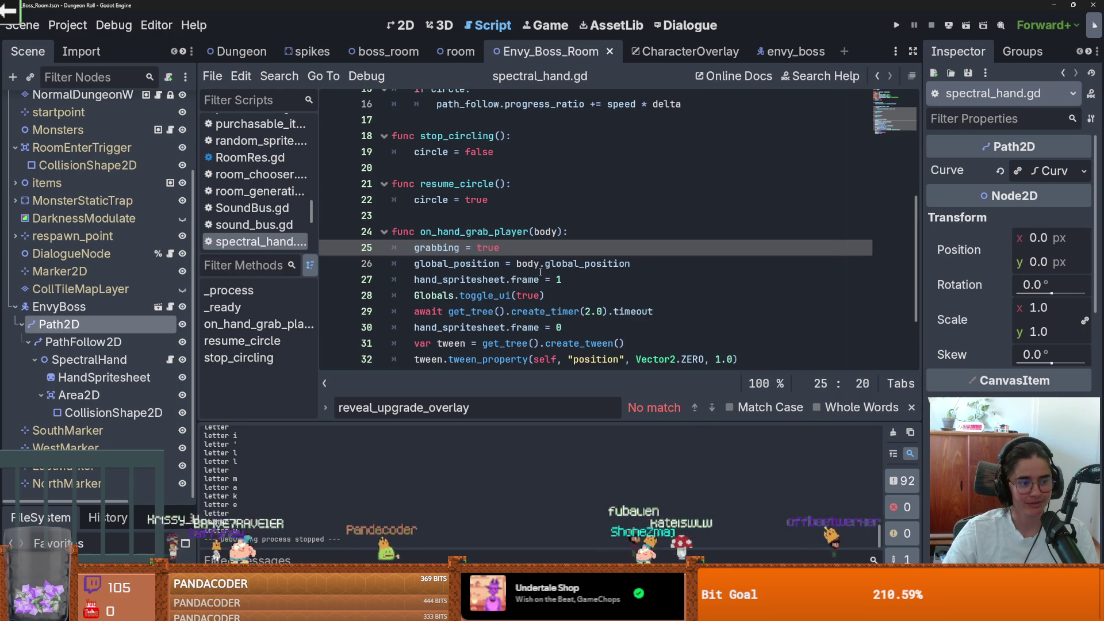
{"action": "key", "text": "ctrl+s"}
{"action": "scroll", "coordinate": [131, 246], "scroll_direction": "up", "scroll_amount": 3}
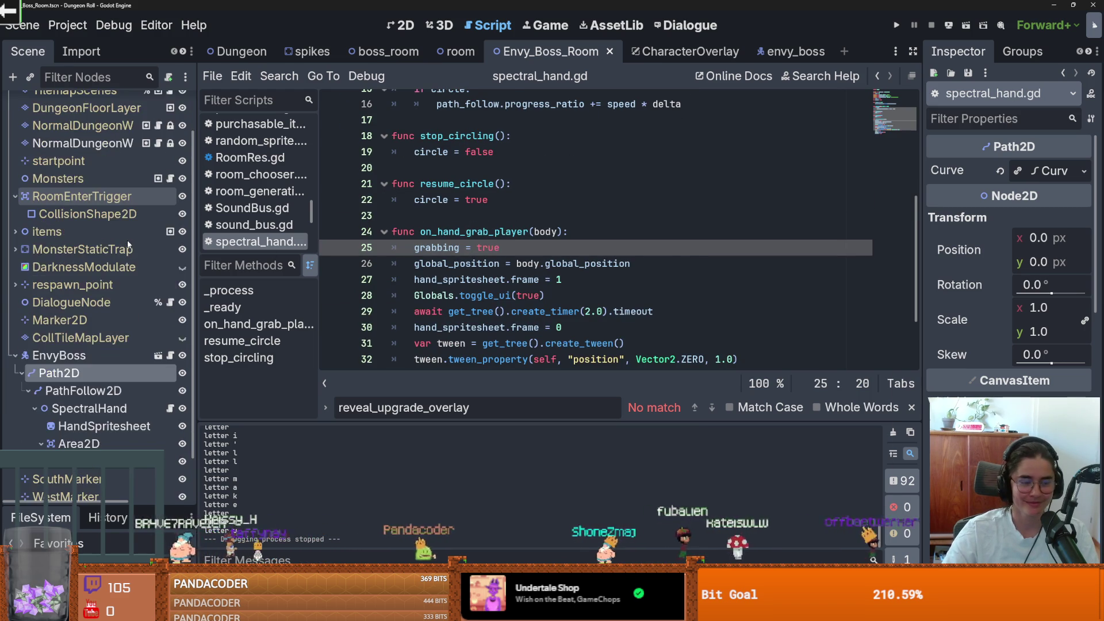
{"action": "scroll", "coordinate": [131, 246], "scroll_direction": "down", "scroll_amount": 3}
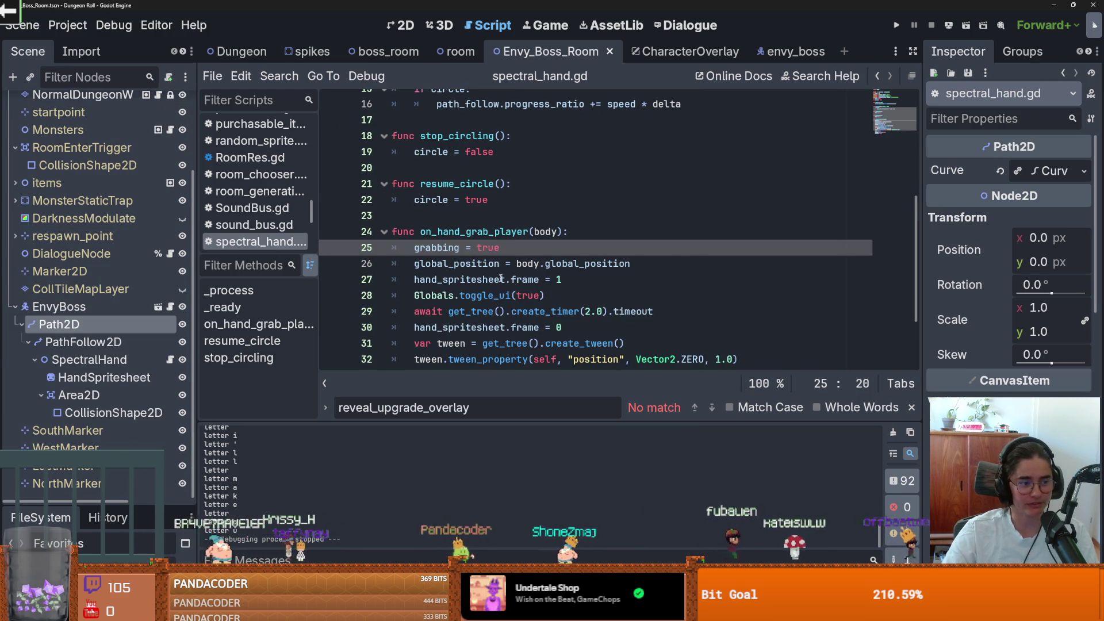
{"action": "scroll", "coordinate": [535, 269], "scroll_direction": "up", "scroll_amount": 1}
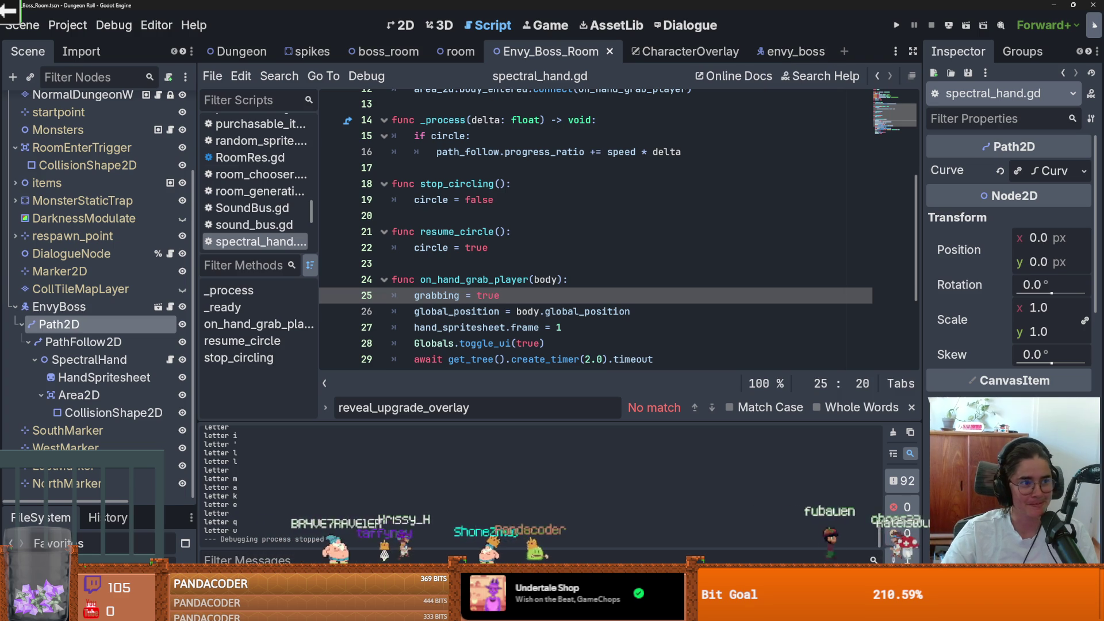
Switch to envy_boss, fold the DebugNodes group under EnvyBoss, and save from envyboss.gd
{"action": "left_click", "coordinate": [768, 52]}
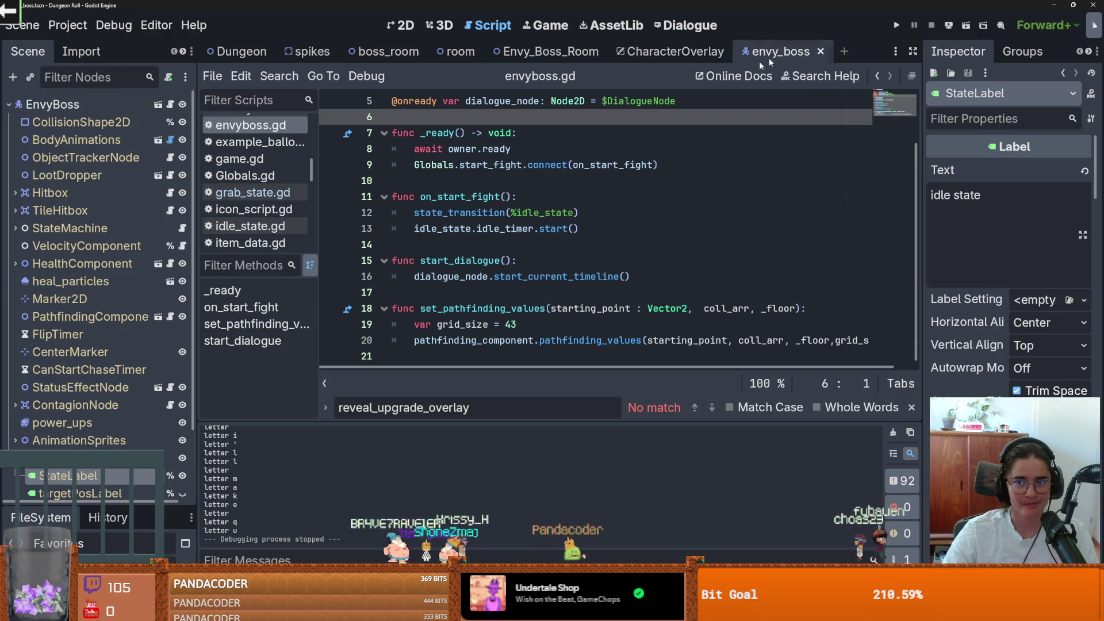
{"action": "scroll", "coordinate": [86, 345], "scroll_direction": "down", "scroll_amount": 3}
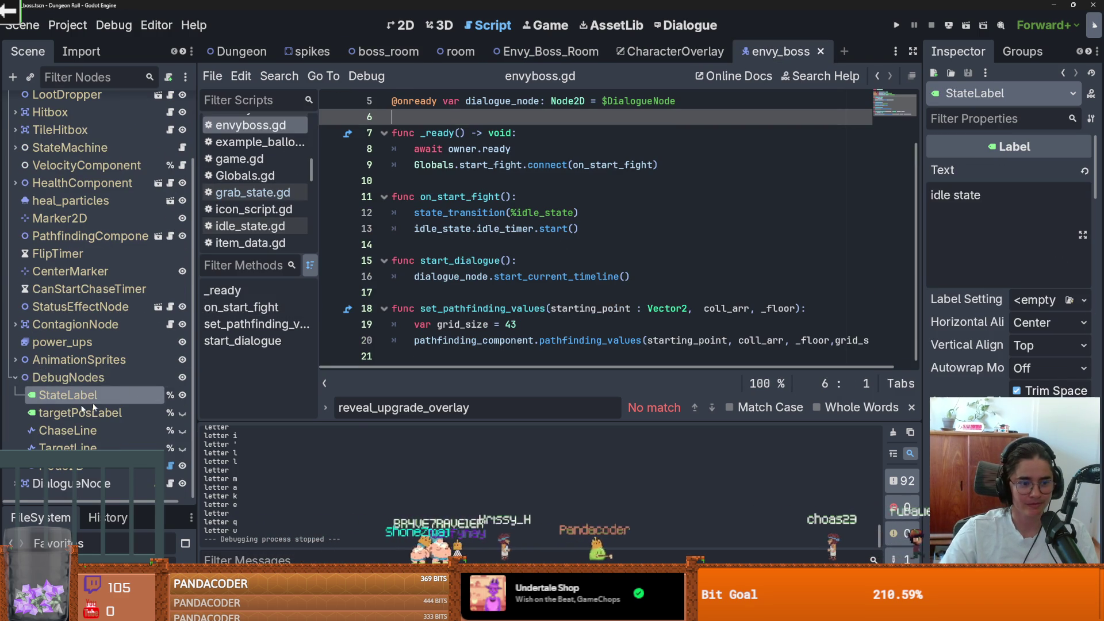
{"action": "left_click", "coordinate": [11, 379]}
{"action": "left_click", "coordinate": [555, 293]}
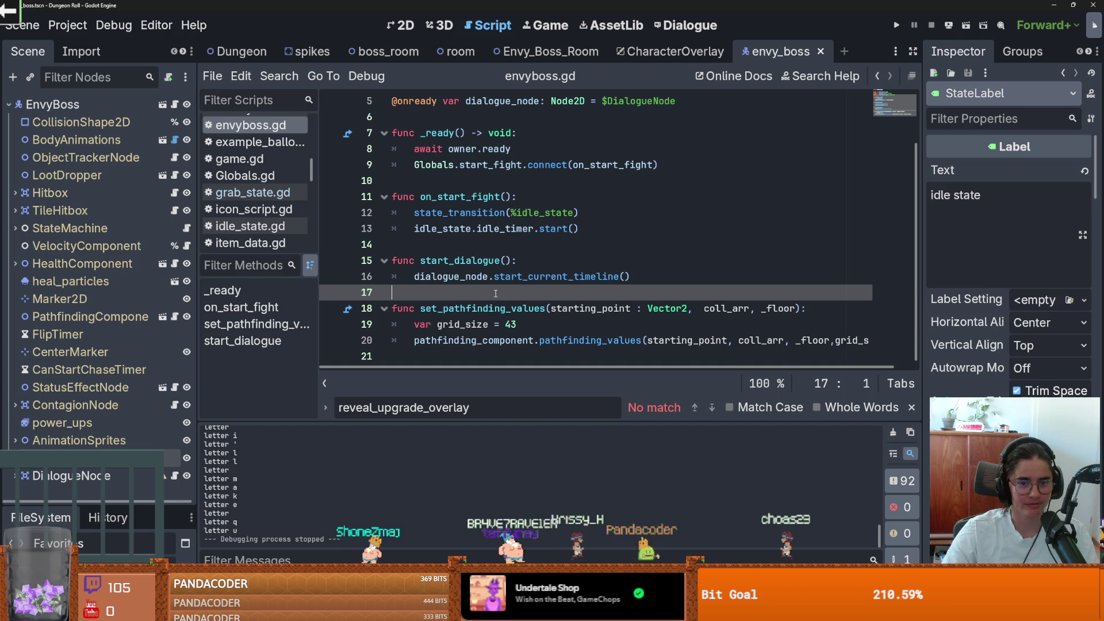
{"action": "key", "text": "ctrl+s"}
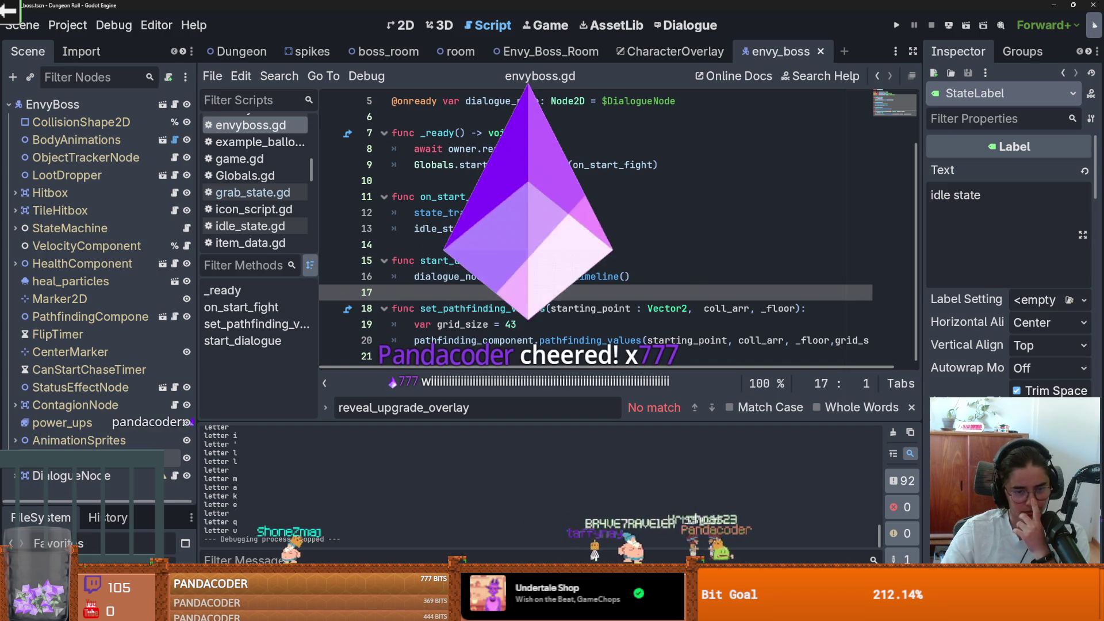
{"action": "scroll", "coordinate": [566, 293], "scroll_direction": "up", "scroll_amount": 2}
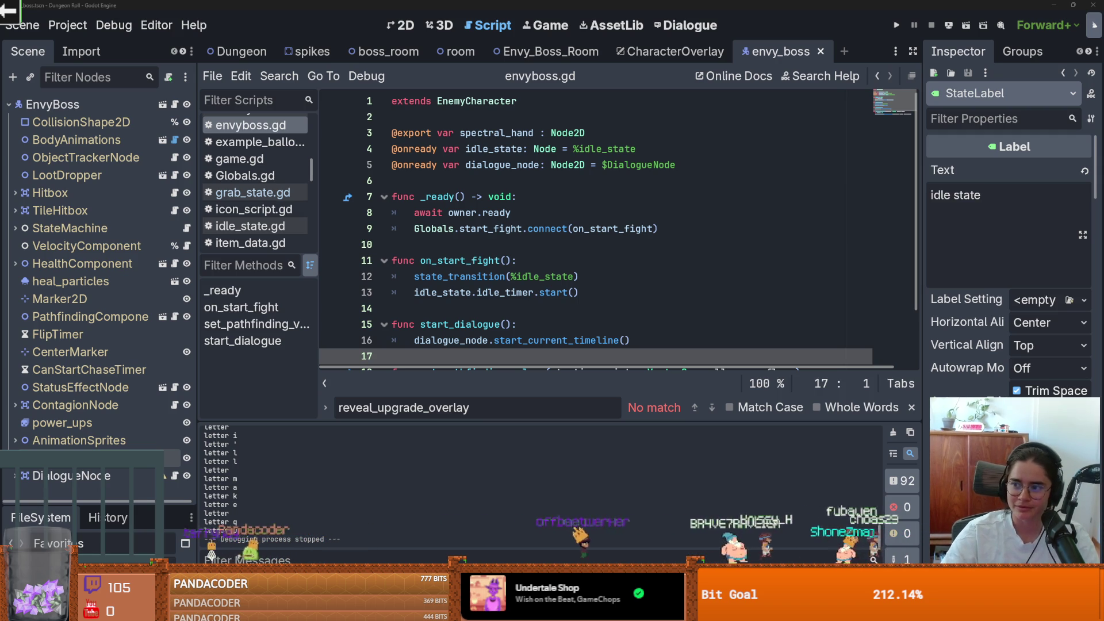
{"action": "key", "text": "alt+Tab"}
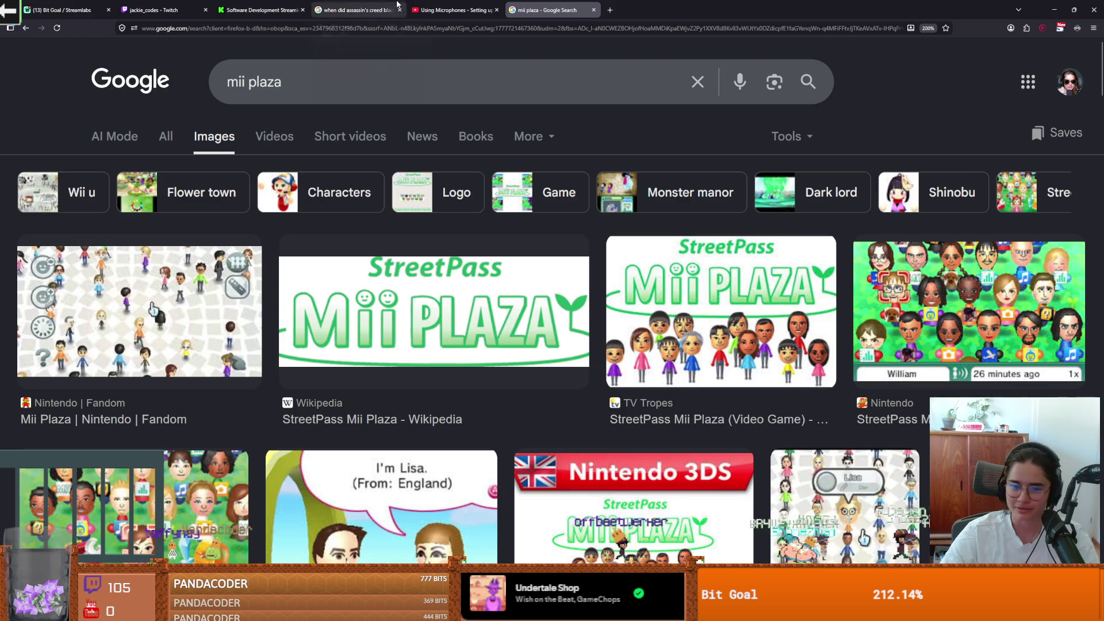
{"action": "left_click", "coordinate": [206, 303]}
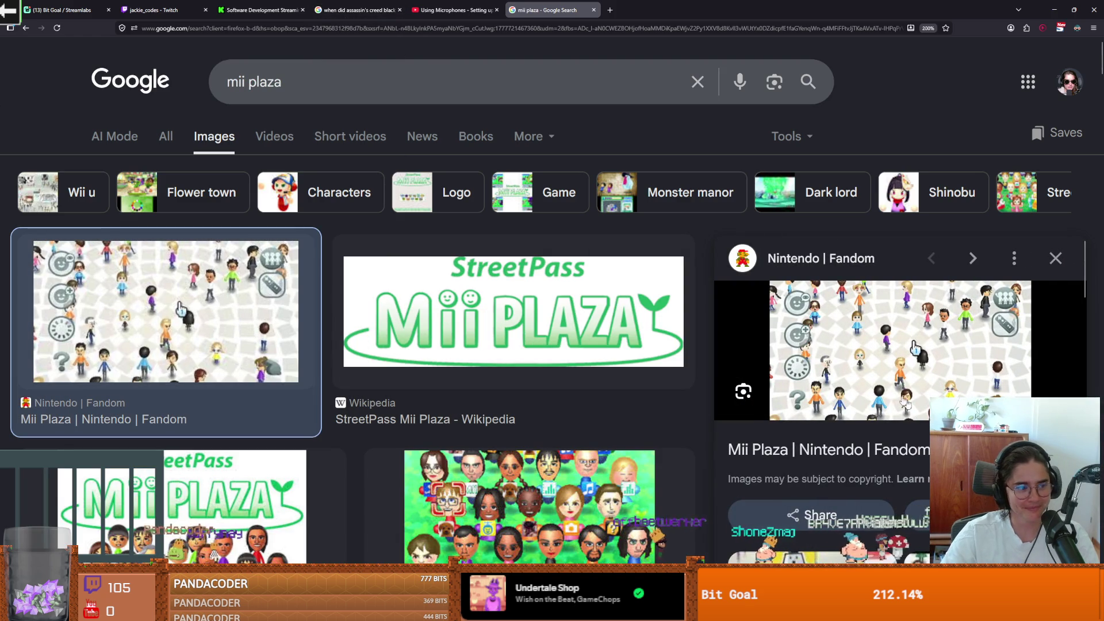
{"action": "scroll", "coordinate": [914, 391], "scroll_direction": "down", "scroll_amount": 3}
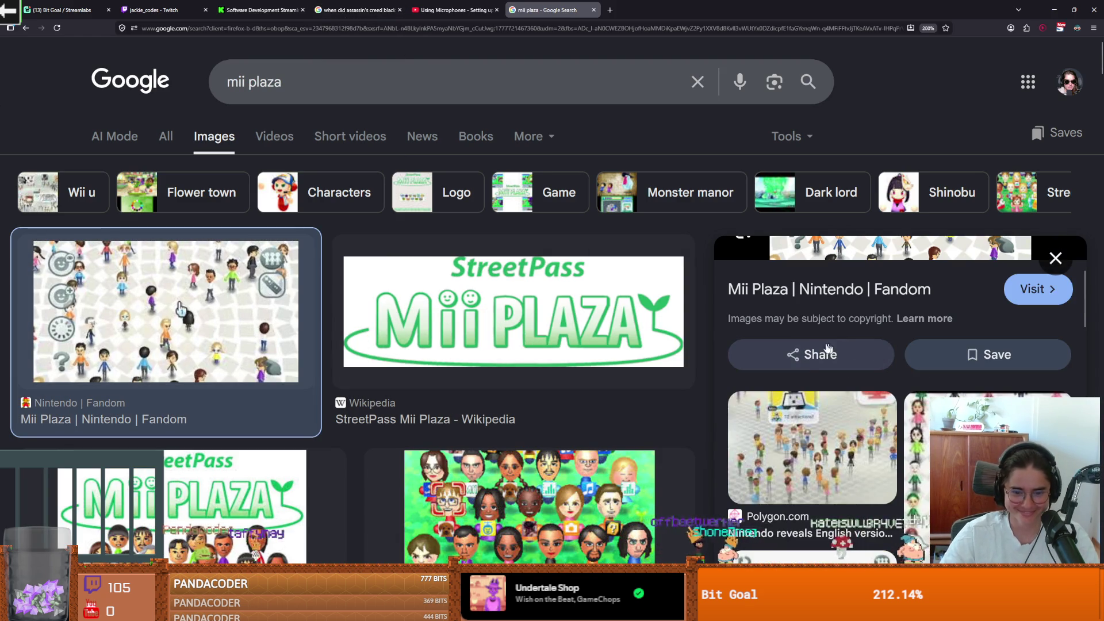
{"action": "scroll", "coordinate": [927, 402], "scroll_direction": "down", "scroll_amount": 3}
{"action": "left_click", "coordinate": [818, 317]}
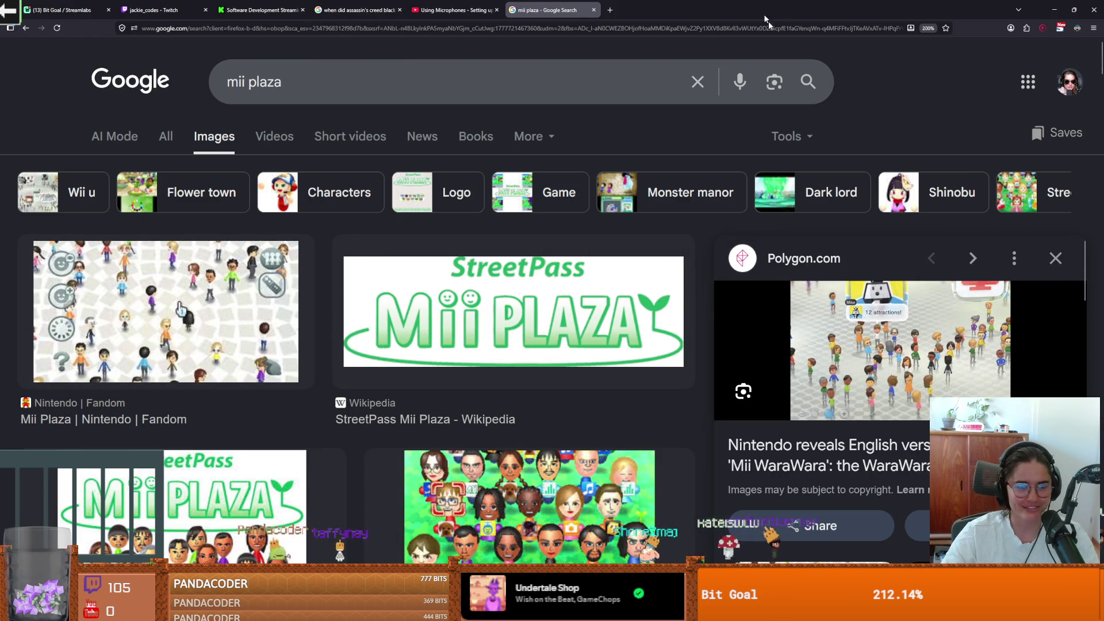
{"action": "key", "text": "alt+Tab"}
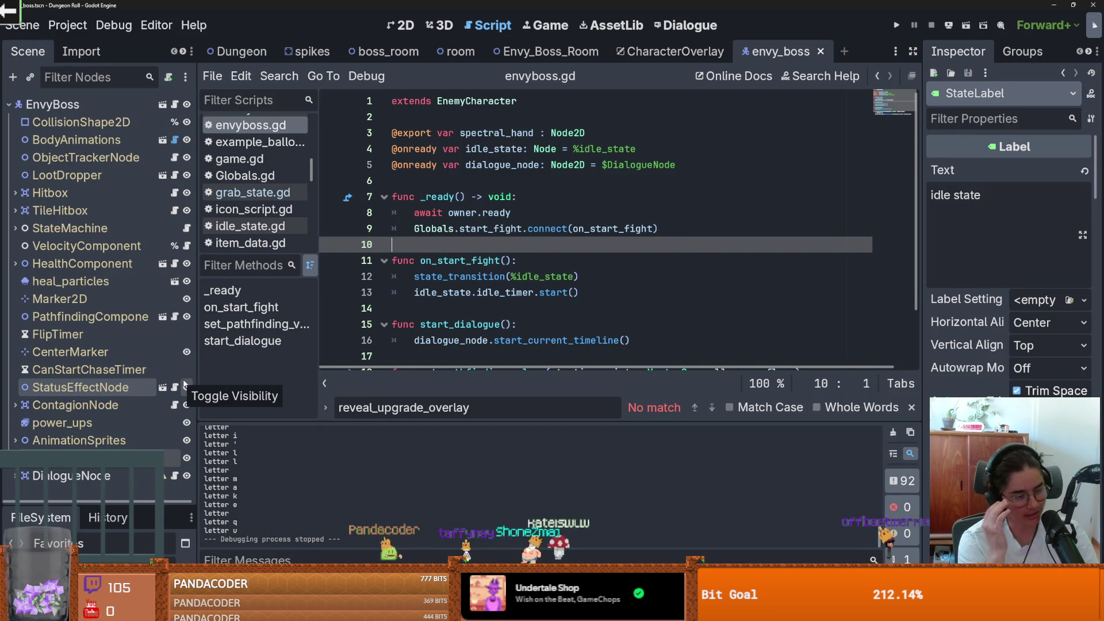
Save envyboss.gd and review its state_transition and start_dialogue lines
{"action": "key", "text": "ctrl+s"}
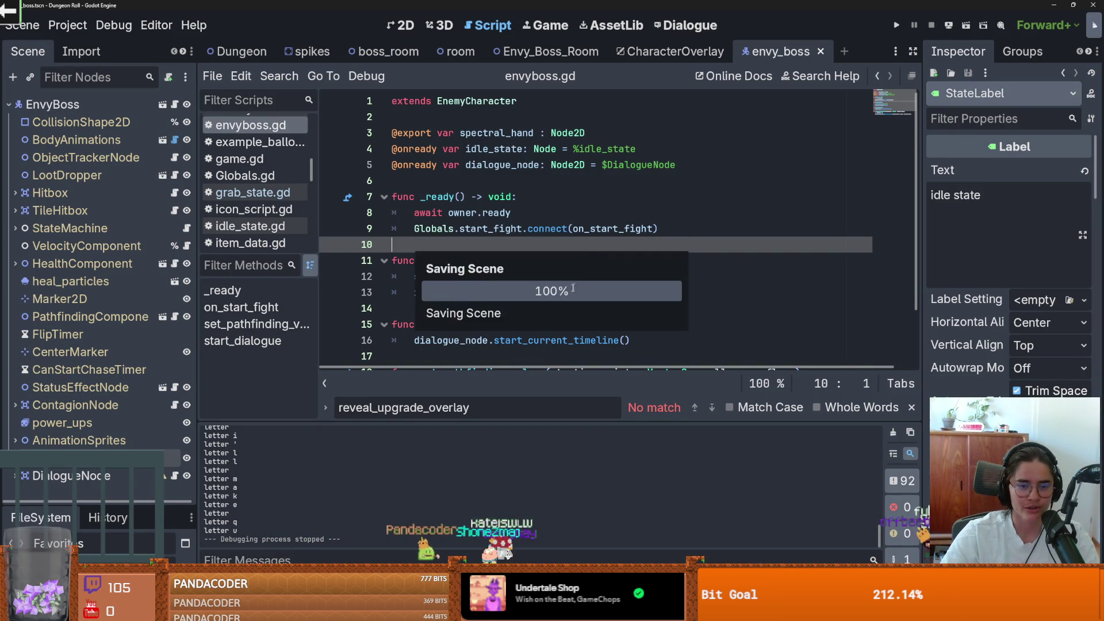
{"action": "scroll", "coordinate": [569, 329], "scroll_direction": "down", "scroll_amount": 2}
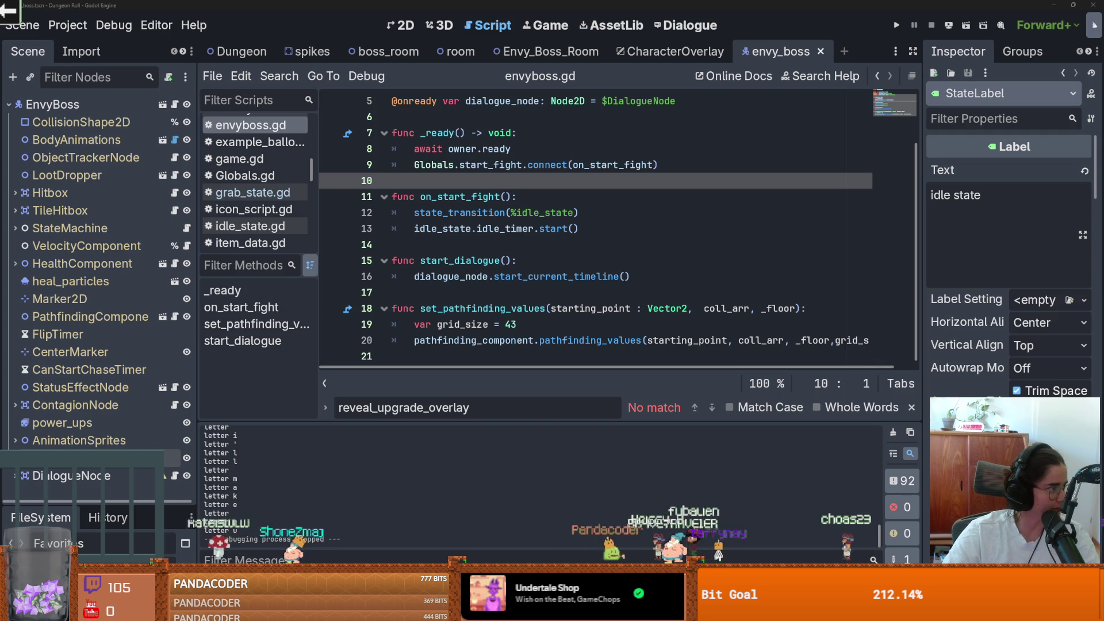
{"action": "left_click", "coordinate": [661, 207]}
{"action": "scroll", "coordinate": [557, 310], "scroll_direction": "up", "scroll_amount": 2}
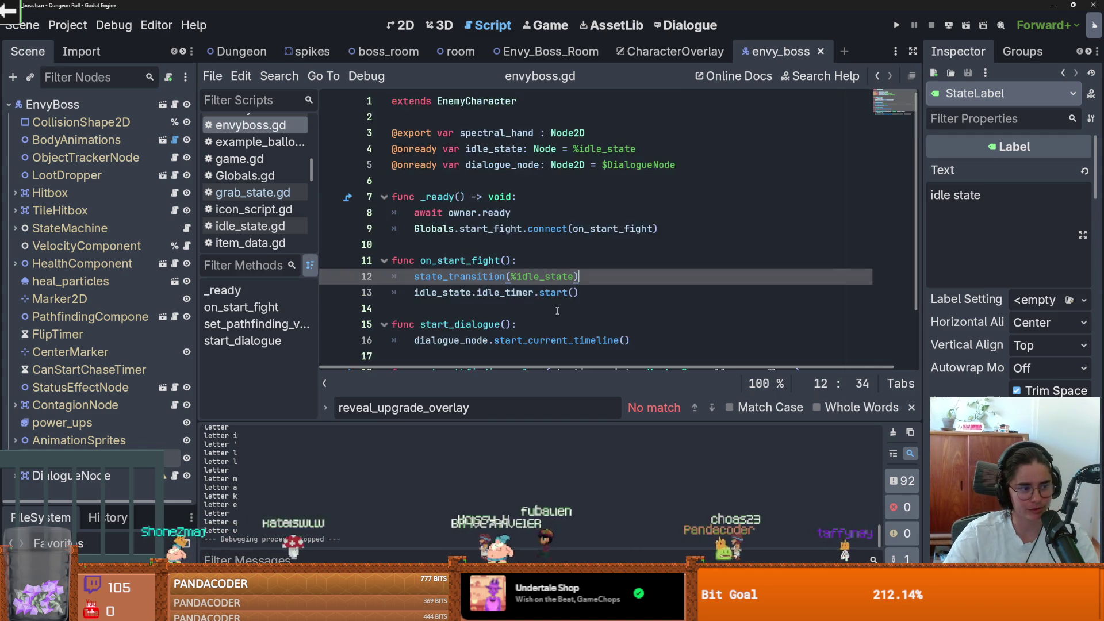
{"action": "scroll", "coordinate": [557, 311], "scroll_direction": "down", "scroll_amount": 2}
{"action": "left_click", "coordinate": [518, 245]}
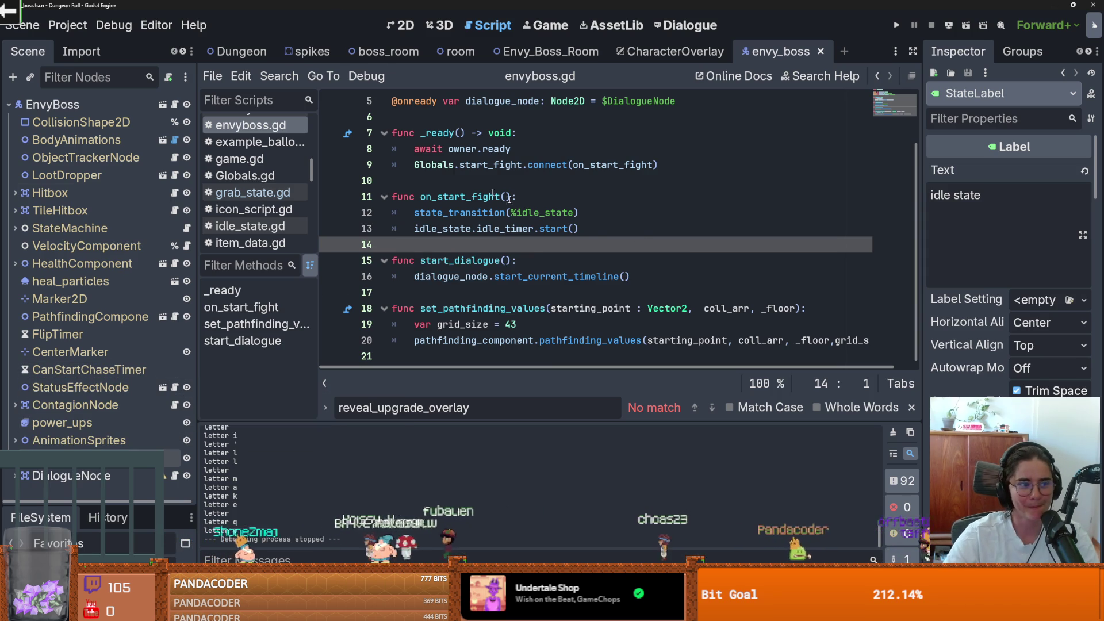
{"action": "left_click", "coordinate": [575, 276]}
Save envyboss.gd again and switch to the Envy_Boss_Room scene's BossRoom.gd script
{"action": "key", "text": "ctrl+s"}
{"action": "left_click", "coordinate": [474, 295]}
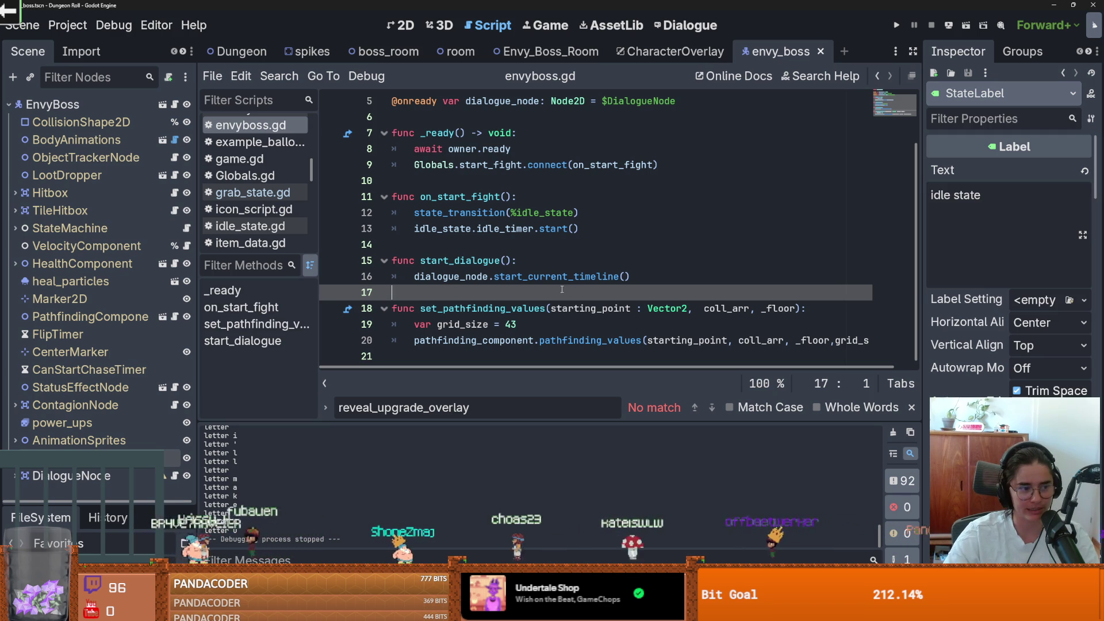
{"action": "key", "text": "ctrl+s"}
{"action": "scroll", "coordinate": [460, 253], "scroll_direction": "up", "scroll_amount": 2}
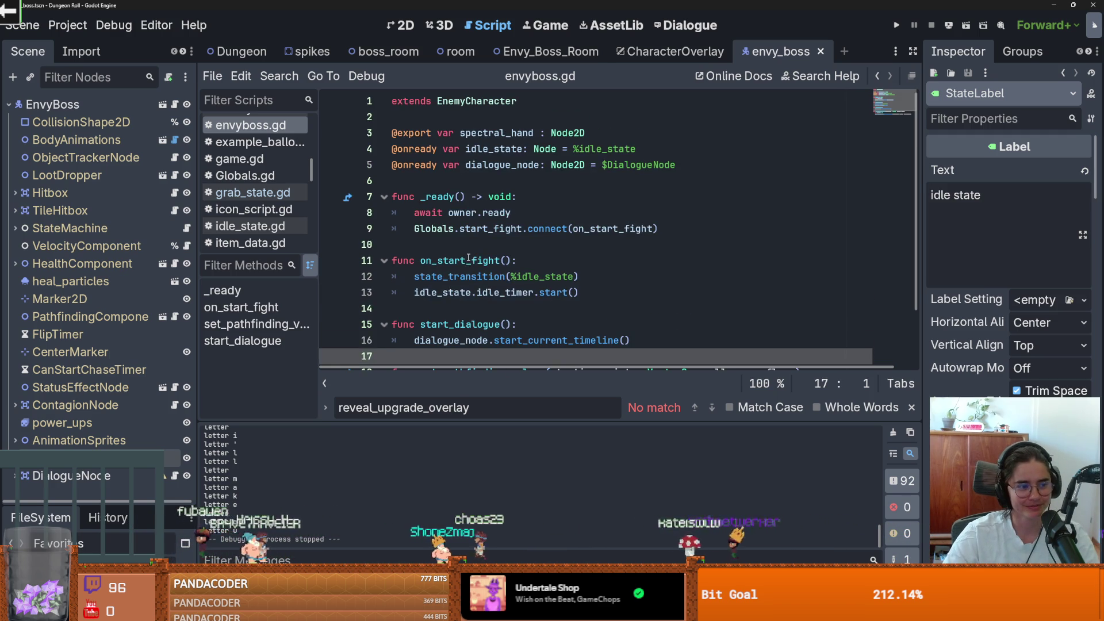
{"action": "left_click", "coordinate": [437, 181]}
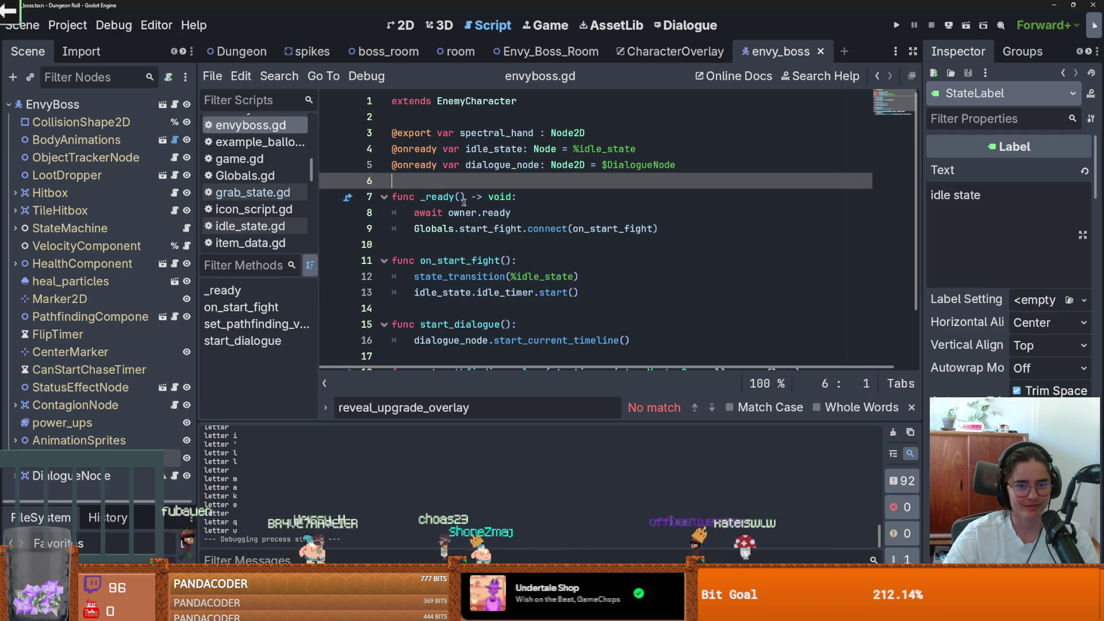
{"action": "left_click", "coordinate": [576, 51]}
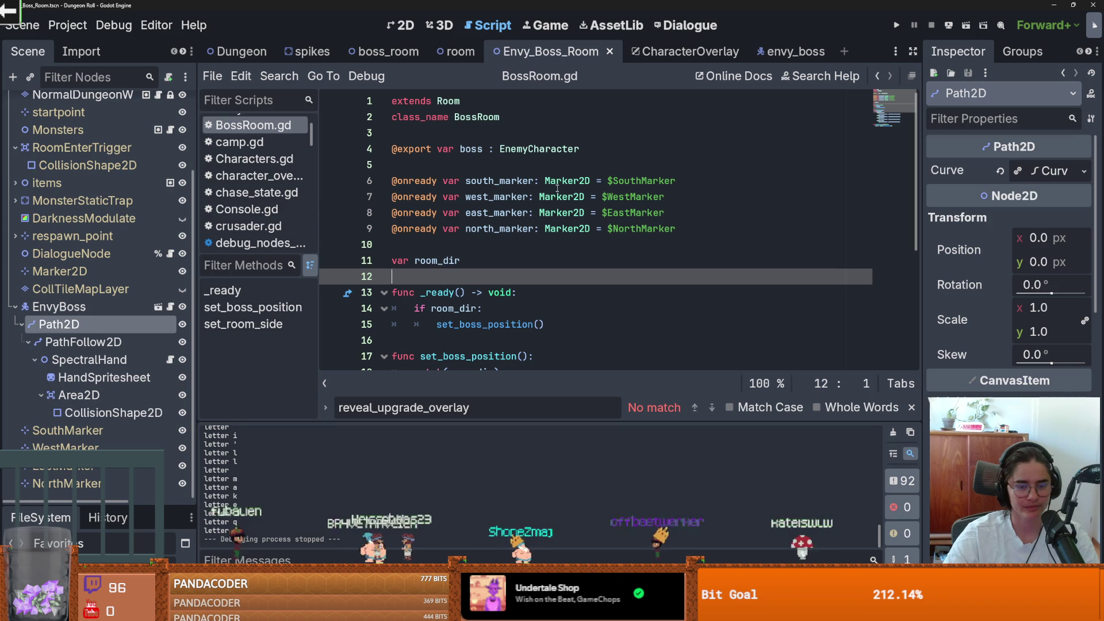
Read on_hand_grab_player in spectral_hand.gd, then return to the envy_boss scene's envyboss.gd
{"action": "left_click", "coordinate": [171, 360]}
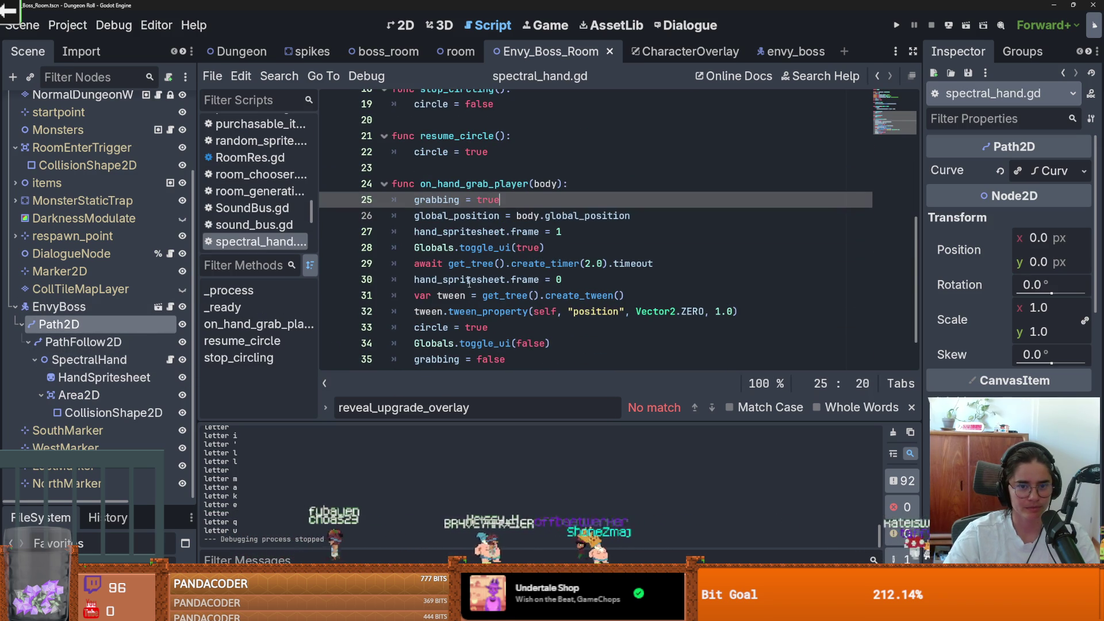
{"action": "scroll", "coordinate": [541, 267], "scroll_direction": "down", "scroll_amount": 1}
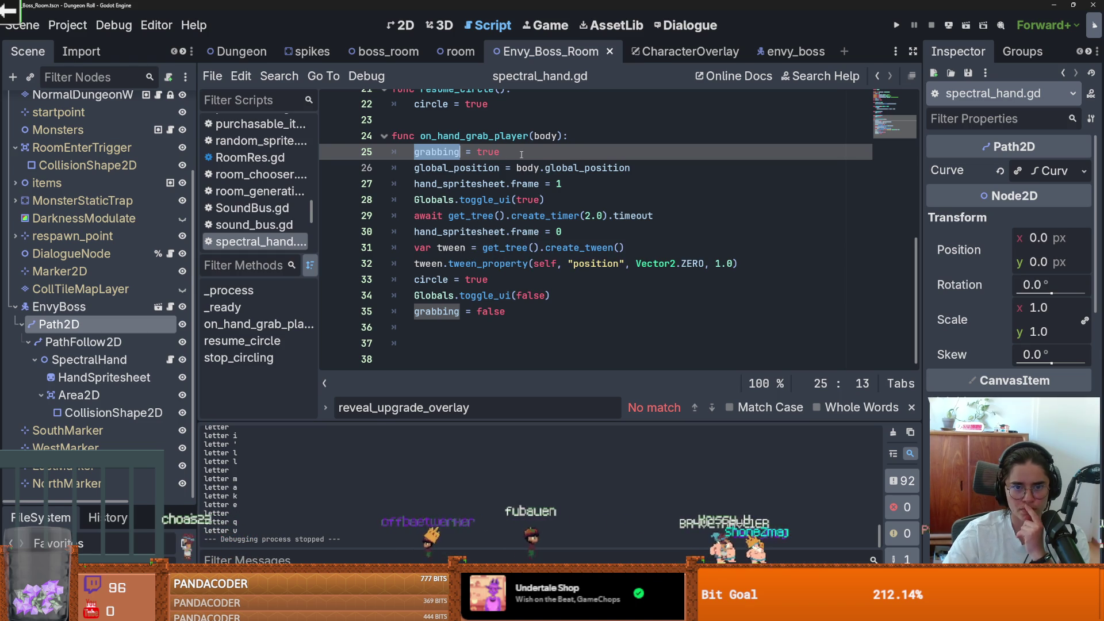
{"action": "mouse_move", "coordinate": [782, 57]}
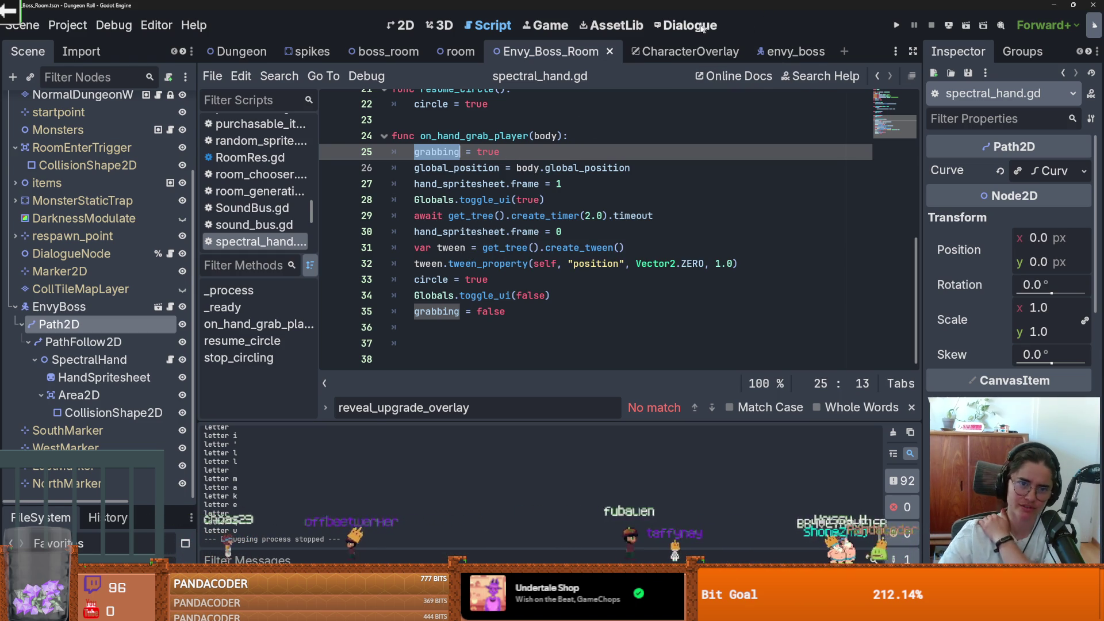
{"action": "left_click", "coordinate": [788, 52]}
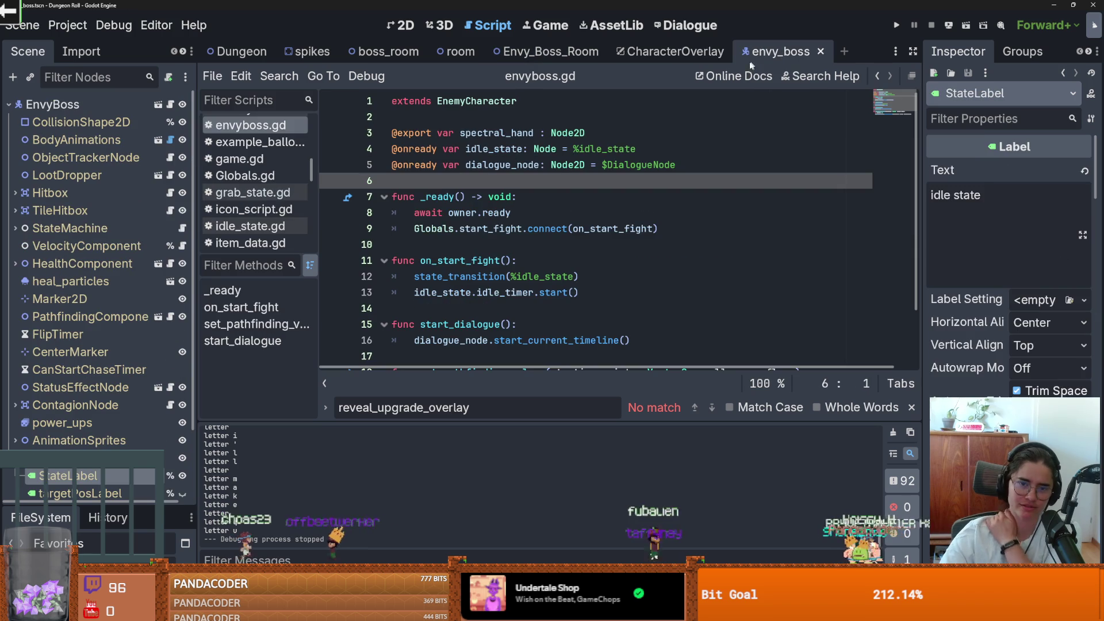
Expand StateMachine and open grab_state.gd with a wider code editor
{"action": "left_click", "coordinate": [15, 228]}
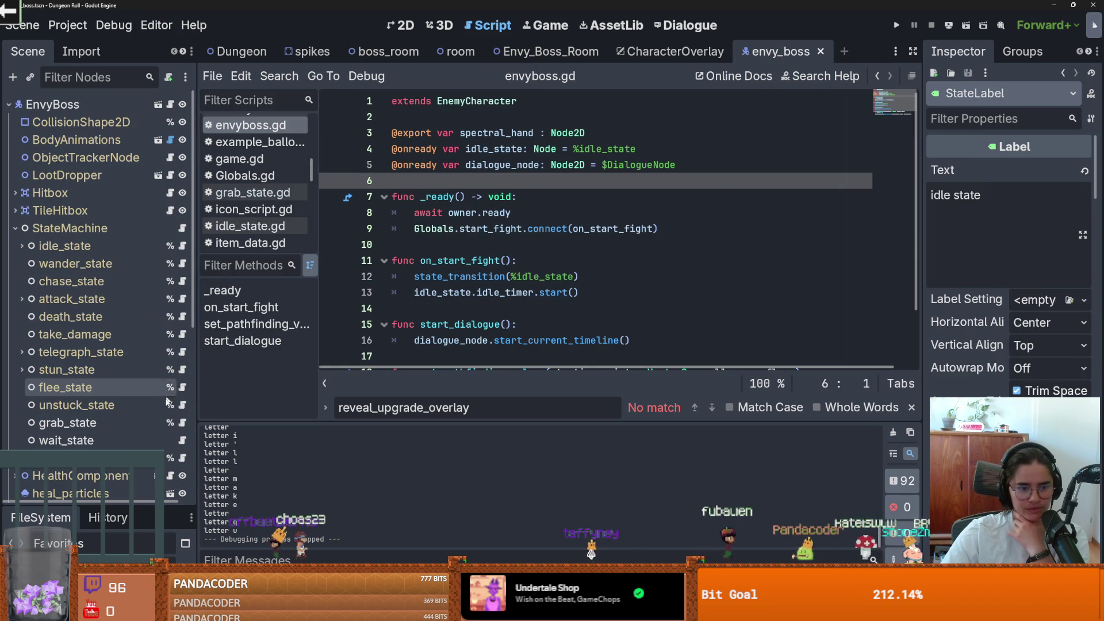
{"action": "left_click", "coordinate": [182, 423]}
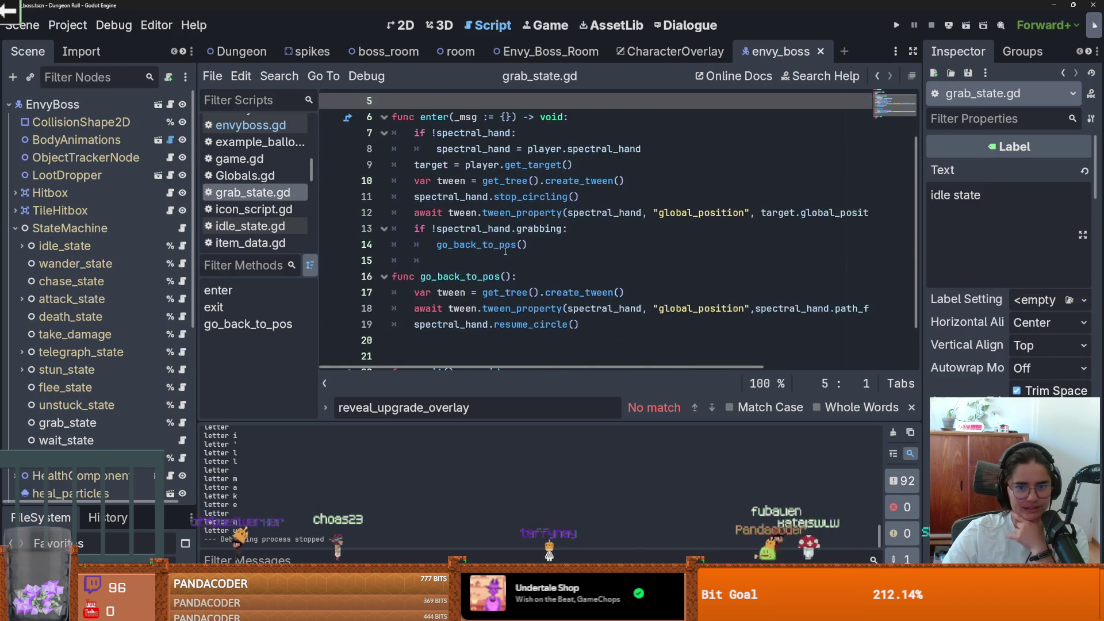
{"action": "scroll", "coordinate": [505, 251], "scroll_direction": "up", "scroll_amount": 2}
{"action": "scroll", "coordinate": [526, 262], "scroll_direction": "down", "scroll_amount": 1}
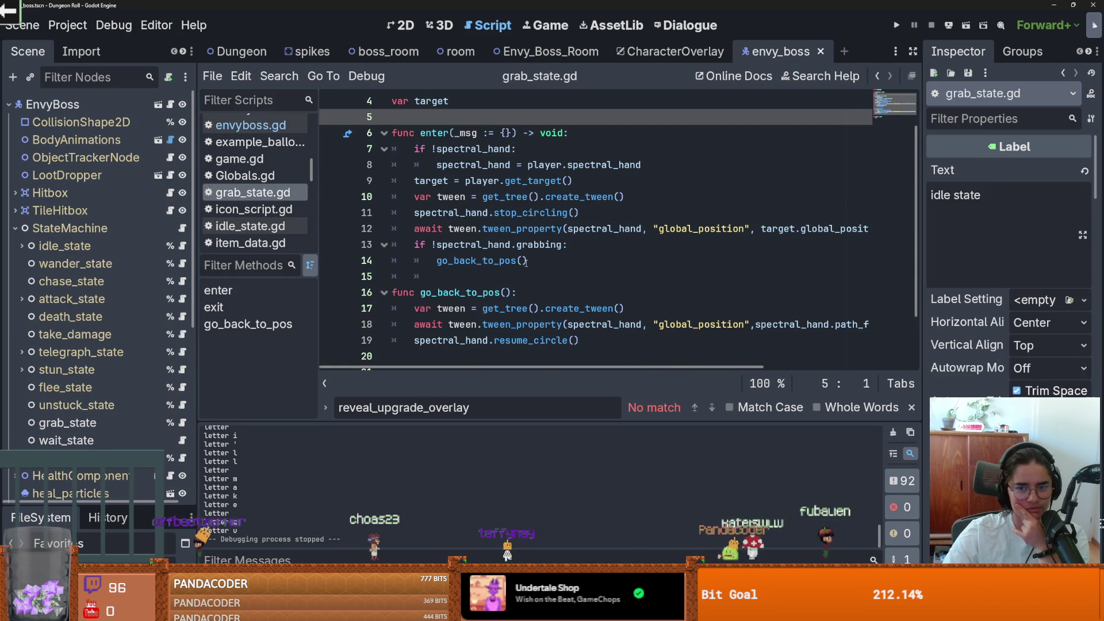
{"action": "left_click_drag", "start_coordinate": [322, 257], "coordinate": [154, 242]}
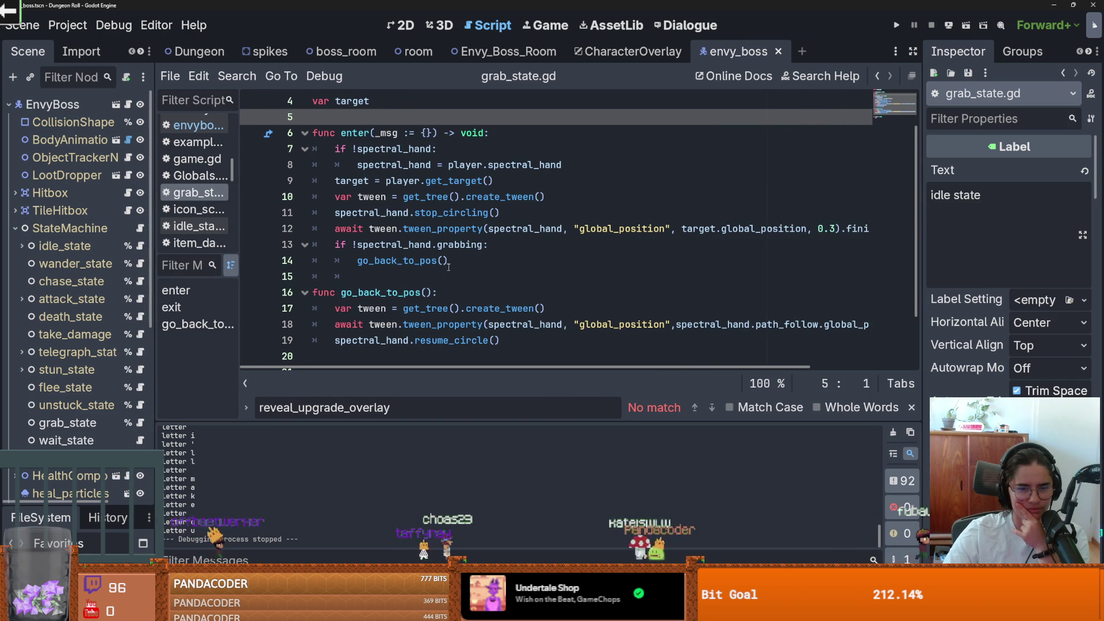
Select the !spectral_hand.grabbing condition and the go_back_to_pos call on lines 13–14
{"action": "double_click", "coordinate": [385, 259]}
{"action": "double_click", "coordinate": [385, 245]}
{"action": "double_click", "coordinate": [463, 244]}
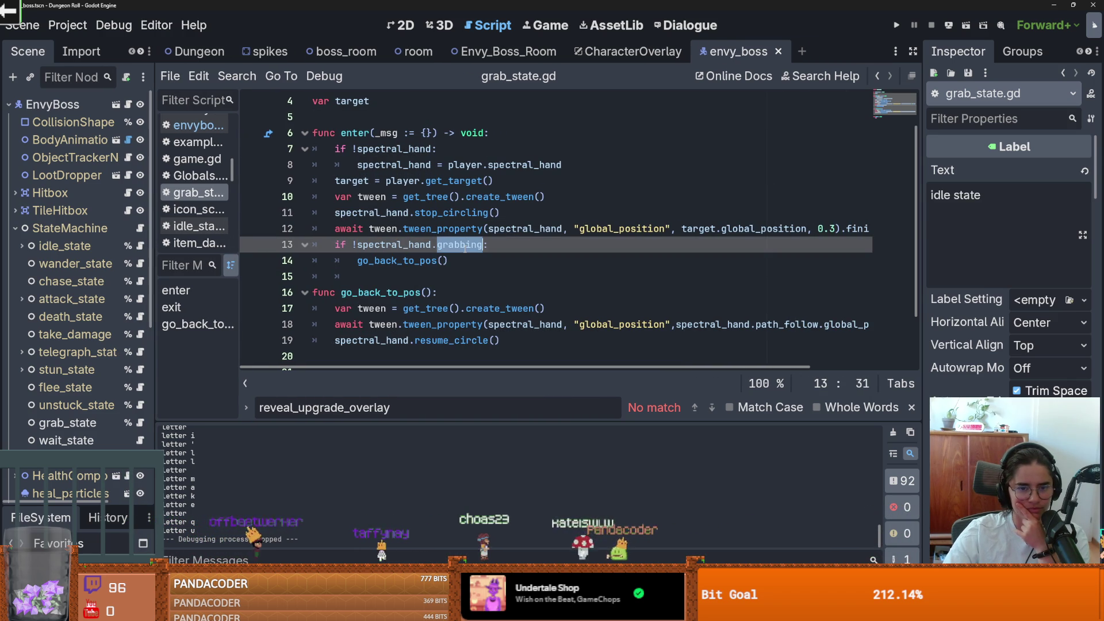
{"action": "left_click_drag", "start_coordinate": [353, 245], "coordinate": [462, 244]}
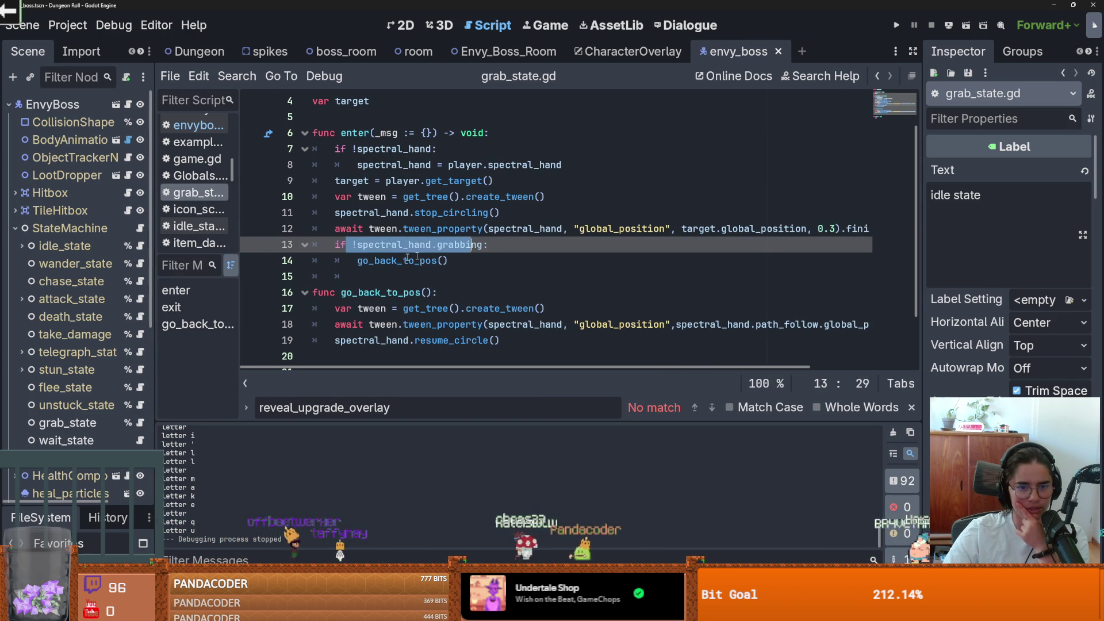
{"action": "double_click", "coordinate": [382, 260]}
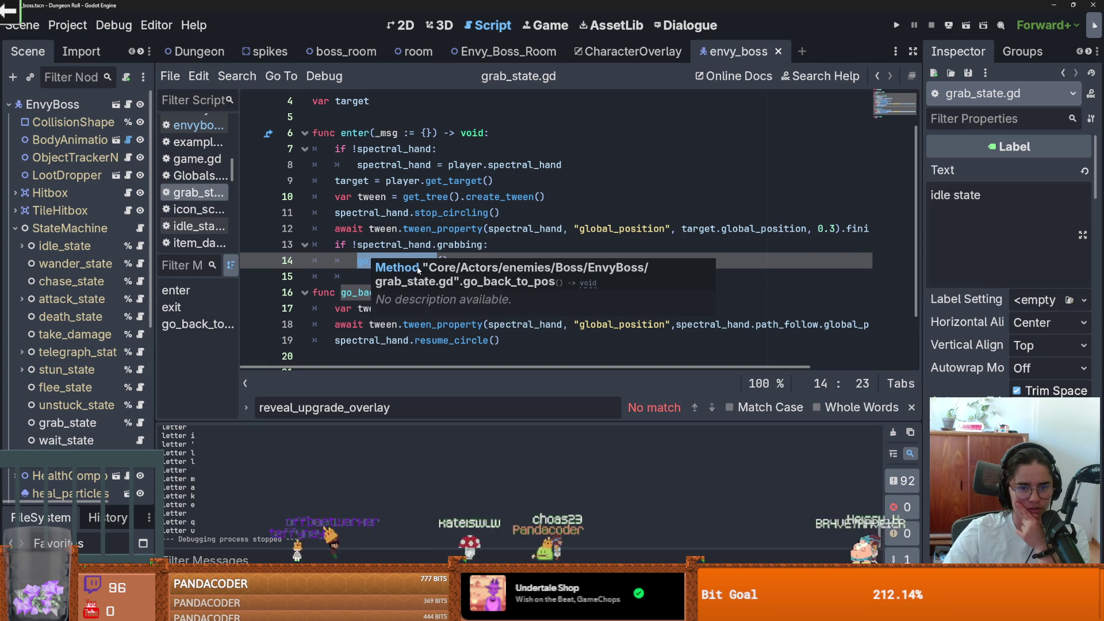
{"action": "left_click", "coordinate": [391, 246]}
{"action": "scroll", "coordinate": [460, 262], "scroll_direction": "right", "scroll_amount": 3}
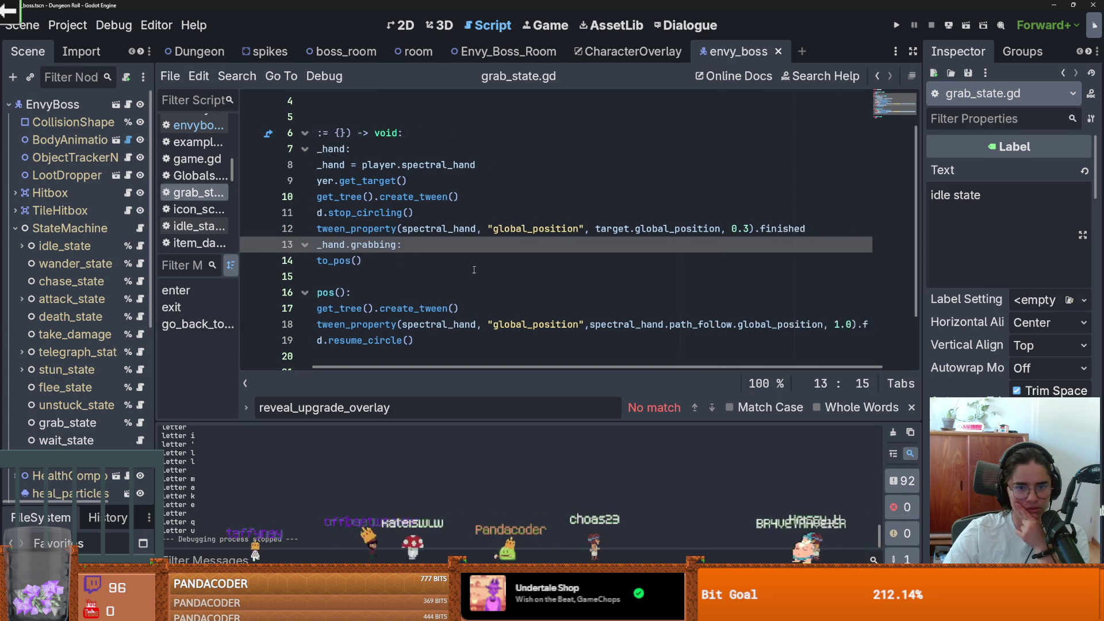
{"action": "scroll", "coordinate": [472, 267], "scroll_direction": "left", "scroll_amount": 3}
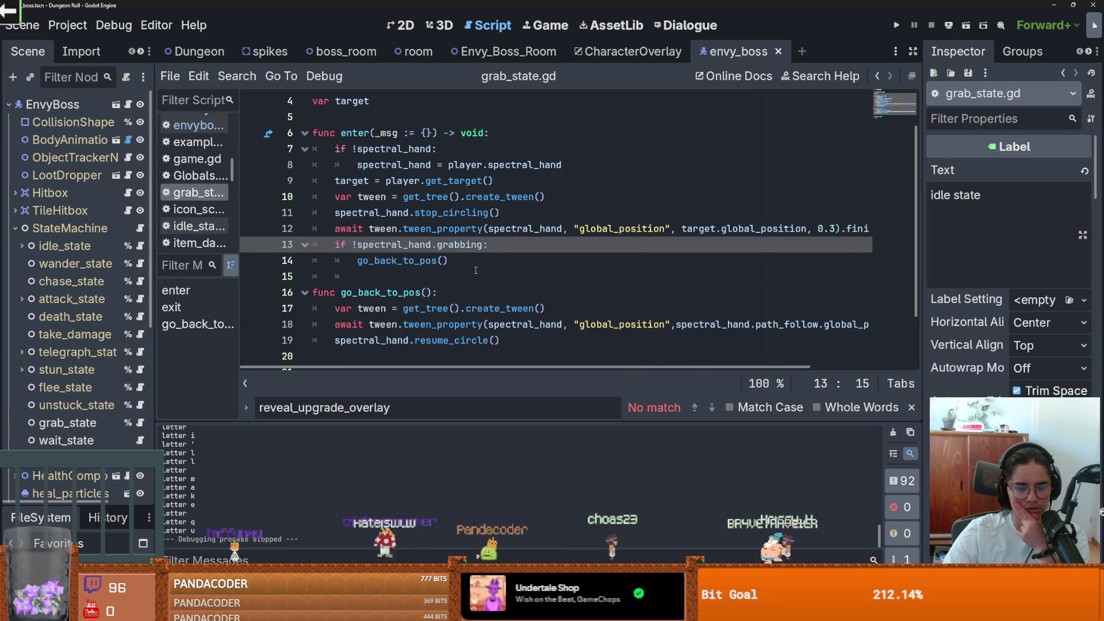
Select the whole grabbing check from the if through its go_back_to_pos call
{"action": "left_click", "coordinate": [416, 256]}
{"action": "left_click", "coordinate": [340, 246]}
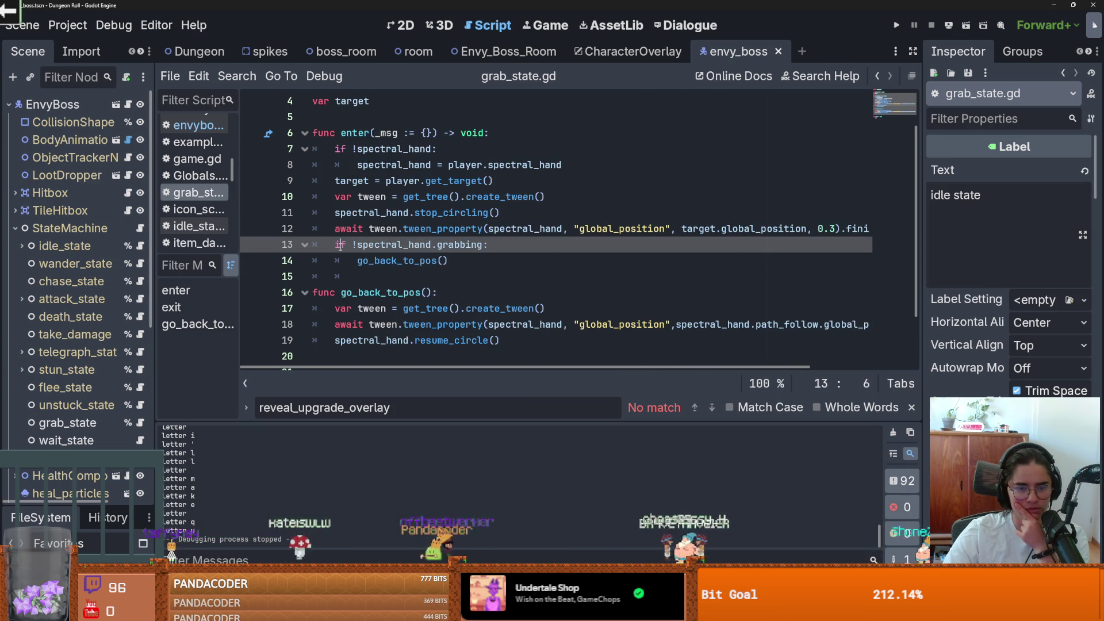
{"action": "mouse_move", "coordinate": [328, 246]}
{"action": "left_mouse_down"}
{"action": "mouse_move", "coordinate": [488, 246]}
{"action": "mouse_move", "coordinate": [445, 261]}
{"action": "left_mouse_up"}
{"action": "left_click", "coordinate": [443, 261]}
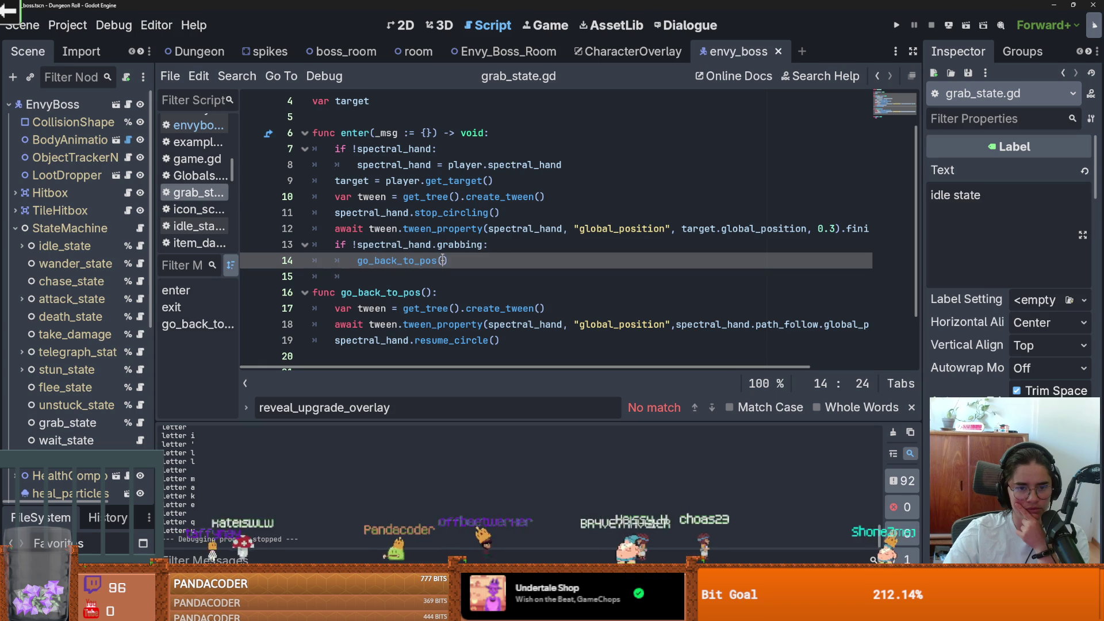
{"action": "left_click", "coordinate": [425, 245]}
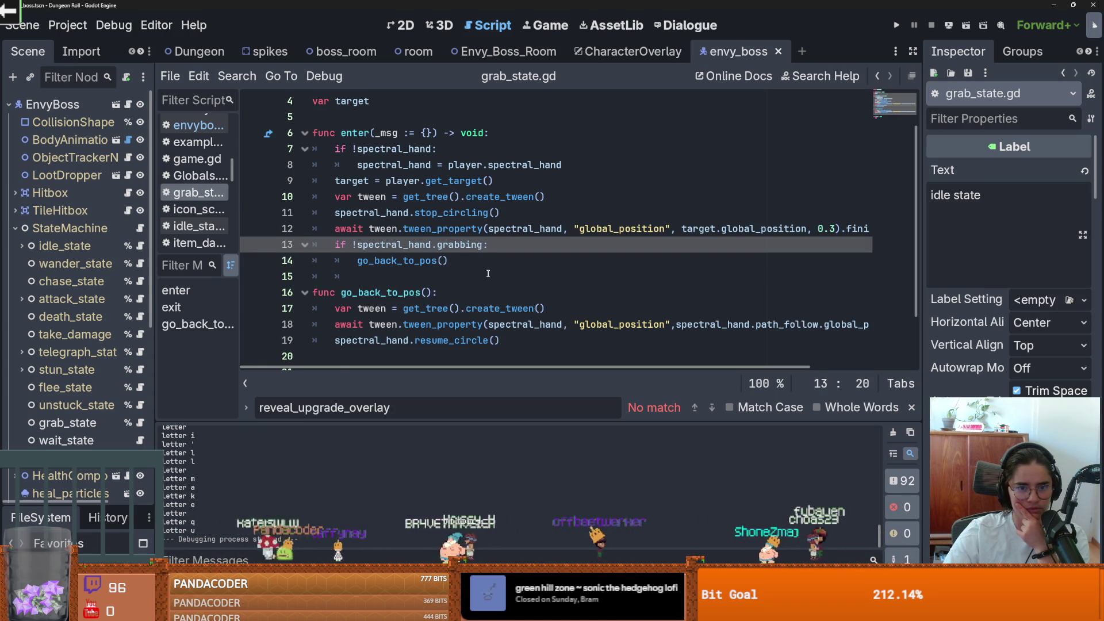
{"action": "scroll", "coordinate": [488, 274], "scroll_direction": "right", "scroll_amount": 5}
{"action": "scroll", "coordinate": [493, 274], "scroll_direction": "left", "scroll_amount": 5}
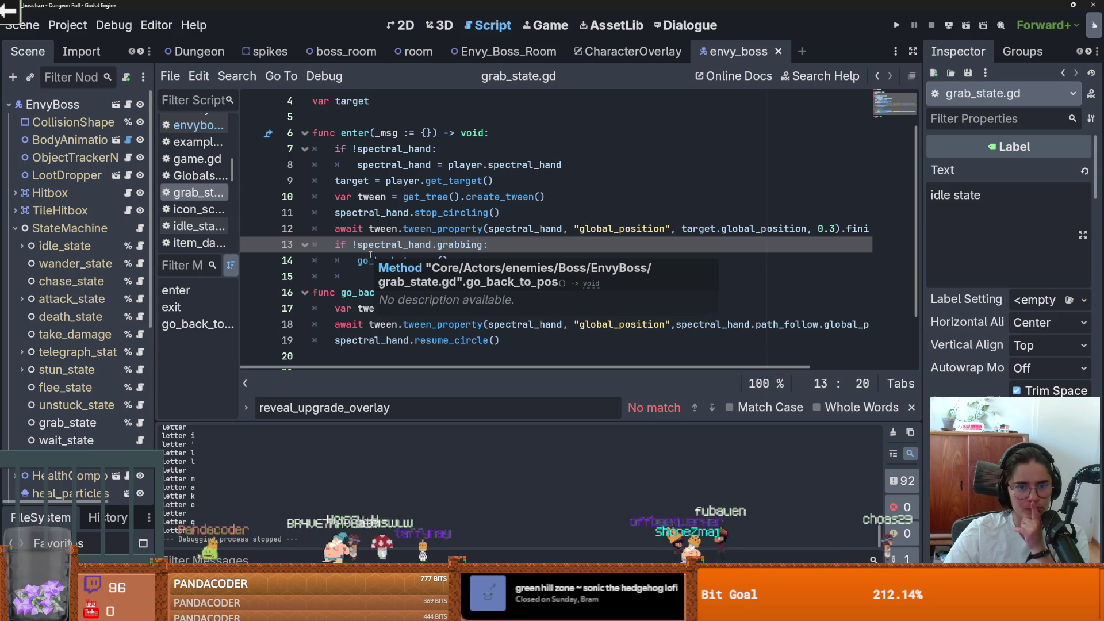
{"action": "left_click_drag", "start_coordinate": [445, 259], "coordinate": [316, 247]}
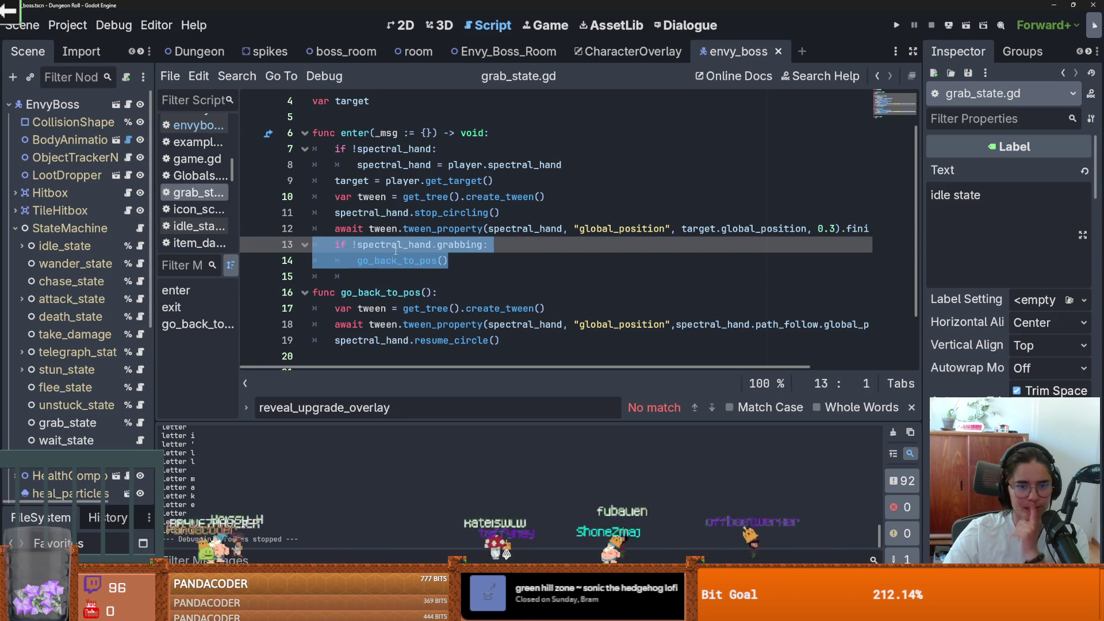
{"action": "scroll", "coordinate": [74, 392], "scroll_direction": "down", "scroll_amount": 2}
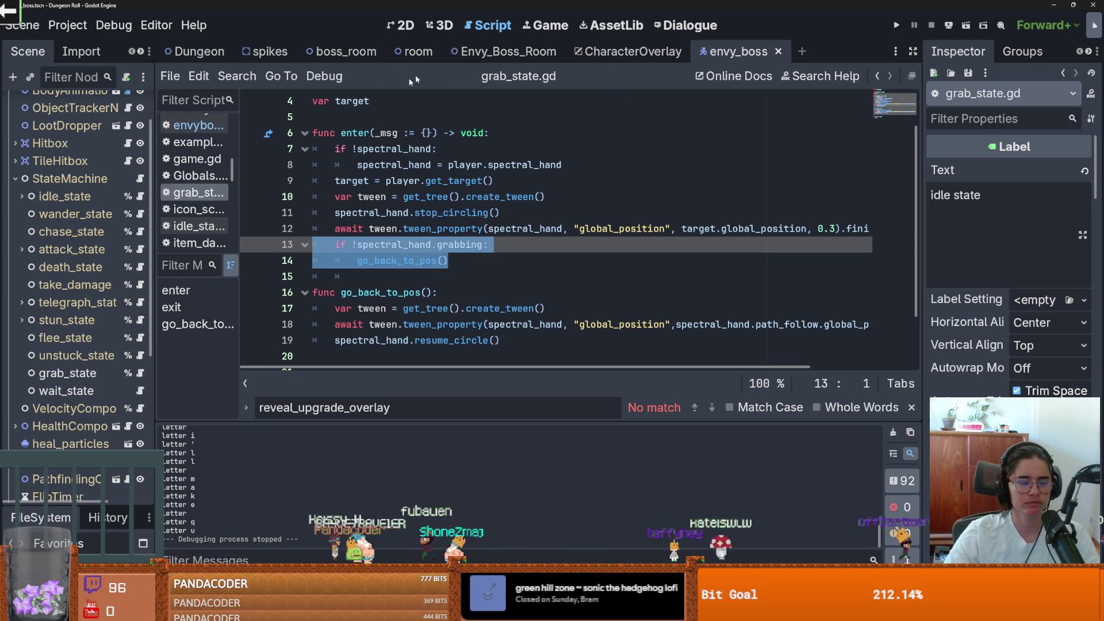
Widen the scene tree panel and collapse StateMachine's list of states
{"action": "left_click_drag", "start_coordinate": [156, 262], "coordinate": [212, 262]}
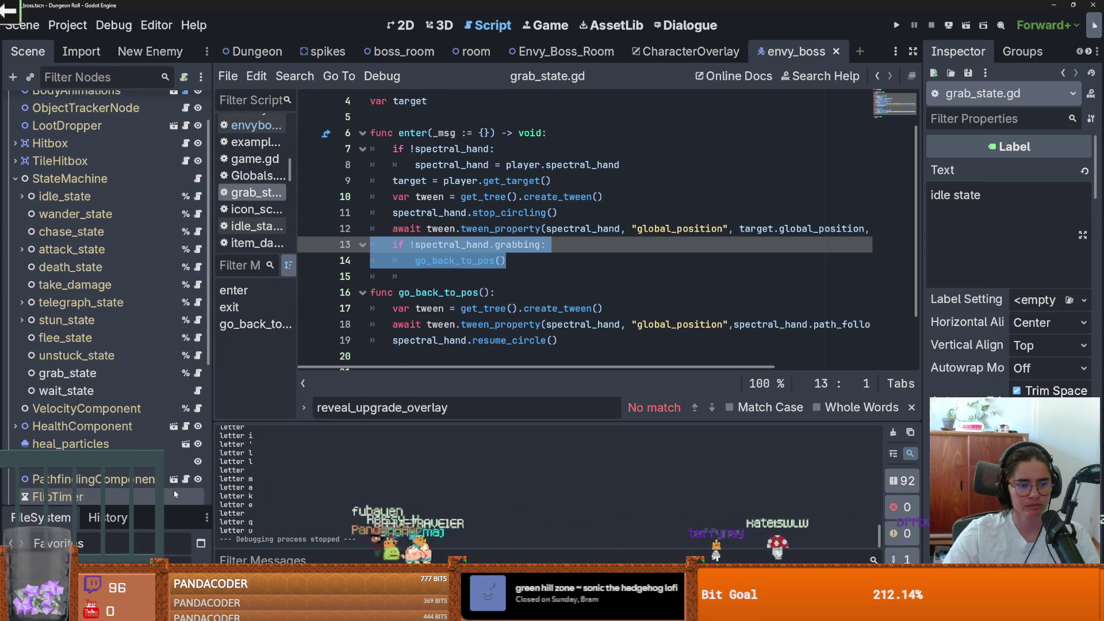
{"action": "mouse_move", "coordinate": [144, 507]}
{"action": "left_mouse_down"}
{"action": "mouse_move", "coordinate": [143, 363]}
{"action": "mouse_move", "coordinate": [143, 477]}
{"action": "left_mouse_up"}
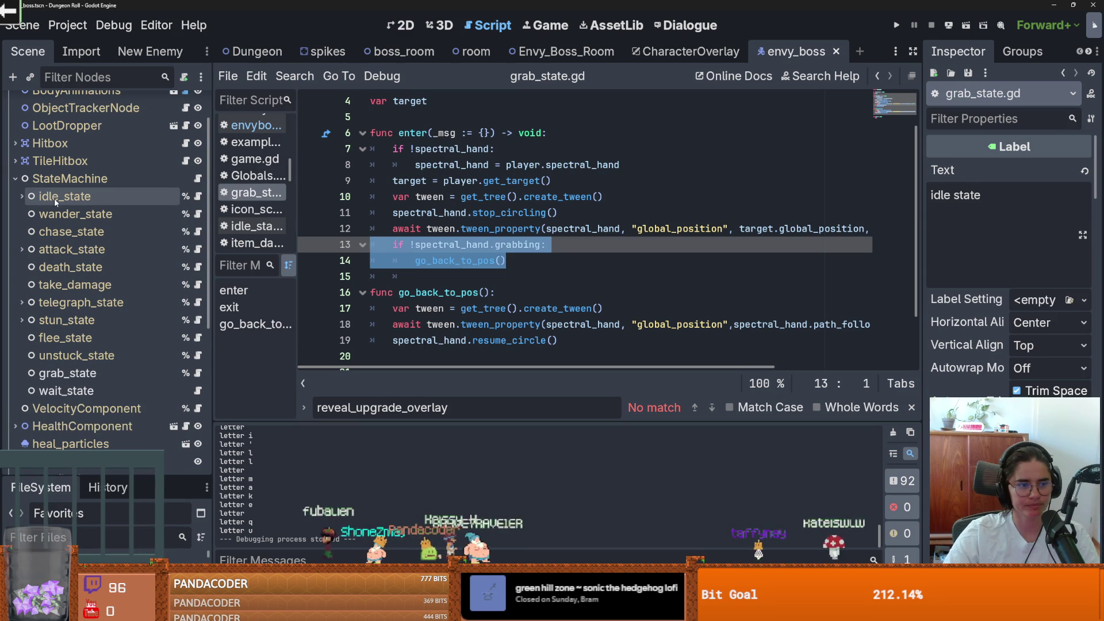
{"action": "left_click", "coordinate": [15, 178]}
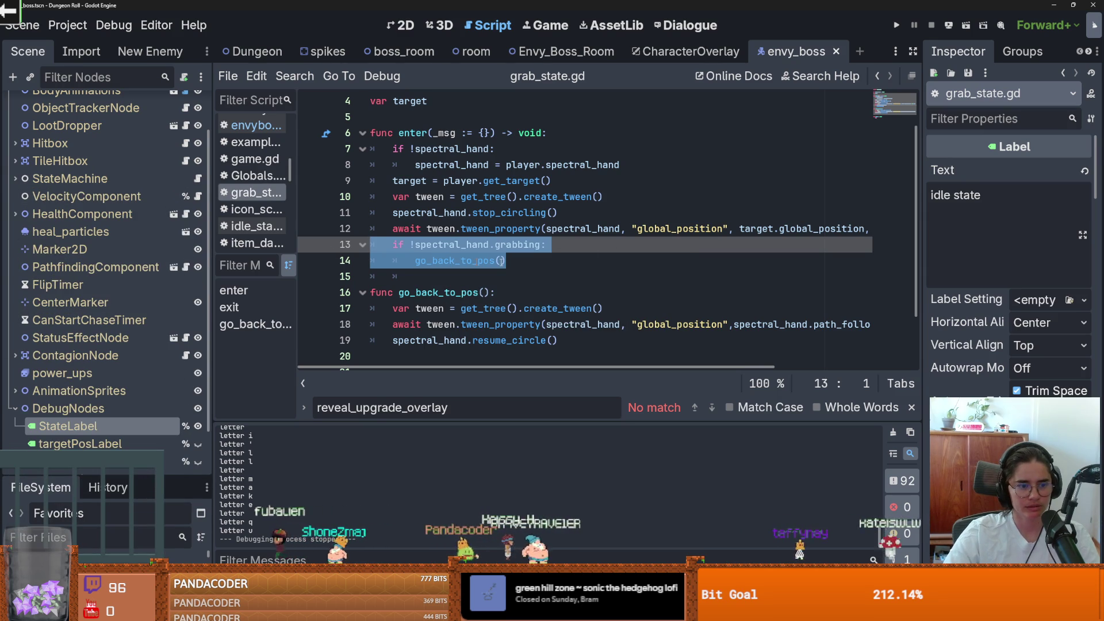
{"action": "scroll", "coordinate": [414, 292], "scroll_direction": "down", "scroll_amount": 1}
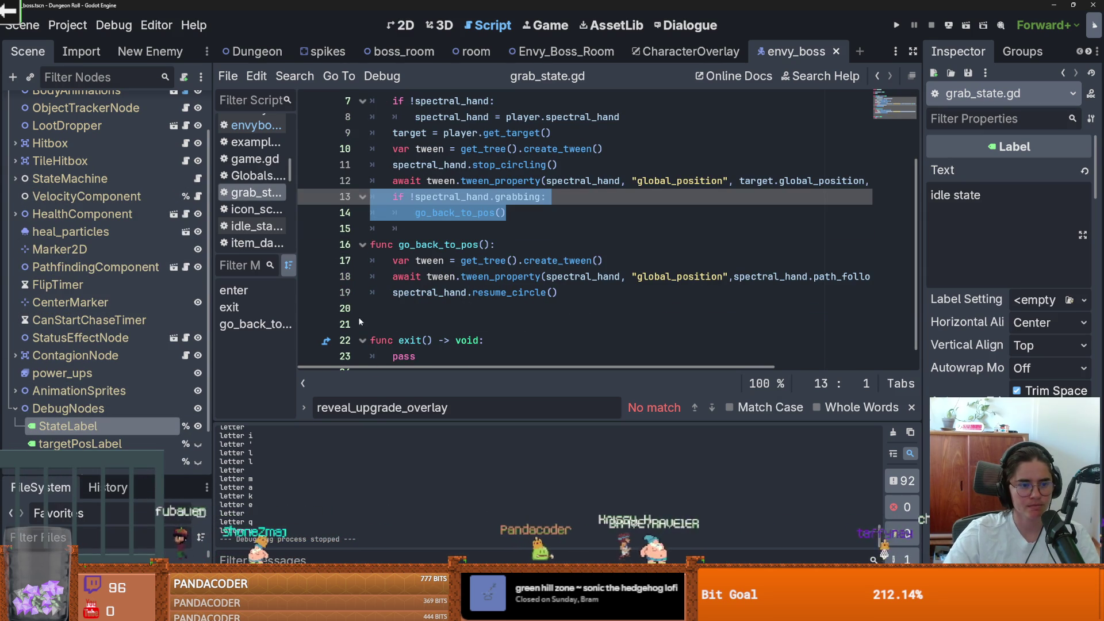
{"action": "scroll", "coordinate": [116, 396], "scroll_direction": "down", "scroll_amount": 1}
{"action": "scroll", "coordinate": [115, 396], "scroll_direction": "down", "scroll_amount": 1}
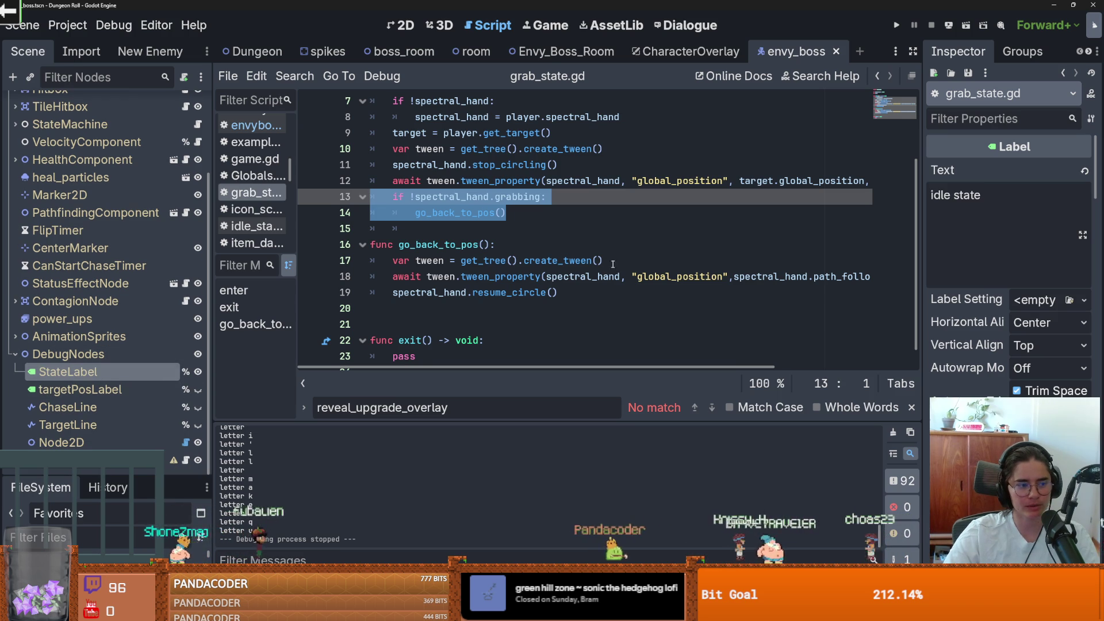
{"action": "scroll", "coordinate": [474, 247], "scroll_direction": "up", "scroll_amount": 1}
Save grab_state.gd after reviewing lines 11–14
{"action": "left_click", "coordinate": [559, 262]}
{"action": "key", "text": "ctrl+s"}
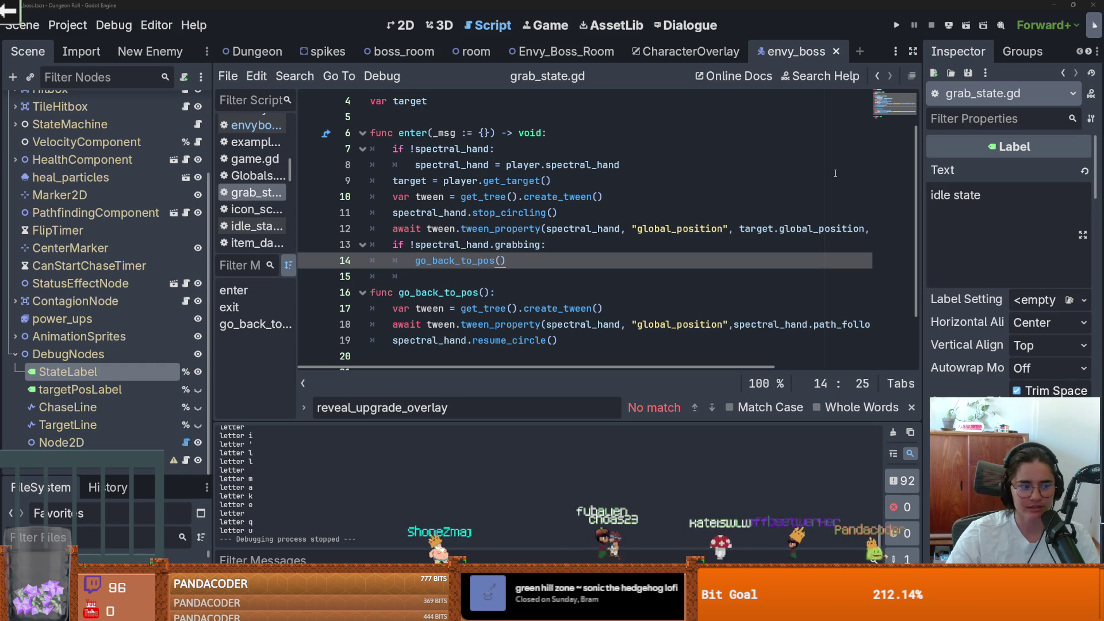
{"action": "left_click", "coordinate": [719, 212]}
{"action": "key", "text": "ctrl+s"}
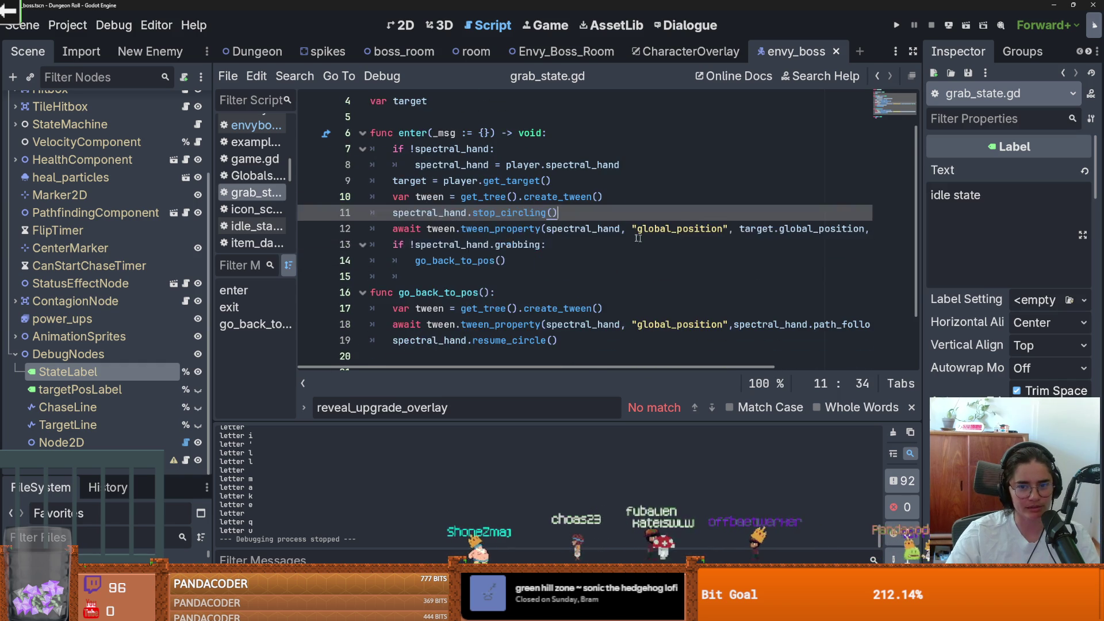
{"action": "left_click", "coordinate": [637, 238]}
{"action": "key", "text": "ctrl+s"}
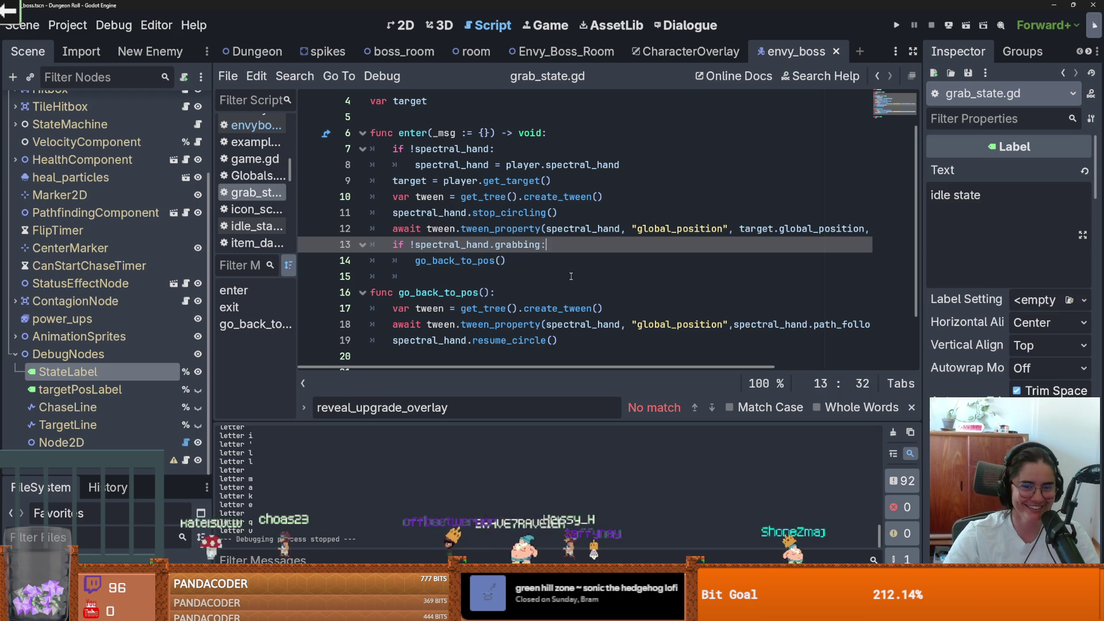
Delete the leftover indentation on blank line 15 between enter and go_back_to_pos
{"action": "left_click", "coordinate": [547, 271]}
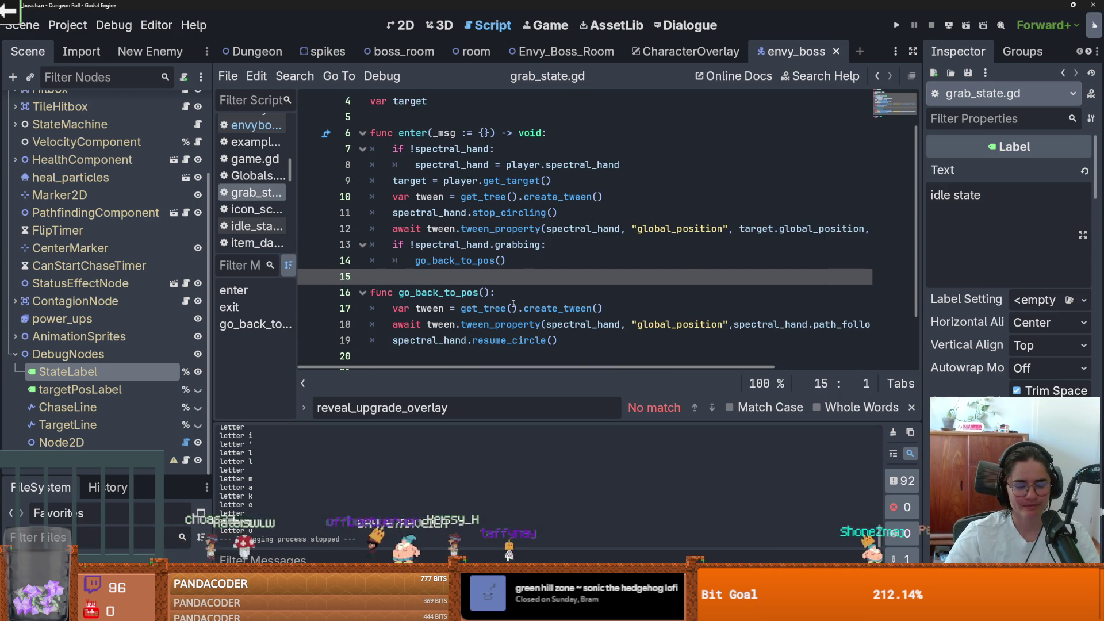
{"action": "key", "text": "BackSpace"}
{"action": "key", "text": "BackSpace"}
{"action": "scroll", "coordinate": [475, 308], "scroll_direction": "down", "scroll_amount": 1}
{"action": "scroll", "coordinate": [502, 311], "scroll_direction": "up", "scroll_amount": 1}
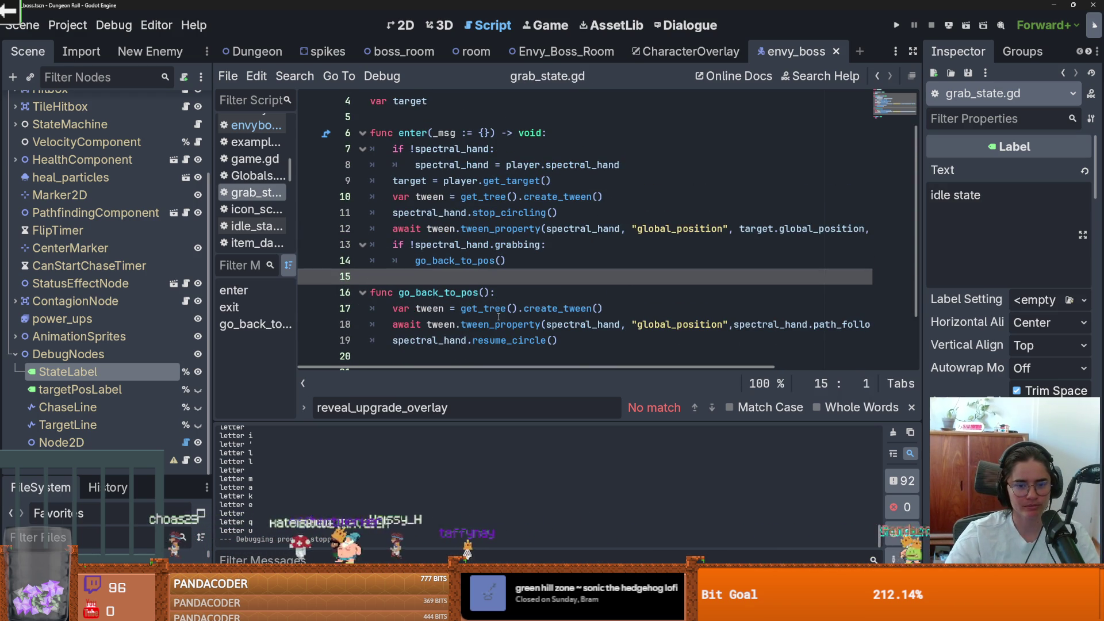
{"action": "mouse_move", "coordinate": [497, 312]}
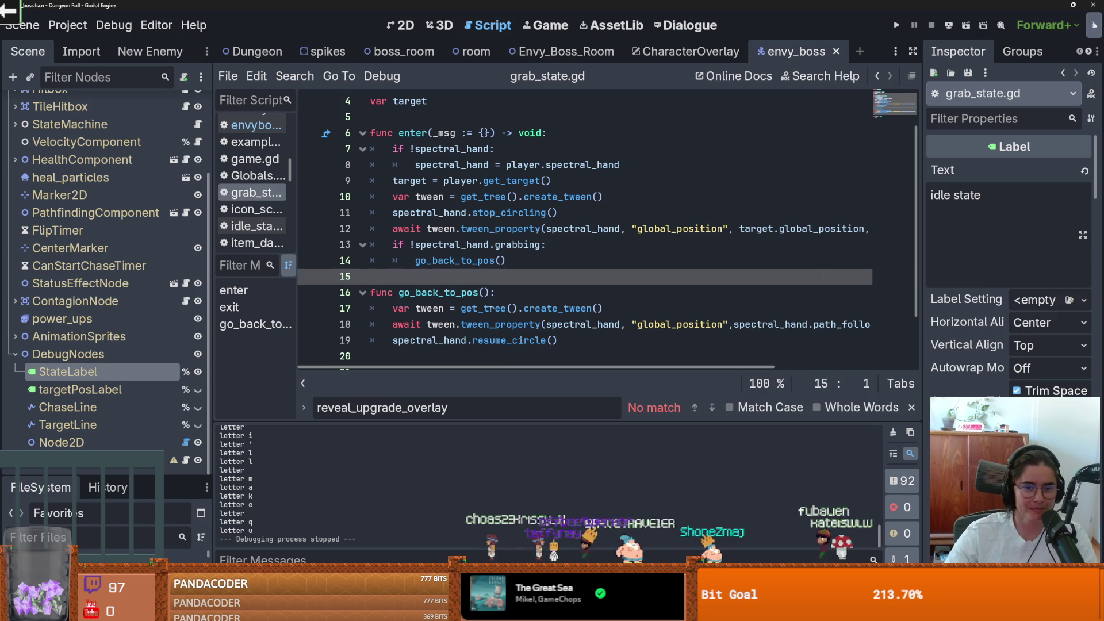
{"action": "left_click", "coordinate": [486, 286]}
{"action": "scroll", "coordinate": [487, 299], "scroll_direction": "up", "scroll_amount": 1}
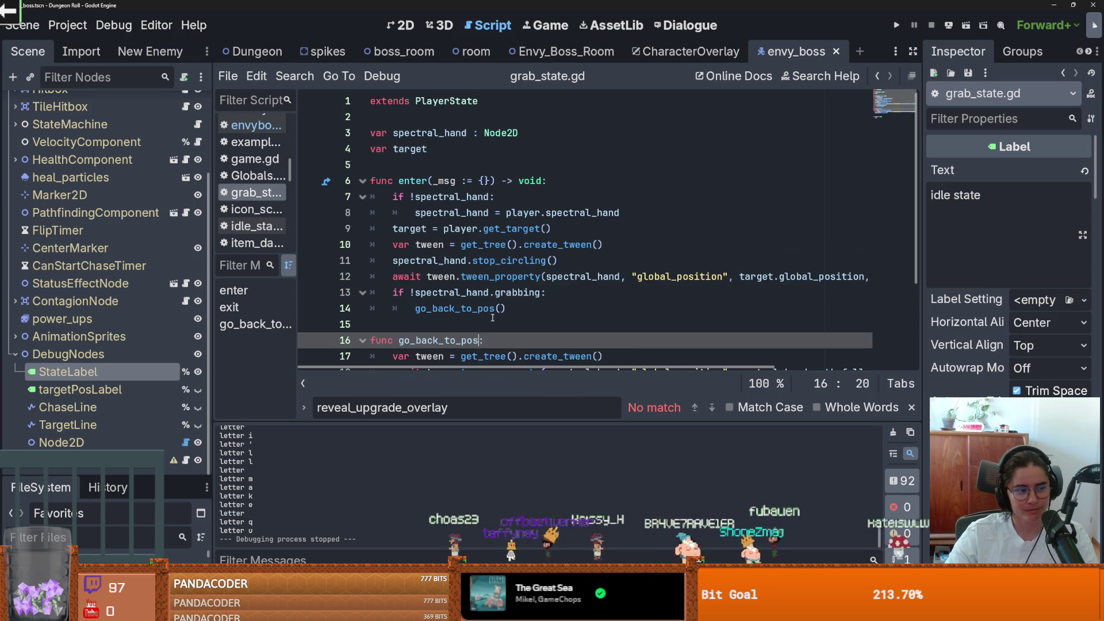
{"action": "key", "text": "BackSpace"}
{"action": "scroll", "coordinate": [488, 316], "scroll_direction": "down", "scroll_amount": 1}
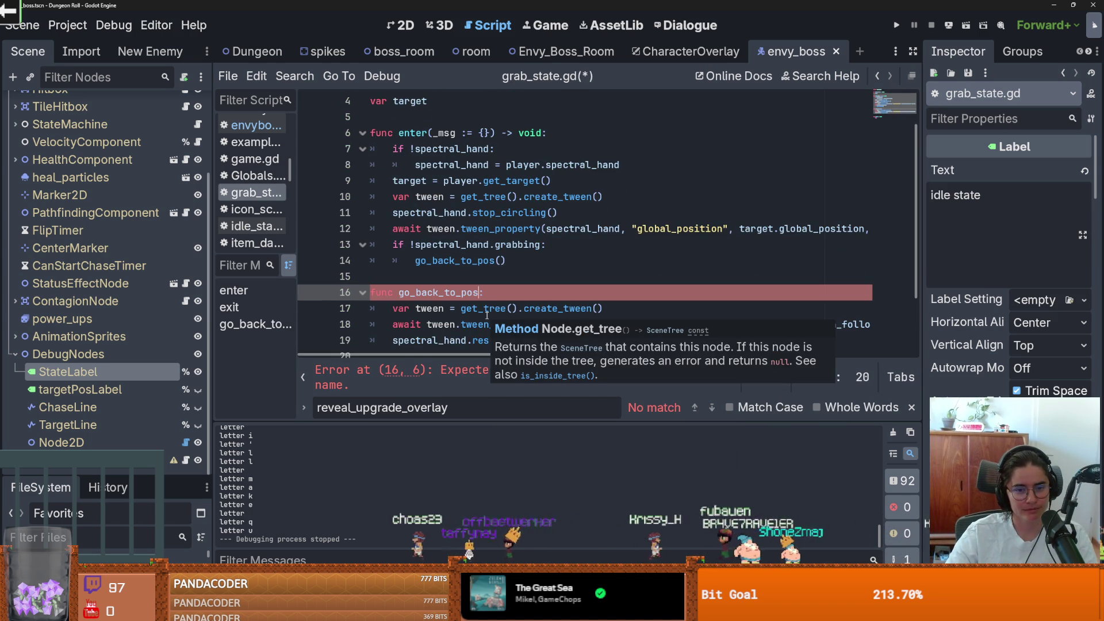
{"action": "type", "text": "()"}
{"action": "key", "text": "ctrl+z"}
{"action": "scroll", "coordinate": [531, 299], "scroll_direction": "down", "scroll_amount": 1}
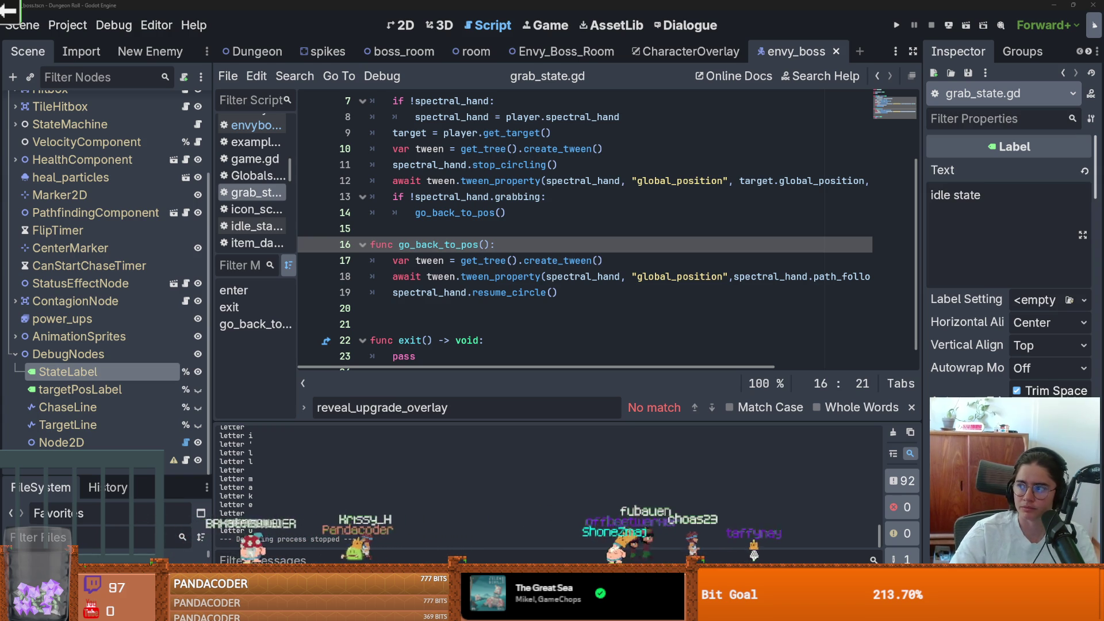
Open the Reddit Psychic-types tier-list image in its own Firefox tab
{"action": "key", "text": "alt+Tab"}
{"action": "scroll", "coordinate": [791, 340], "scroll_direction": "down", "scroll_amount": 5}
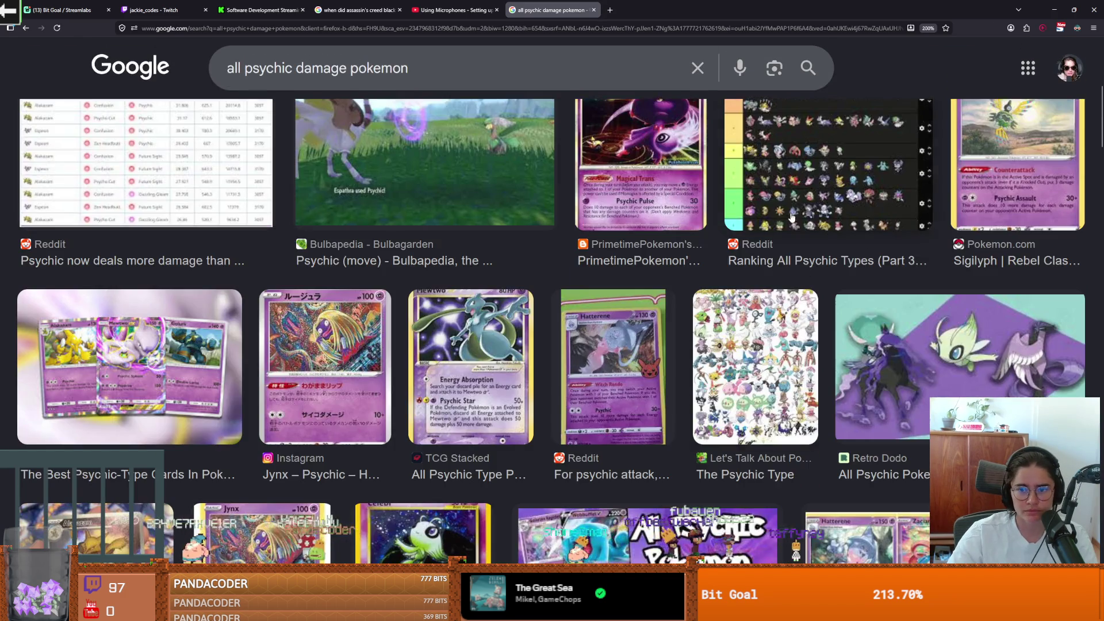
{"action": "left_click", "coordinate": [799, 270]}
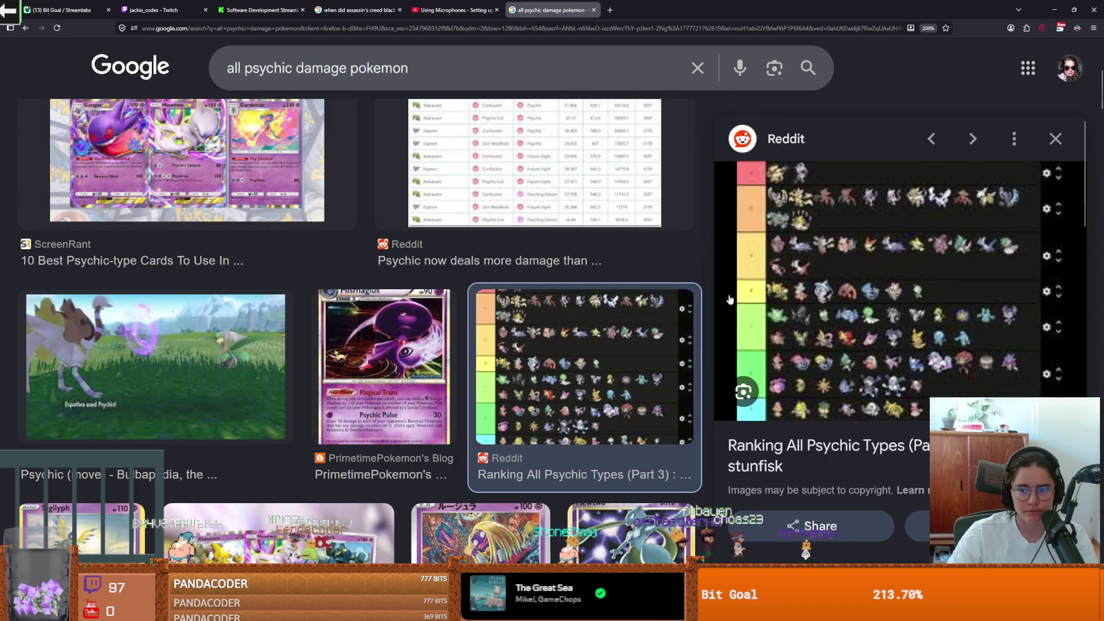
{"action": "right_click", "coordinate": [833, 310]}
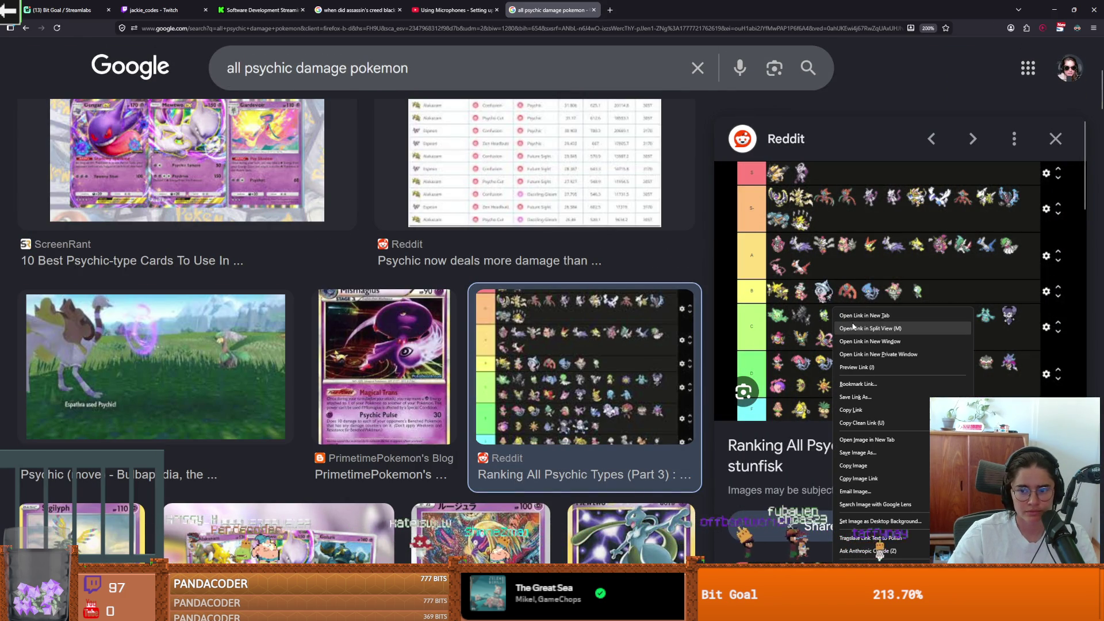
{"action": "left_click", "coordinate": [864, 441]}
{"action": "left_click", "coordinate": [651, 14]}
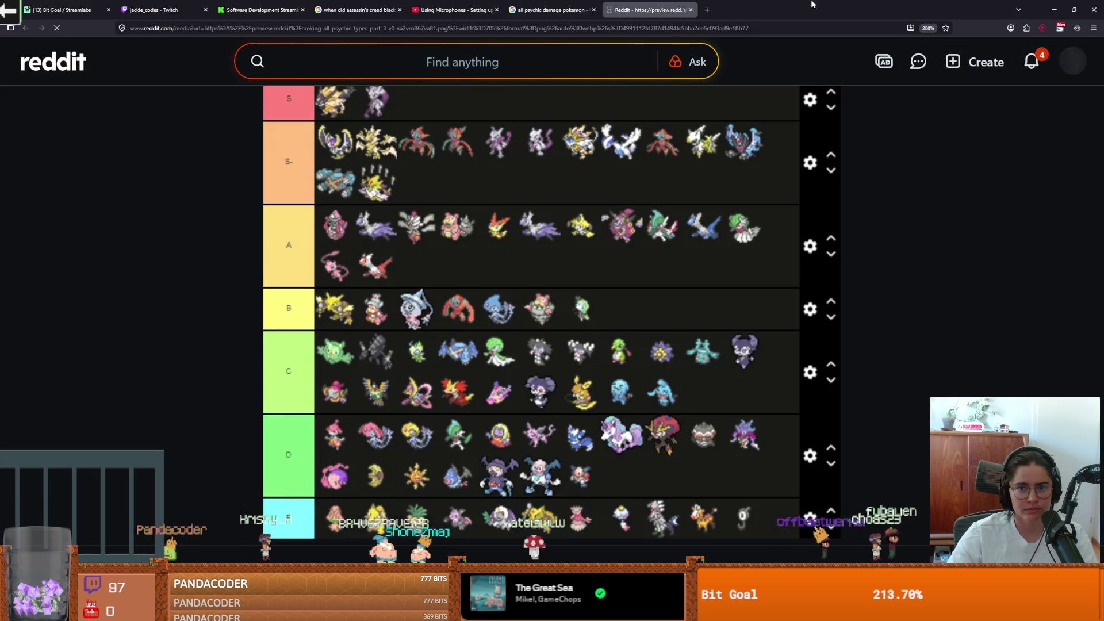
View the tier-list image, then return to go_back_to_pos in grab_state.gd
{"action": "key", "text": "alt+Tab"}
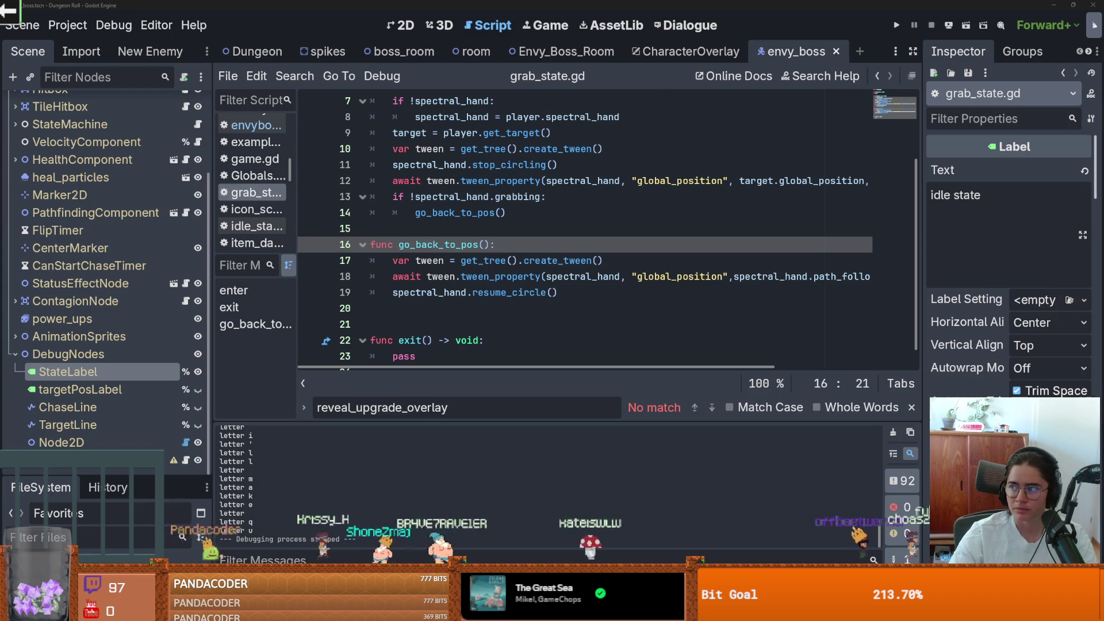
{"action": "key", "text": "alt+Tab"}
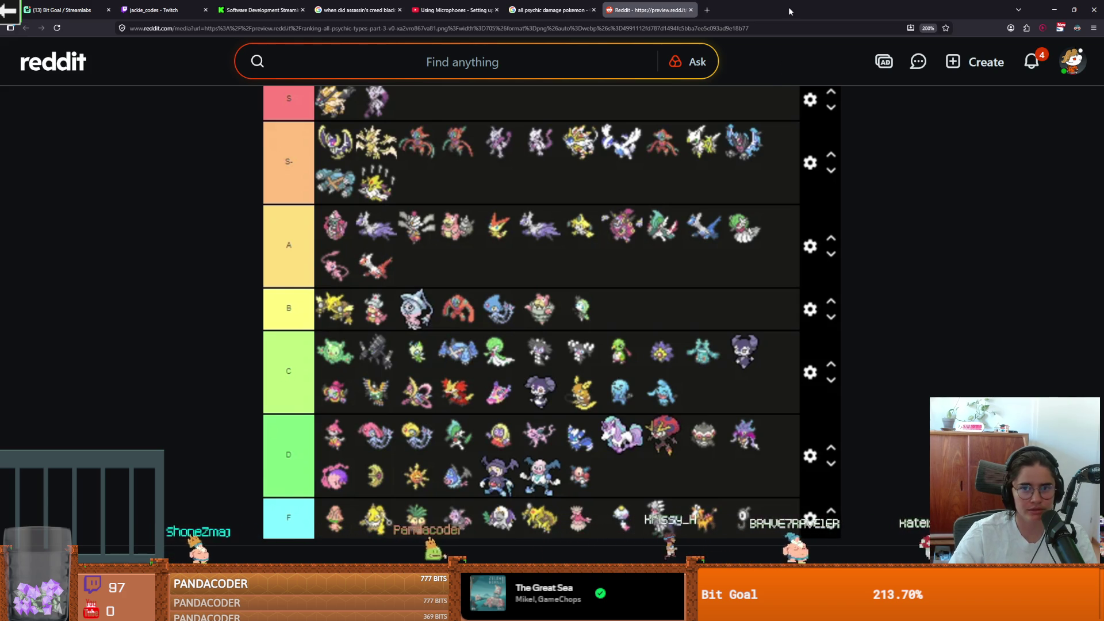
{"action": "key", "text": "alt+Tab"}
{"action": "left_click", "coordinate": [462, 246]}
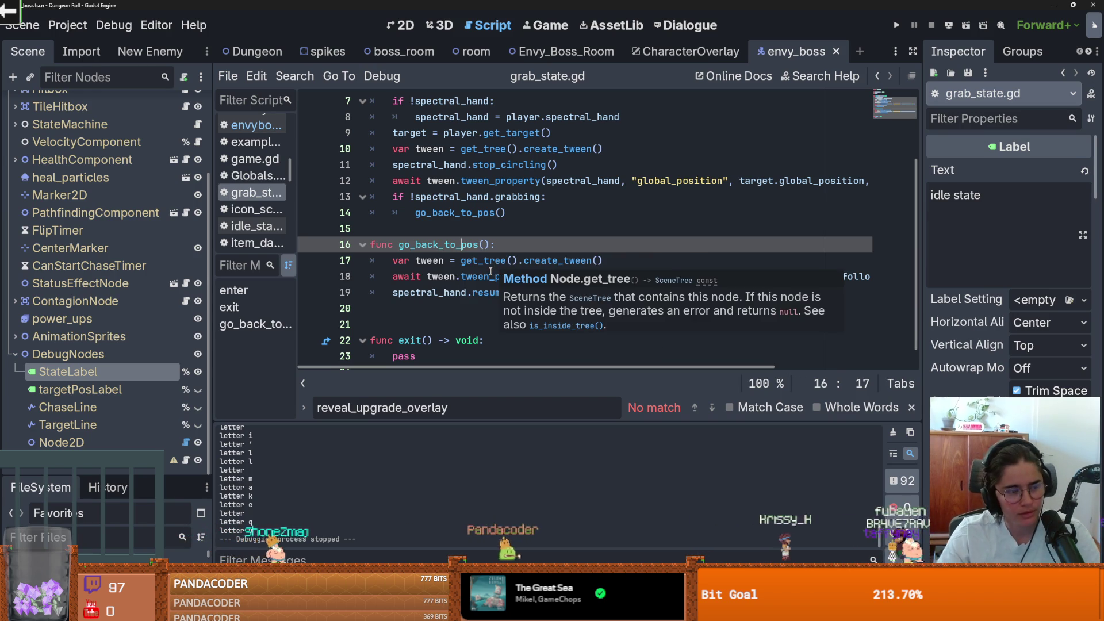
{"action": "mouse_move", "coordinate": [489, 274]}
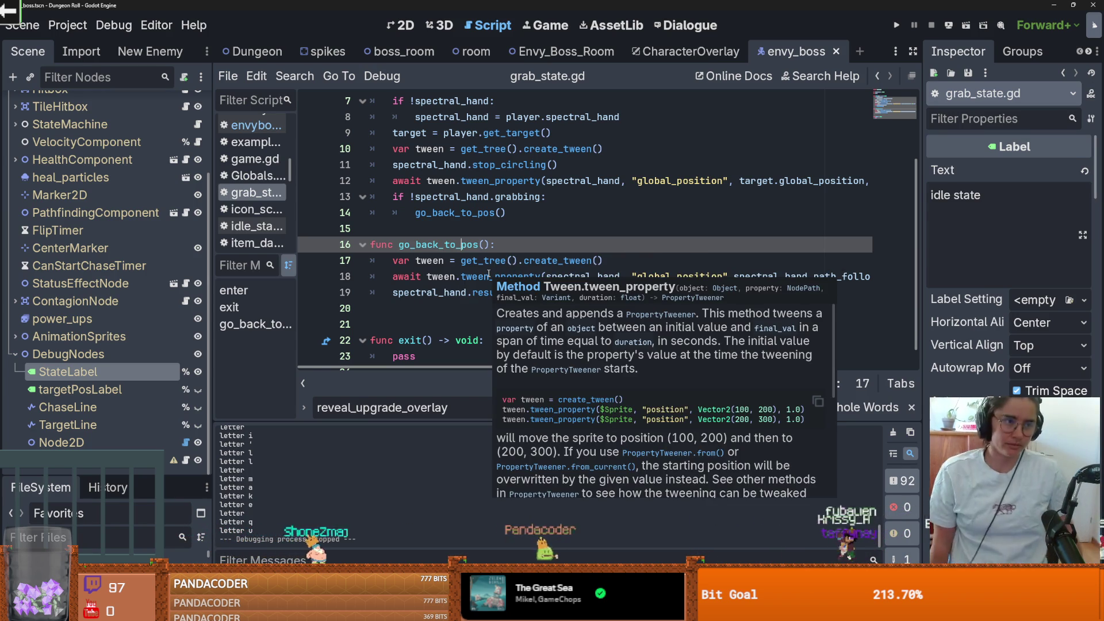
Save grab_state.gd and delete the extra blank line 20 before exit
{"action": "key", "text": "Right"}
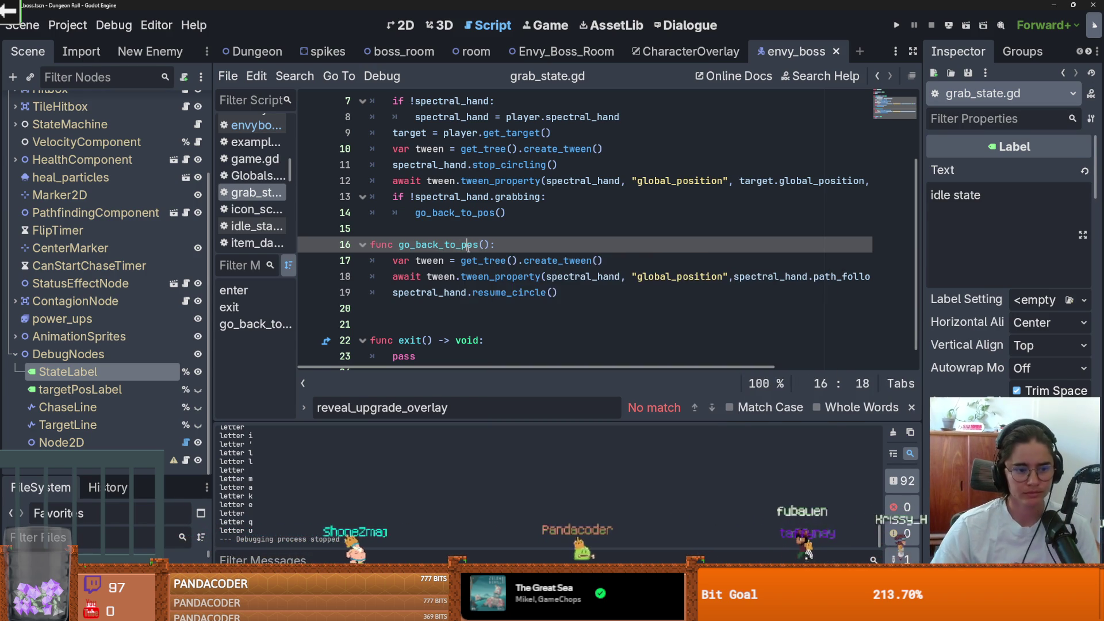
{"action": "key", "text": "ctrl+s"}
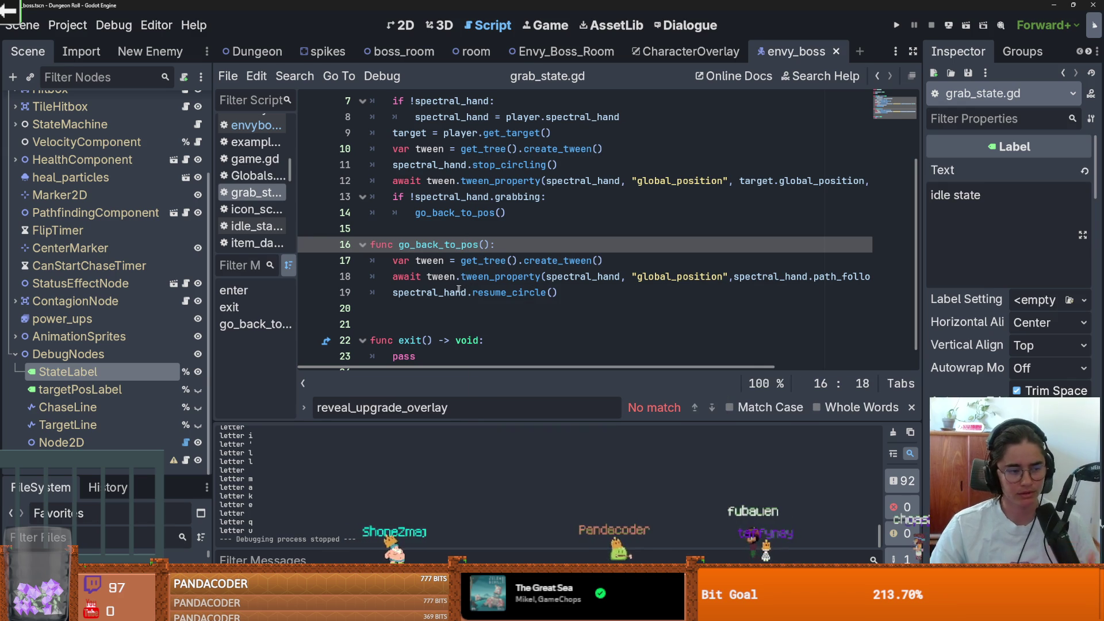
{"action": "left_click", "coordinate": [499, 309]}
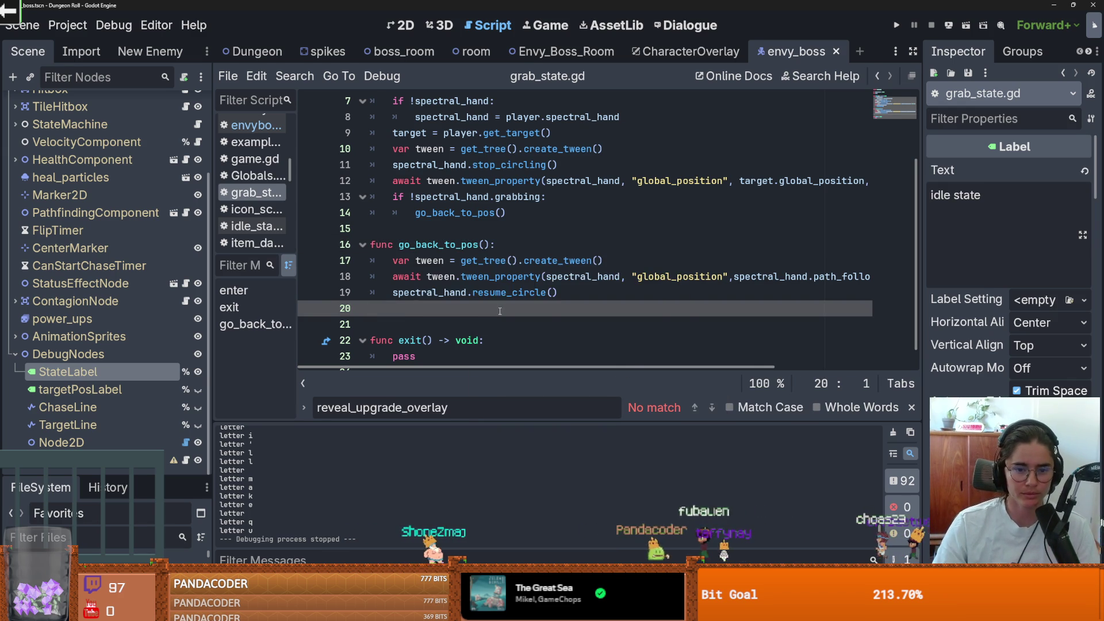
{"action": "key", "text": "BackSpace"}
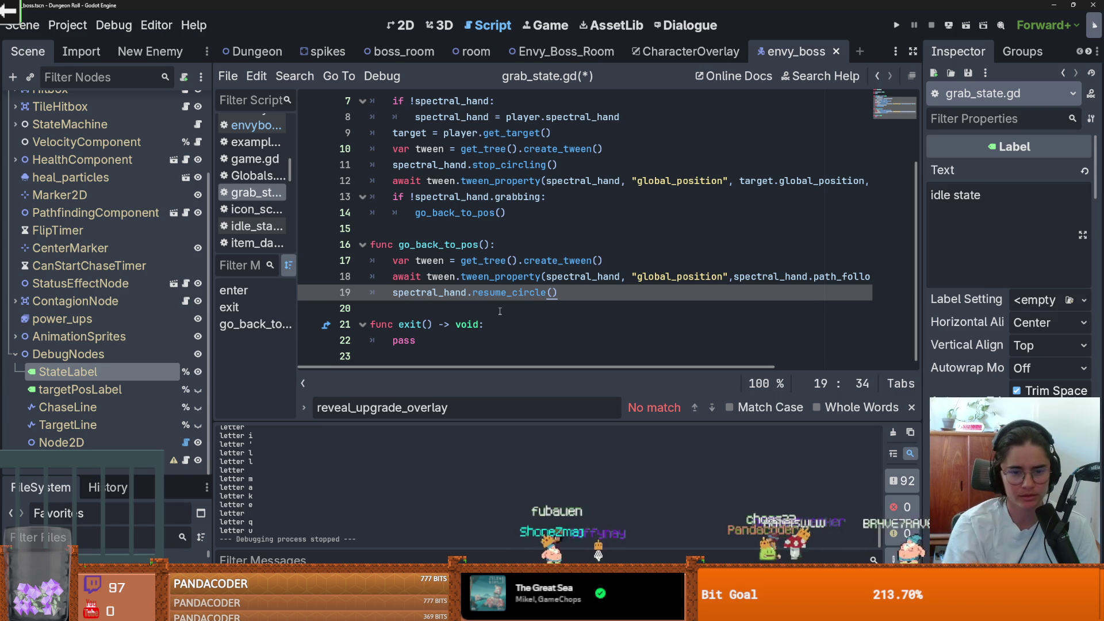
Glance at the browser's Gengar results, then save grab_state.gd again
{"action": "key", "text": "Left"}
{"action": "key", "text": "Left"}
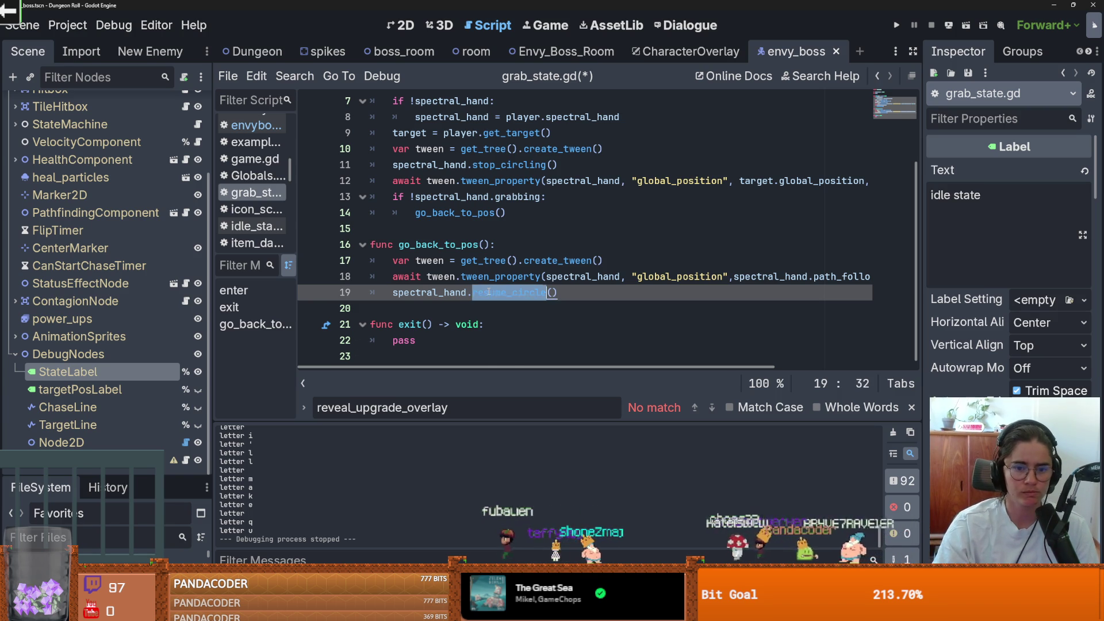
{"action": "scroll", "coordinate": [477, 288], "scroll_direction": "up", "scroll_amount": 2}
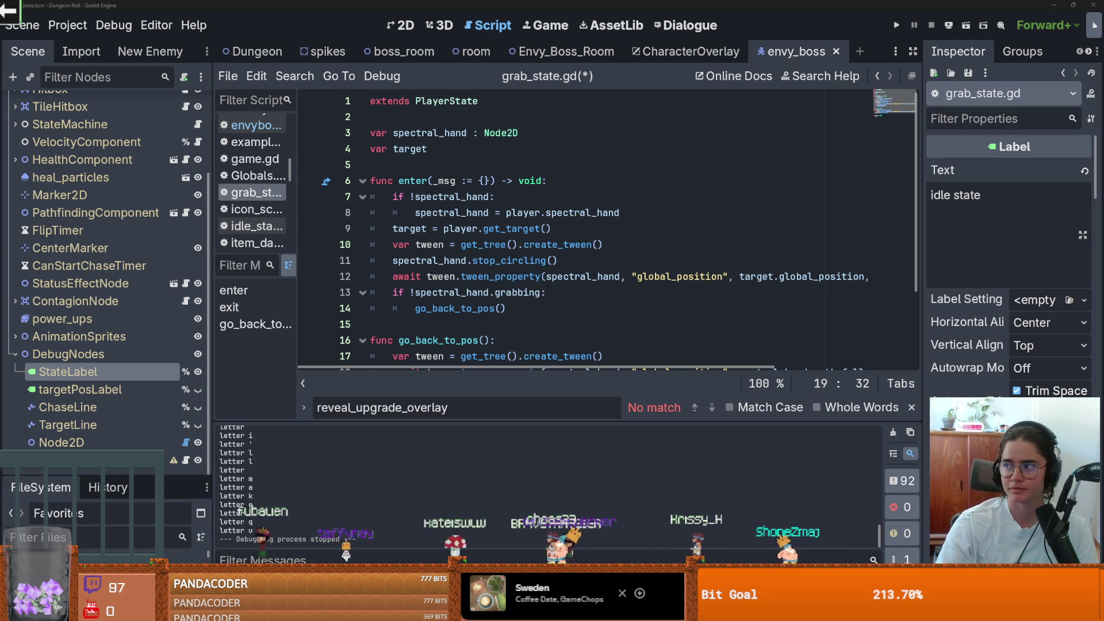
{"action": "key", "text": "alt+Tab"}
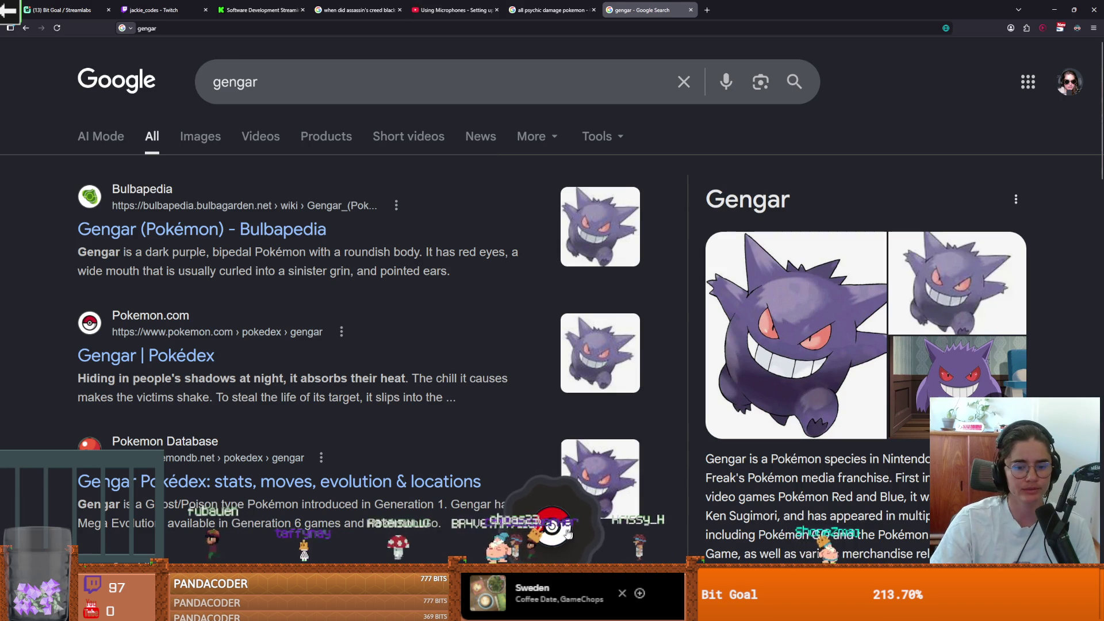
{"action": "key", "text": "alt+Tab"}
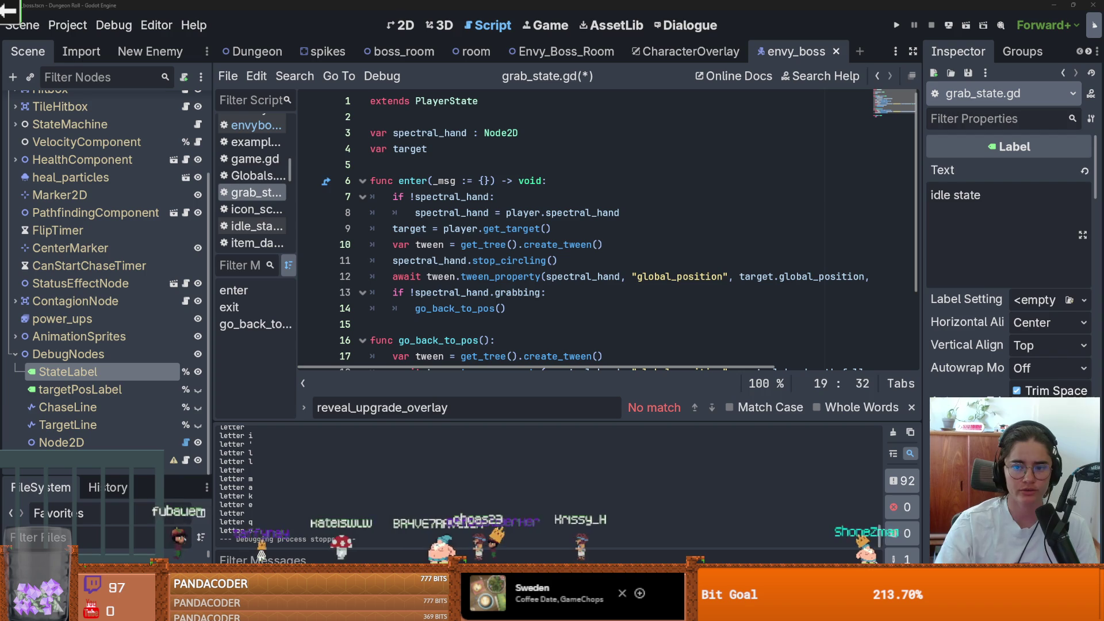
{"action": "left_click", "coordinate": [642, 184]}
{"action": "key", "text": "ctrl+s"}
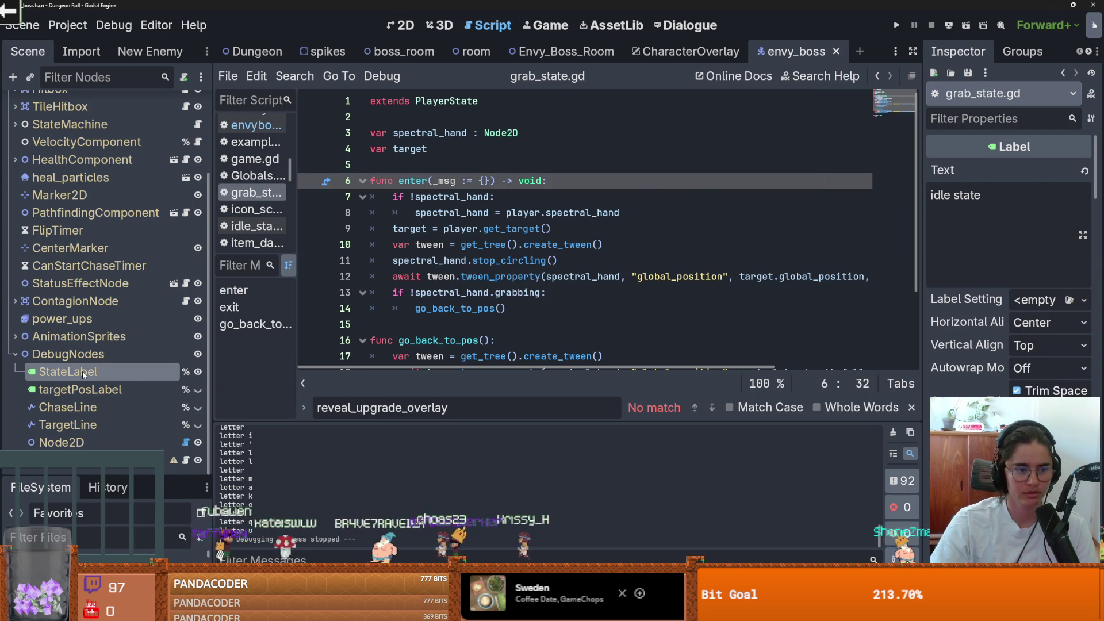
Collapse DebugNodes and bring up the Envy_Boss_Room scene in the 2D editor
{"action": "left_click", "coordinate": [67, 354]}
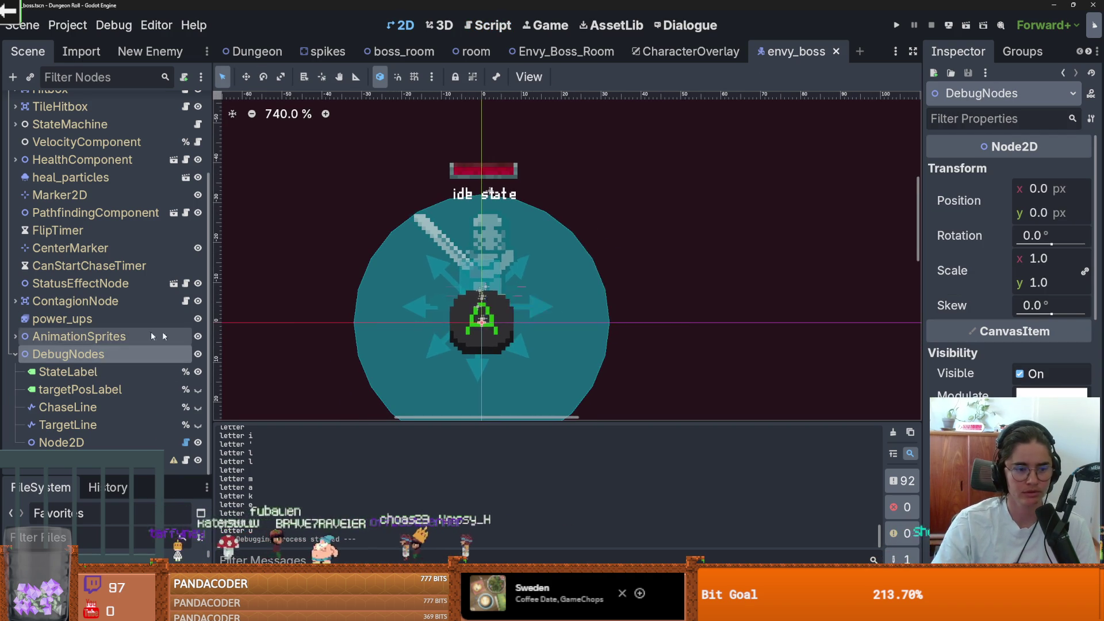
{"action": "left_click", "coordinate": [15, 354]}
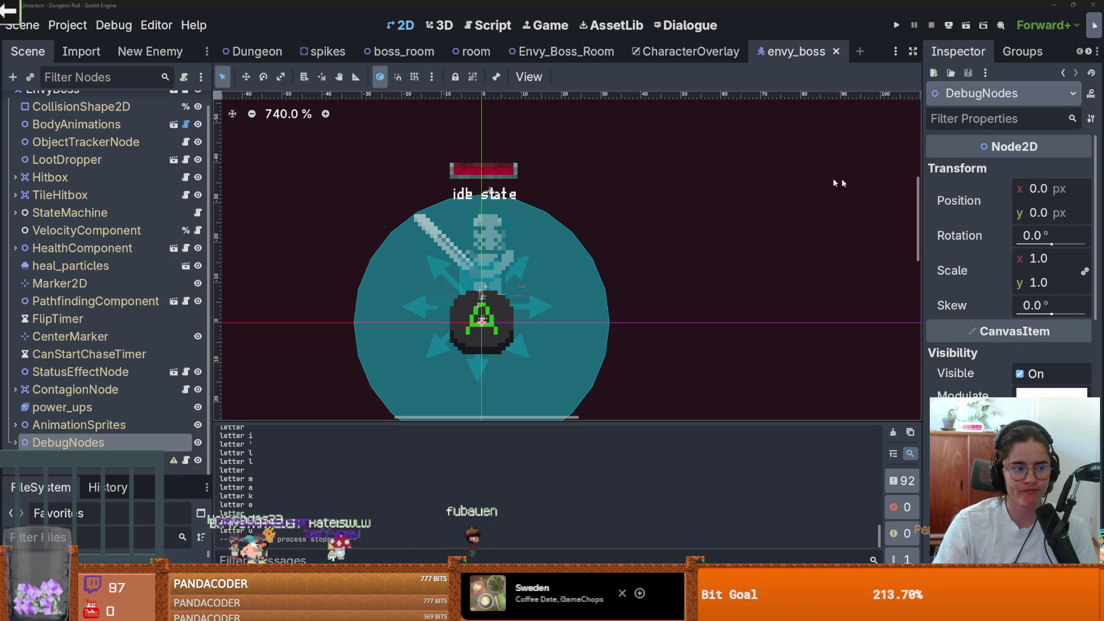
{"action": "key", "text": "alt+Tab"}
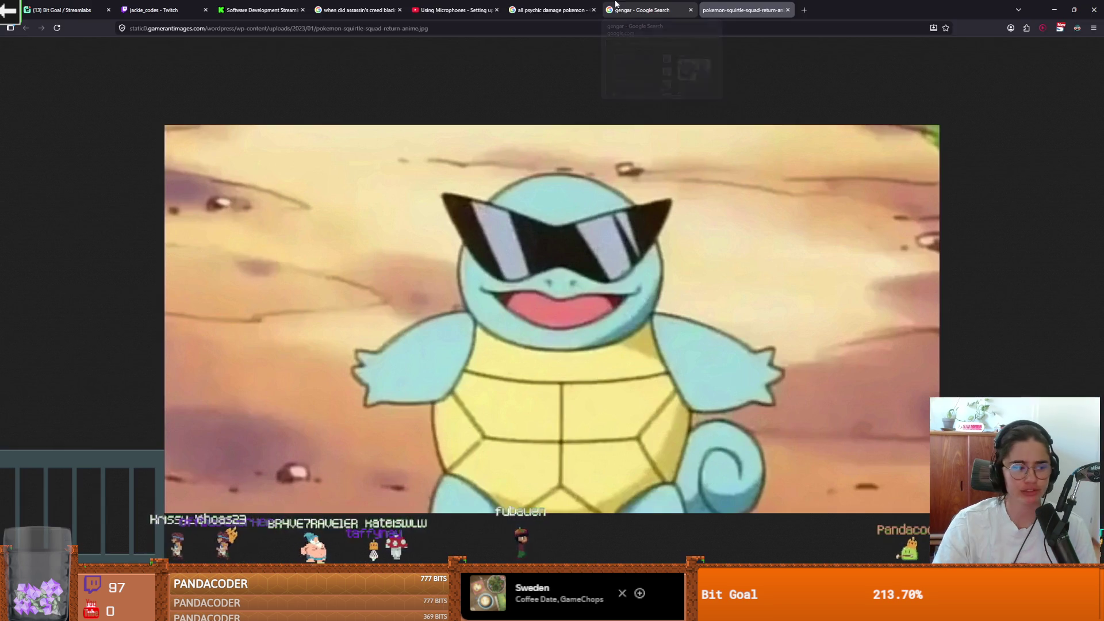
{"action": "key", "text": "alt+Tab"}
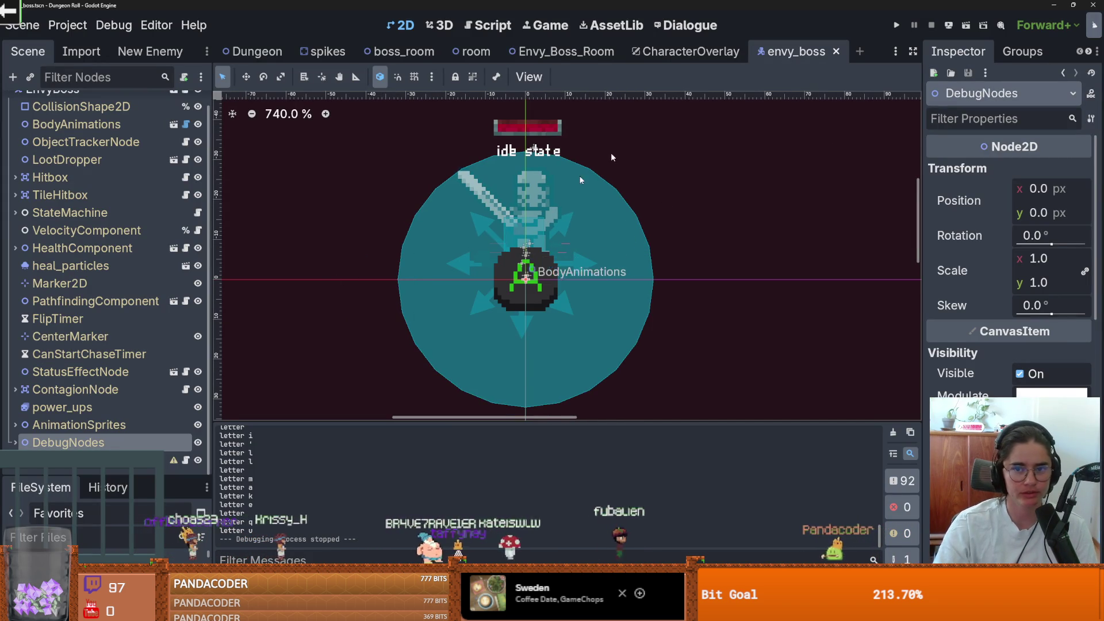
{"action": "left_click", "coordinate": [563, 51]}
{"action": "scroll", "coordinate": [437, 276], "scroll_direction": "down", "scroll_amount": 1}
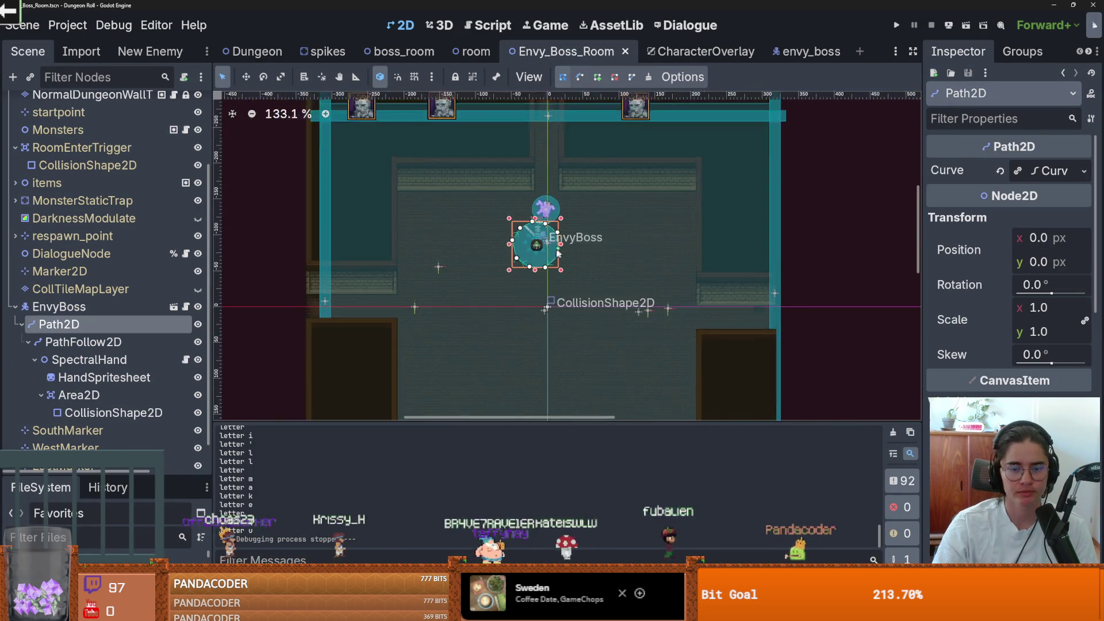
{"action": "scroll", "coordinate": [425, 279], "scroll_direction": "up", "scroll_amount": 2}
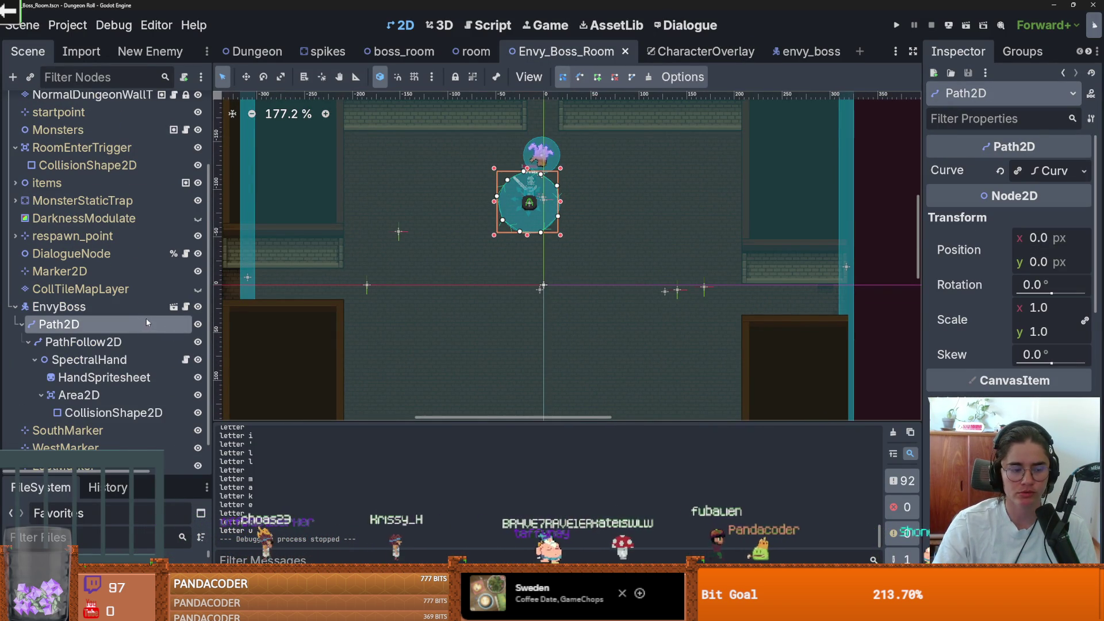
Open spectral_hand.gd and insert blank lines after the toggle_ui(true) call
{"action": "left_click", "coordinate": [186, 359]}
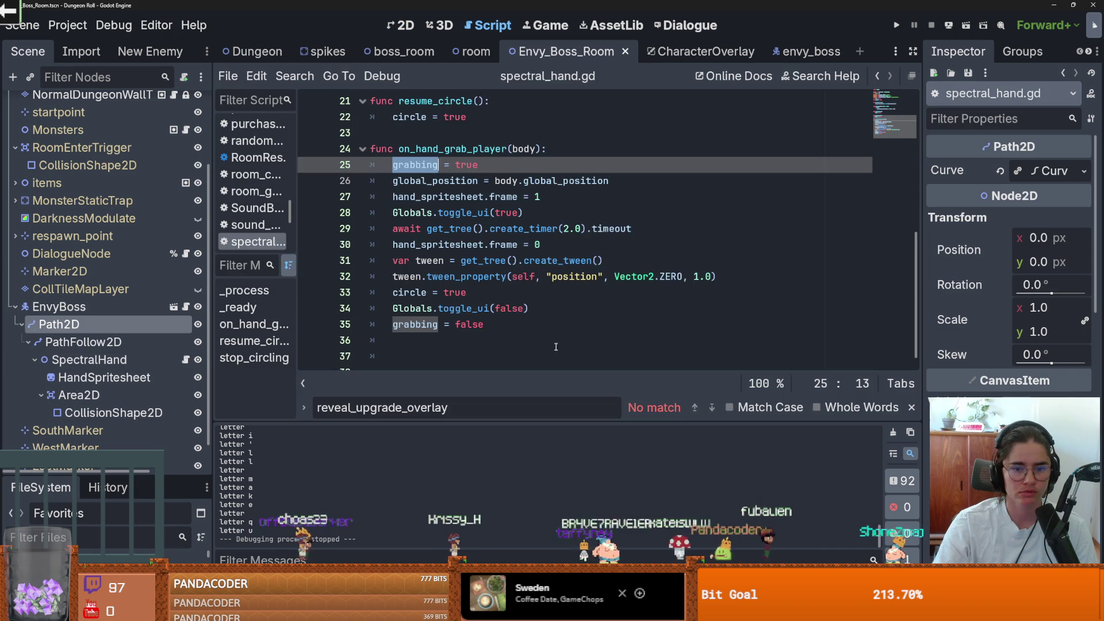
{"action": "scroll", "coordinate": [556, 347], "scroll_direction": "down", "scroll_amount": 1}
{"action": "left_click", "coordinate": [500, 310]}
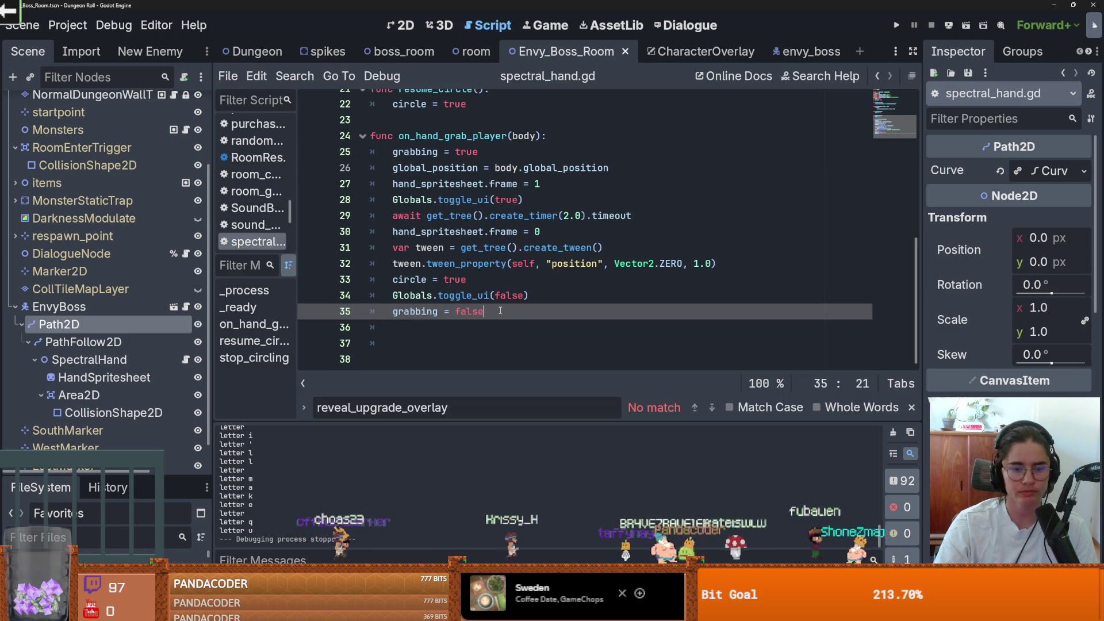
{"action": "key", "text": "Up"}
{"action": "key", "text": "Up"}
{"action": "key", "text": "Up"}
{"action": "key", "text": "Up"}
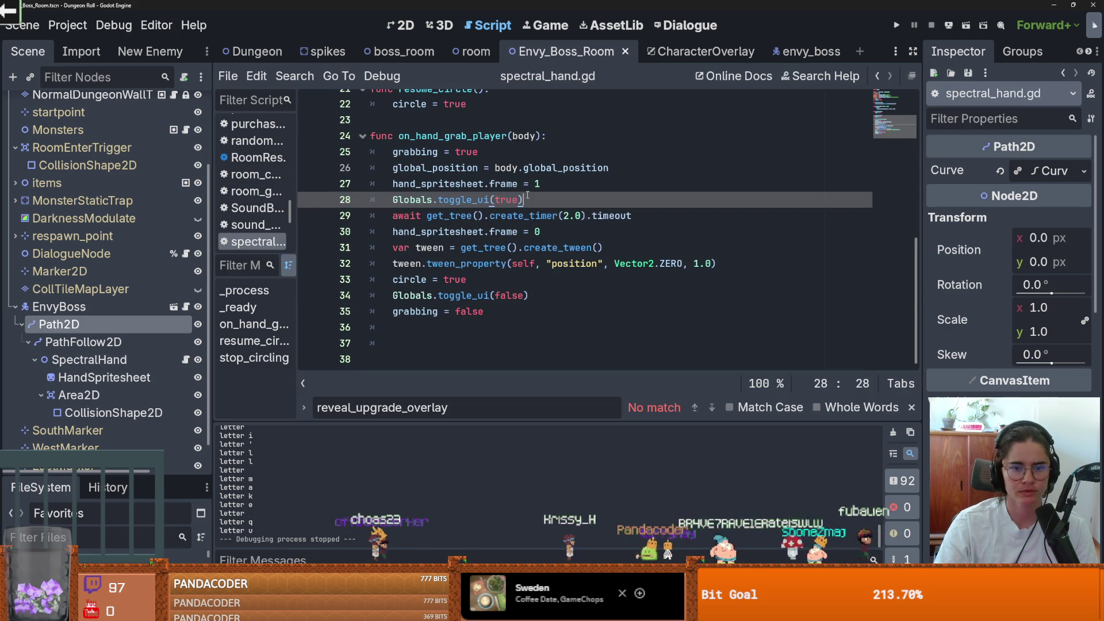
{"action": "key", "text": "End"}
{"action": "key", "text": "Return"}
{"action": "key", "text": "Return"}
{"action": "scroll", "coordinate": [483, 315], "scroll_direction": "up", "scroll_amount": 2}
Add print("grabbing") at the top of on_hand_grab_player and save spectral_hand.gd
{"action": "double_click", "coordinate": [483, 231]}
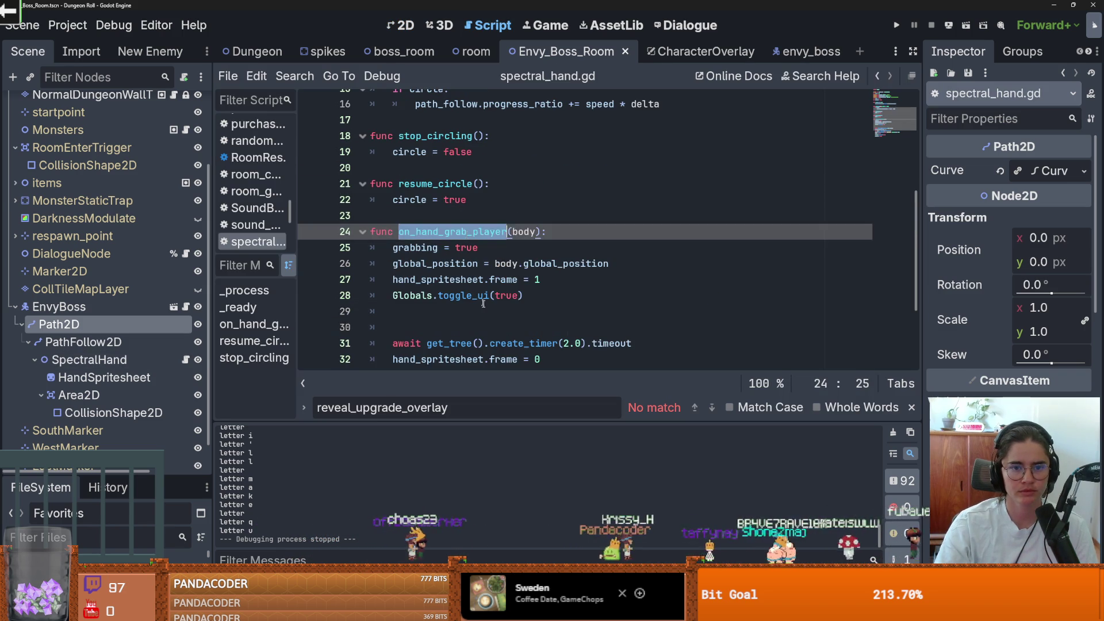
{"action": "scroll", "coordinate": [489, 319], "scroll_direction": "up", "scroll_amount": 2}
{"action": "scroll", "coordinate": [494, 324], "scroll_direction": "down", "scroll_amount": 3}
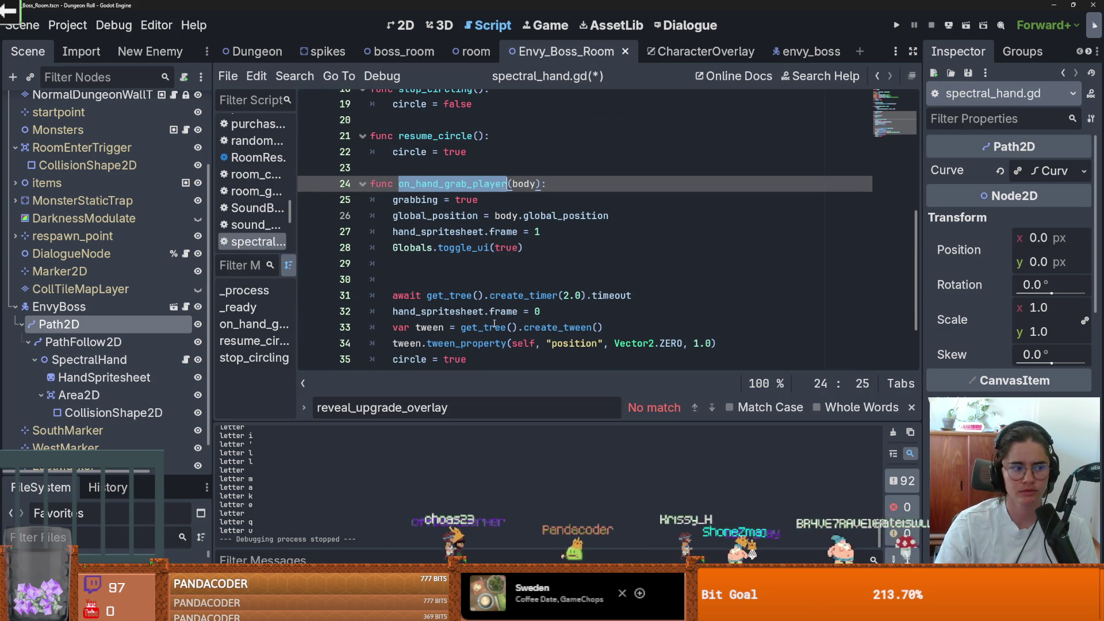
{"action": "left_click", "coordinate": [422, 199]}
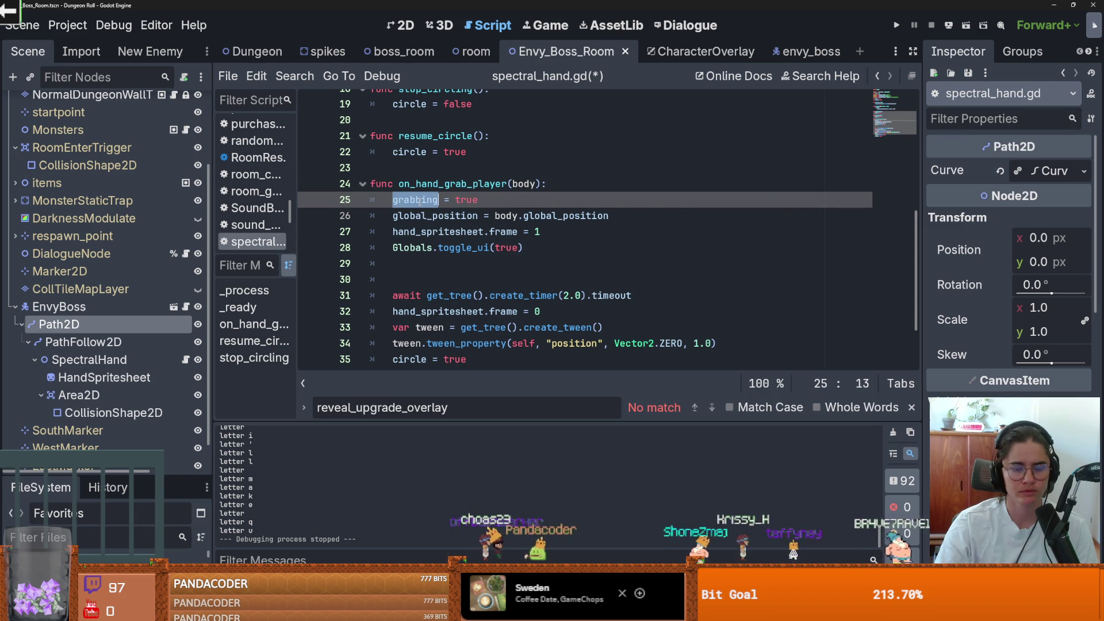
{"action": "left_click", "coordinate": [555, 188]}
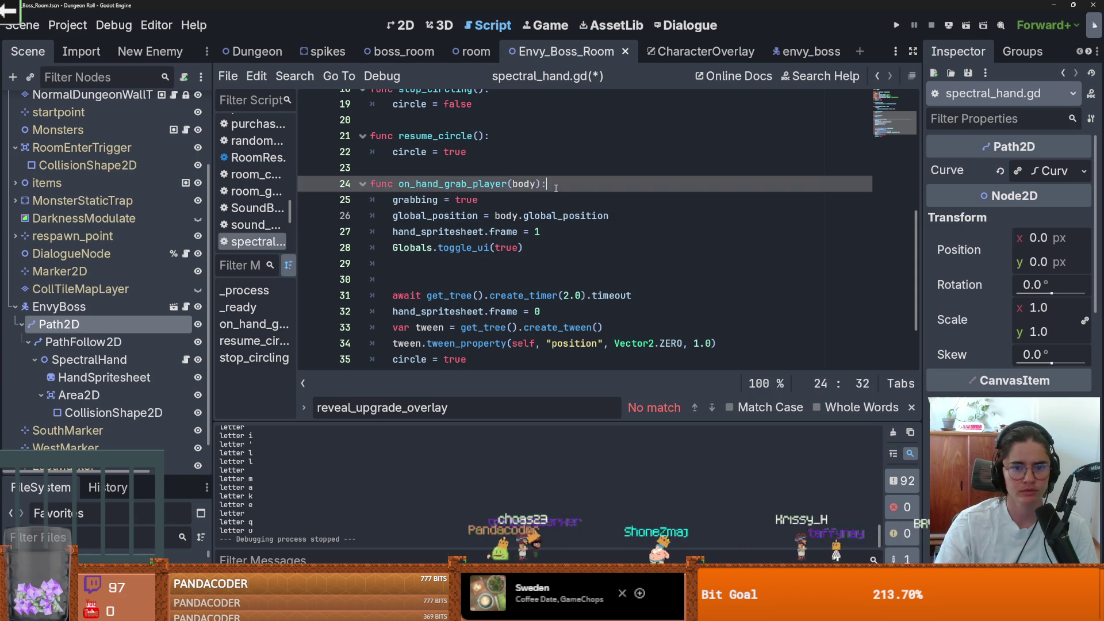
{"action": "key", "text": "Return"}
{"action": "type", "text": "print(\"grabbing"}
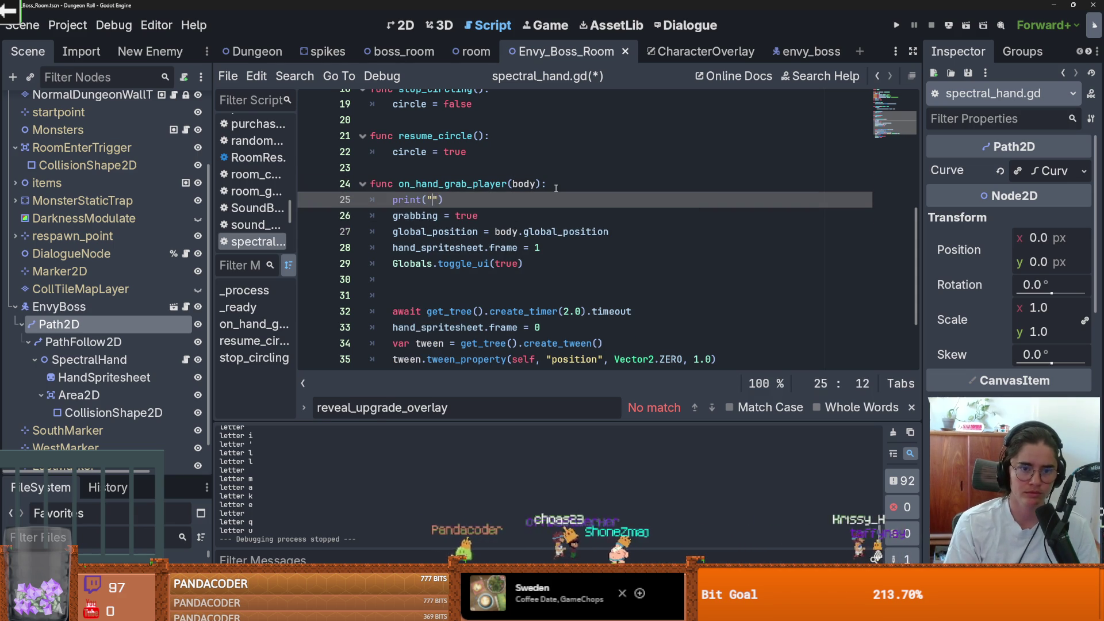
{"action": "key", "text": "ctrl+s"}
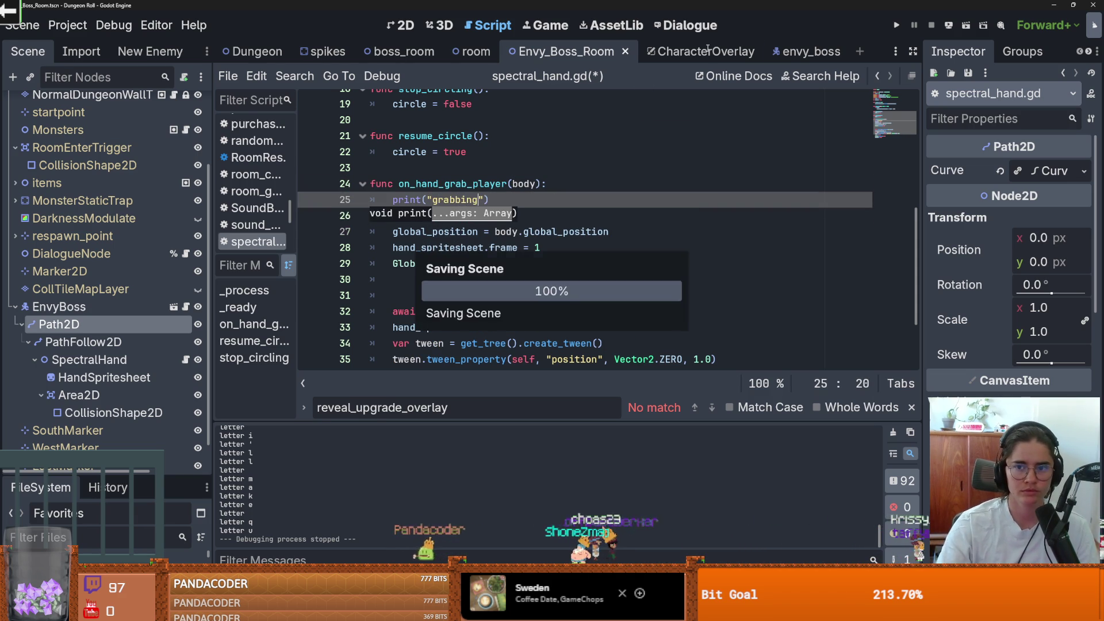
Add print("checking if grabbing") above grab_state.gd's grabbing check and run the game
{"action": "left_click", "coordinate": [797, 51]}
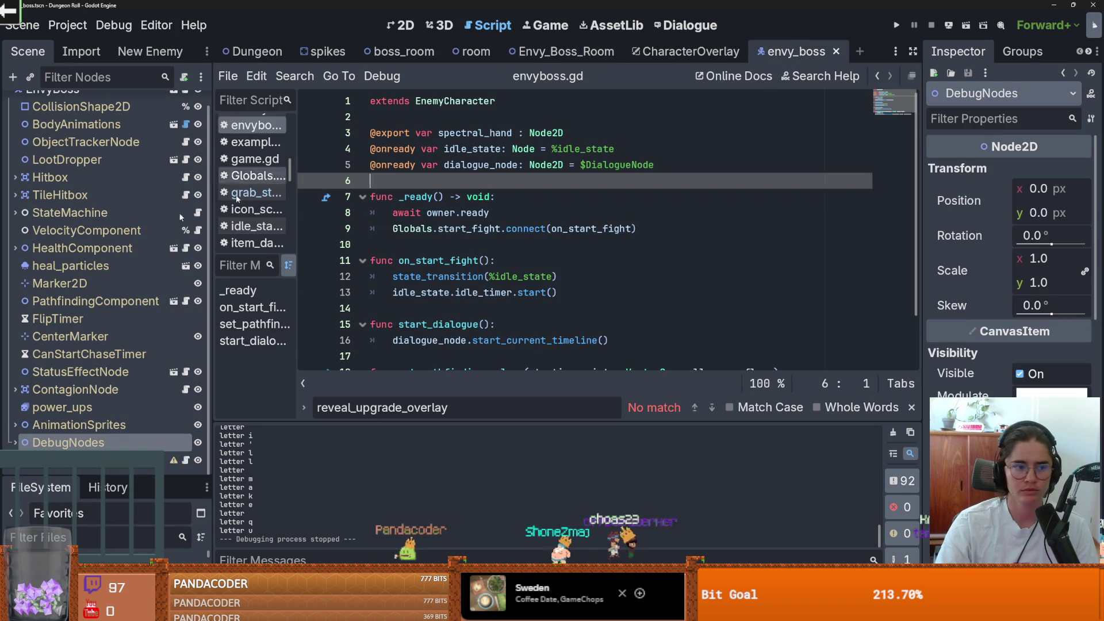
{"action": "left_click", "coordinate": [15, 212]}
{"action": "left_click", "coordinate": [199, 407]}
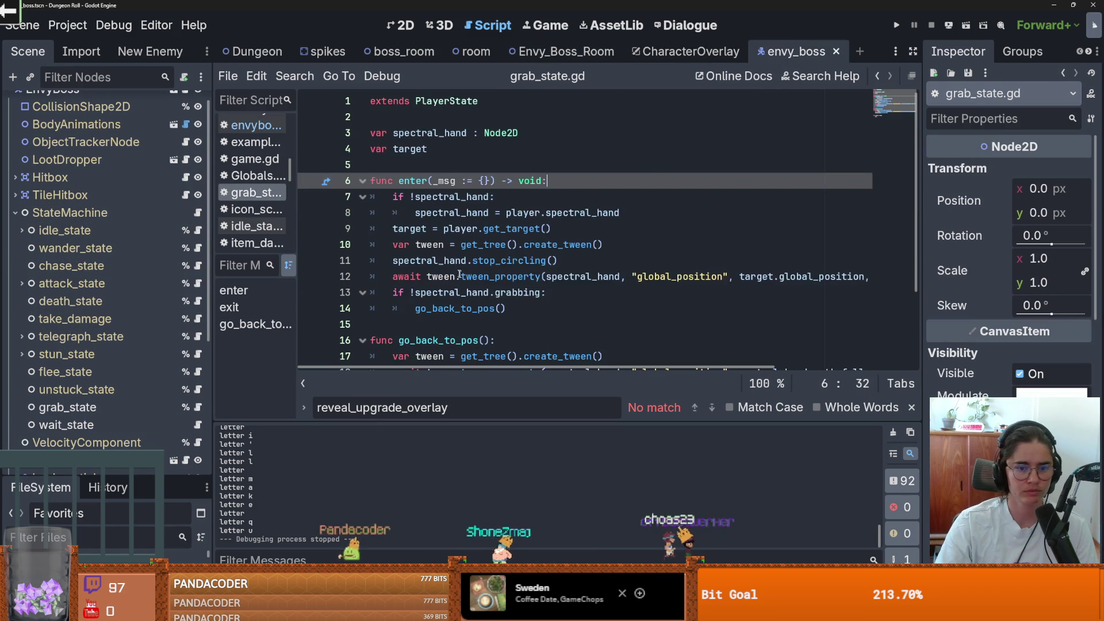
{"action": "scroll", "coordinate": [515, 230], "scroll_direction": "down", "scroll_amount": 1}
{"action": "left_click", "coordinate": [514, 245]}
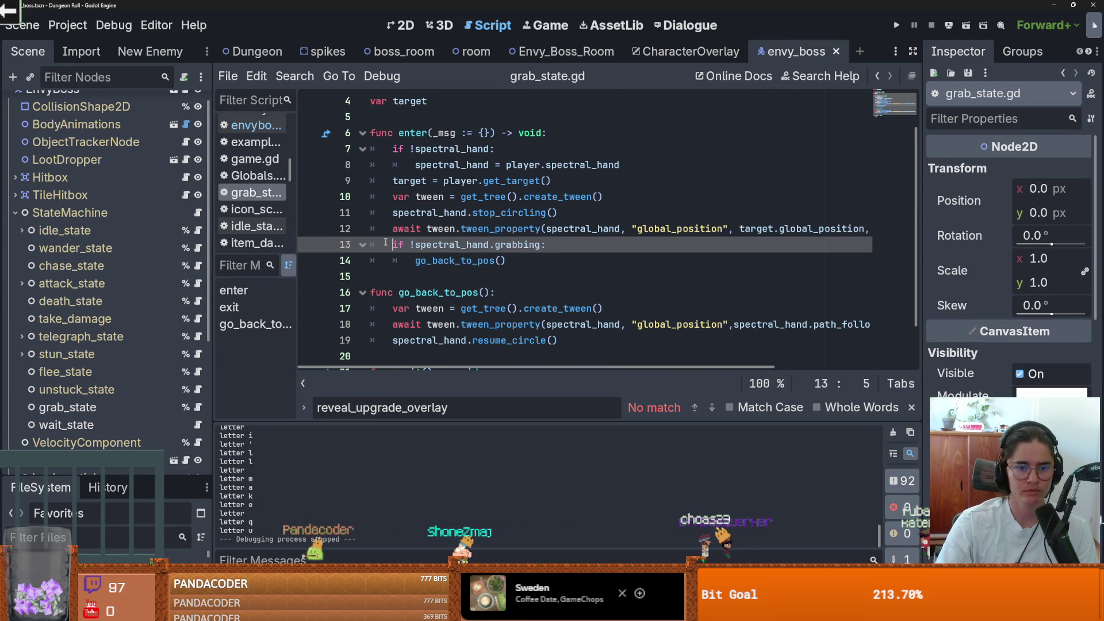
{"action": "key", "text": "ctrl+shift+Return"}
{"action": "type", "text": "print(\"checking i"}
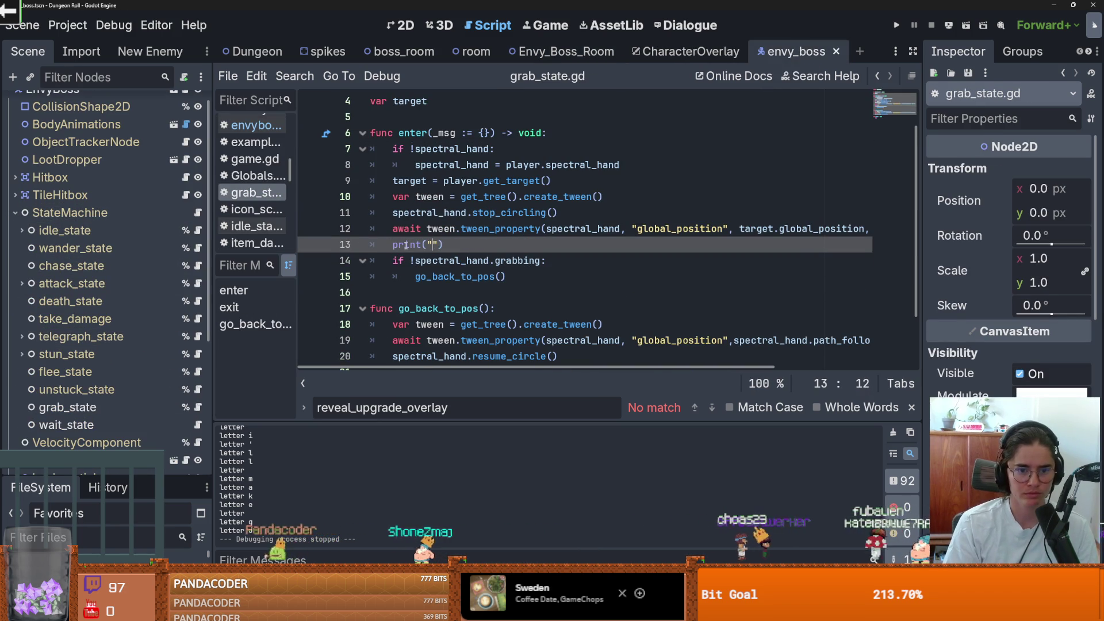
{"action": "type", "text": "f grabbing"}
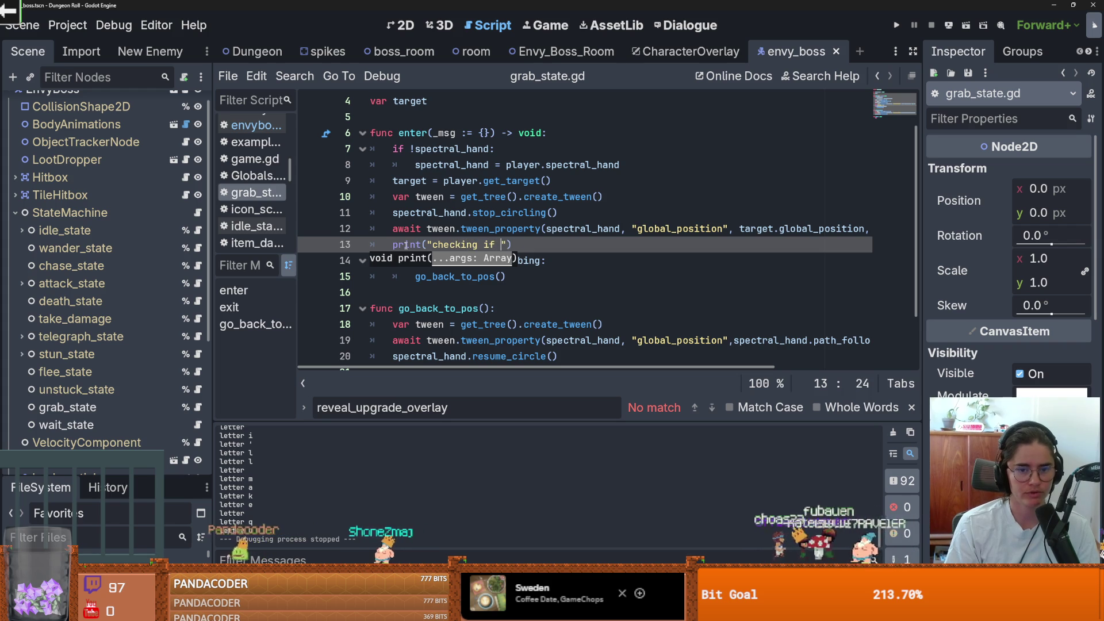
{"action": "key", "text": "F5"}
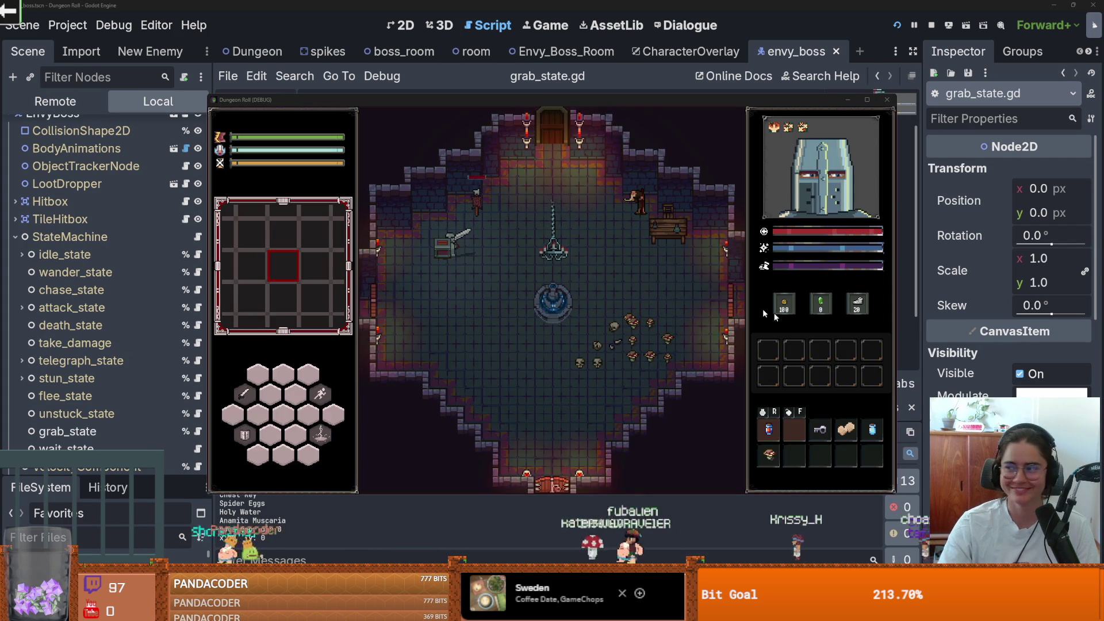
Teleport with the tp_to_before_boss console command and walk down into the Envy boss room
{"action": "key", "text": "alt+Tab"}
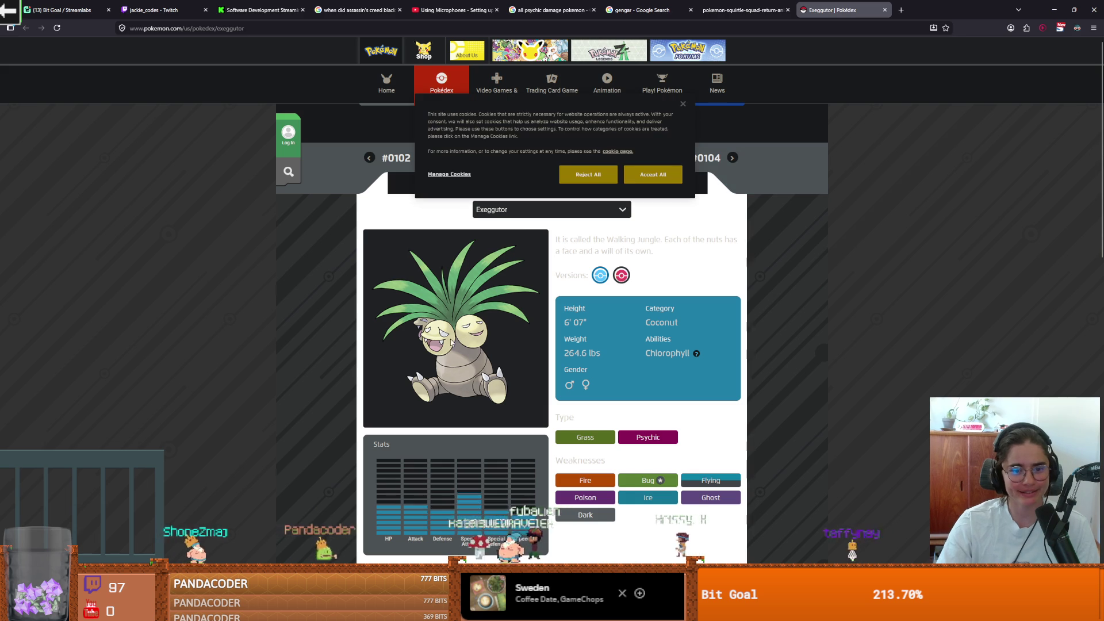
{"action": "key", "text": "alt+Tab"}
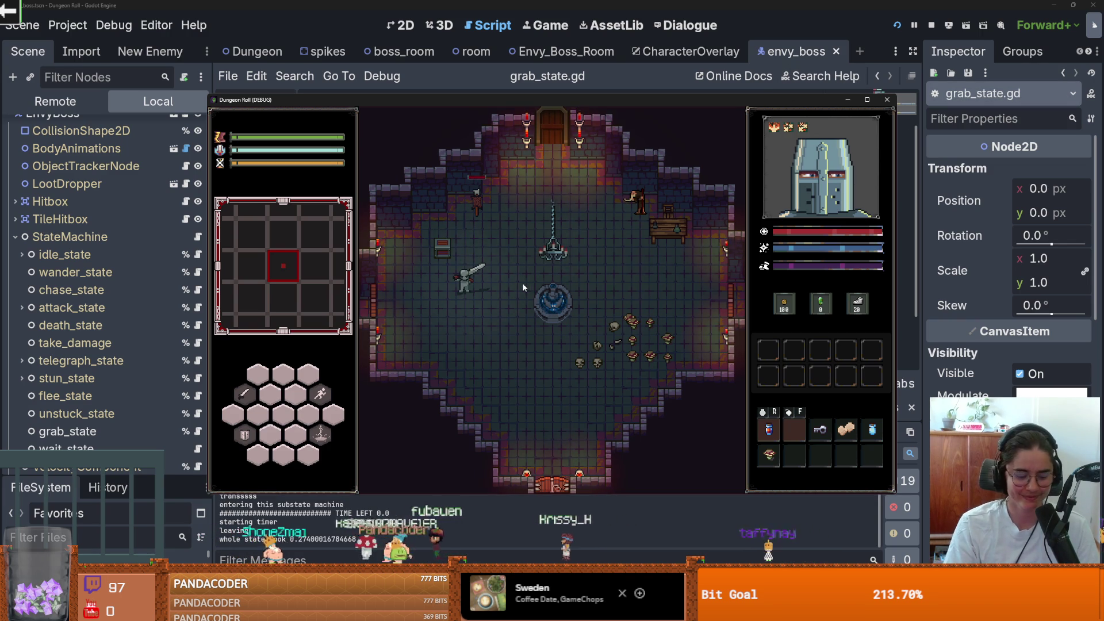
{"action": "key", "text": "quoteleft"}
{"action": "key", "text": "Up"}
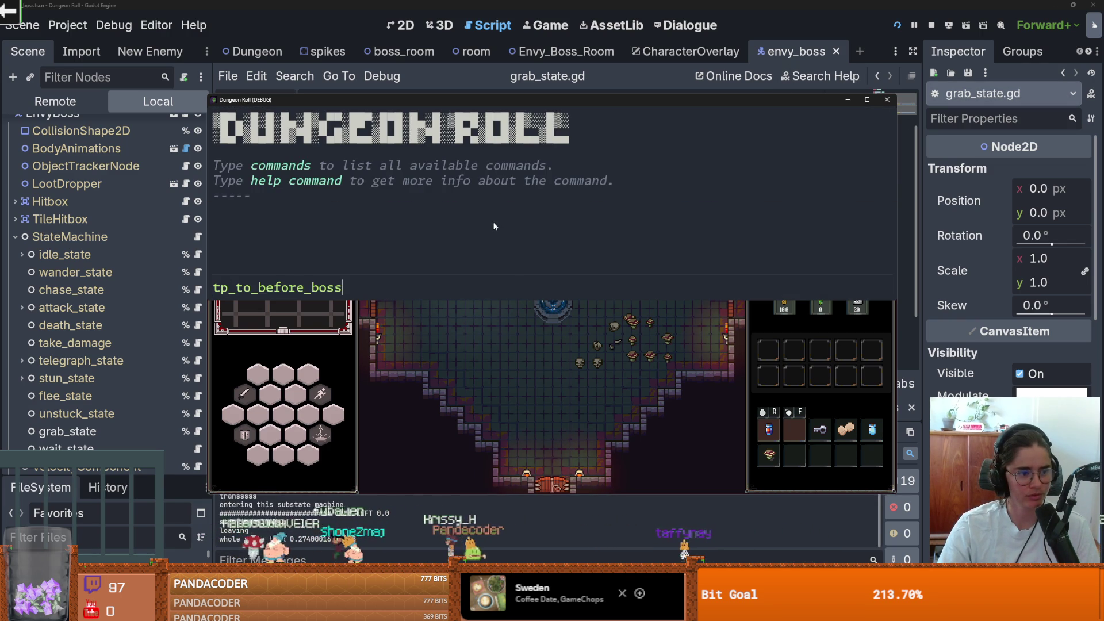
{"action": "key", "text": "Return"}
{"action": "key", "text": "quoteleft"}
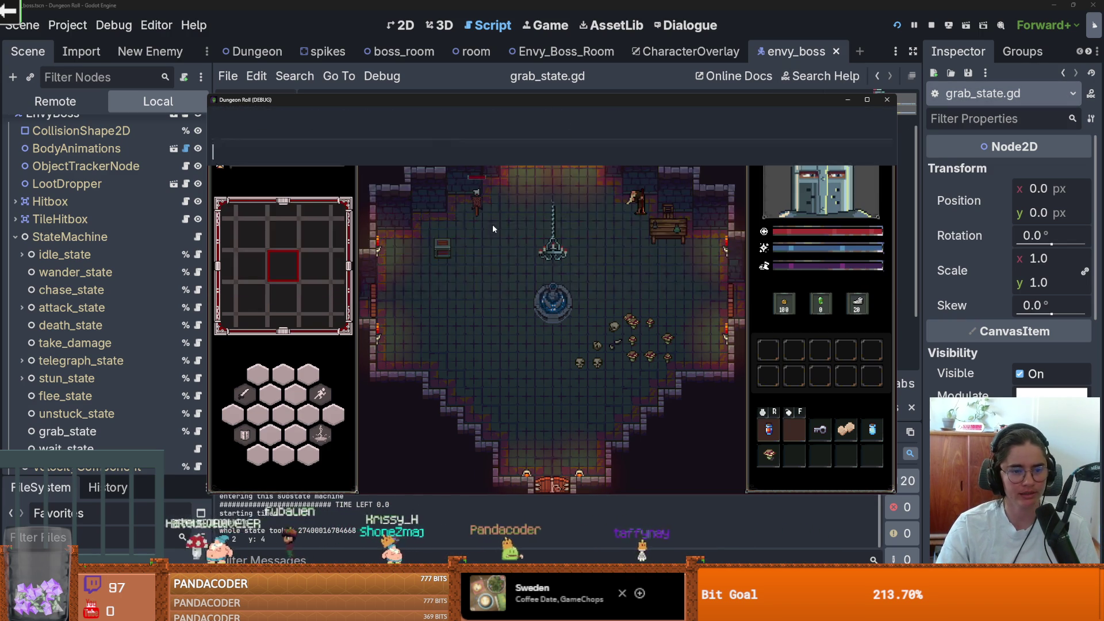
{"action": "key", "text": "s"}
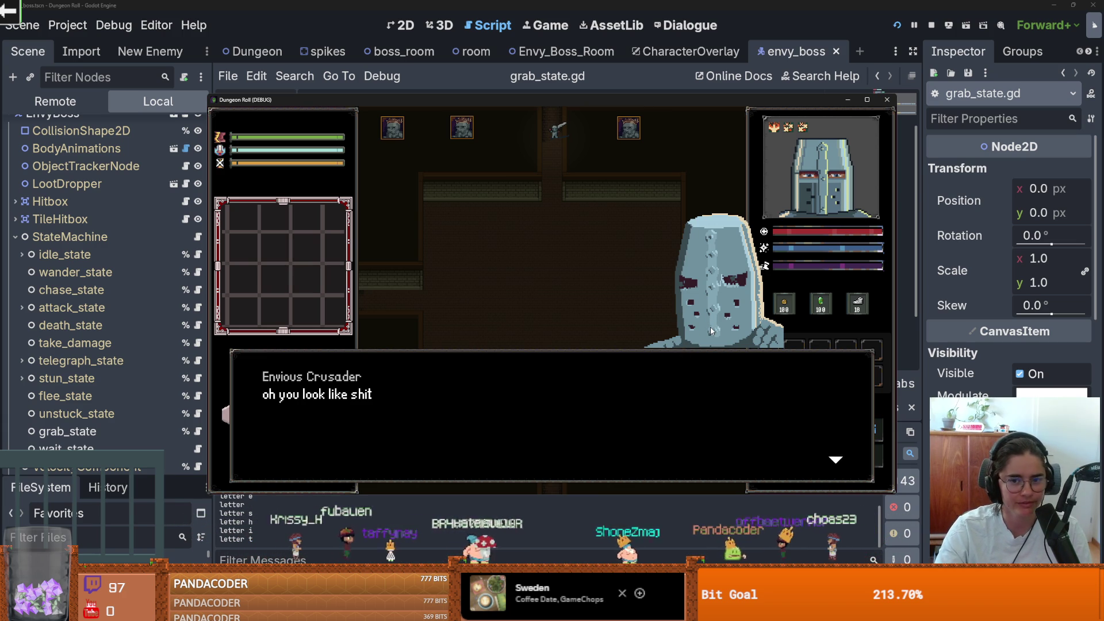
Advance the Envious Crusader's dialogue, watch the grab maximized, then close the game window
{"action": "key", "text": "space"}
{"action": "key", "text": "space"}
{"action": "key", "text": "space"}
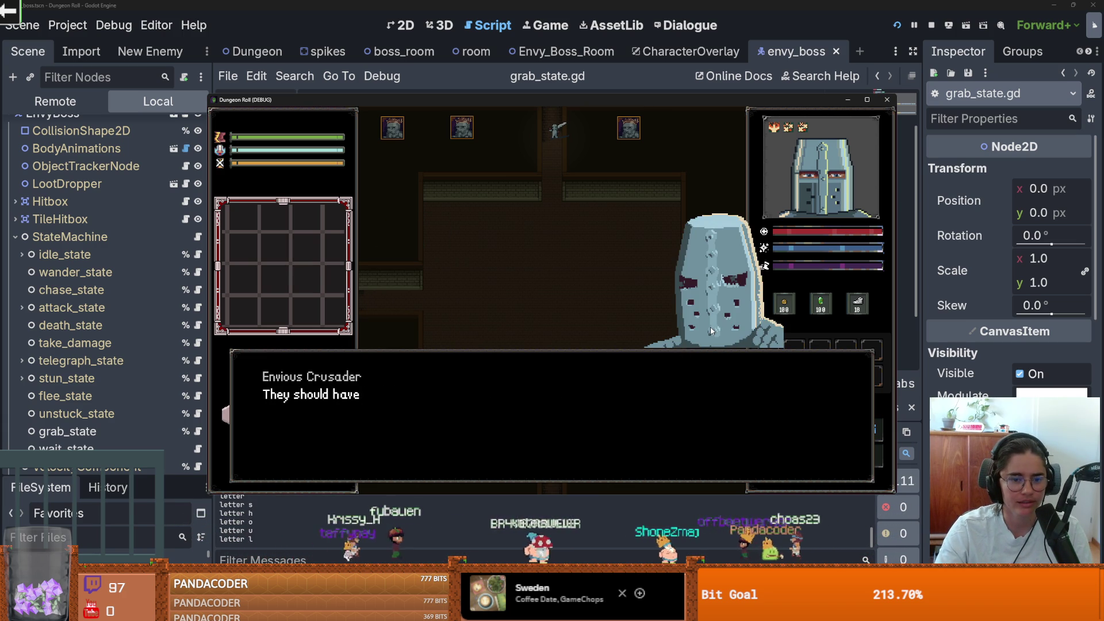
{"action": "key", "text": "space"}
{"action": "key", "text": "space"}
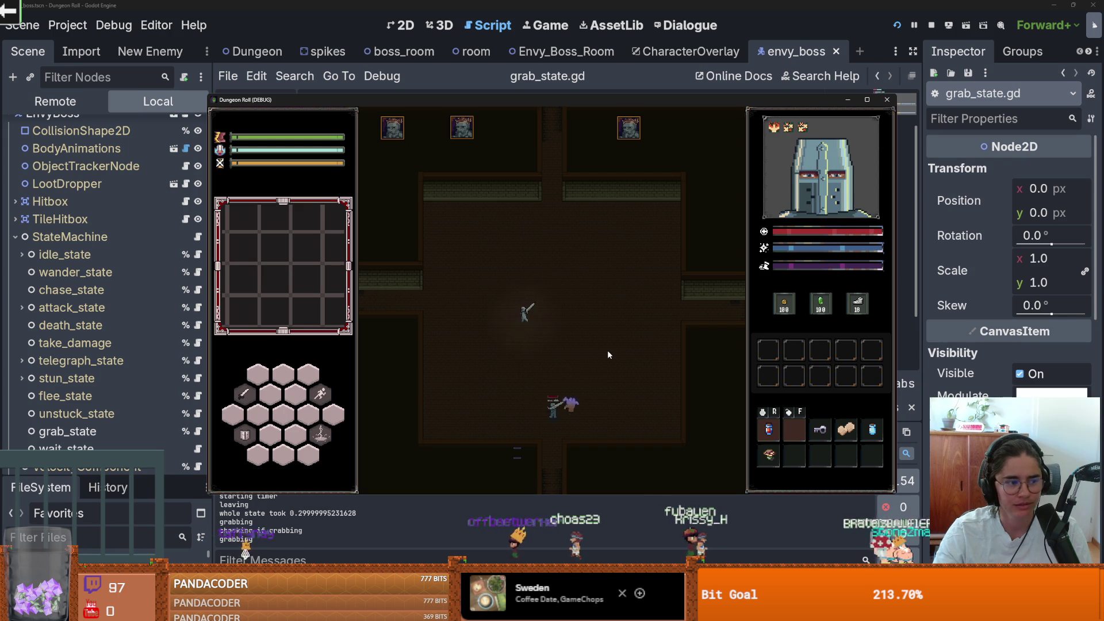
{"action": "left_click", "coordinate": [867, 100]}
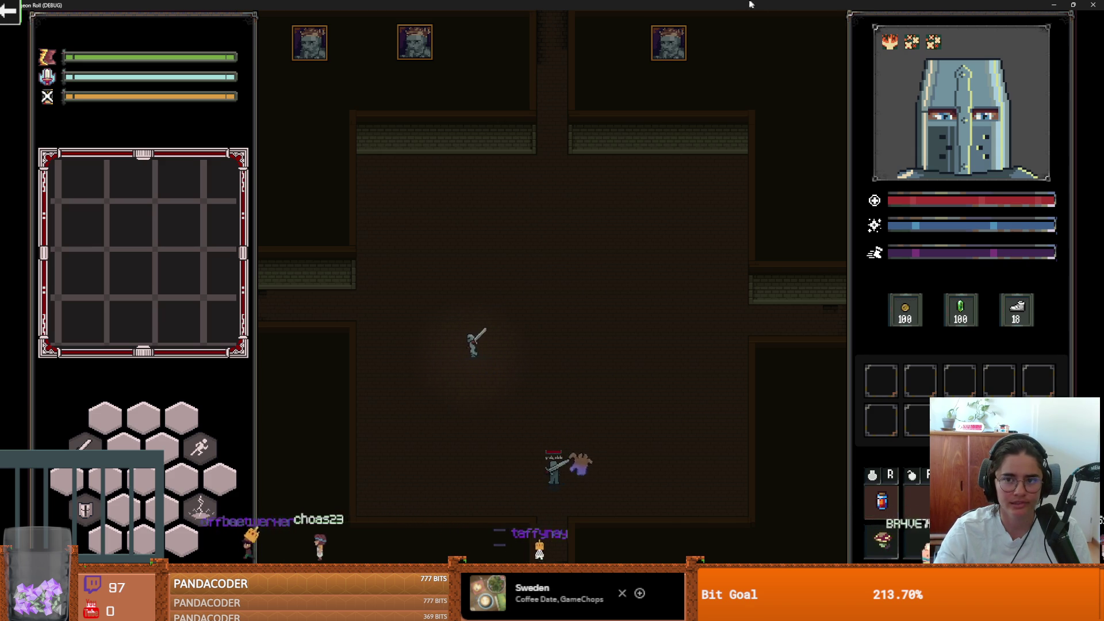
{"action": "key", "text": "super+Down"}
{"action": "left_click", "coordinate": [842, 110]}
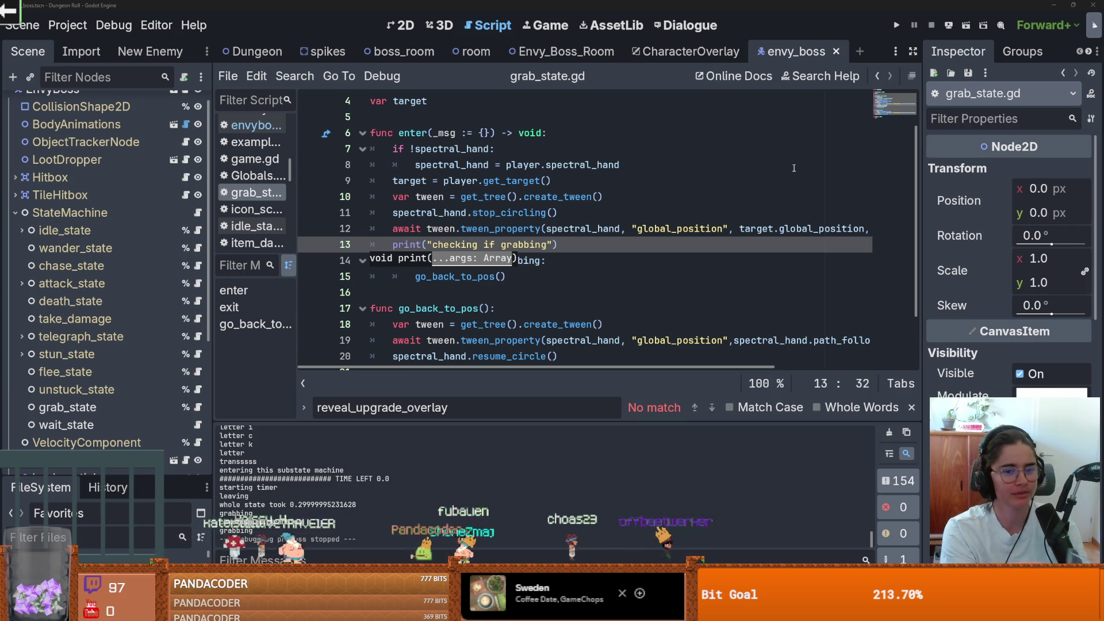
Relaunch the game, walk the knight to the top door, and reroll the room choices repeatedly
{"action": "left_click", "coordinate": [902, 25]}
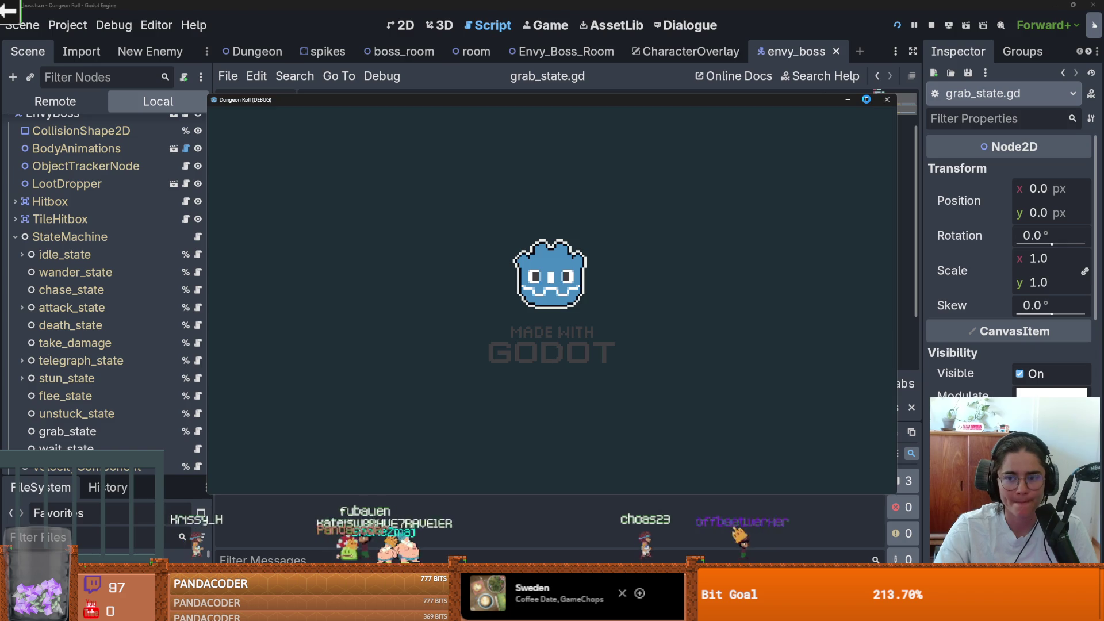
{"action": "key", "text": "w"}
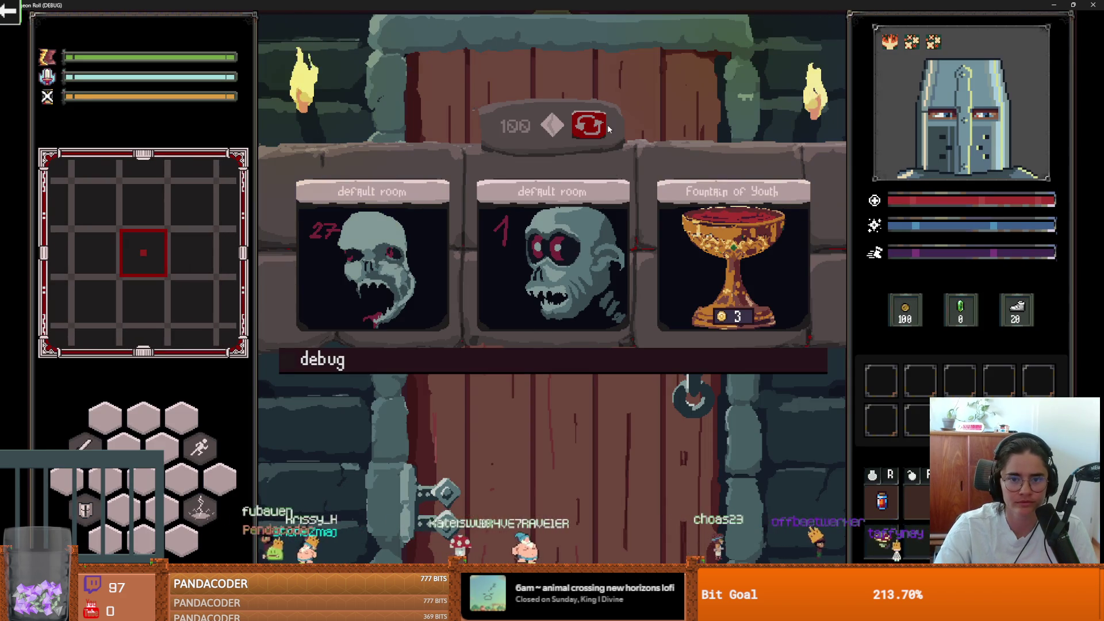
{"action": "left_click", "coordinate": [589, 127]}
{"action": "left_click", "coordinate": [592, 131]}
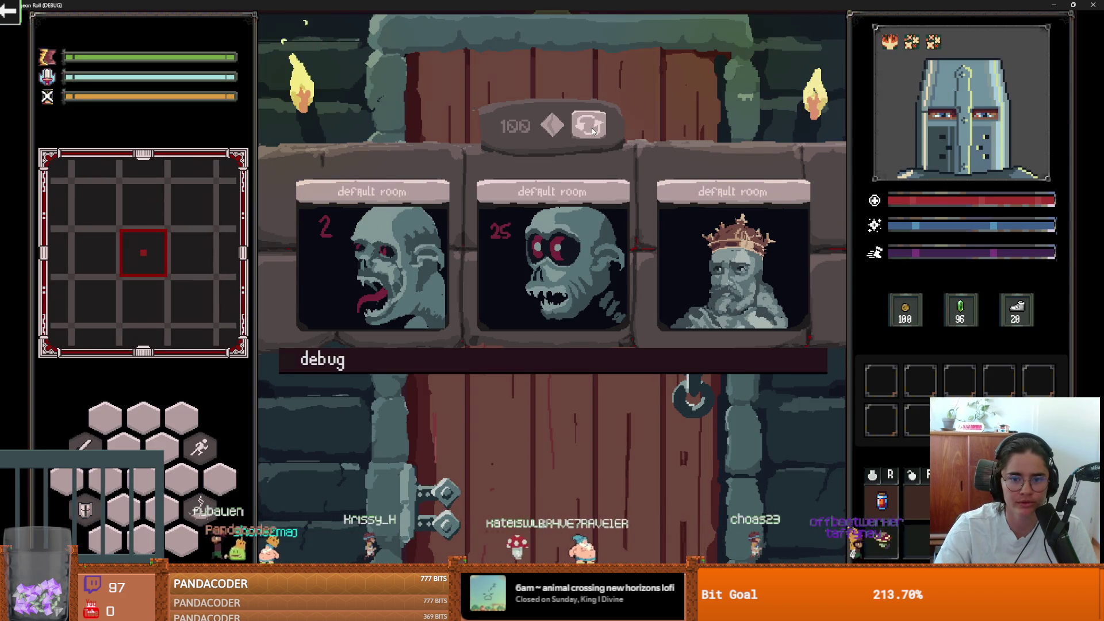
{"action": "left_click", "coordinate": [592, 131]}
{"action": "left_click", "coordinate": [593, 131]}
{"action": "left_click", "coordinate": [593, 131]}
{"action": "left_click", "coordinate": [593, 131]}
{"action": "left_click", "coordinate": [592, 131]}
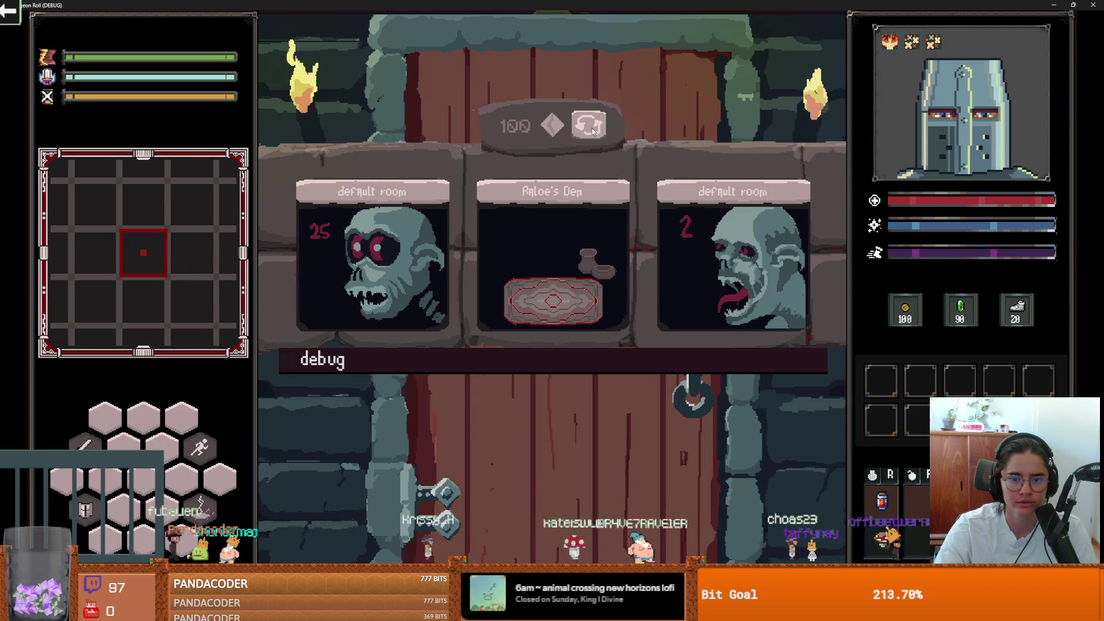
{"action": "left_click", "coordinate": [592, 131]}
{"action": "left_click", "coordinate": [592, 131]}
{"action": "left_click", "coordinate": [592, 131]}
{"action": "left_click", "coordinate": [593, 131]}
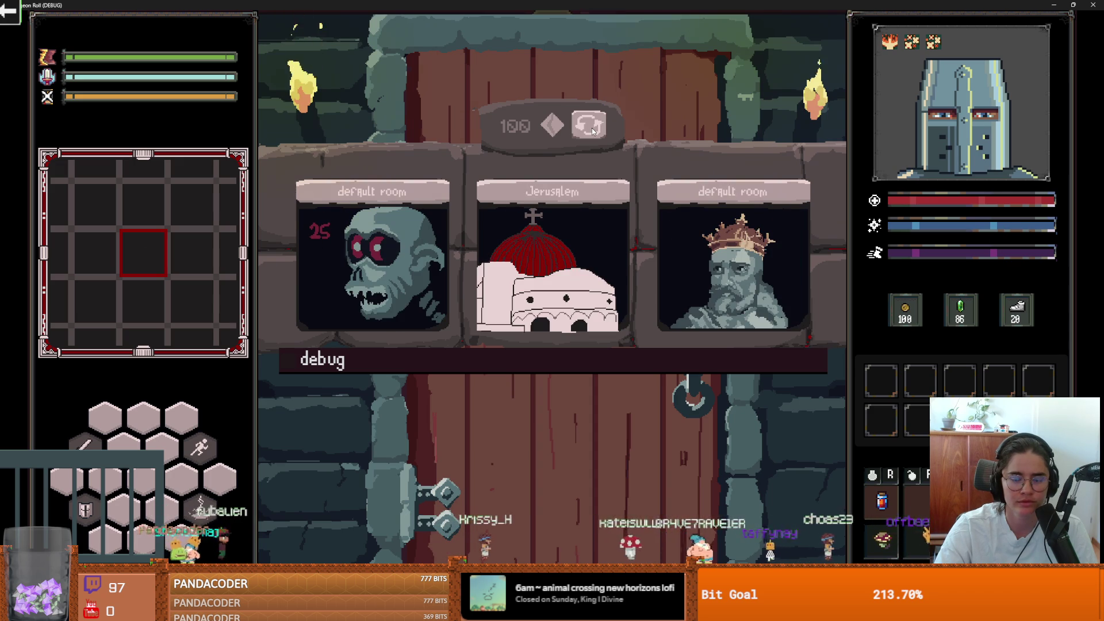
{"action": "key", "text": "Return"}
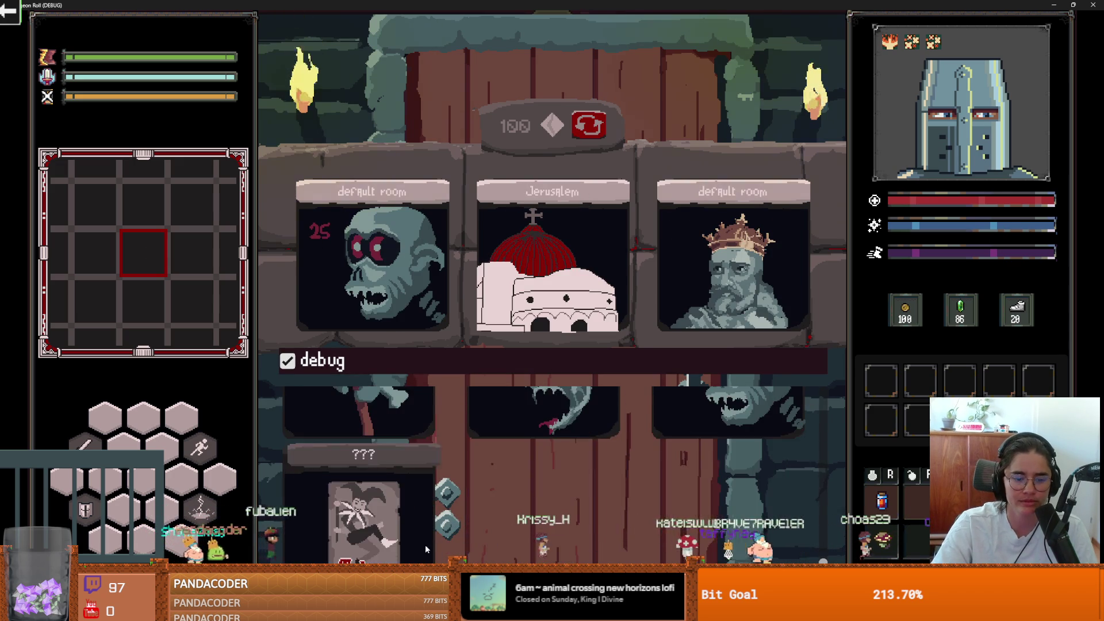
Pick a room card, walk the knight to the two peasants and start talking with E
{"action": "left_click", "coordinate": [425, 544]}
{"action": "key", "text": "w"}
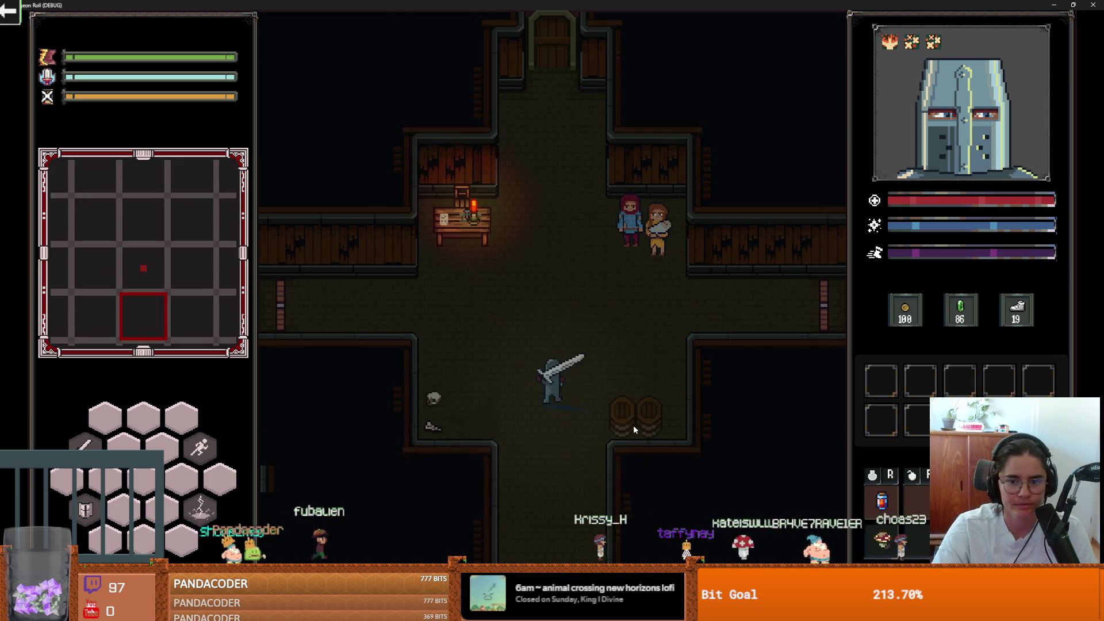
{"action": "key", "text": "w"}
{"action": "key", "text": "d"}
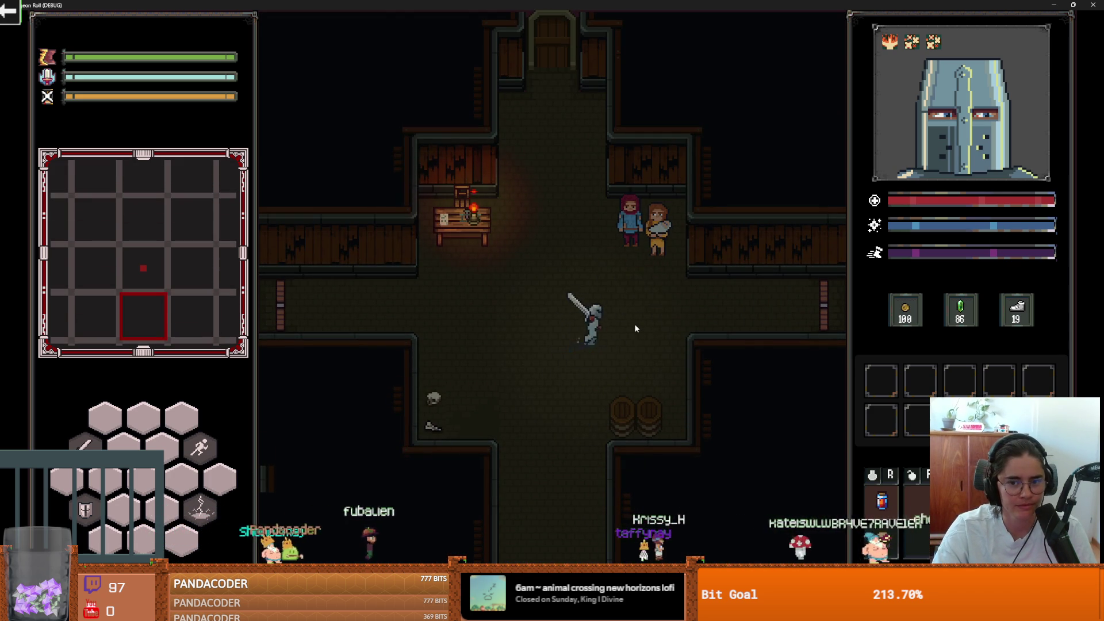
{"action": "key", "text": "e"}
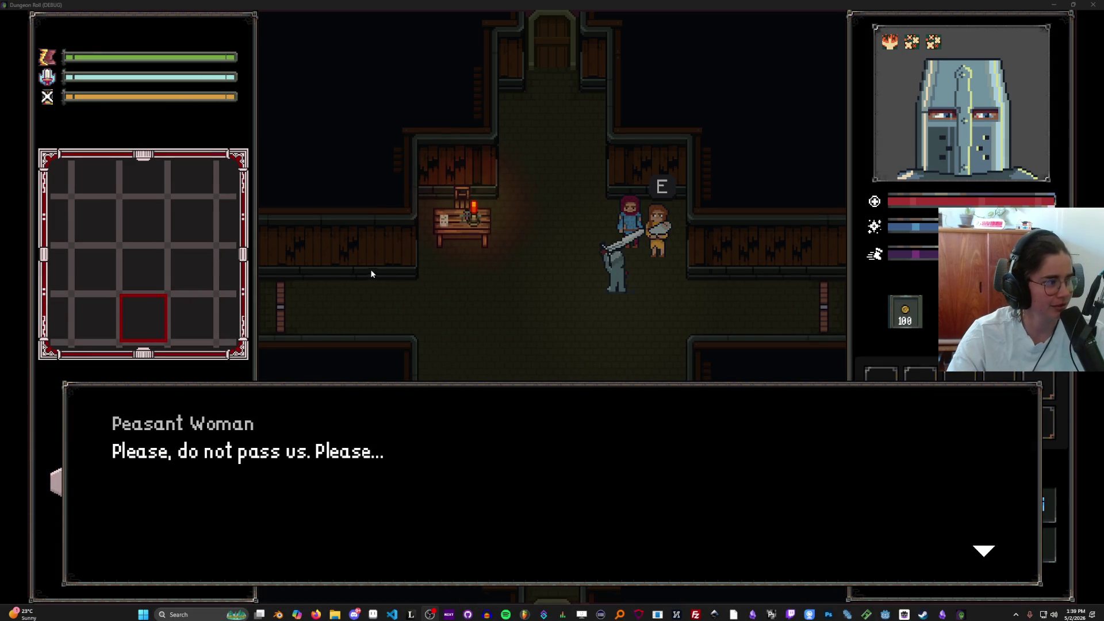
Advance the peasants' dialogue, choose 'Give them a coin', and finish the conversation
{"action": "key", "text": "e"}
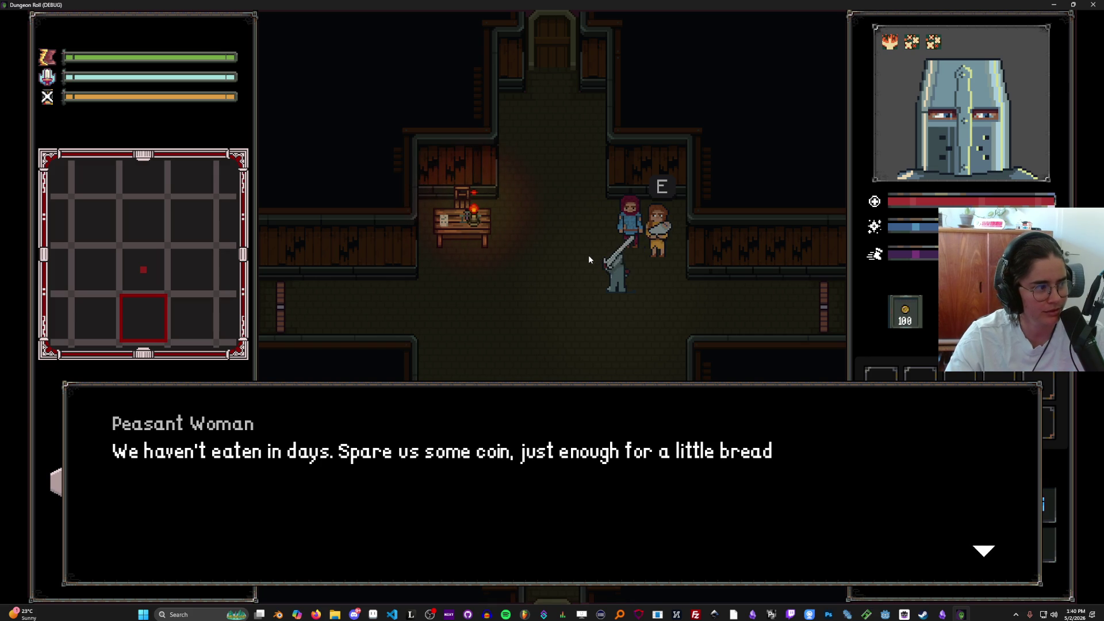
{"action": "key", "text": "e"}
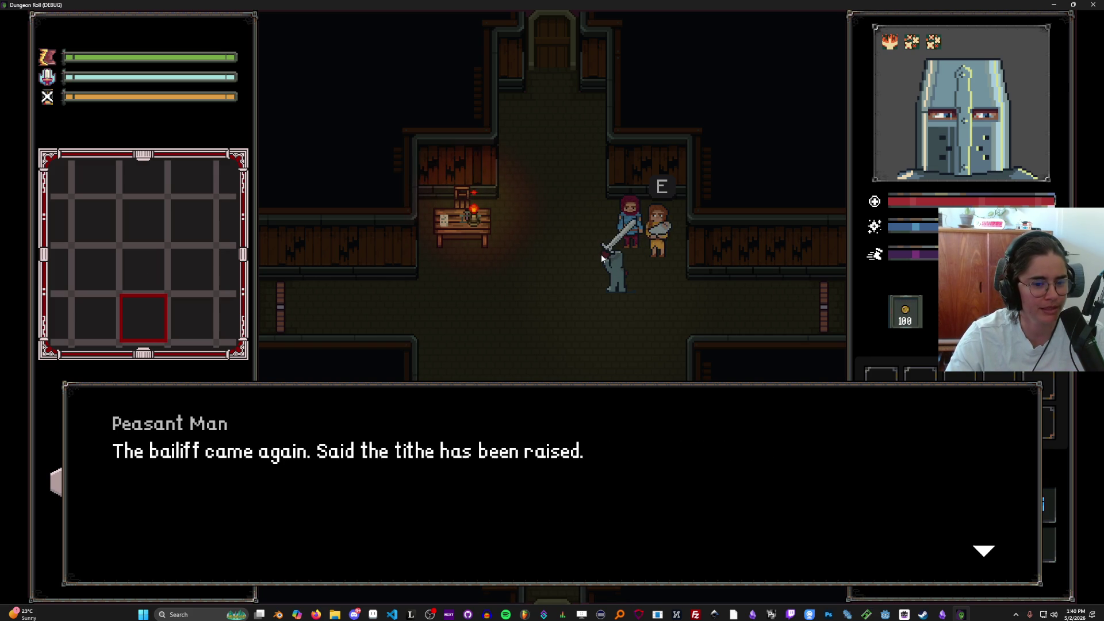
{"action": "key", "text": "e"}
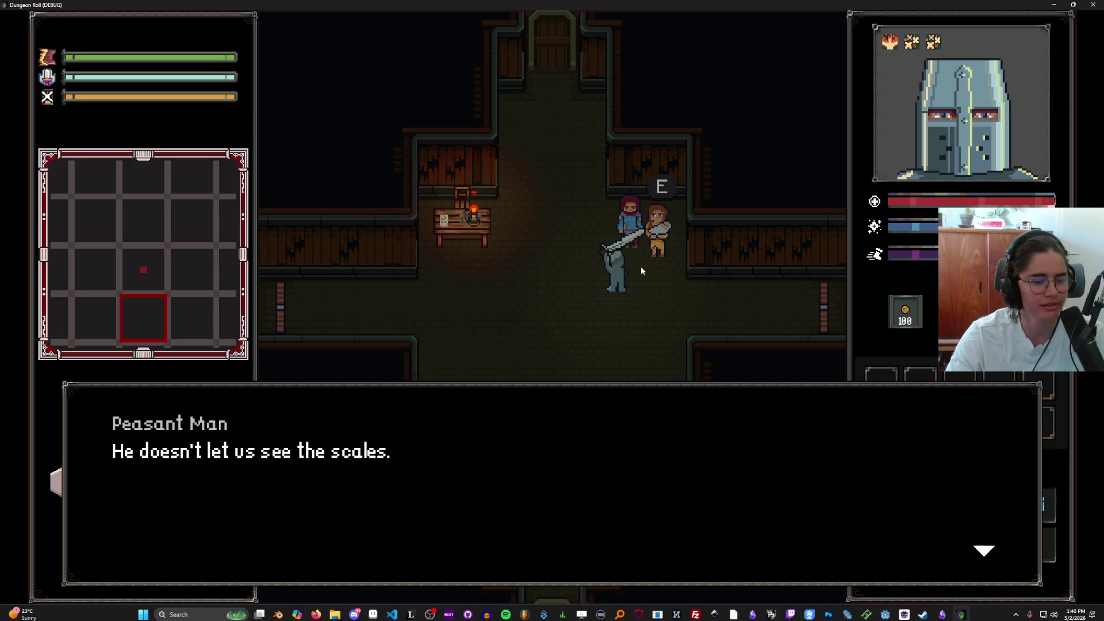
{"action": "key", "text": "e"}
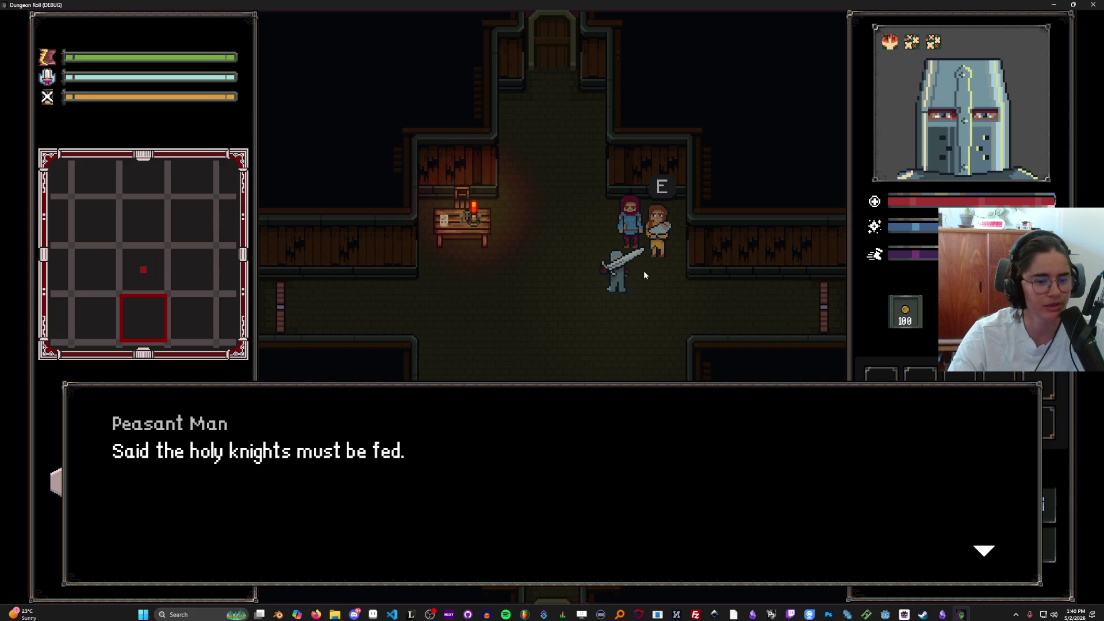
{"action": "key", "text": "e"}
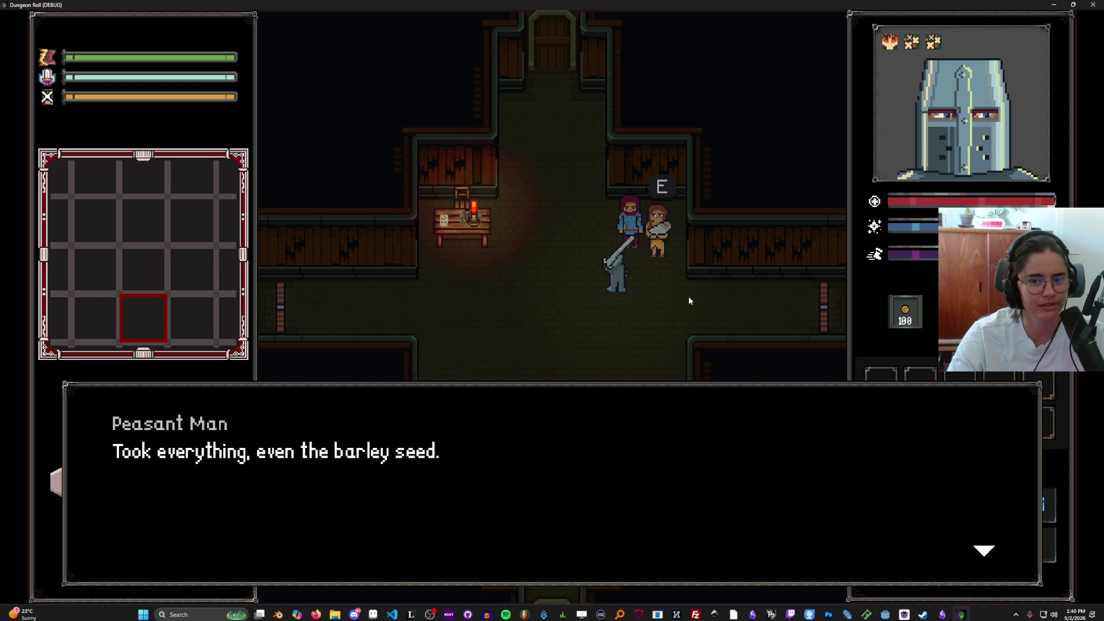
{"action": "key", "text": "e"}
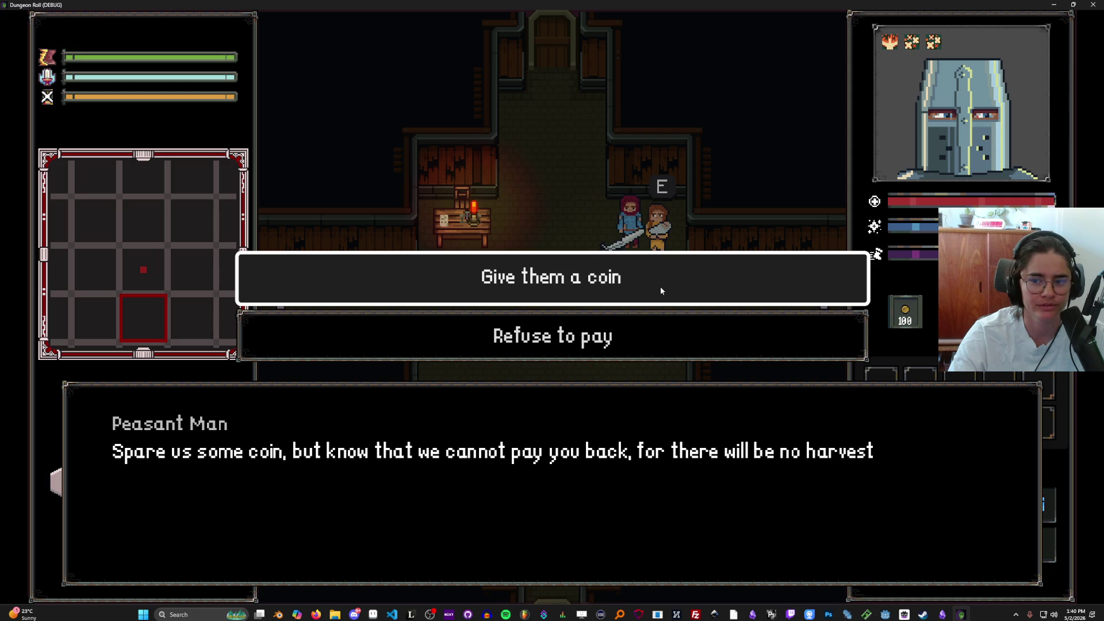
{"action": "left_click", "coordinate": [661, 290]}
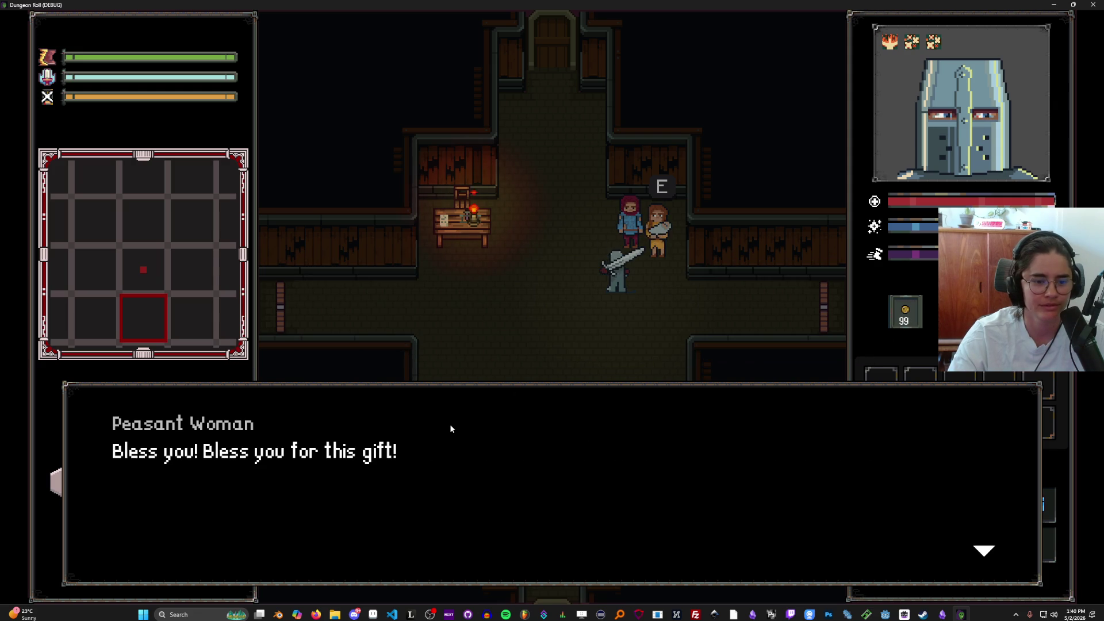
{"action": "left_click", "coordinate": [464, 429]}
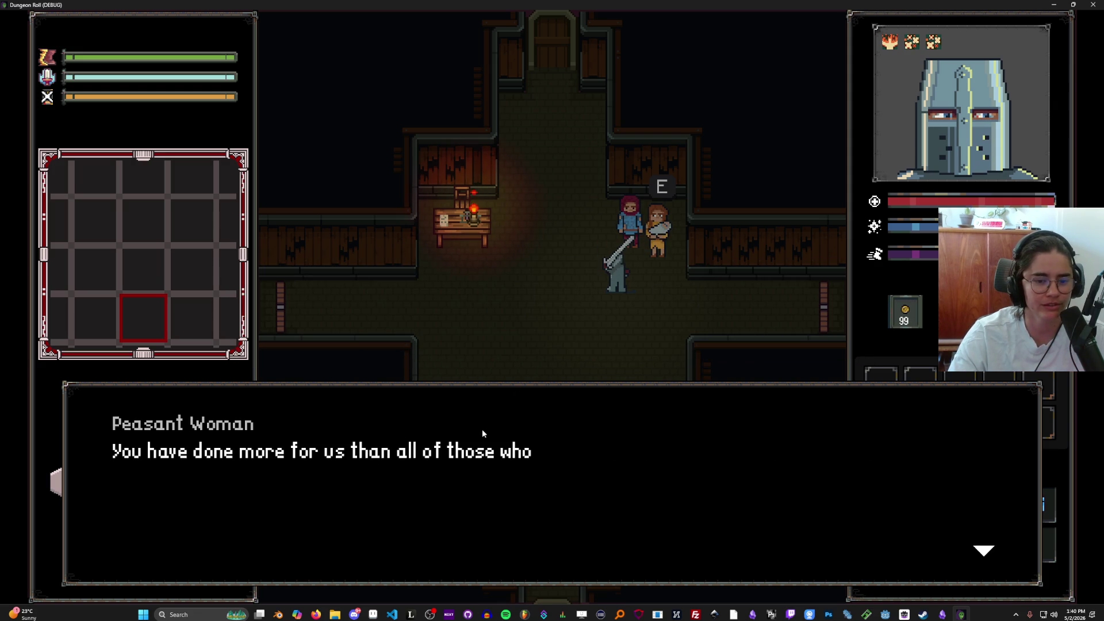
{"action": "left_click", "coordinate": [486, 432]}
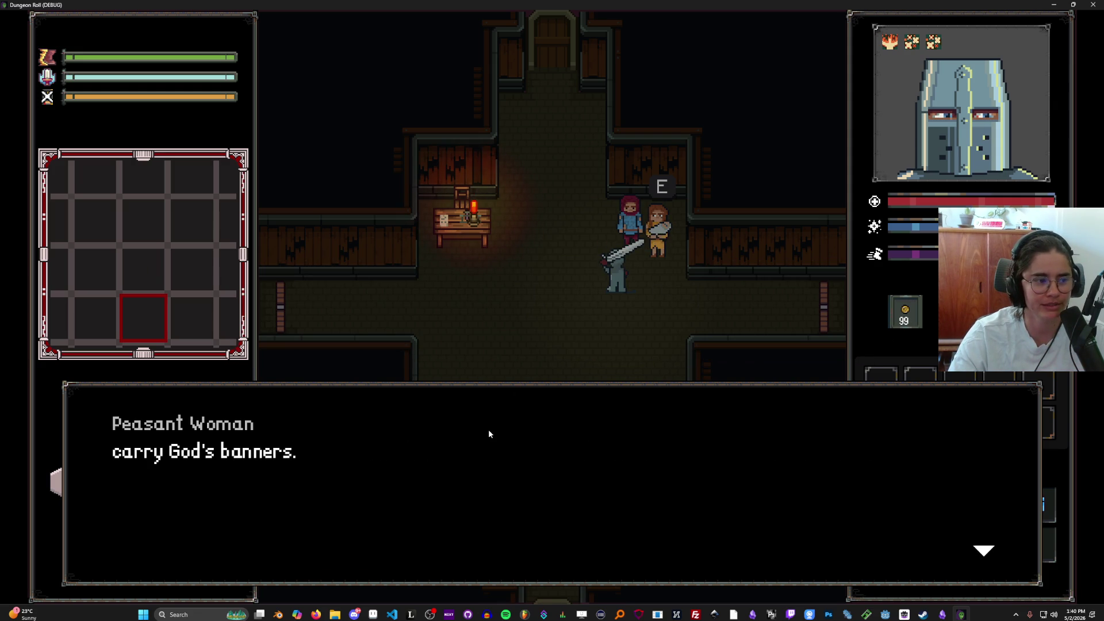
{"action": "left_click", "coordinate": [489, 433]}
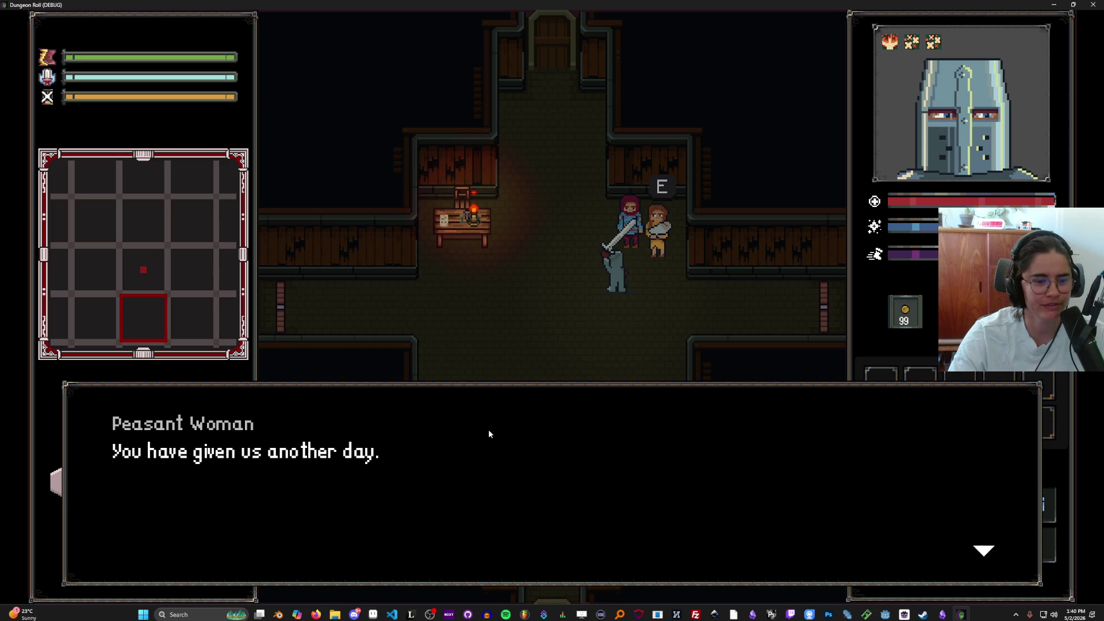
{"action": "left_click", "coordinate": [489, 434]}
Talk to the peasants again, skip to the coin choice, pick 'Refuse to pay', and close the dialogue
{"action": "key", "text": "s"}
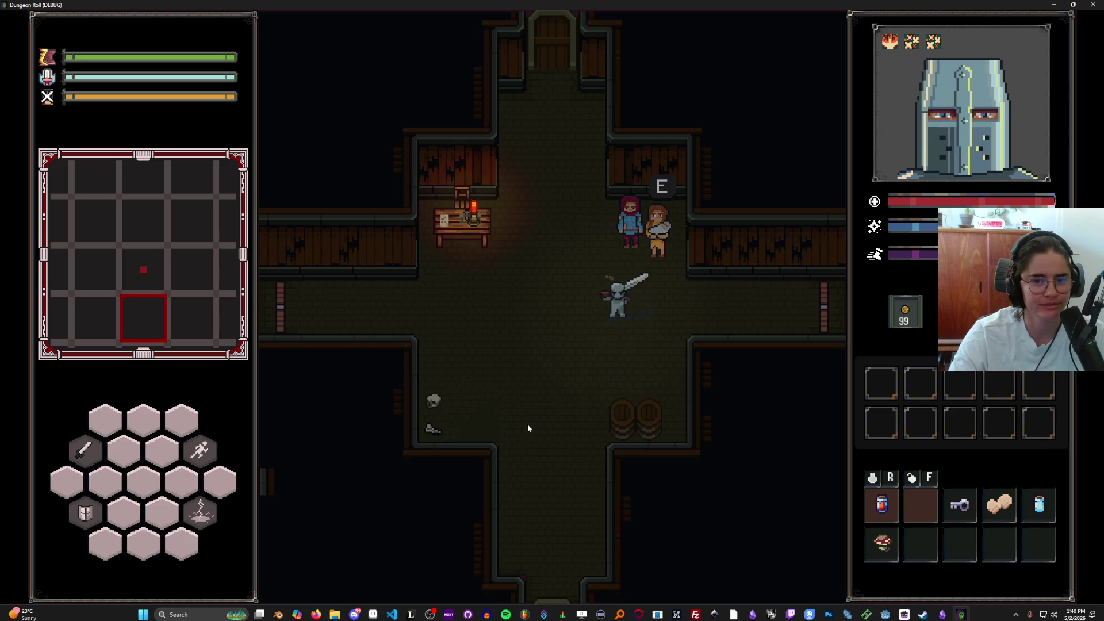
{"action": "key", "text": "w"}
{"action": "key", "text": "e"}
{"action": "left_click", "coordinate": [492, 434]}
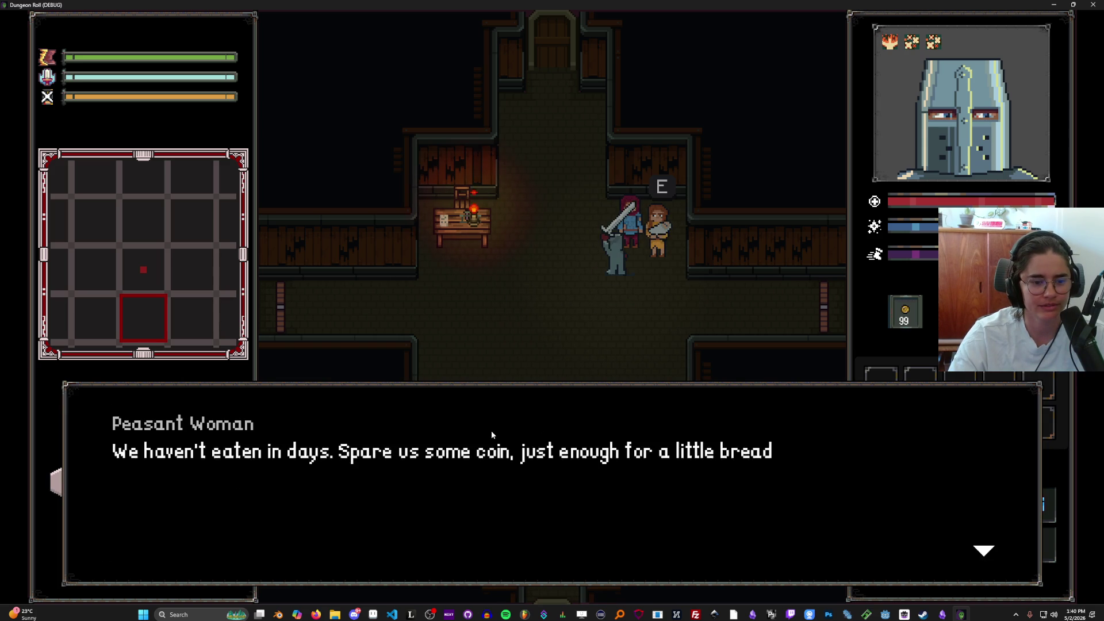
{"action": "left_click", "coordinate": [492, 434]}
{"action": "left_click", "coordinate": [492, 434]}
{"action": "left_click", "coordinate": [492, 432]}
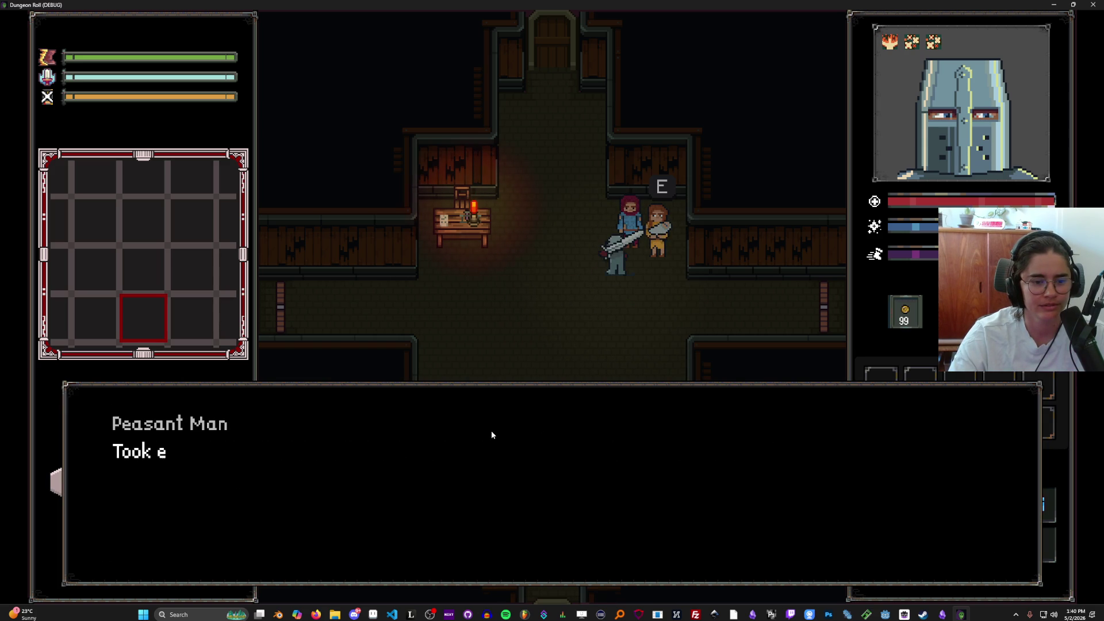
{"action": "left_click", "coordinate": [492, 431]}
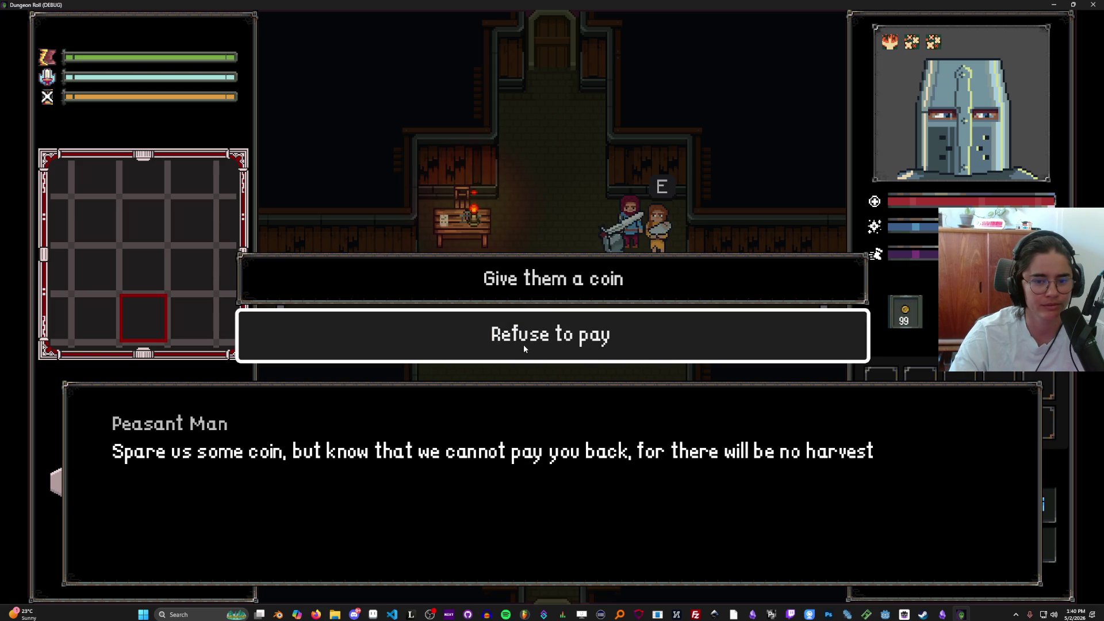
{"action": "left_click", "coordinate": [527, 341]}
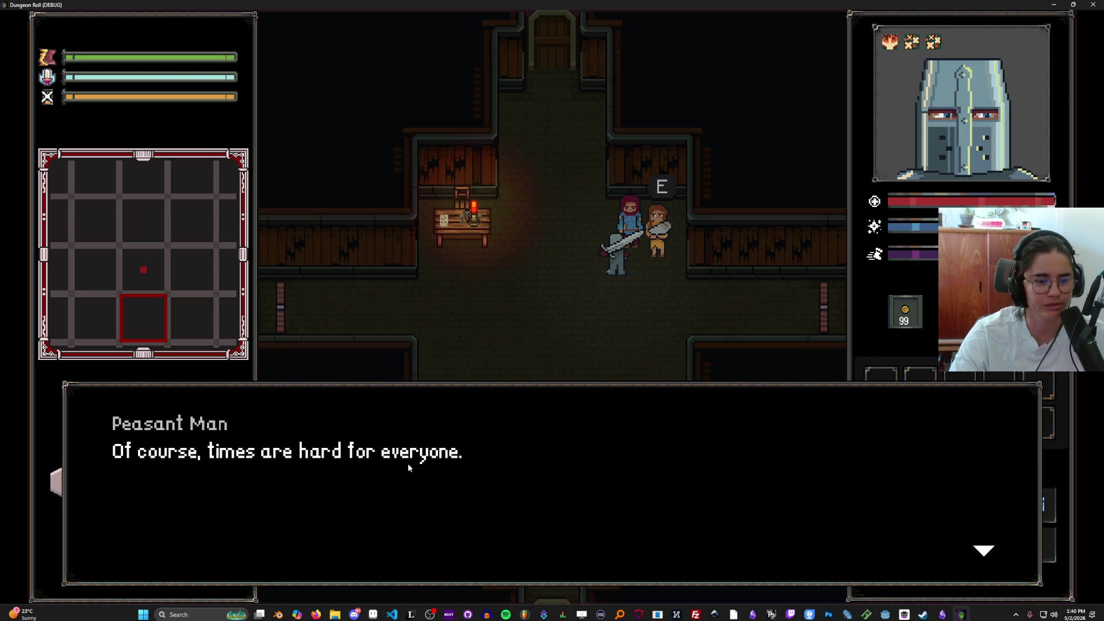
{"action": "left_click", "coordinate": [511, 479]}
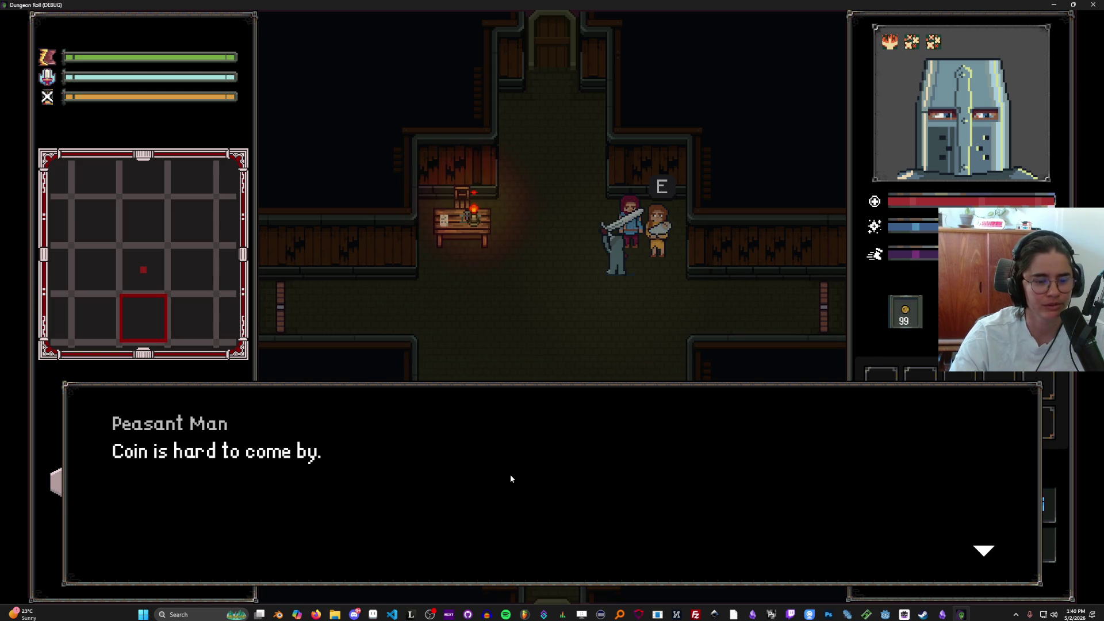
{"action": "left_click", "coordinate": [510, 479]}
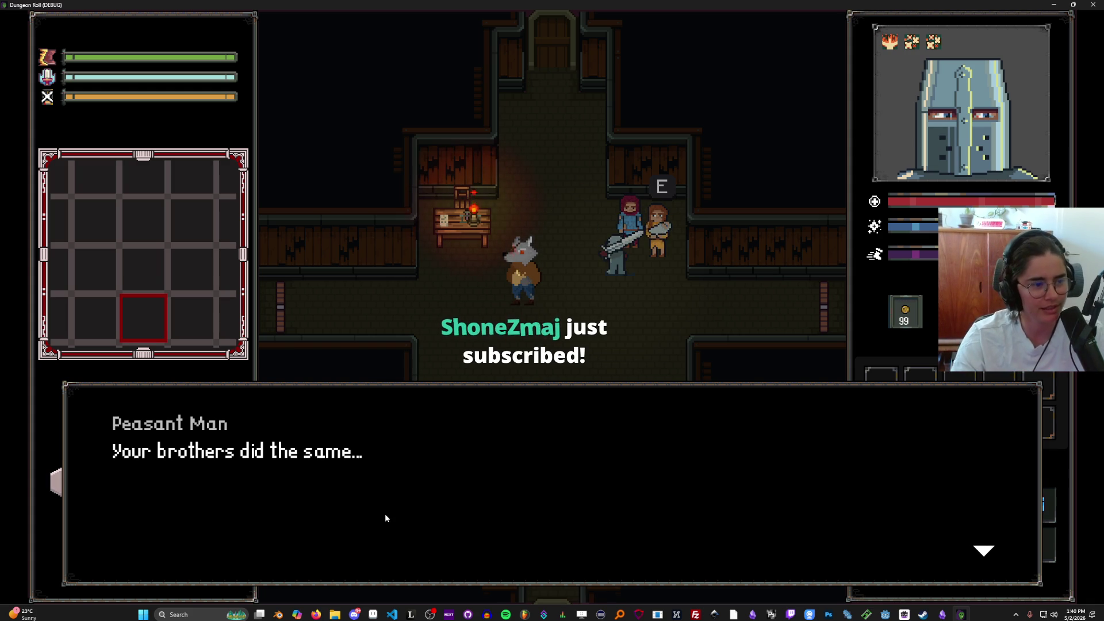
{"action": "left_click", "coordinate": [501, 433]}
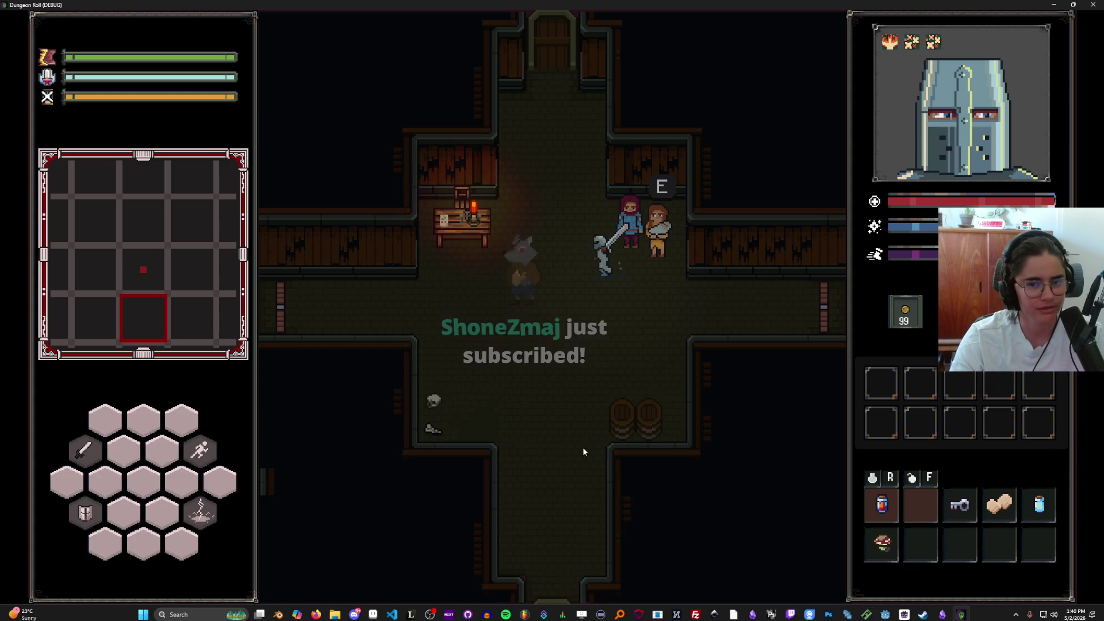
Walk the knight around the room, away from the peasants and back
{"action": "key", "text": "s"}
{"action": "key", "text": "w"}
{"action": "key", "text": "s"}
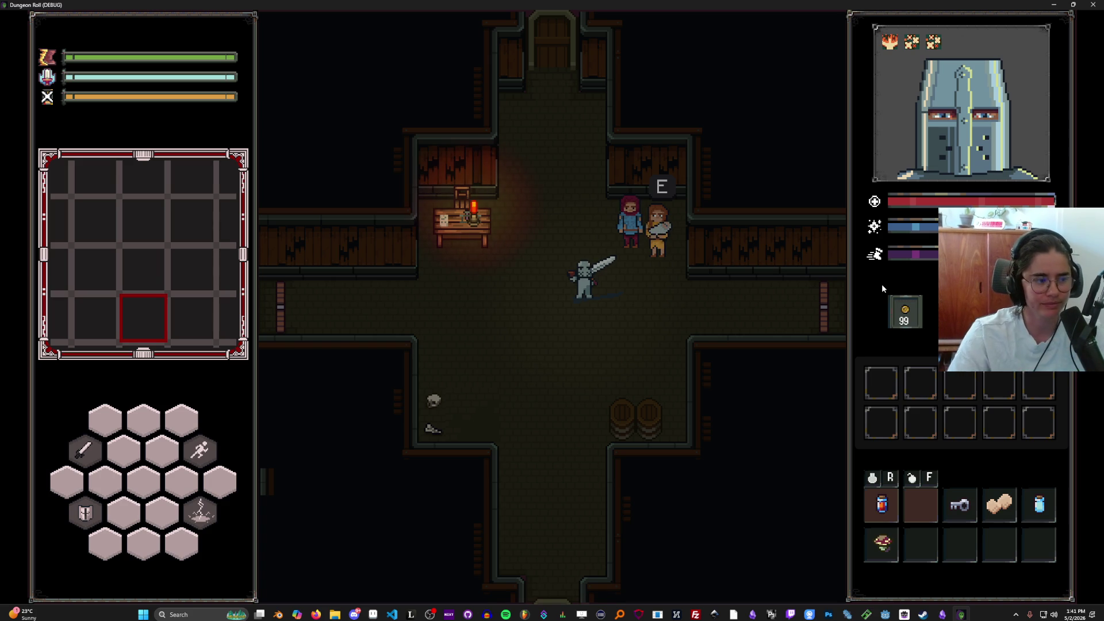
{"action": "key", "text": "a"}
{"action": "key", "text": "s"}
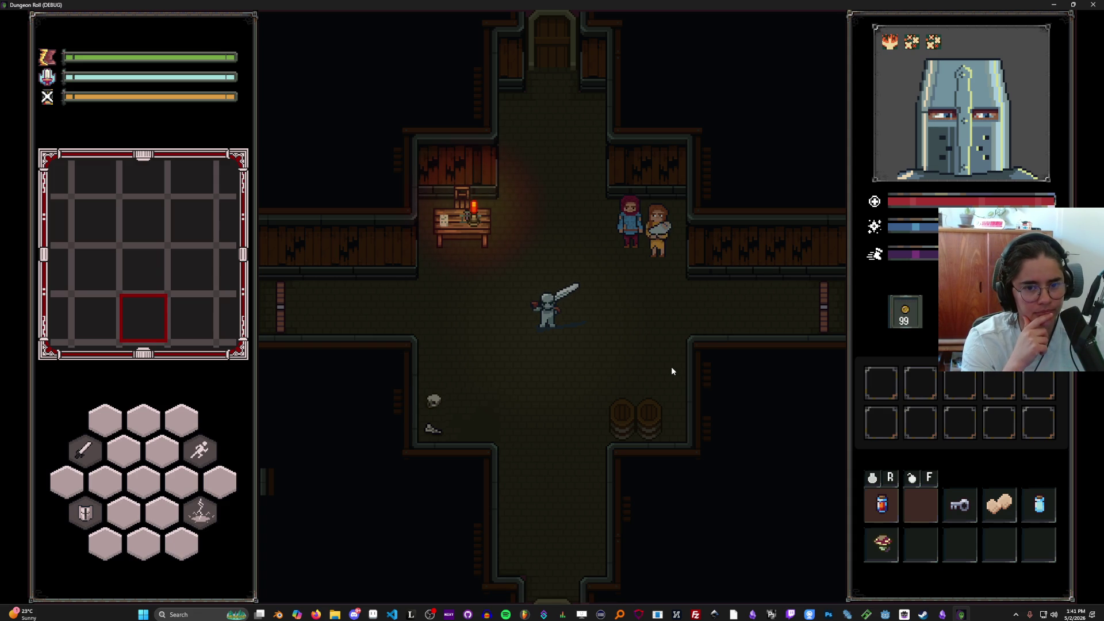
{"action": "key", "text": "s+d"}
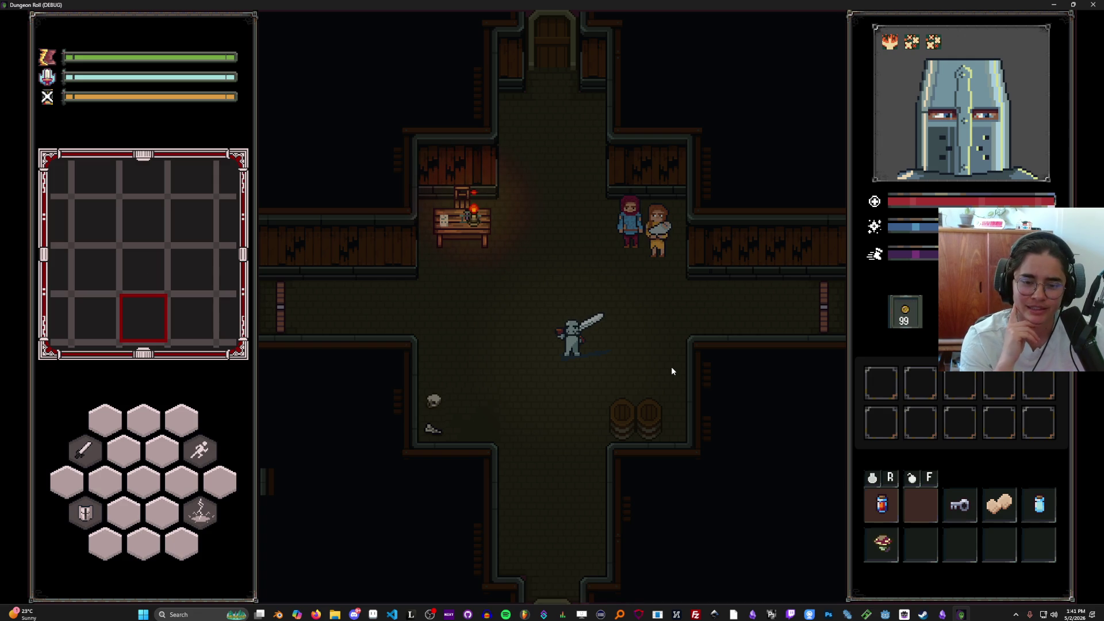
{"action": "key", "text": "w+a"}
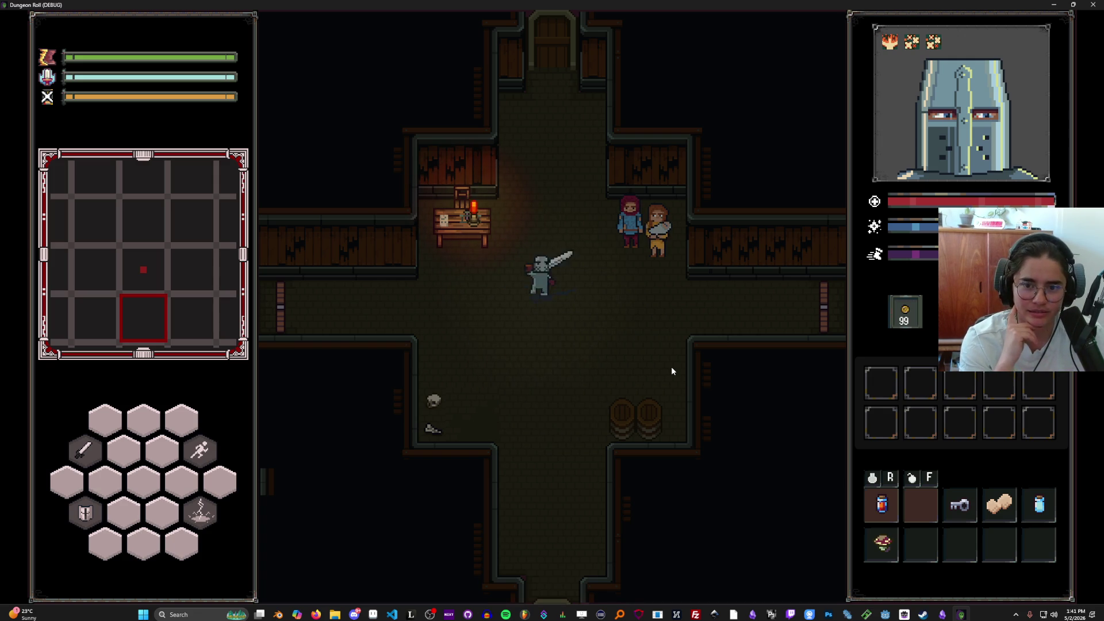
{"action": "key", "text": "s+d"}
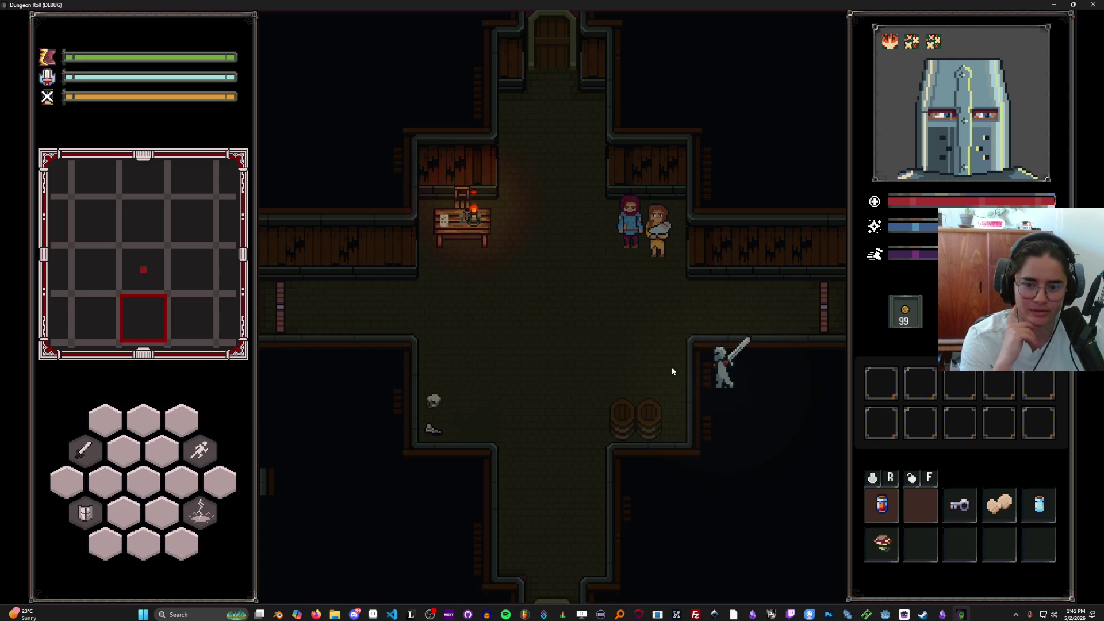
{"action": "key", "text": "w+a"}
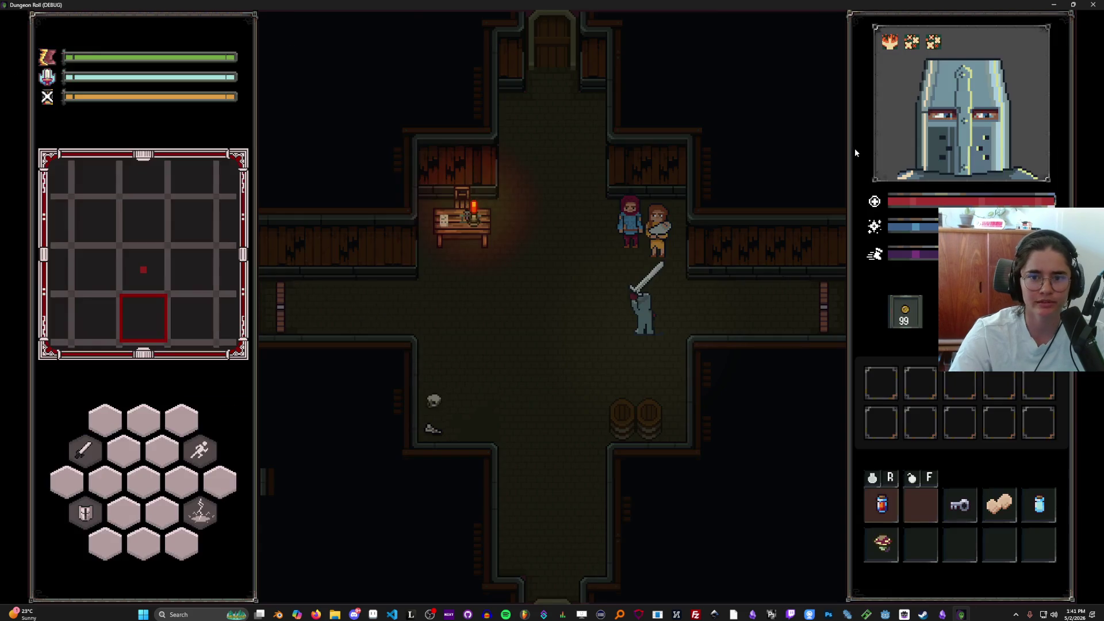
Exit fullscreen, walk to the north door, cancel the Unlock Door prompt, and walk back down
{"action": "key", "text": "F11"}
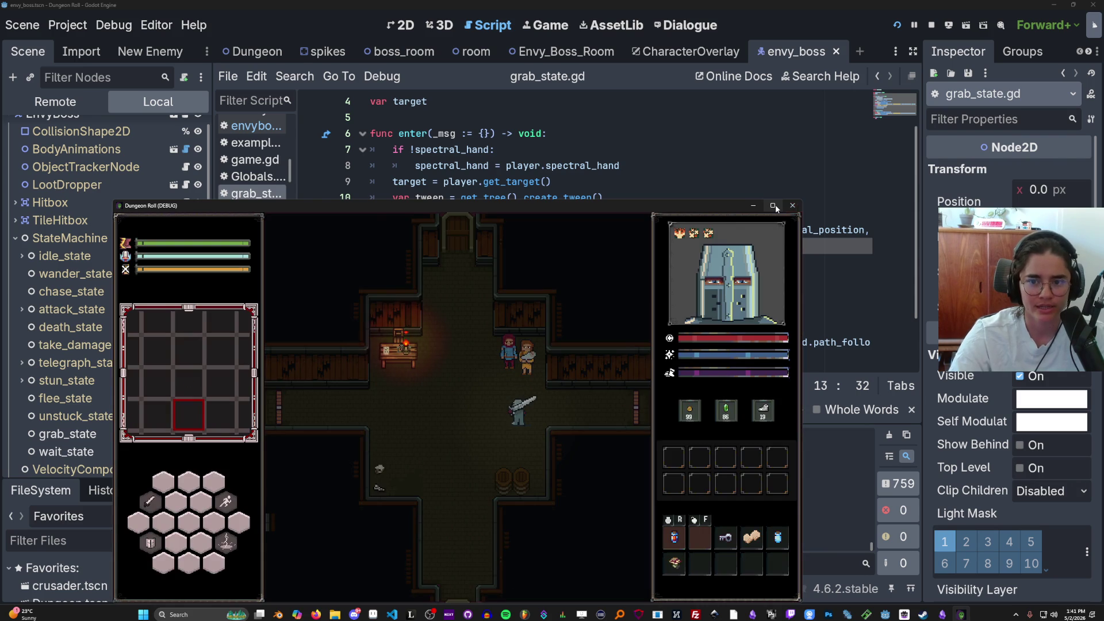
{"action": "left_click", "coordinate": [774, 205]}
{"action": "key", "text": "w+a"}
{"action": "key", "text": "w"}
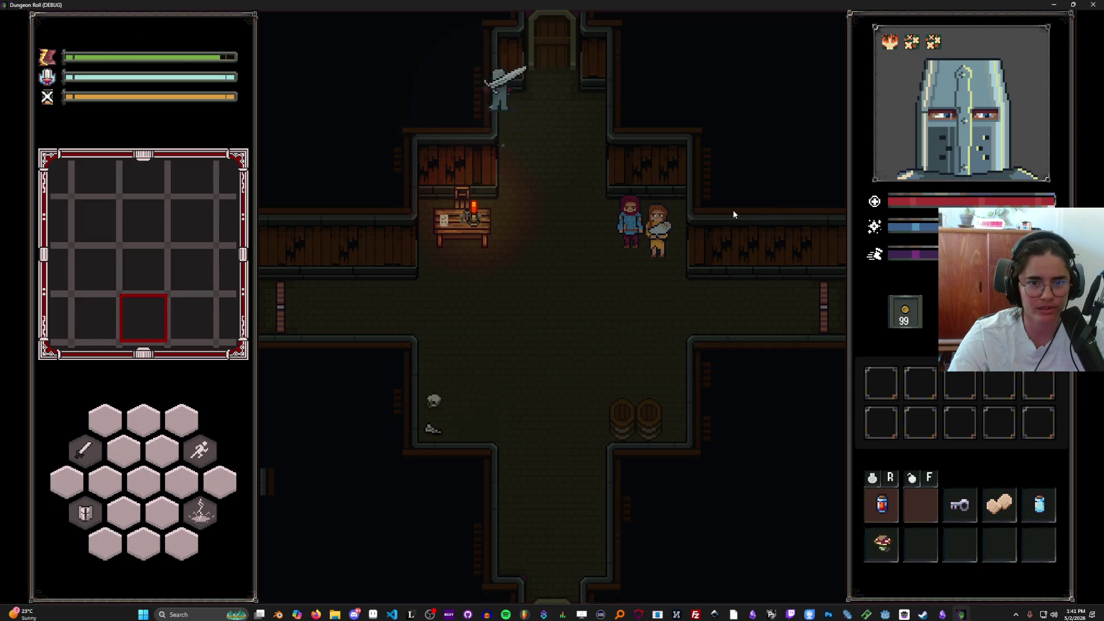
{"action": "key", "text": "e"}
{"action": "left_click", "coordinate": [608, 327]}
{"action": "key", "text": "s"}
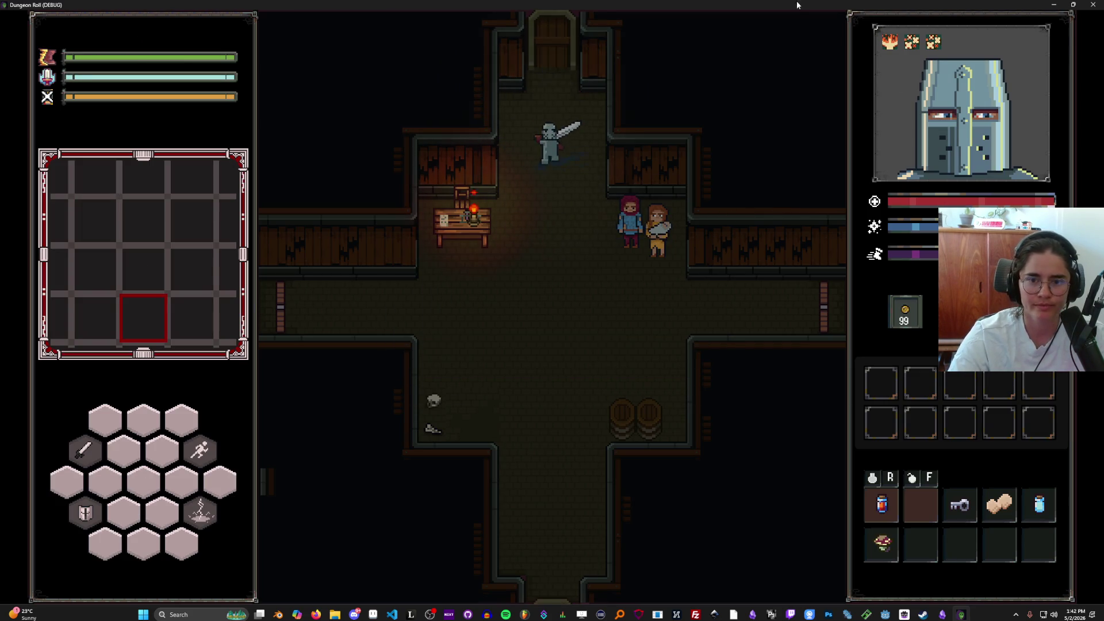
{"action": "key", "text": "super+Down"}
Stop the game, review the spectral_hand grabbing check in grab_state.gd, and save the script
{"action": "left_click", "coordinate": [938, 195]}
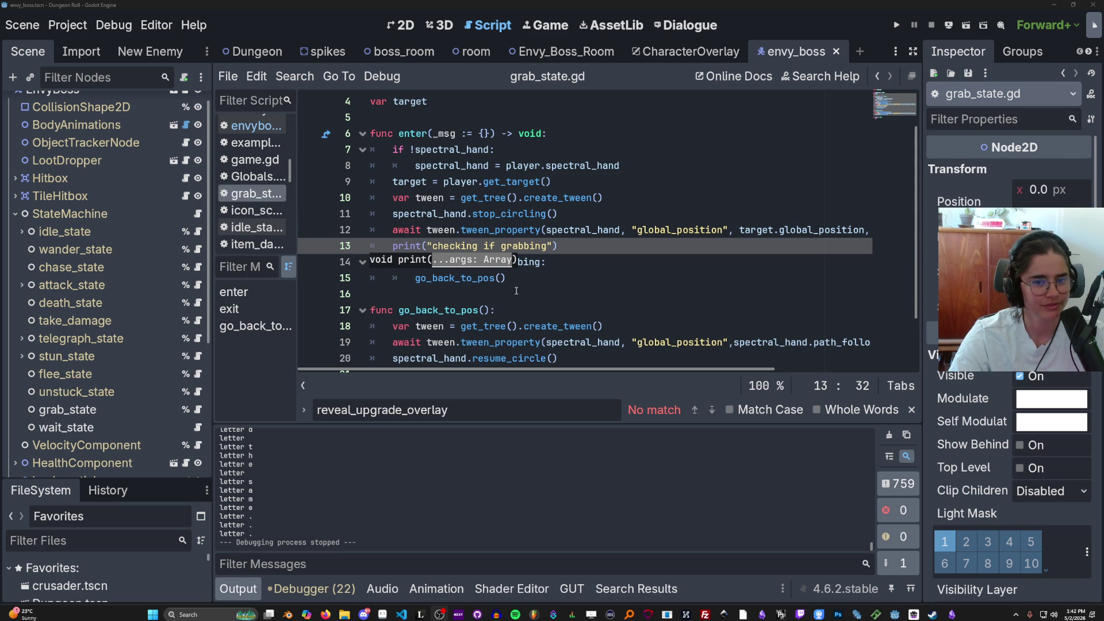
{"action": "left_click", "coordinate": [421, 264]}
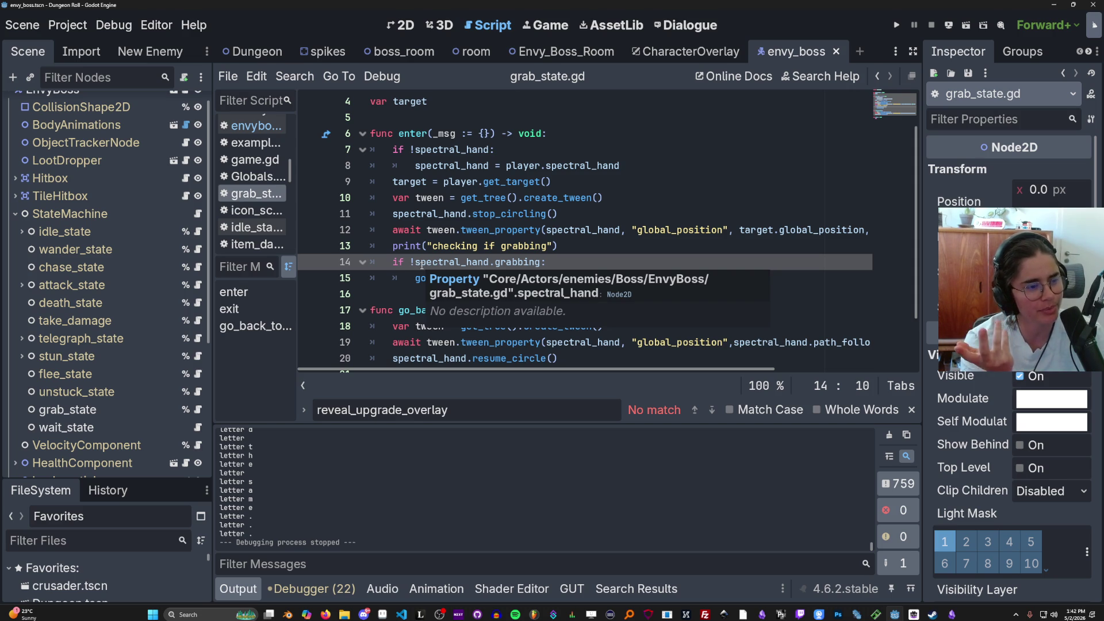
{"action": "left_click", "coordinate": [499, 231]}
{"action": "key", "text": "ctrl+s"}
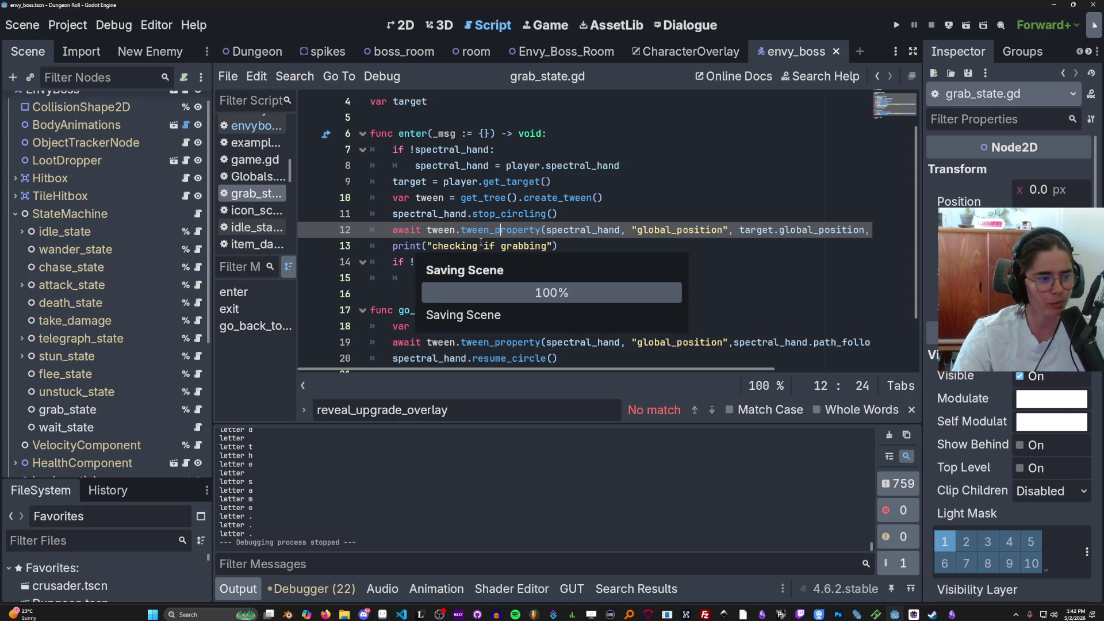
Scroll through grab_state.gd and drag the Scene/FileSystem splitter up to enlarge the FileSystem panel
{"action": "left_click", "coordinate": [442, 116]}
{"action": "scroll", "coordinate": [445, 203], "scroll_direction": "up", "scroll_amount": 1}
{"action": "scroll", "coordinate": [451, 220], "scroll_direction": "down", "scroll_amount": 2}
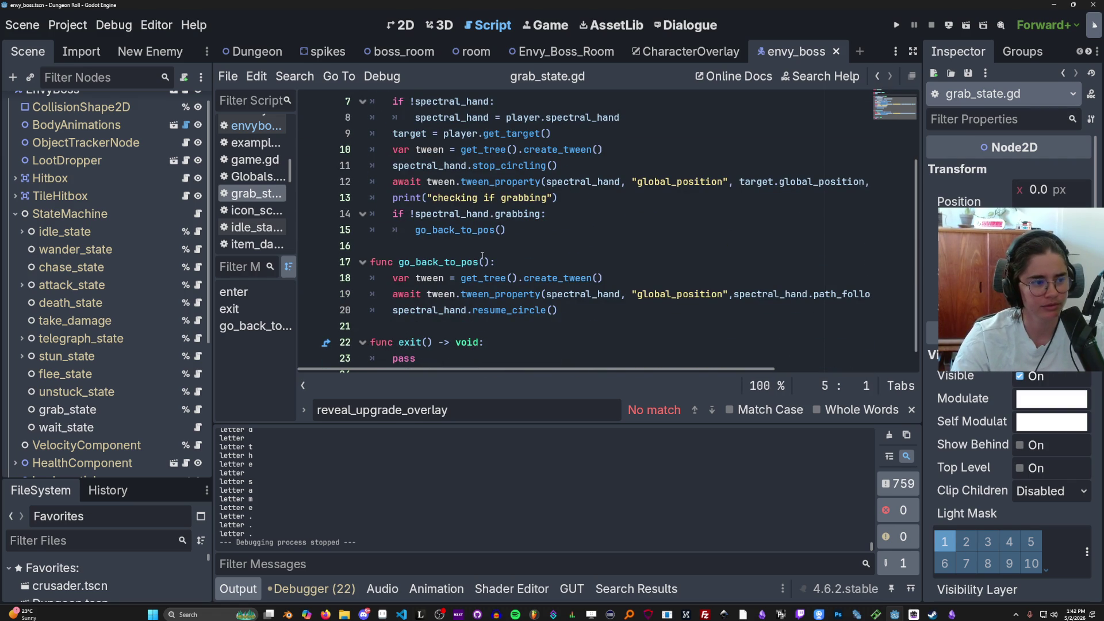
{"action": "scroll", "coordinate": [485, 254], "scroll_direction": "down", "scroll_amount": 1}
{"action": "scroll", "coordinate": [485, 253], "scroll_direction": "up", "scroll_amount": 2}
{"action": "scroll", "coordinate": [484, 253], "scroll_direction": "down", "scroll_amount": 2}
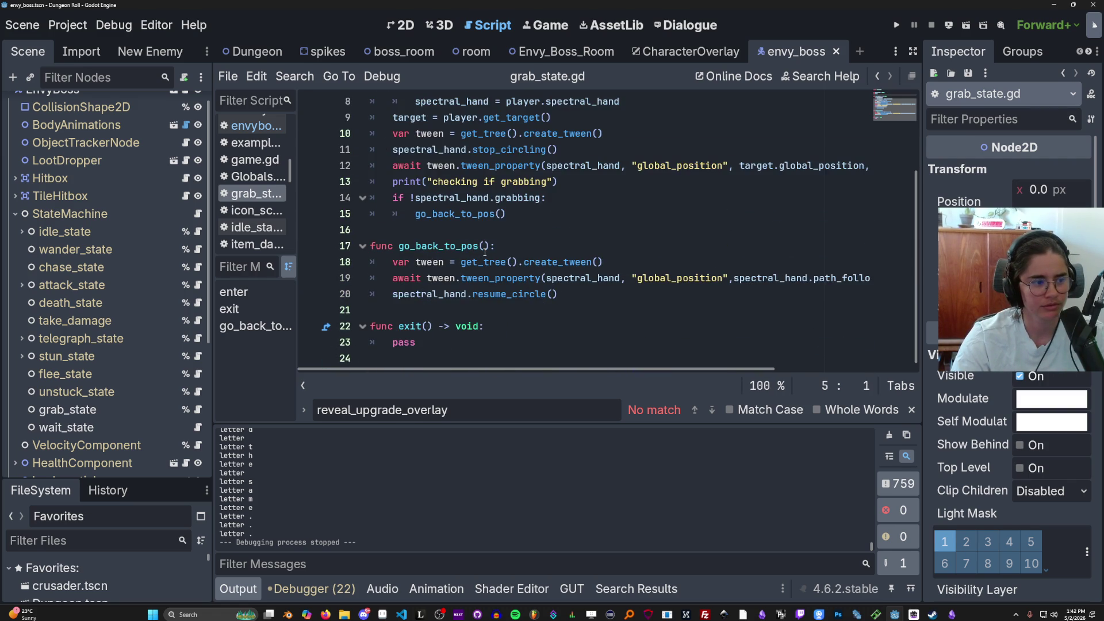
{"action": "scroll", "coordinate": [485, 252], "scroll_direction": "up", "scroll_amount": 2}
{"action": "scroll", "coordinate": [485, 251], "scroll_direction": "down", "scroll_amount": 3}
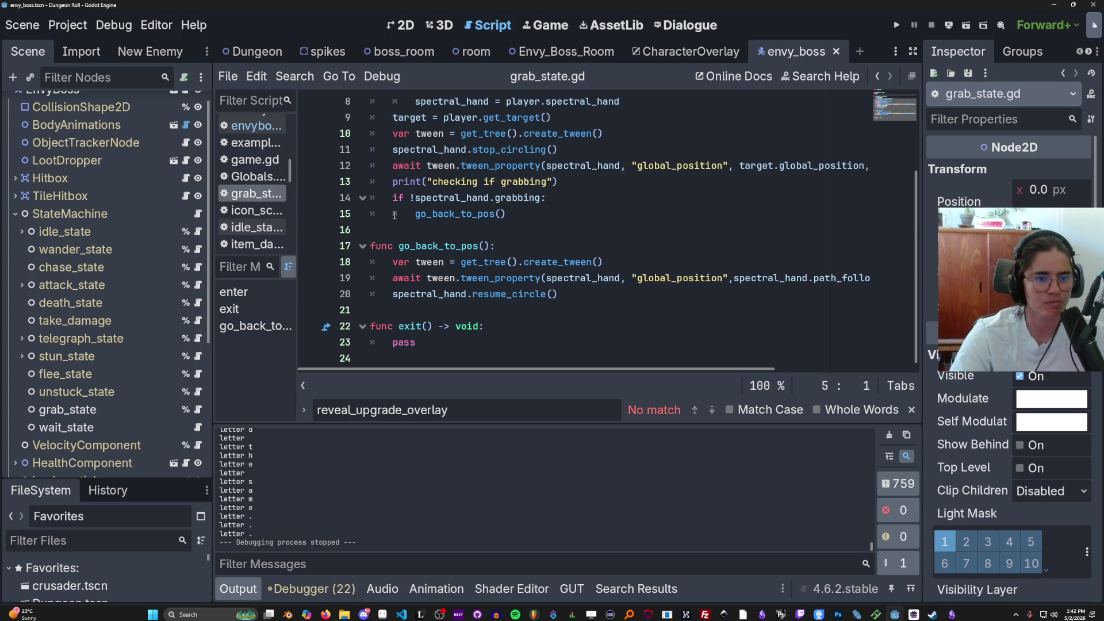
{"action": "left_click_drag", "start_coordinate": [77, 477], "coordinate": [75, 197]}
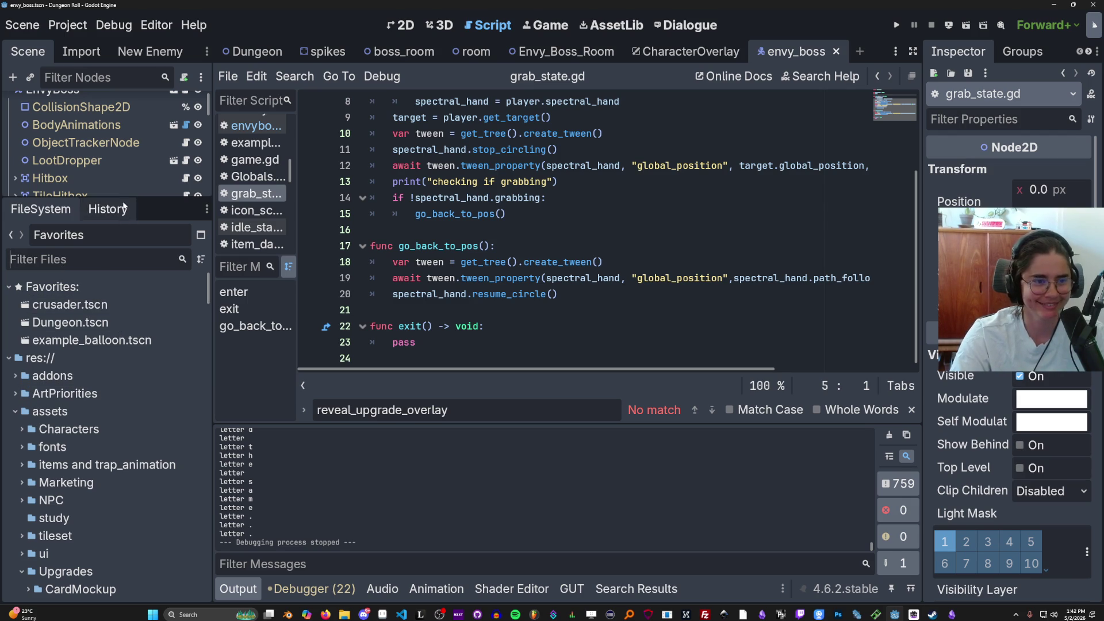
Filter FileSystem for 'room' and open grace_room_1.tscn
{"action": "left_click_drag", "start_coordinate": [124, 203], "coordinate": [115, 284]}
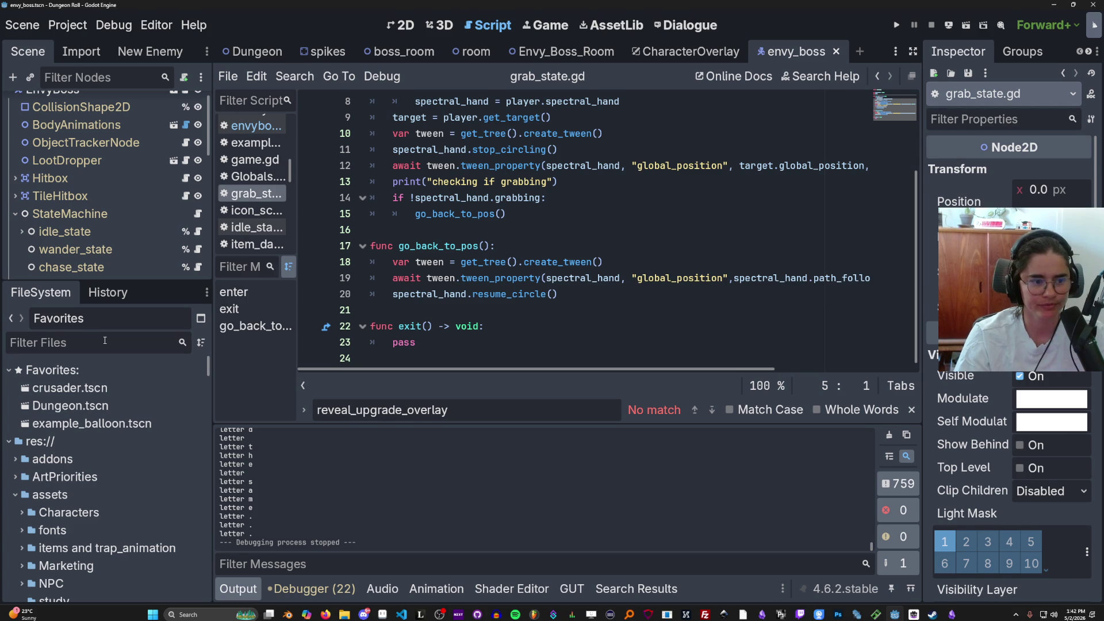
{"action": "type", "text": "room"}
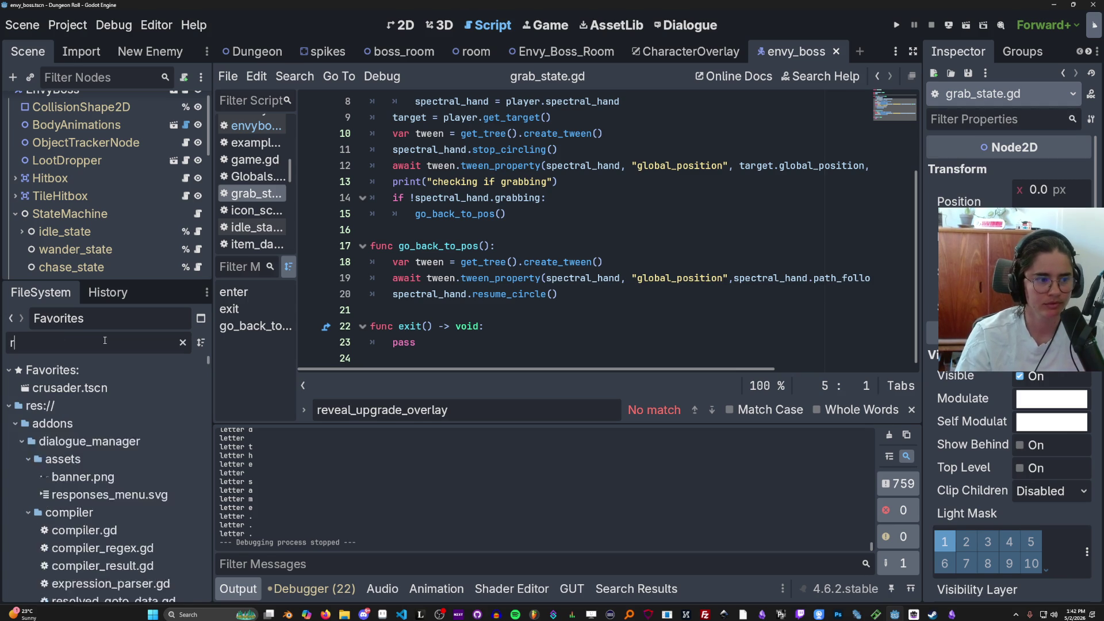
{"action": "scroll", "coordinate": [79, 503], "scroll_direction": "down", "scroll_amount": 5}
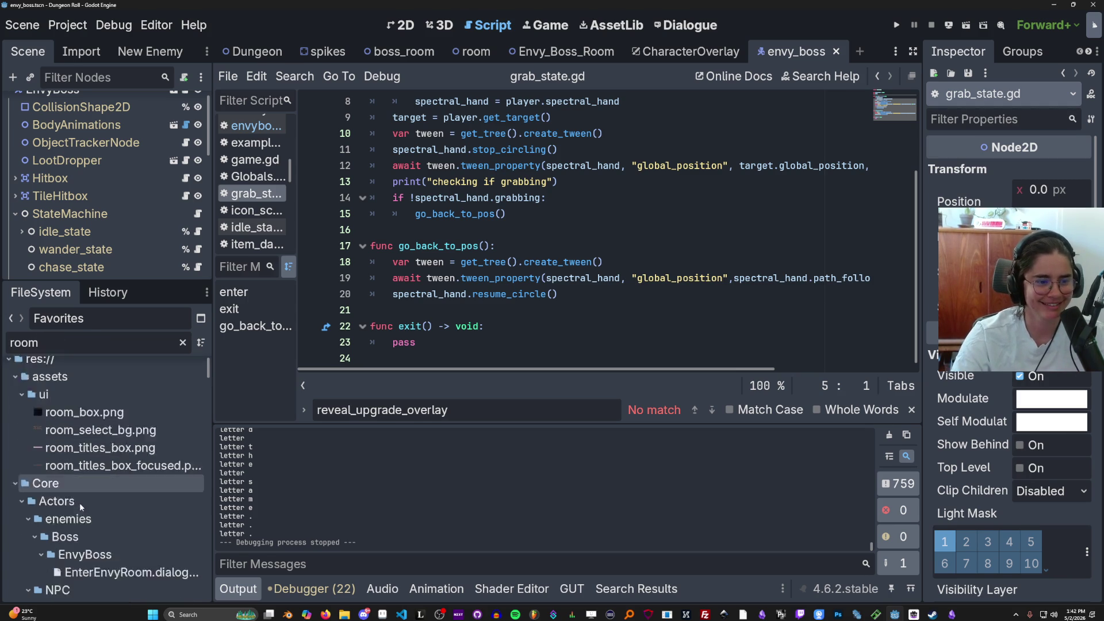
{"action": "left_click_drag", "start_coordinate": [208, 380], "coordinate": [213, 473]}
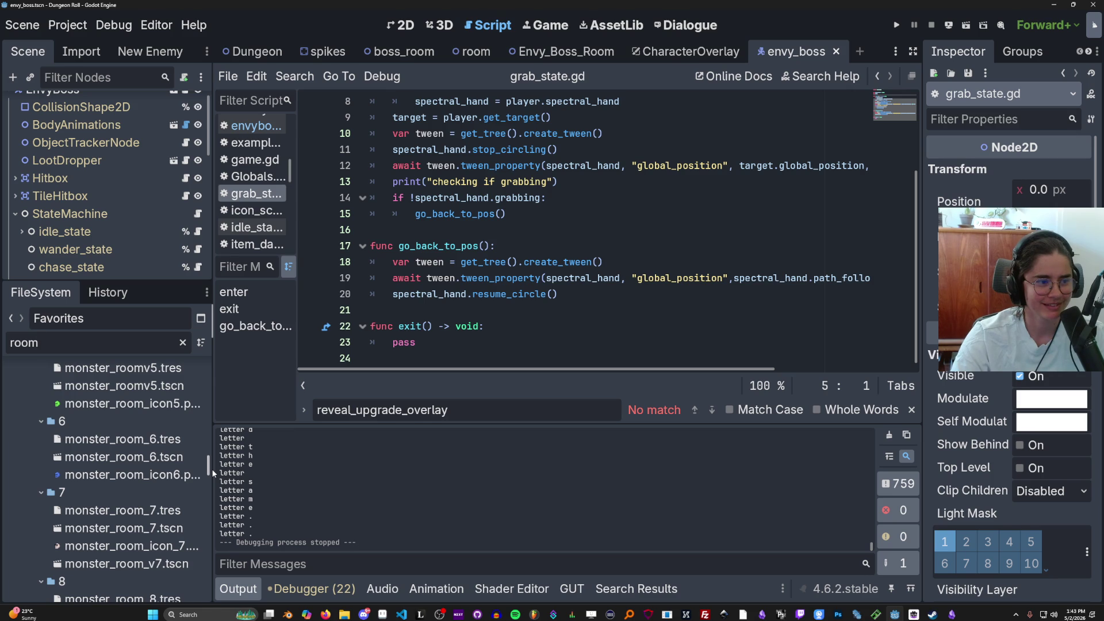
{"action": "left_click_drag", "start_coordinate": [213, 473], "coordinate": [217, 415]}
{"action": "double_click", "coordinate": [117, 452]}
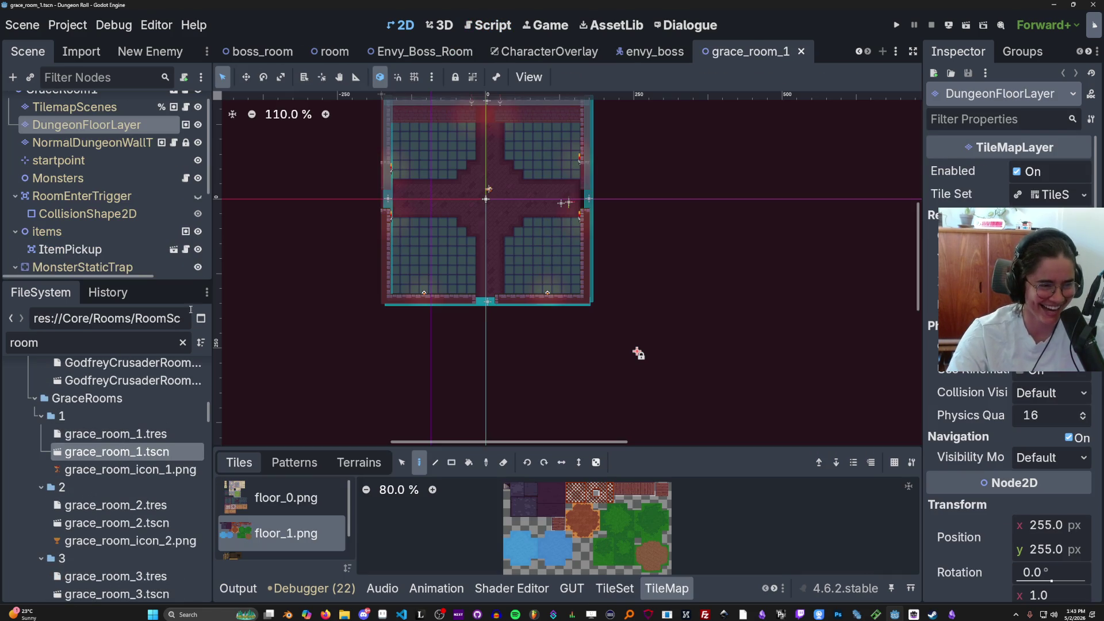
Expand the scene tree, switch to the room scene tab, and save it
{"action": "scroll", "coordinate": [336, 270], "scroll_direction": "up", "scroll_amount": 1}
{"action": "left_click_drag", "start_coordinate": [167, 281], "coordinate": [165, 385]}
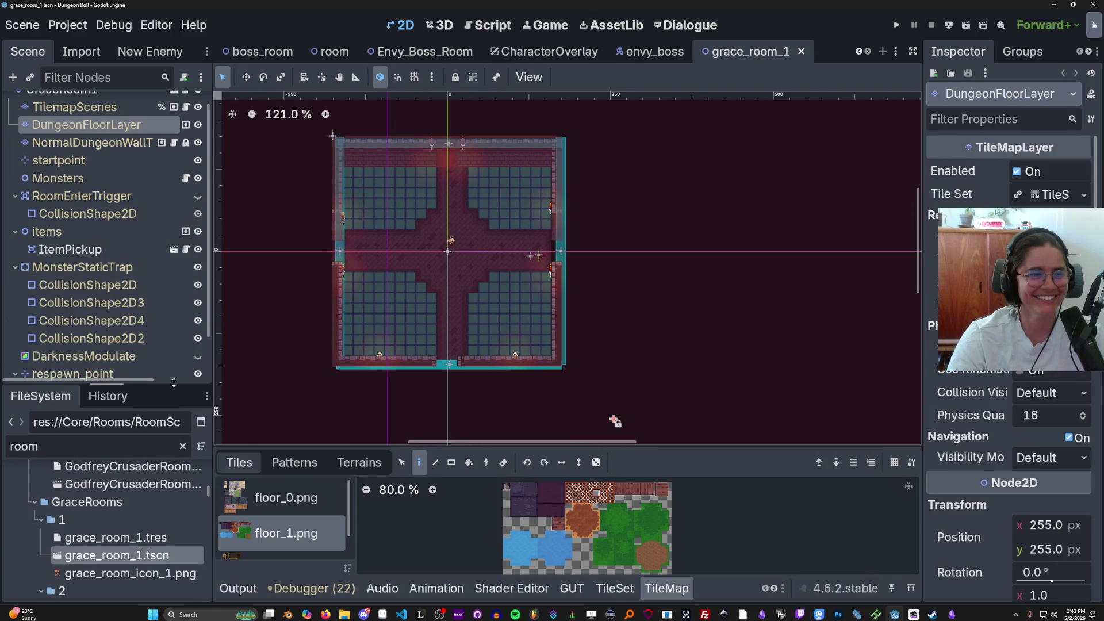
{"action": "mouse_move", "coordinate": [615, 421]}
{"action": "left_mouse_down"}
{"action": "mouse_move", "coordinate": [621, 437]}
{"action": "mouse_move", "coordinate": [658, 394]}
{"action": "mouse_move", "coordinate": [702, 458]}
{"action": "mouse_move", "coordinate": [753, 494]}
{"action": "left_mouse_up"}
{"action": "key", "text": "ctrl+s"}
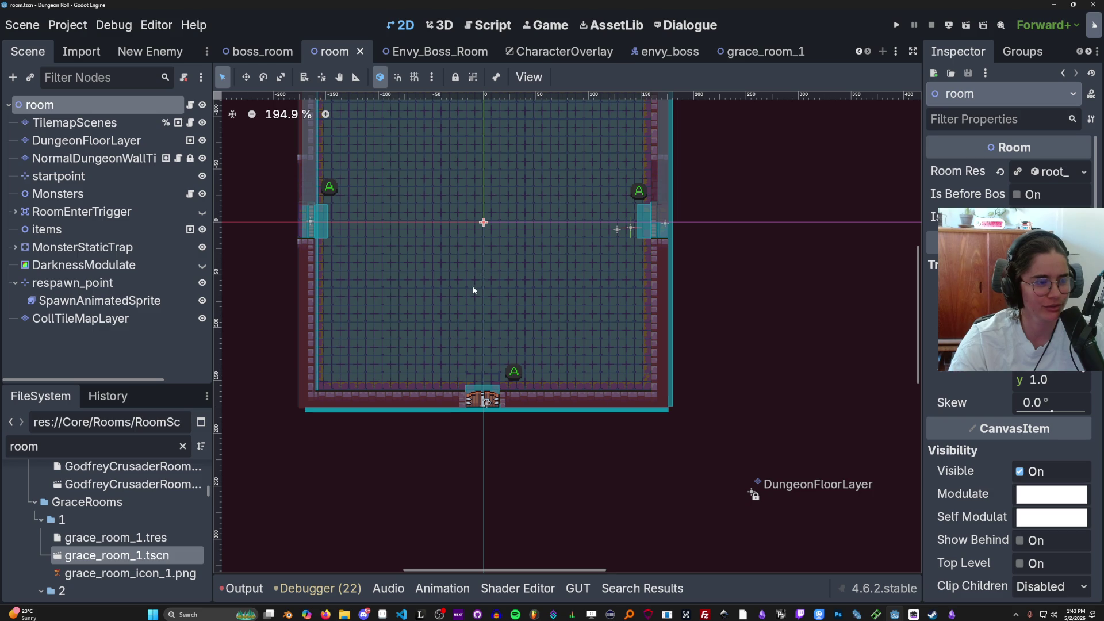
{"action": "scroll", "coordinate": [477, 276], "scroll_direction": "up", "scroll_amount": 2}
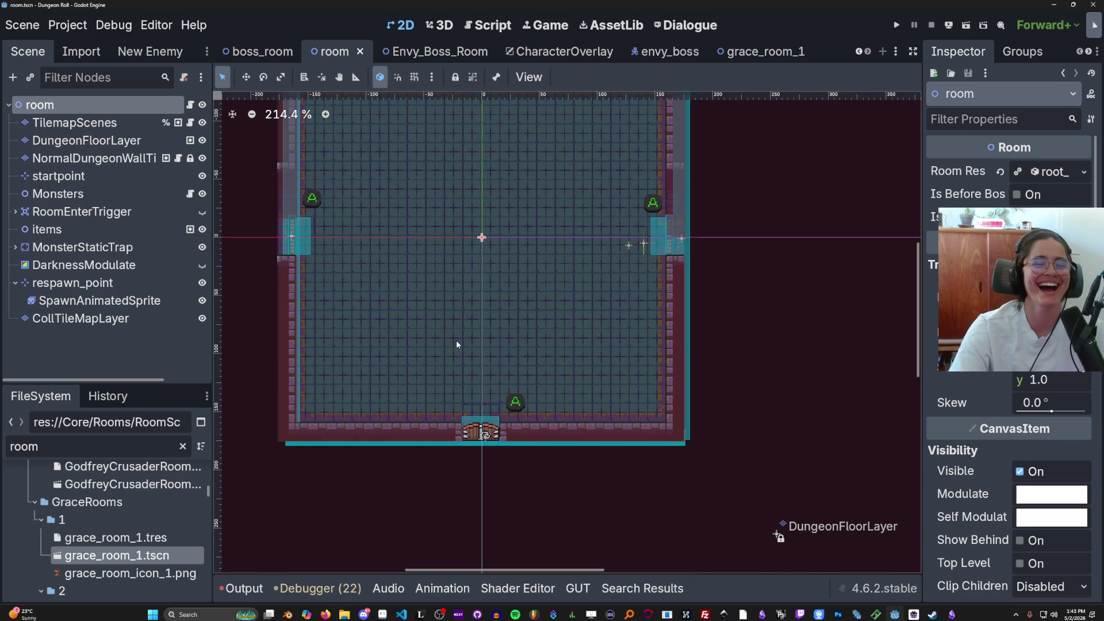
{"action": "scroll", "coordinate": [456, 340], "scroll_direction": "up", "scroll_amount": 3}
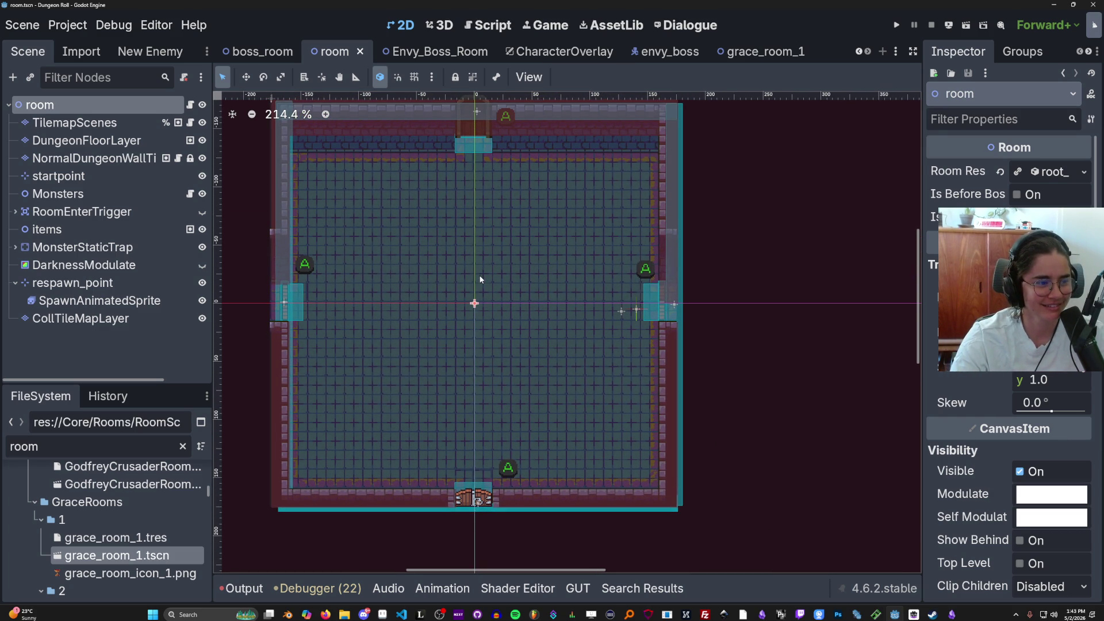
{"action": "scroll", "coordinate": [480, 280], "scroll_direction": "up", "scroll_amount": 1}
{"action": "key", "text": "ctrl+s"}
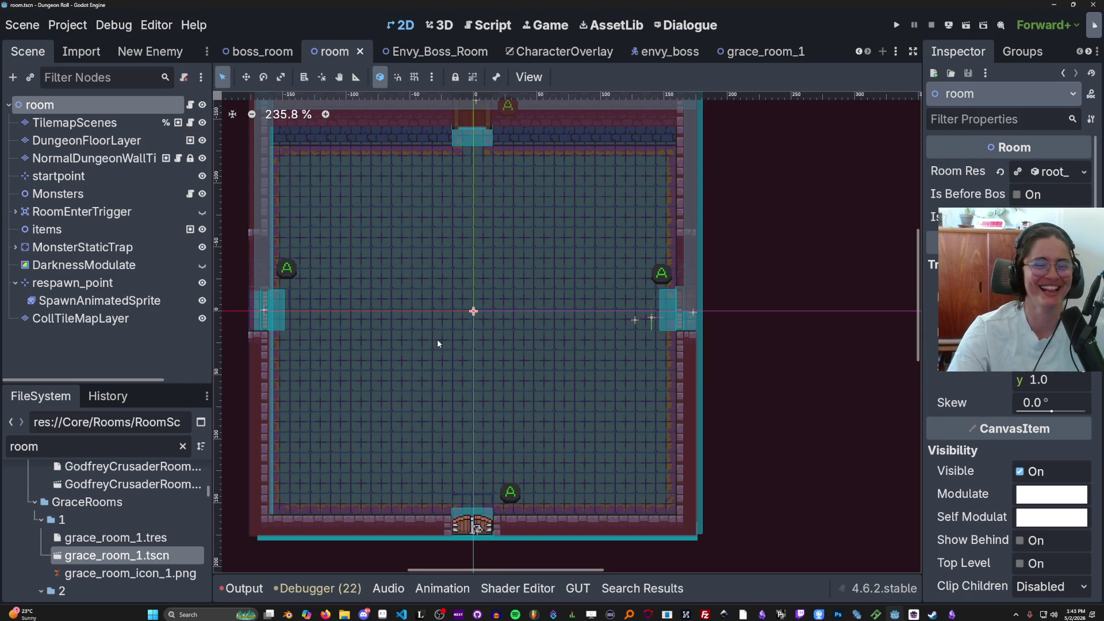
Collapse the respawn_point node, save the scene, and select the TilemapScenes layer
{"action": "scroll", "coordinate": [438, 339], "scroll_direction": "down", "scroll_amount": 1}
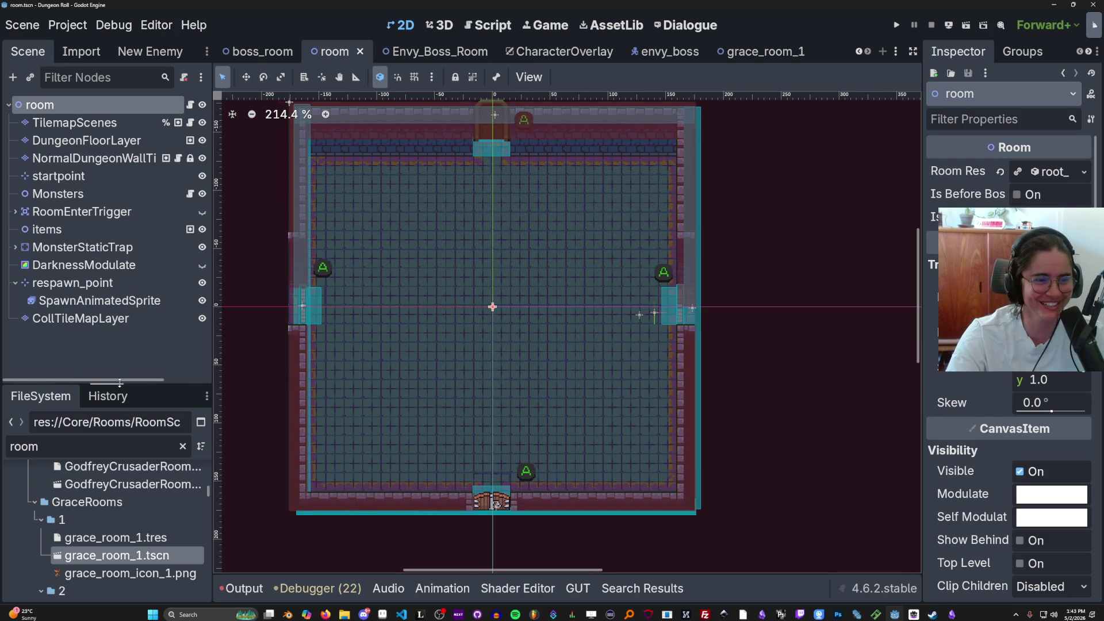
{"action": "left_click_drag", "start_coordinate": [120, 382], "coordinate": [120, 423]}
{"action": "left_click", "coordinate": [15, 282]}
{"action": "key", "text": "ctrl+s"}
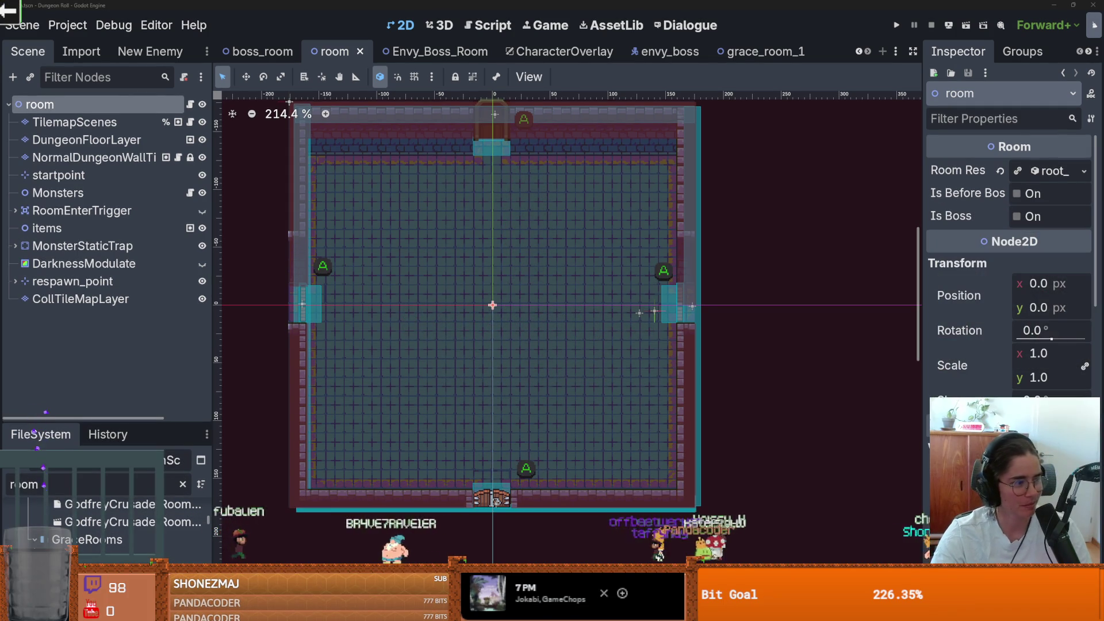
{"action": "key", "text": "ctrl+s"}
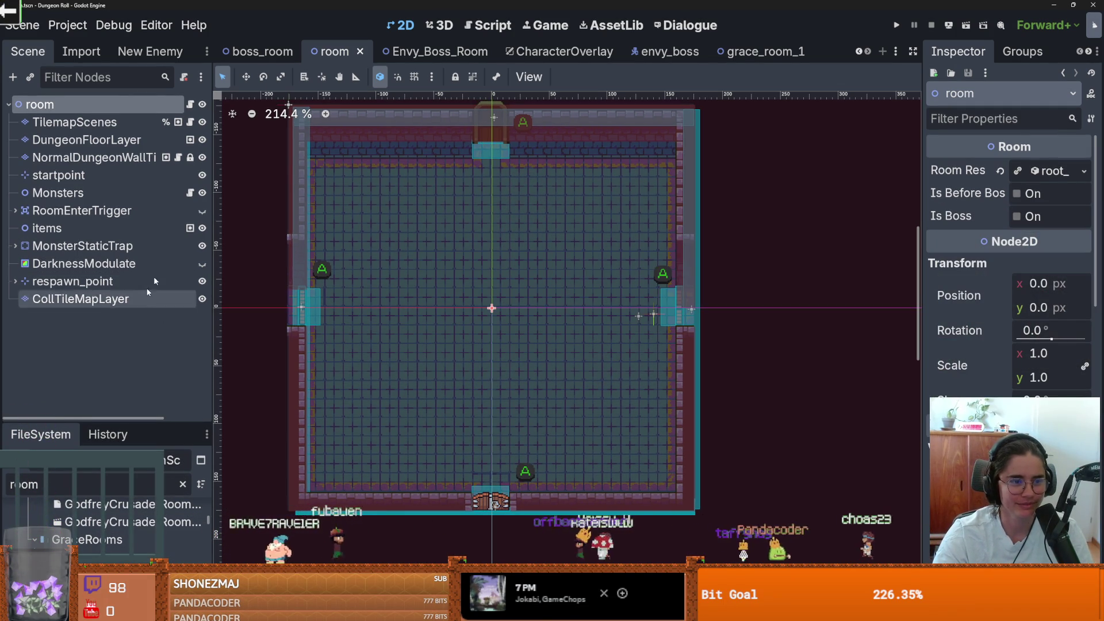
{"action": "left_click", "coordinate": [123, 123]}
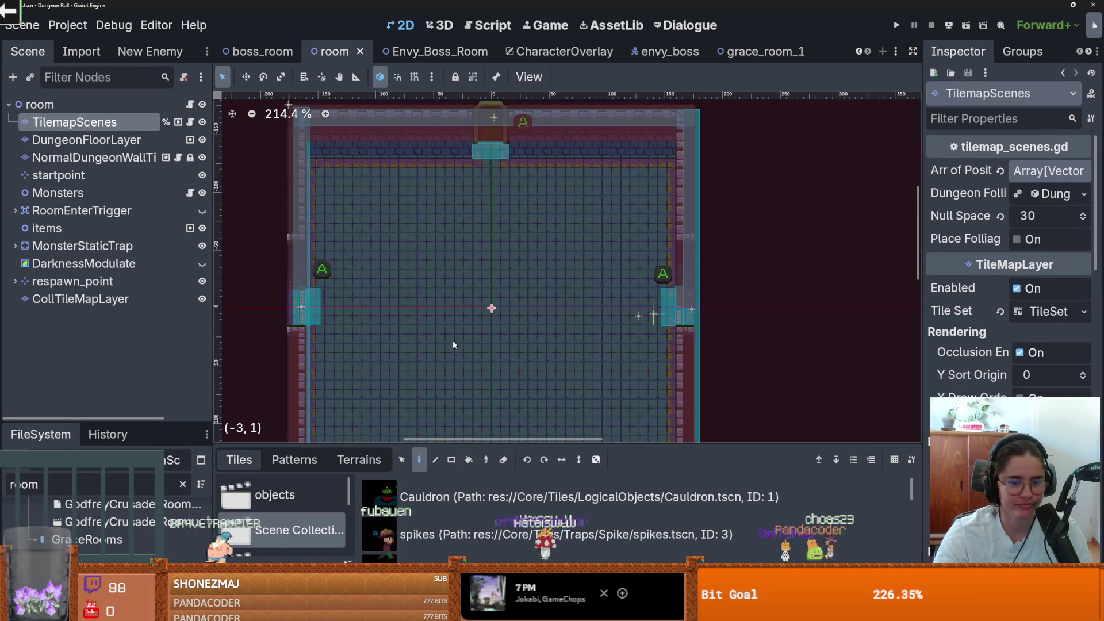
Select the NormalDungeonWall layer, open its TileSet panel enlarged on wall_3.png, and switch to Paint
{"action": "scroll", "coordinate": [449, 305], "scroll_direction": "down", "scroll_amount": 3}
{"action": "scroll", "coordinate": [454, 237], "scroll_direction": "up", "scroll_amount": 2}
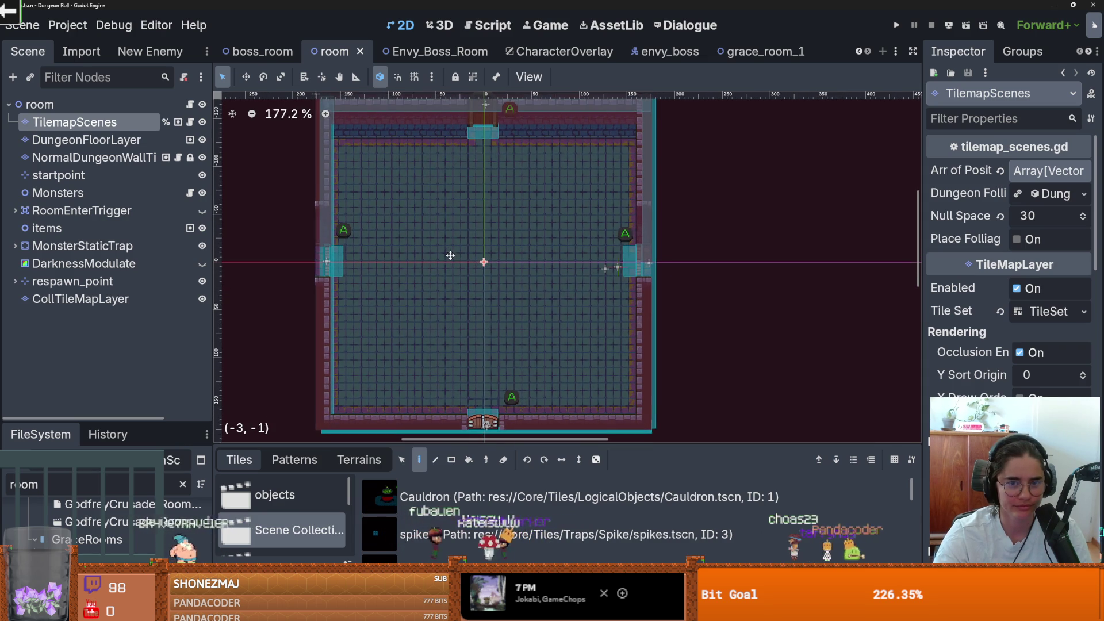
{"action": "scroll", "coordinate": [450, 256], "scroll_direction": "down", "scroll_amount": 1}
{"action": "scroll", "coordinate": [450, 255], "scroll_direction": "up", "scroll_amount": 1}
{"action": "left_click_drag", "start_coordinate": [450, 256], "coordinate": [446, 261]}
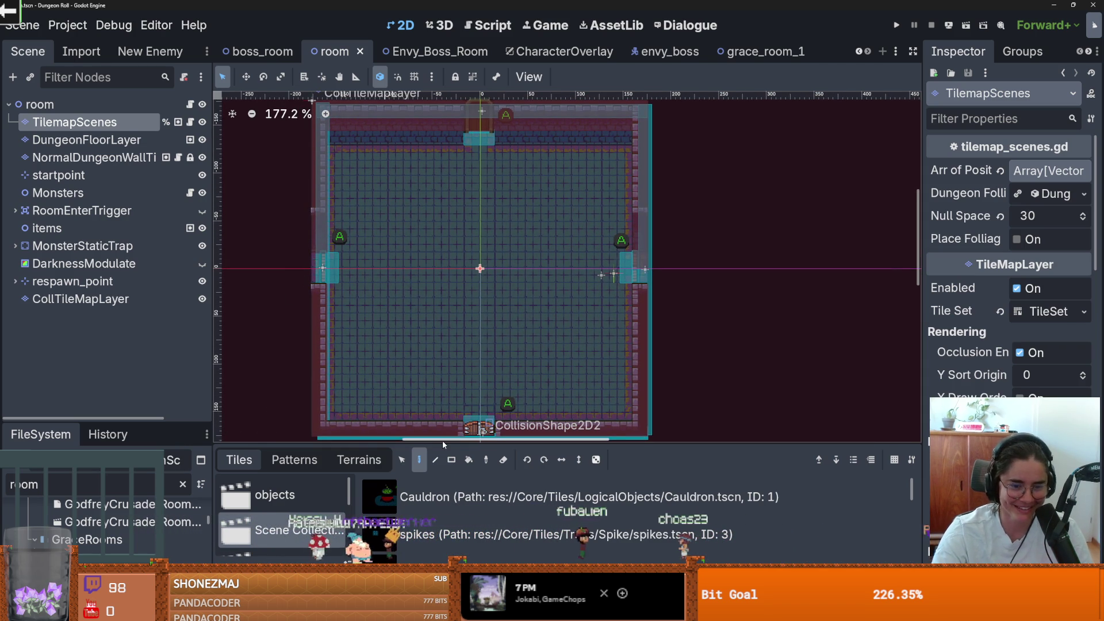
{"action": "left_click_drag", "start_coordinate": [443, 448], "coordinate": [443, 461]}
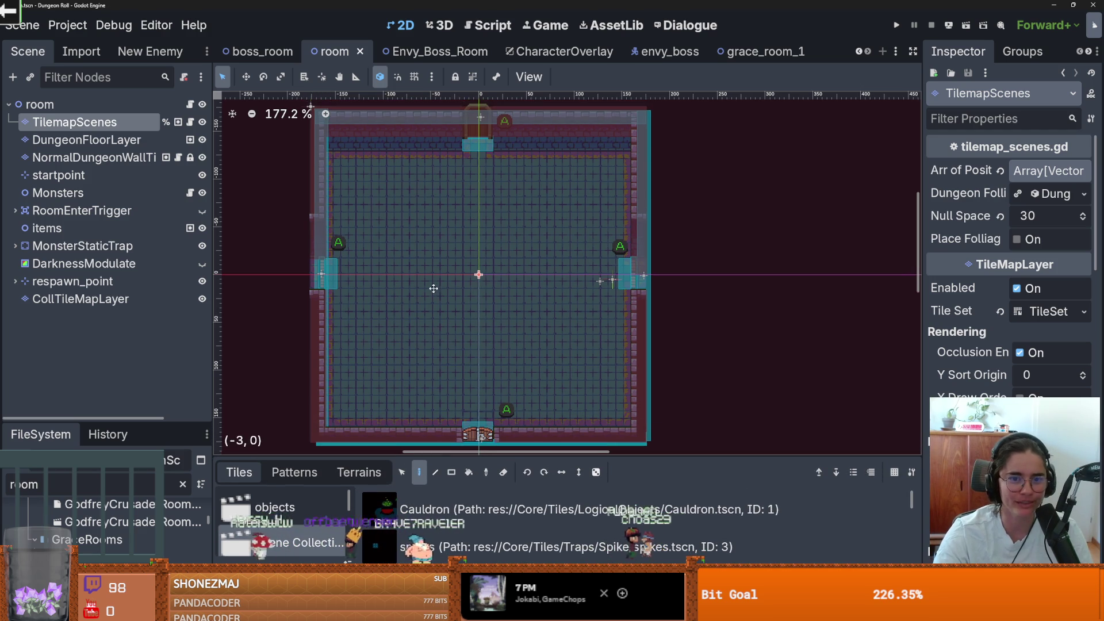
{"action": "left_click", "coordinate": [92, 157]}
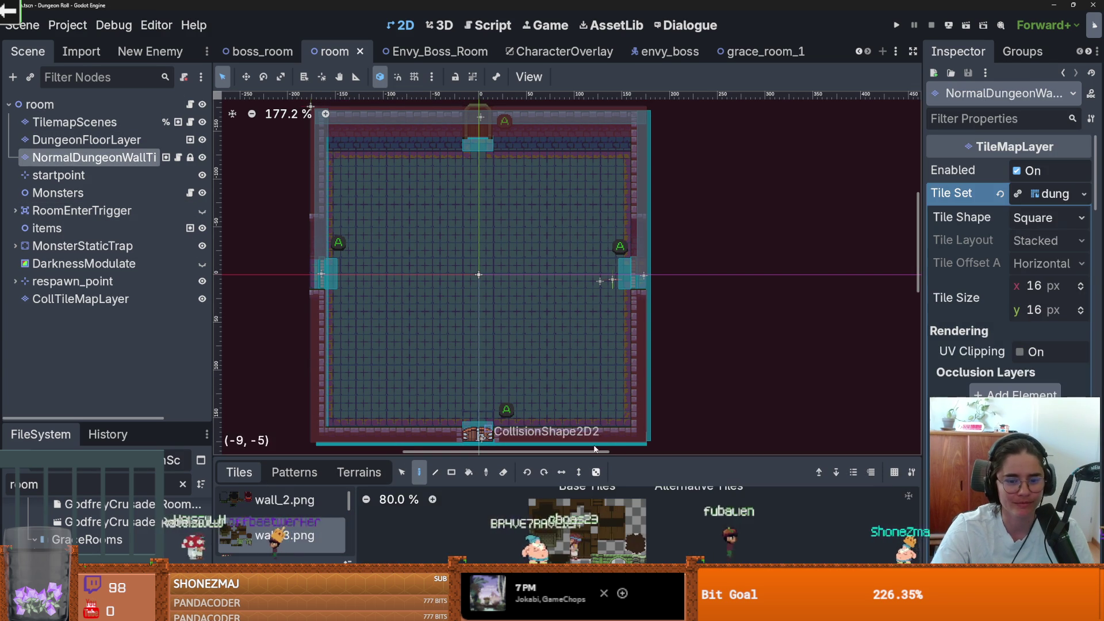
{"action": "left_click", "coordinate": [284, 536]}
{"action": "left_click_drag", "start_coordinate": [581, 457], "coordinate": [581, 165]}
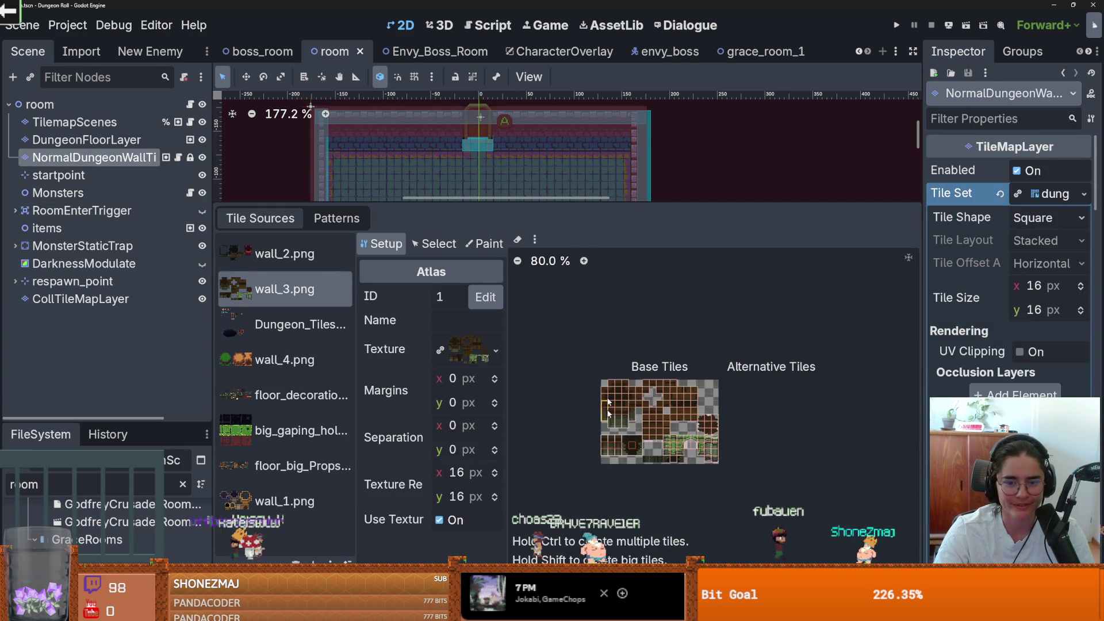
{"action": "scroll", "coordinate": [621, 415], "scroll_direction": "up", "scroll_amount": 7}
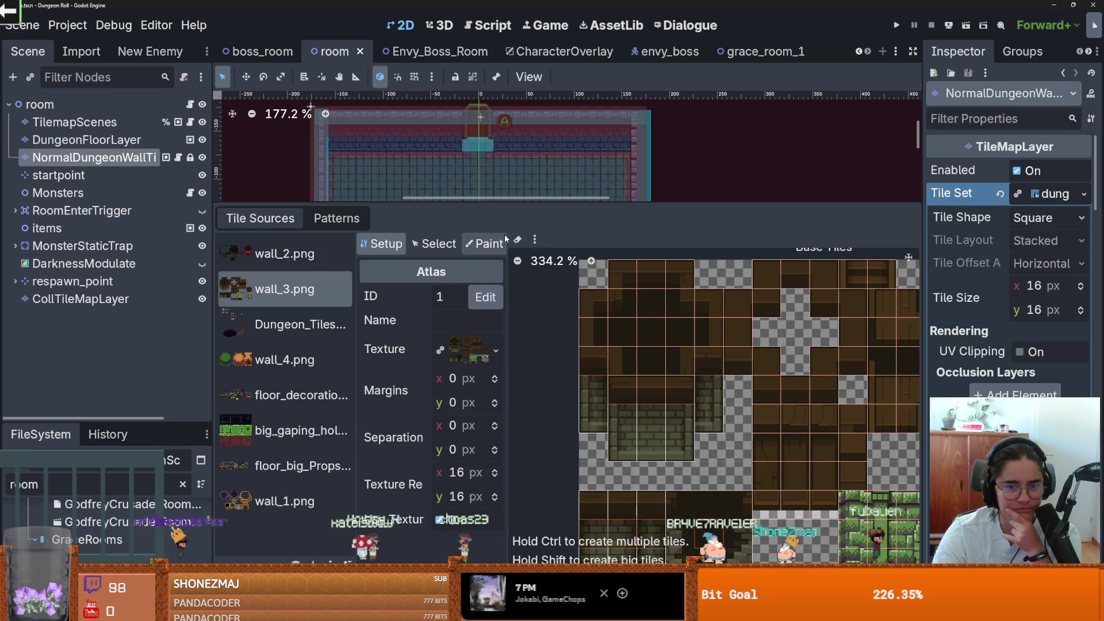
{"action": "left_click", "coordinate": [488, 243]}
Paint Physics Layer 0, try a sloped triangle polygon, then move a corner to the bottom-right
{"action": "left_click", "coordinate": [431, 296]}
{"action": "left_click", "coordinate": [423, 472]}
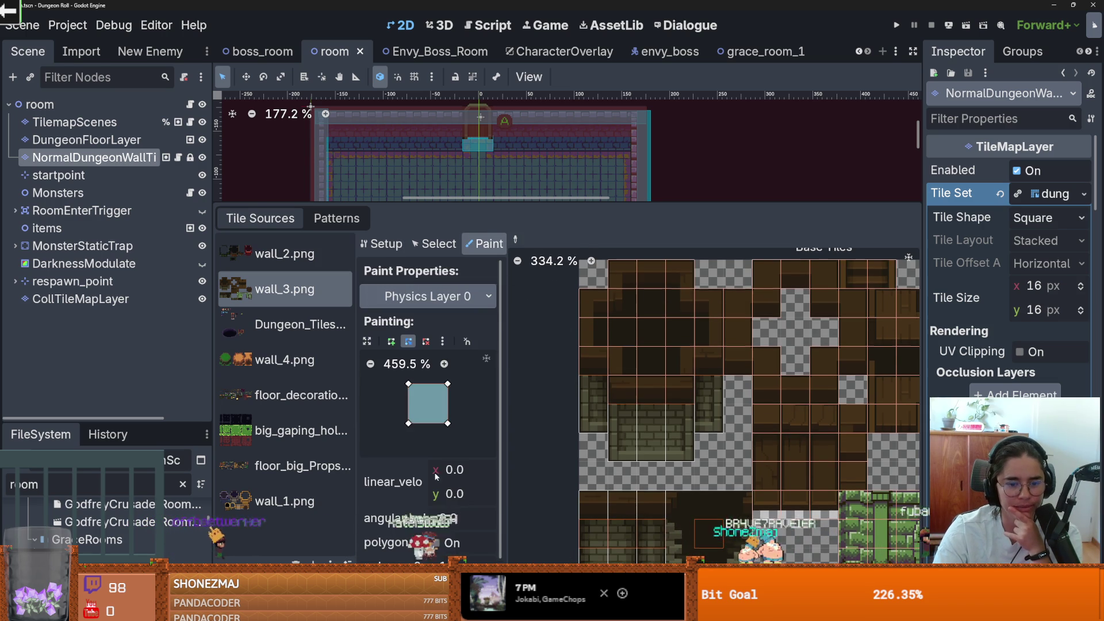
{"action": "scroll", "coordinate": [451, 396], "scroll_direction": "down", "scroll_amount": 3}
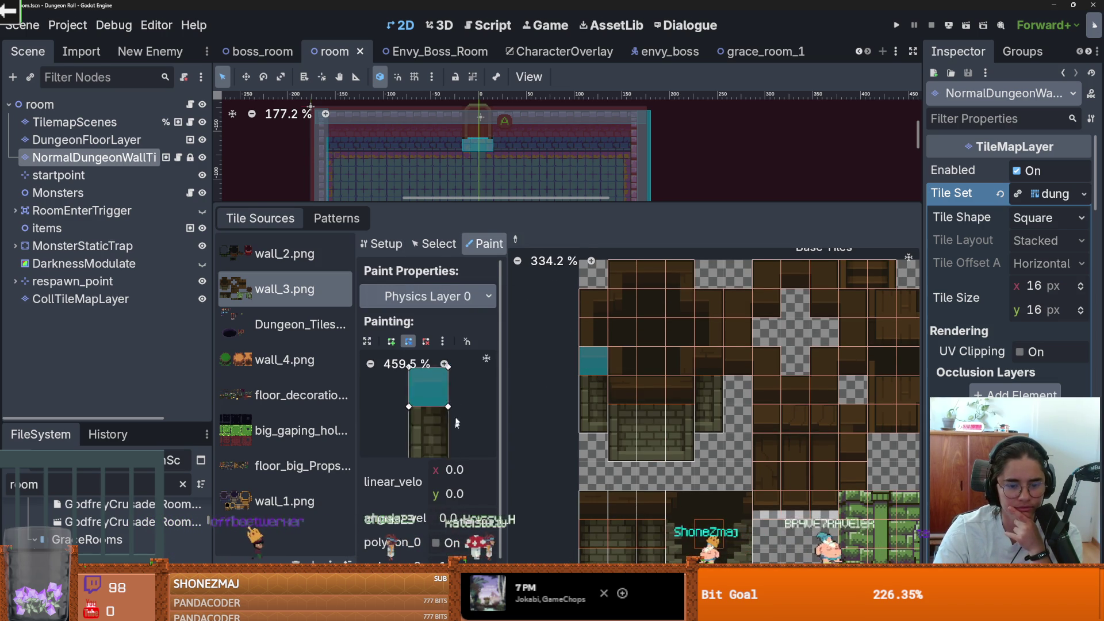
{"action": "left_click_drag", "start_coordinate": [448, 365], "coordinate": [447, 392]}
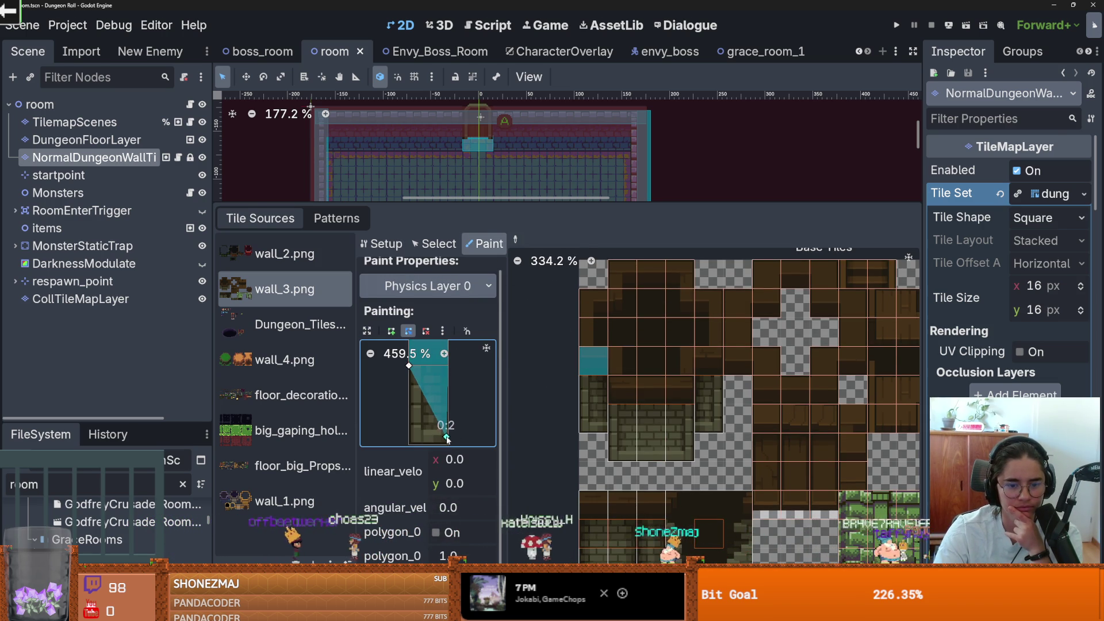
{"action": "scroll", "coordinate": [458, 382], "scroll_direction": "up", "scroll_amount": 1}
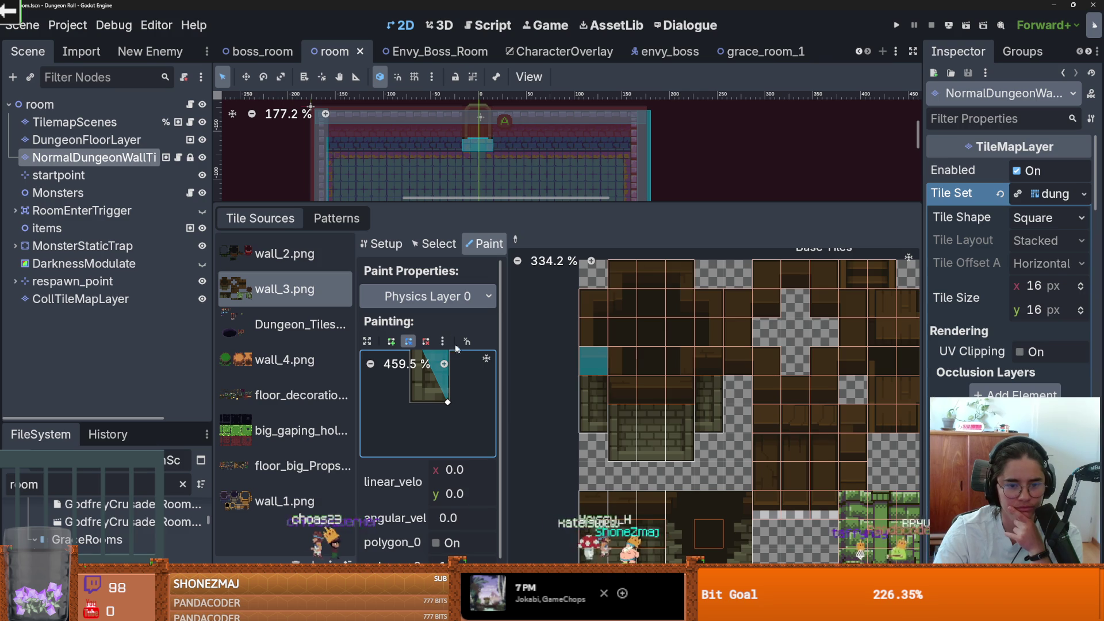
{"action": "left_click", "coordinate": [444, 364]}
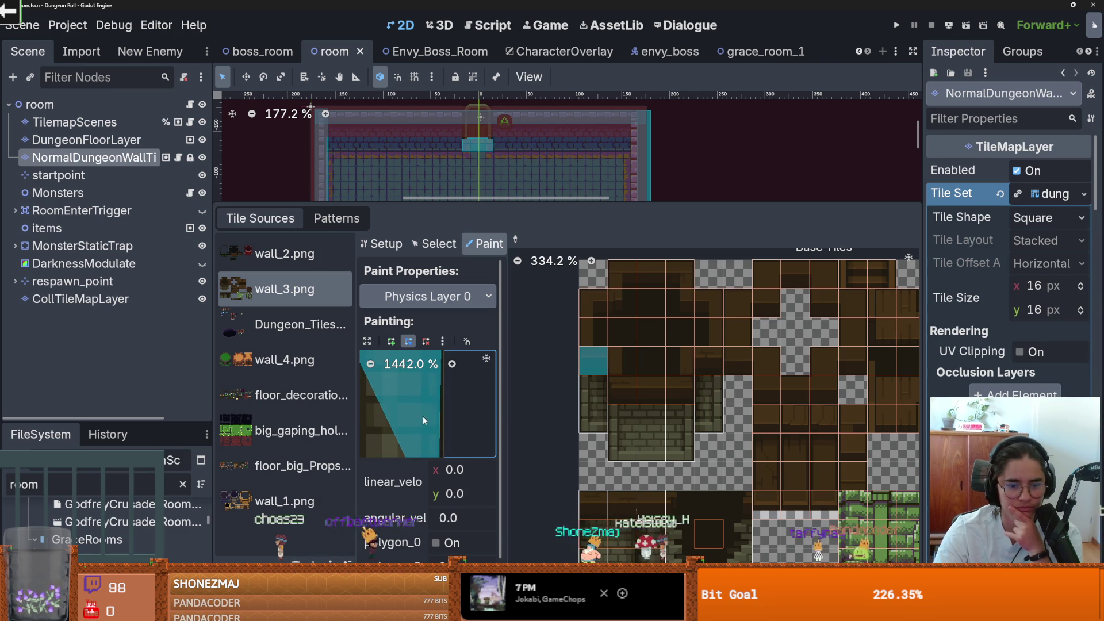
{"action": "left_click", "coordinate": [442, 341]}
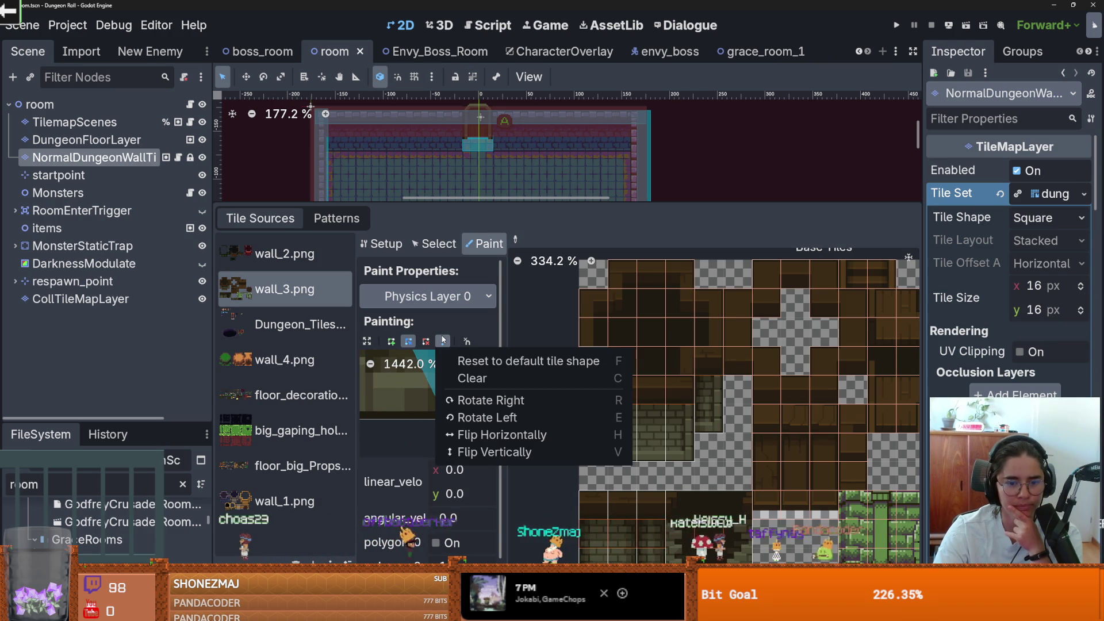
{"action": "left_click", "coordinate": [402, 395]}
{"action": "left_click_drag", "start_coordinate": [463, 422], "coordinate": [451, 422]}
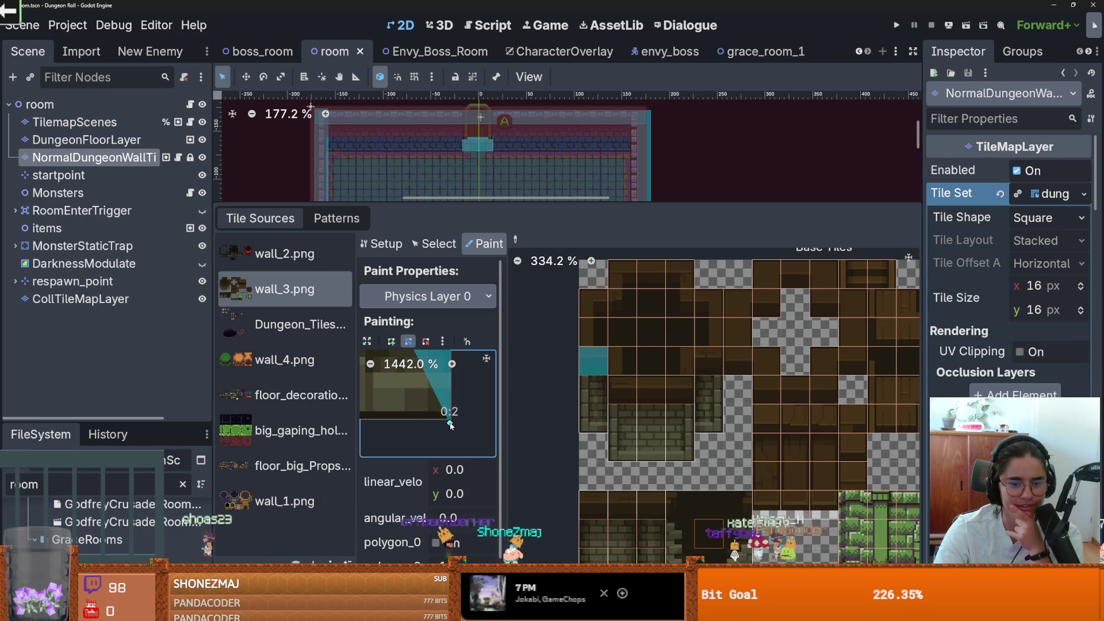
Turn on Grid Snap with step 4 and widen the polygon along the tile's bottom edge
{"action": "left_click", "coordinate": [467, 342]}
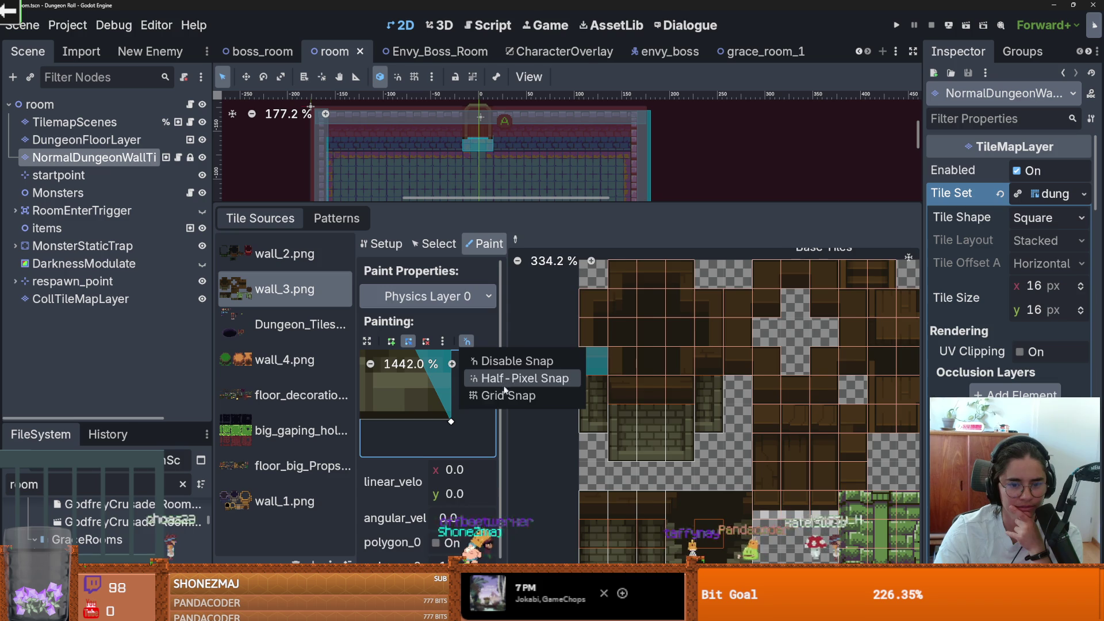
{"action": "left_click", "coordinate": [480, 392]}
{"action": "left_click_drag", "start_coordinate": [448, 427], "coordinate": [411, 428]}
{"action": "scroll", "coordinate": [542, 429], "scroll_direction": "down", "scroll_amount": 1}
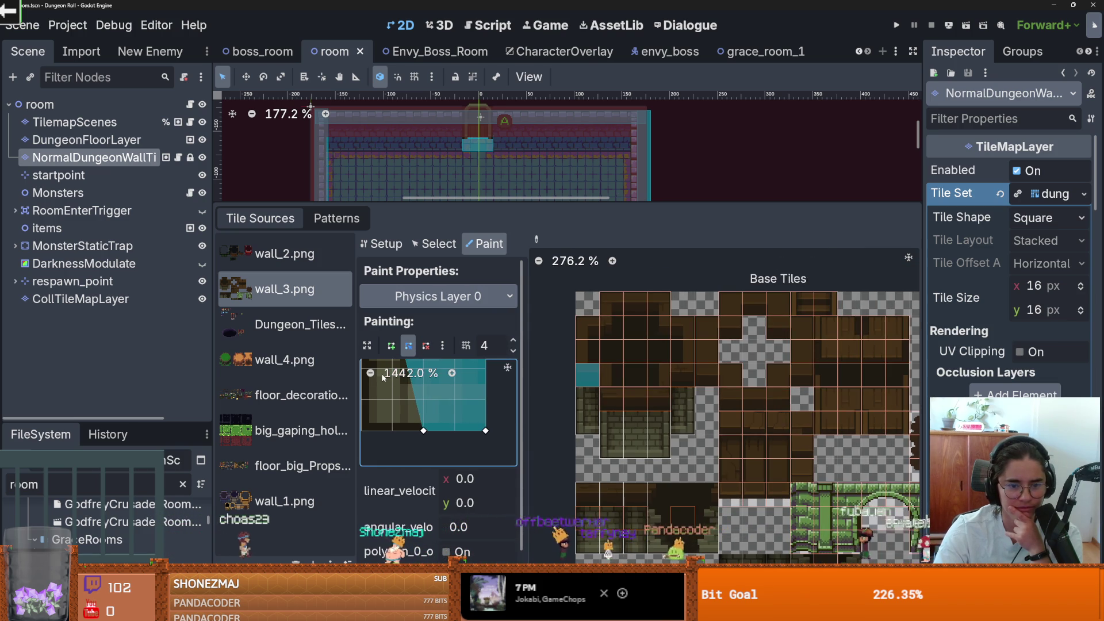
{"action": "left_click", "coordinate": [371, 374]}
{"action": "left_click", "coordinate": [371, 374]}
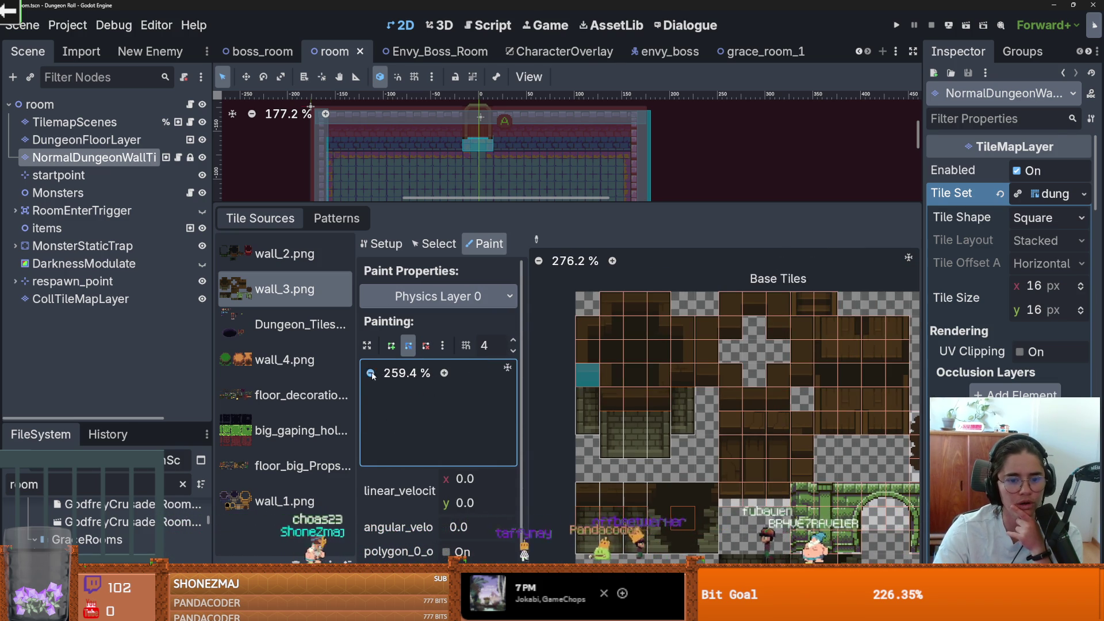
{"action": "left_click", "coordinate": [452, 373]}
{"action": "left_click", "coordinate": [451, 374]}
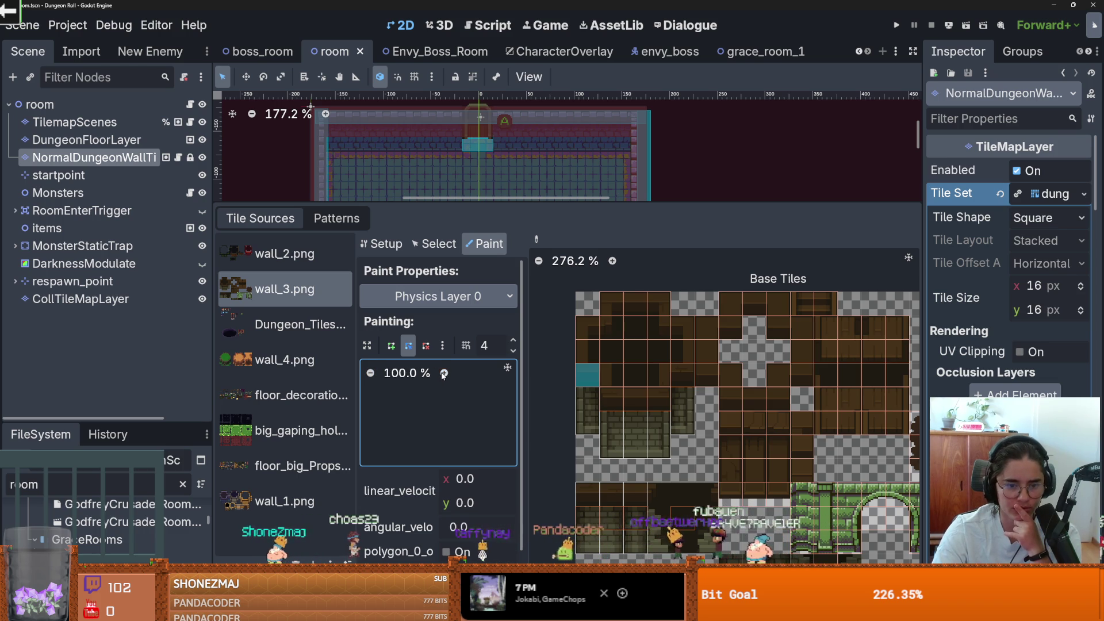
{"action": "left_click", "coordinate": [452, 373]}
{"action": "left_click", "coordinate": [451, 373]}
{"action": "left_click", "coordinate": [452, 374]}
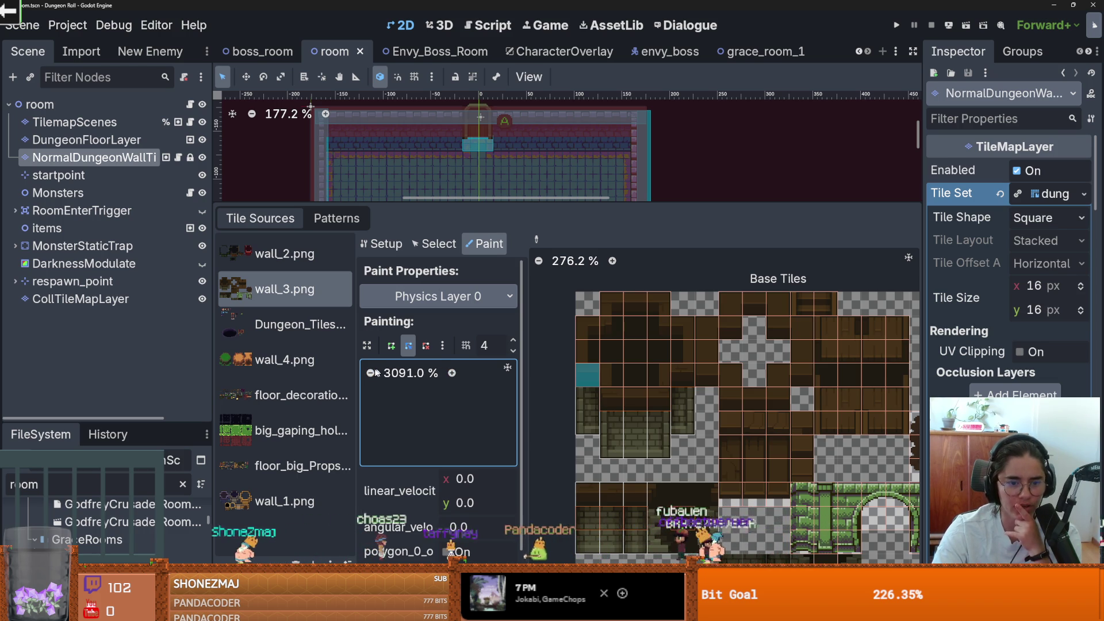
Enlarge the tile editing panel and expand the shape editor to fill it
{"action": "left_click", "coordinate": [442, 345]}
{"action": "left_click", "coordinate": [367, 345]}
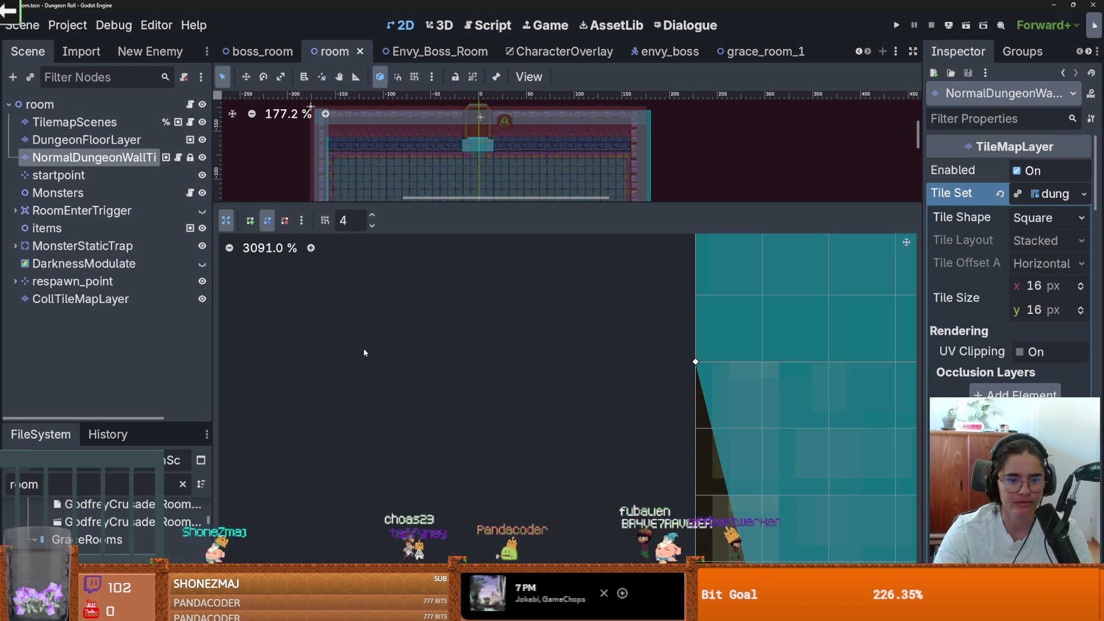
{"action": "left_click", "coordinate": [226, 220]}
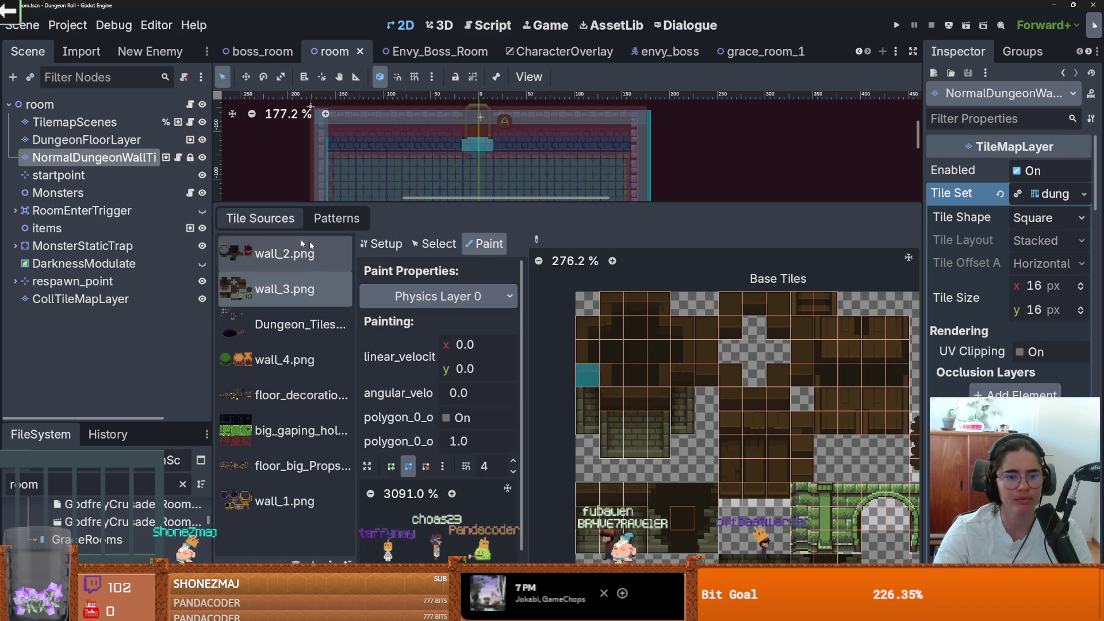
{"action": "left_click", "coordinate": [442, 466]}
{"action": "left_click", "coordinate": [478, 490]}
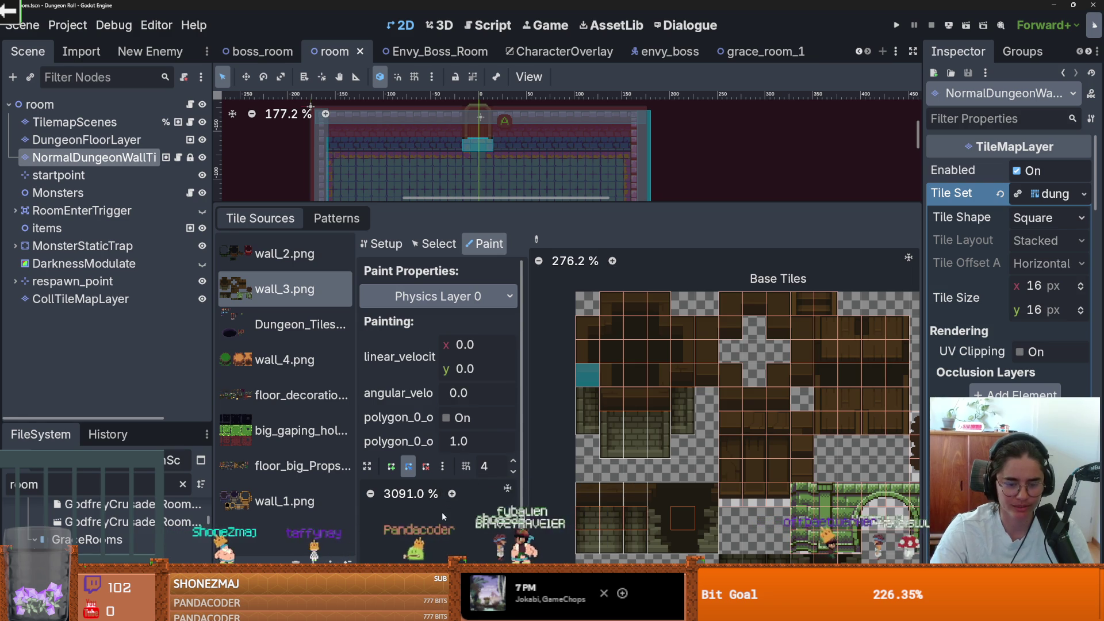
{"action": "left_click_drag", "start_coordinate": [467, 201], "coordinate": [460, 85]}
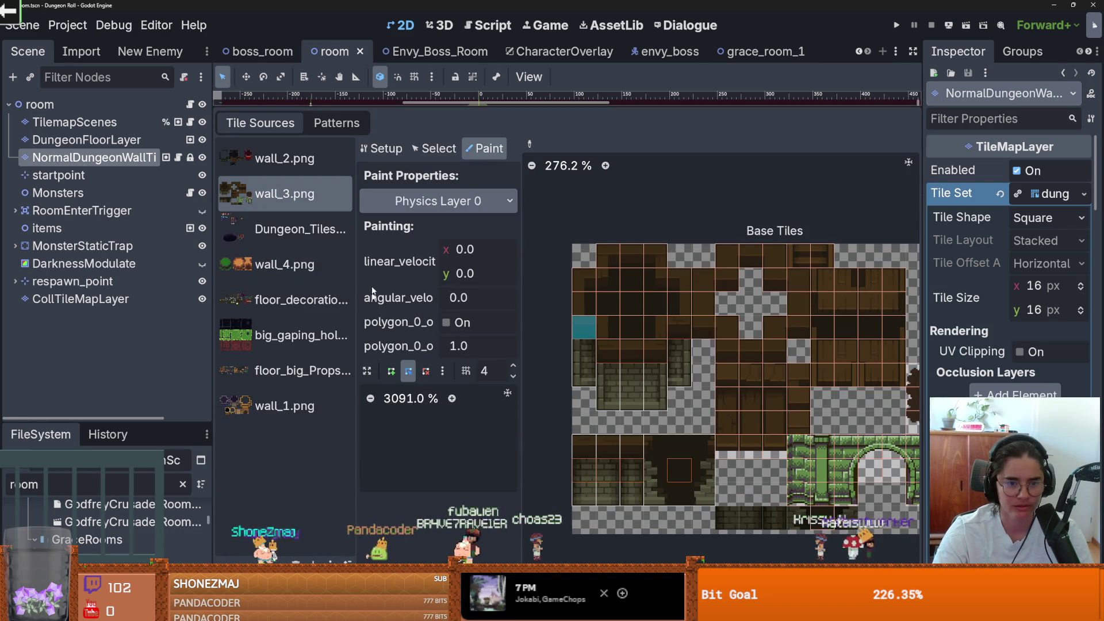
{"action": "left_click", "coordinate": [367, 367]}
{"action": "left_click", "coordinate": [301, 124]}
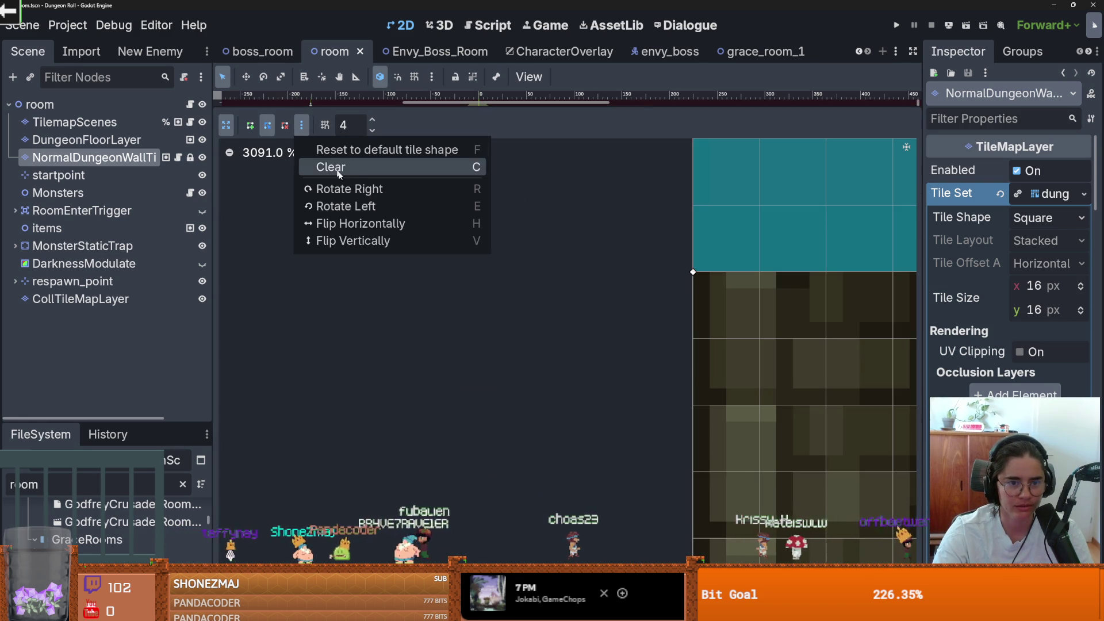
{"action": "left_click", "coordinate": [347, 154]}
Drag the last vertex so the collision polygon covers the whole tall wall tile
{"action": "mouse_move", "coordinate": [298, 184]}
{"action": "left_mouse_down"}
{"action": "mouse_move", "coordinate": [406, 323]}
{"action": "mouse_move", "coordinate": [555, 407]}
{"action": "mouse_move", "coordinate": [471, 342]}
{"action": "mouse_move", "coordinate": [579, 348]}
{"action": "left_mouse_up"}
{"action": "scroll", "coordinate": [377, 269], "scroll_direction": "down", "scroll_amount": 5}
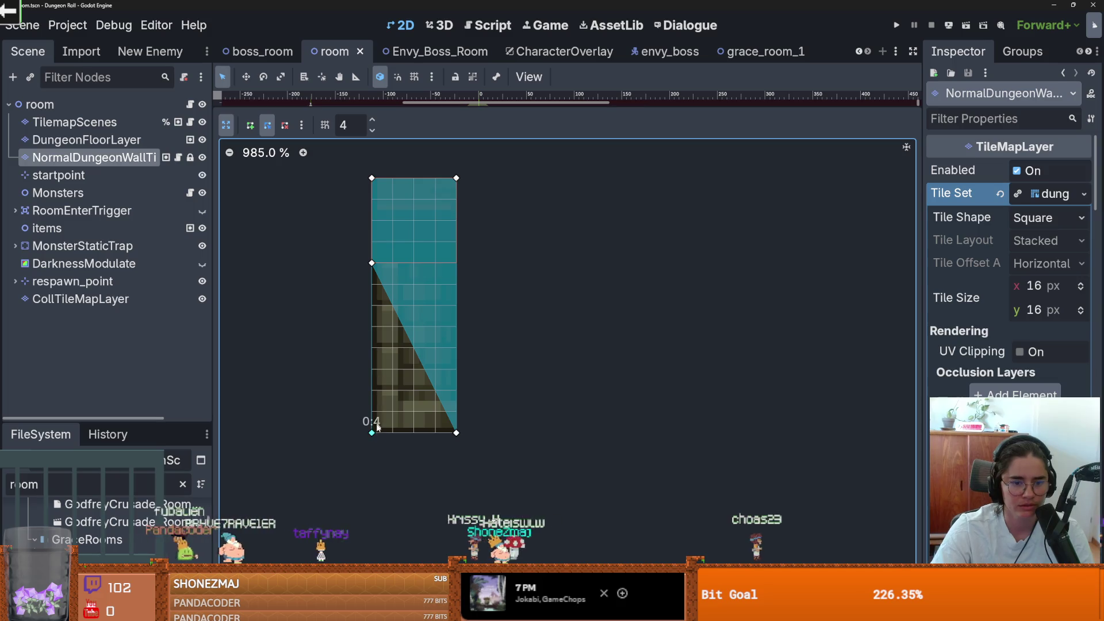
{"action": "left_click_drag", "start_coordinate": [374, 270], "coordinate": [393, 433]}
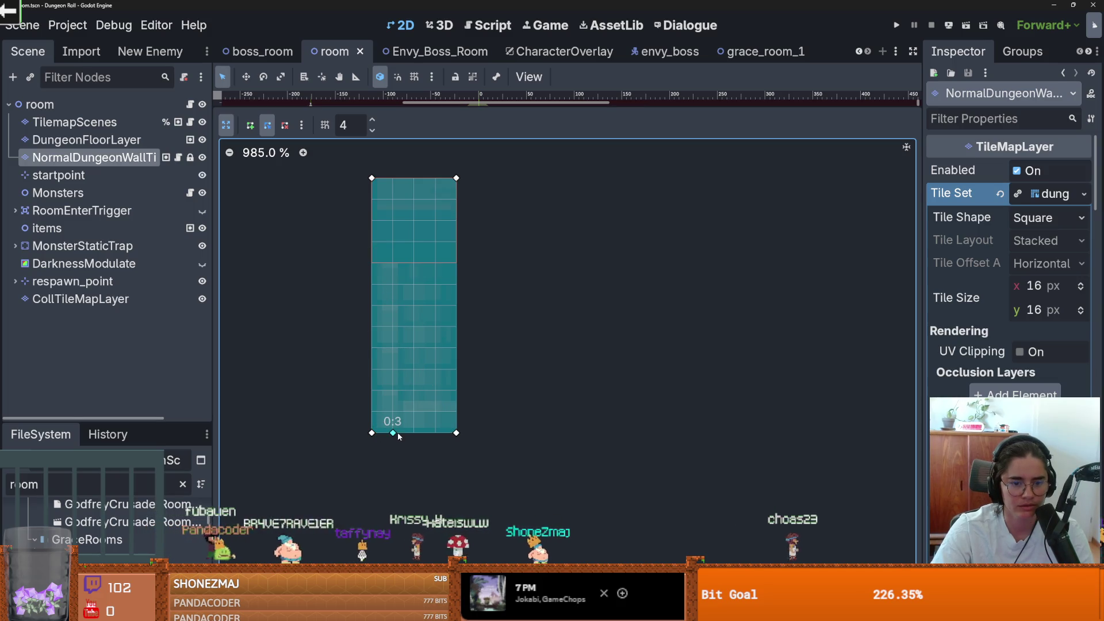
{"action": "left_click", "coordinate": [226, 125]}
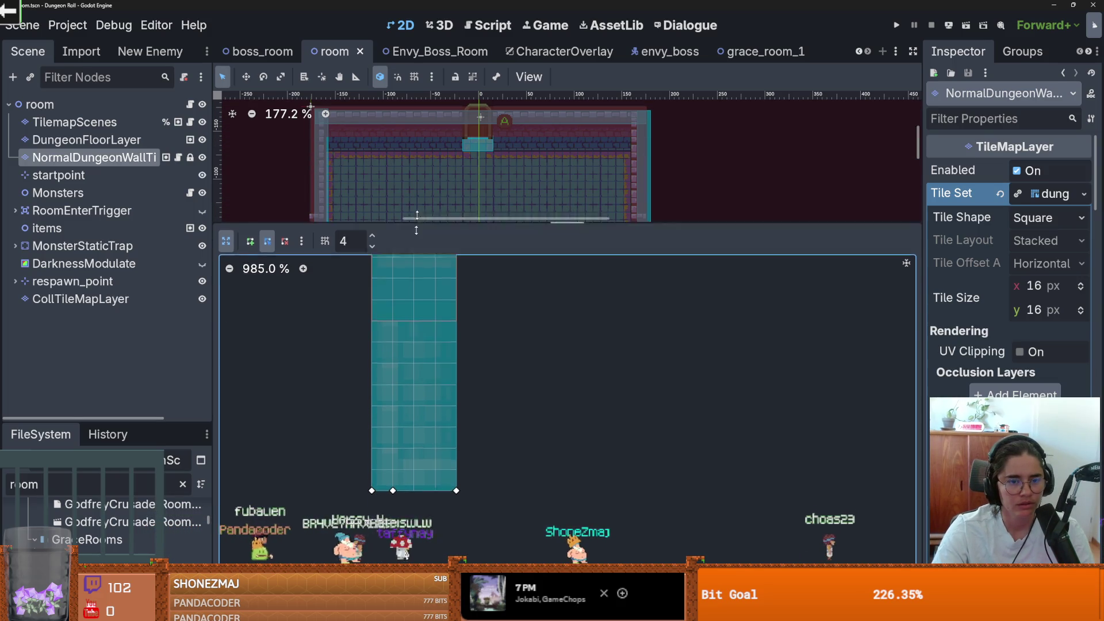
{"action": "left_click", "coordinate": [226, 314]}
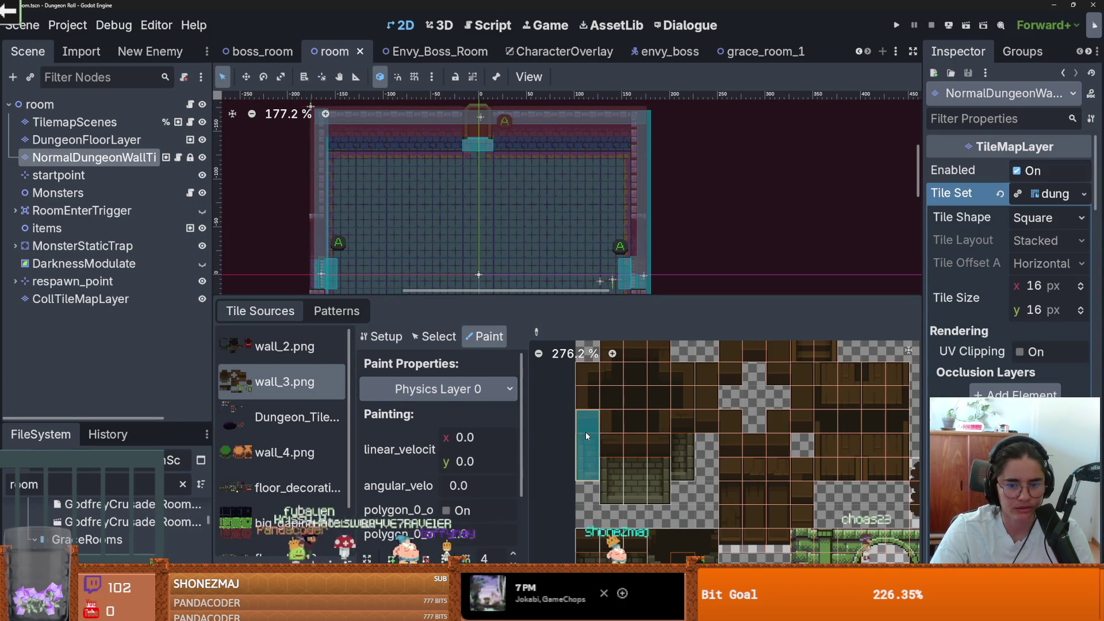
Paint collision onto three wall_3 atlas tiles, then undo it
{"action": "scroll", "coordinate": [652, 460], "scroll_direction": "down", "scroll_amount": 3}
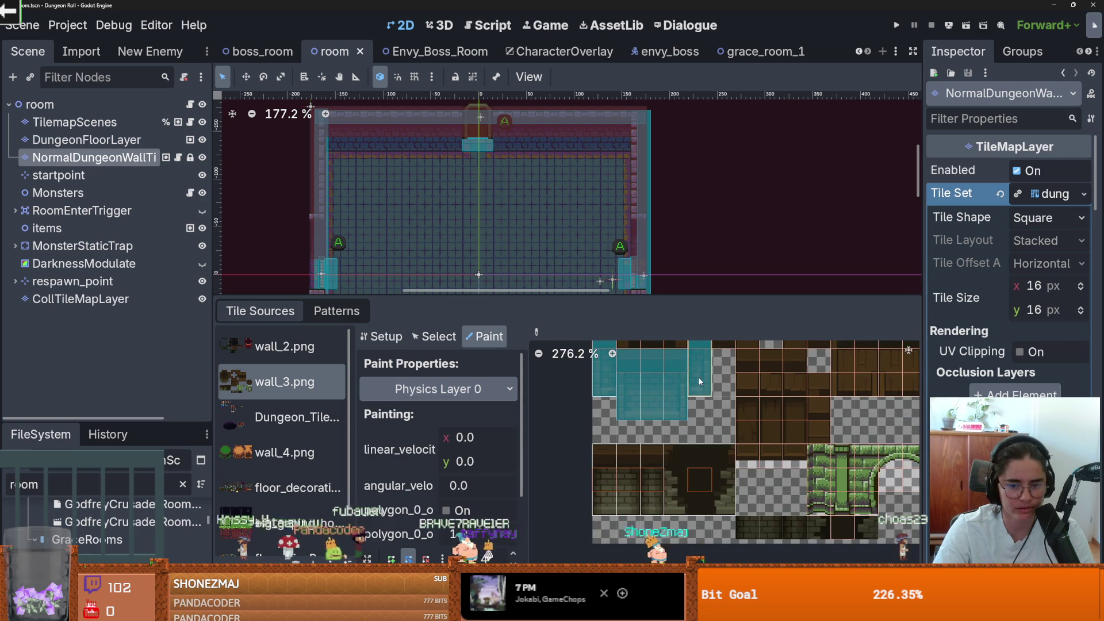
{"action": "left_click_drag", "start_coordinate": [652, 475], "coordinate": [607, 467]}
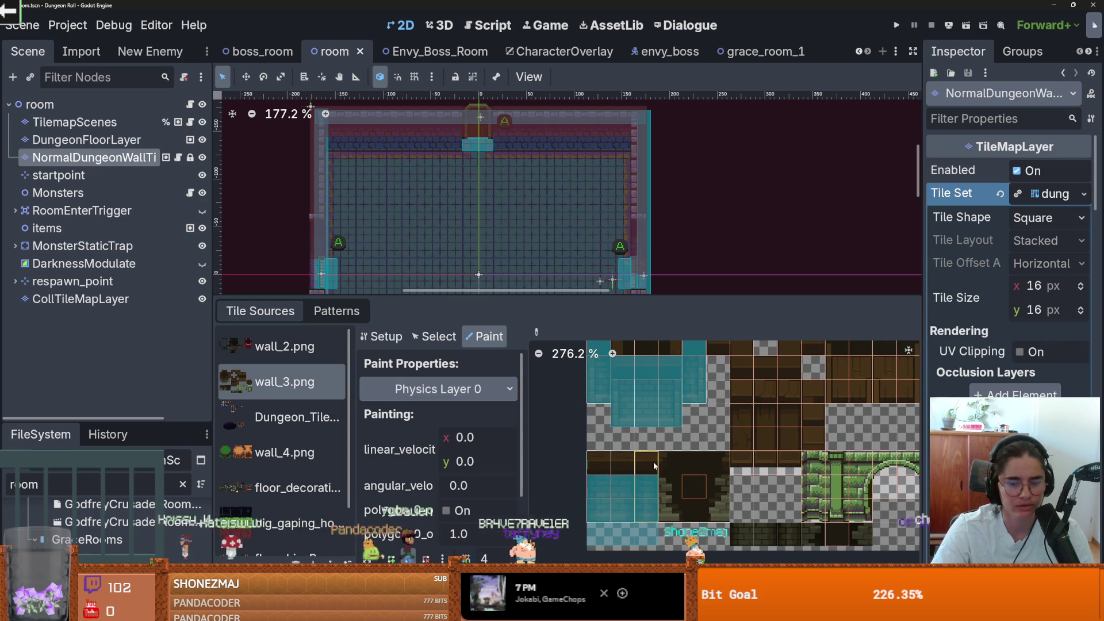
{"action": "key", "text": "ctrl+z"}
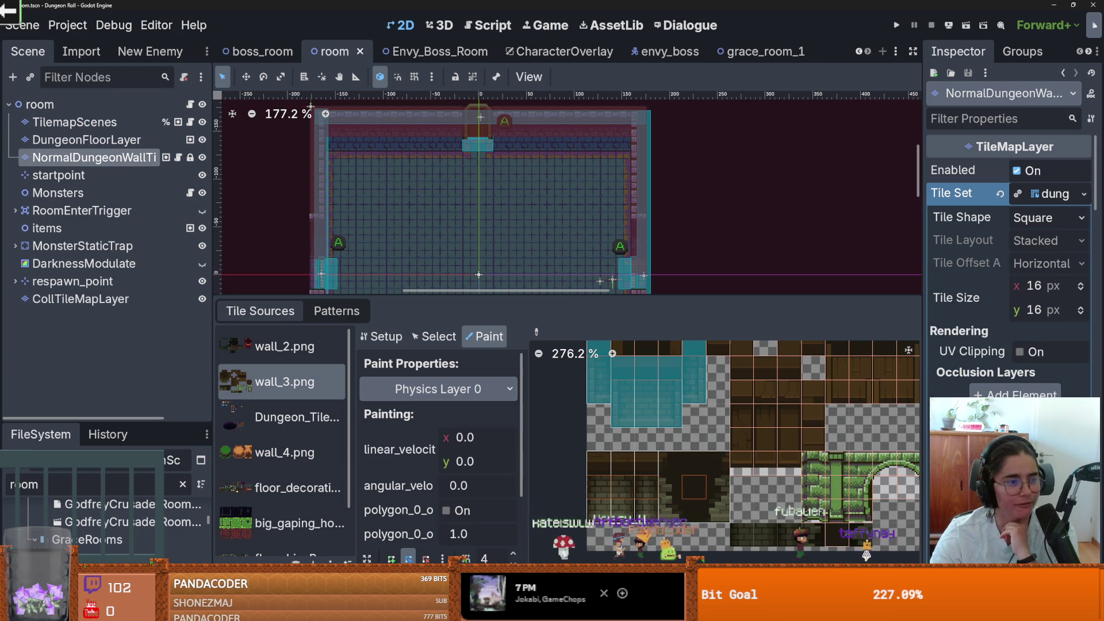
Paint Physics Layer 0 collision across the wall_2.png tiles, including the green tile, then erase it from the tall tile
{"action": "left_click", "coordinate": [282, 346]}
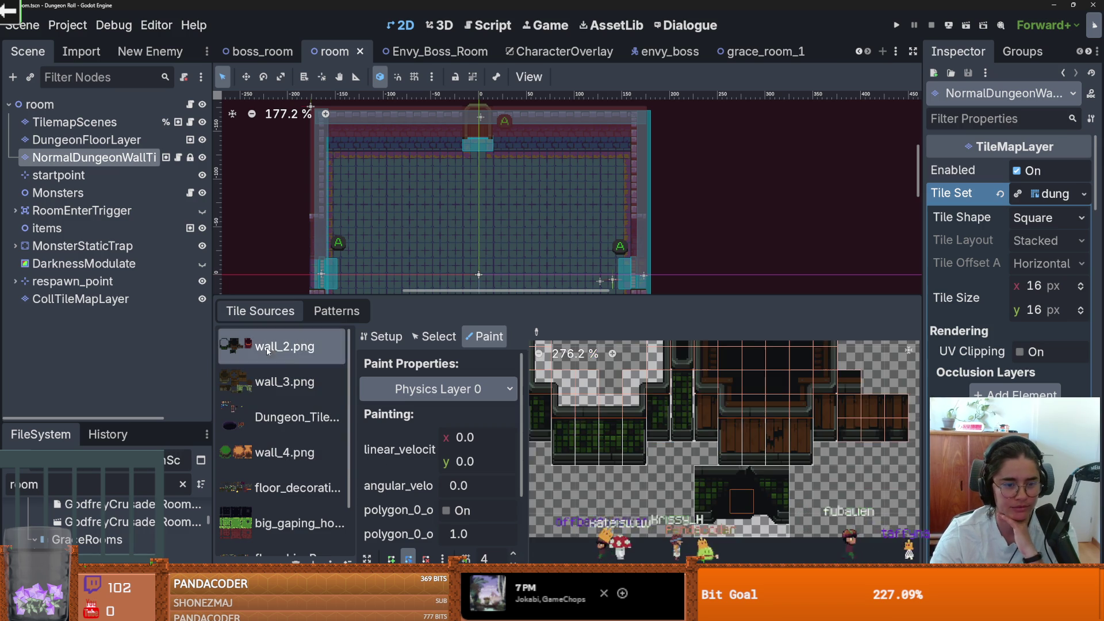
{"action": "mouse_move", "coordinate": [610, 454]}
{"action": "left_mouse_down"}
{"action": "mouse_move", "coordinate": [569, 449]}
{"action": "mouse_move", "coordinate": [546, 414]}
{"action": "mouse_move", "coordinate": [597, 464]}
{"action": "mouse_move", "coordinate": [639, 460]}
{"action": "mouse_move", "coordinate": [662, 441]}
{"action": "left_mouse_up"}
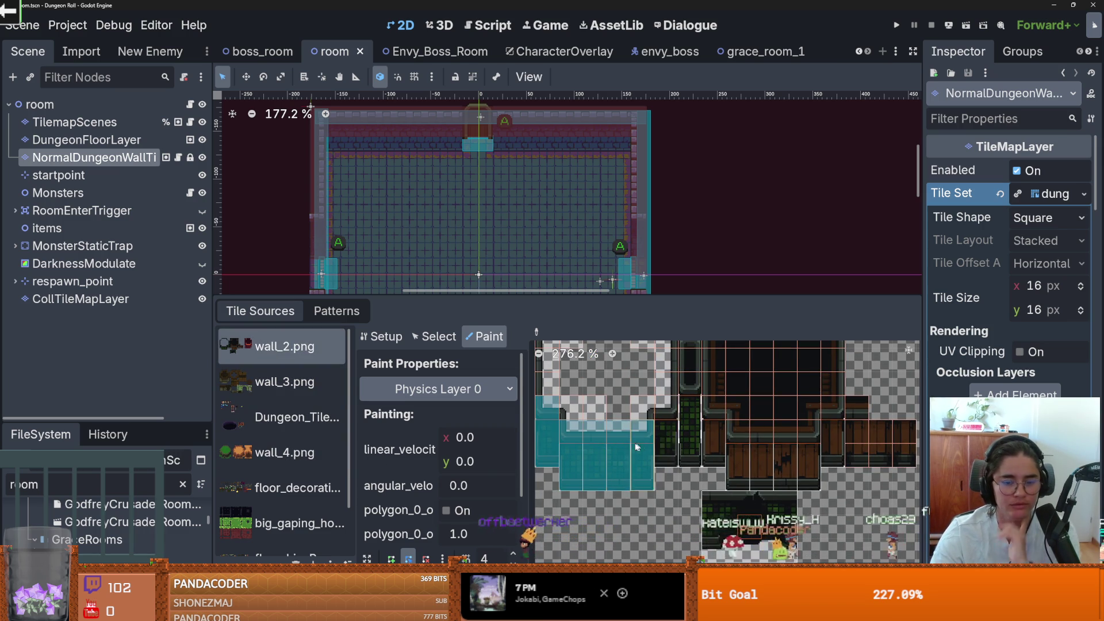
{"action": "scroll", "coordinate": [636, 447], "scroll_direction": "up", "scroll_amount": 3}
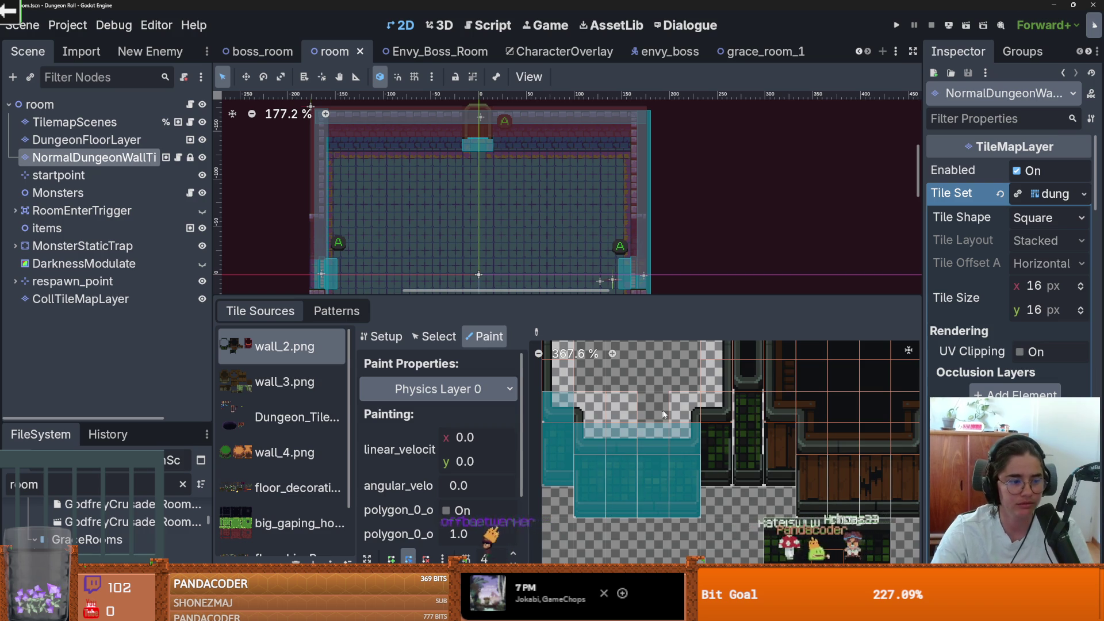
{"action": "left_click", "coordinate": [718, 438]}
{"action": "scroll", "coordinate": [603, 433], "scroll_direction": "down", "scroll_amount": 2}
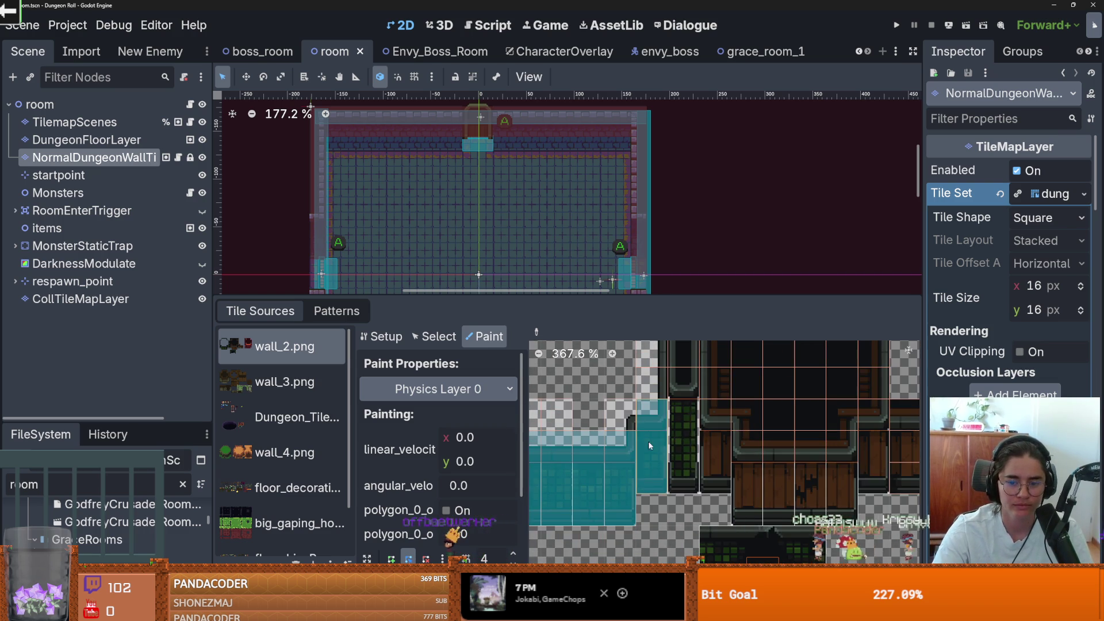
{"action": "left_click", "coordinate": [691, 440]}
{"action": "right_click", "coordinate": [691, 461]}
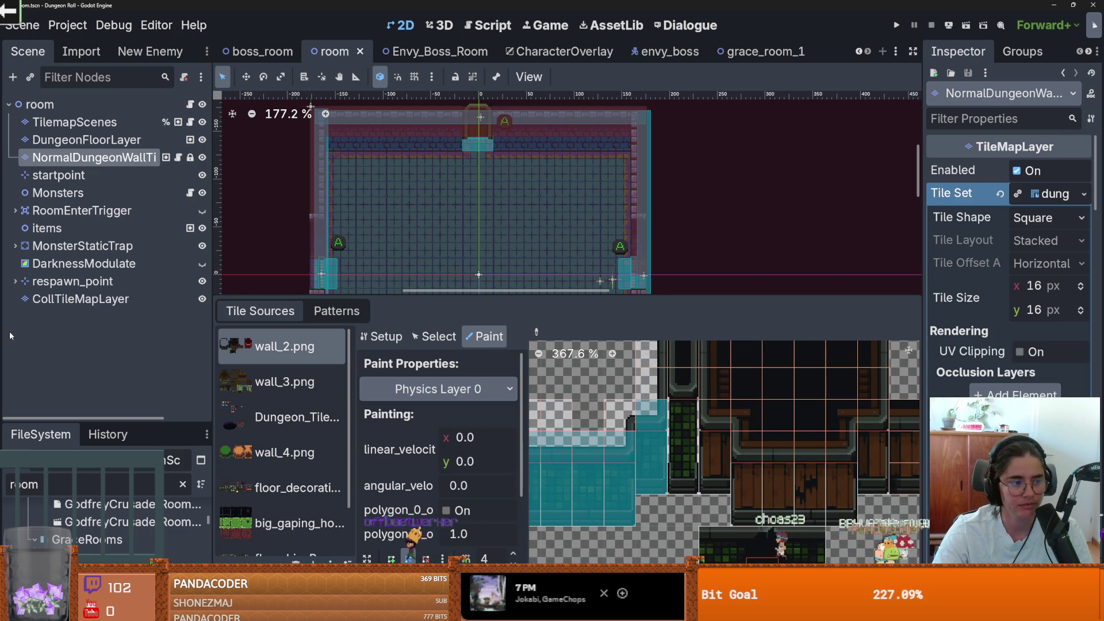
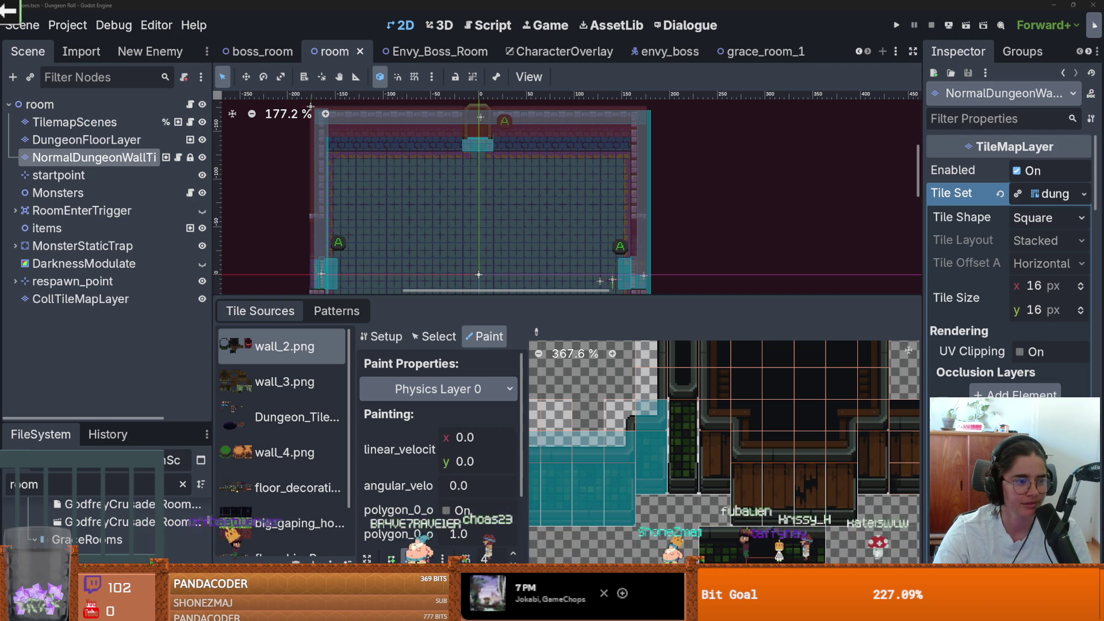
Paint Physics Layer 0 collision across a row of wall tiles and the red wall column
{"action": "scroll", "coordinate": [649, 460], "scroll_direction": "down", "scroll_amount": 1}
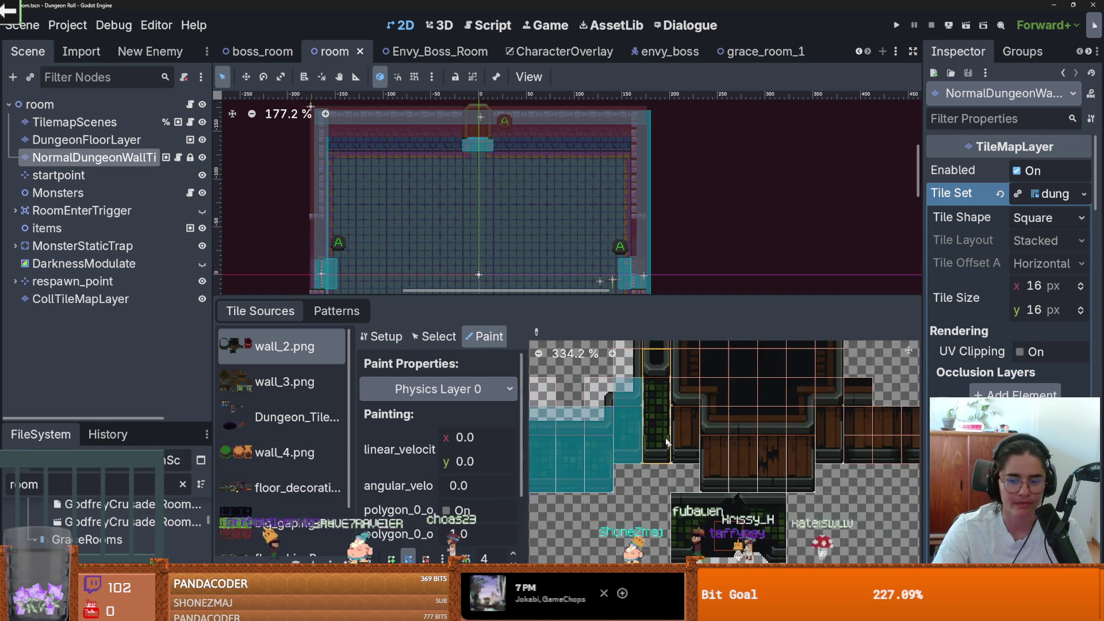
{"action": "left_click_drag", "start_coordinate": [589, 437], "coordinate": [800, 432]}
{"action": "scroll", "coordinate": [684, 431], "scroll_direction": "right", "scroll_amount": 5}
{"action": "left_click", "coordinate": [683, 430]}
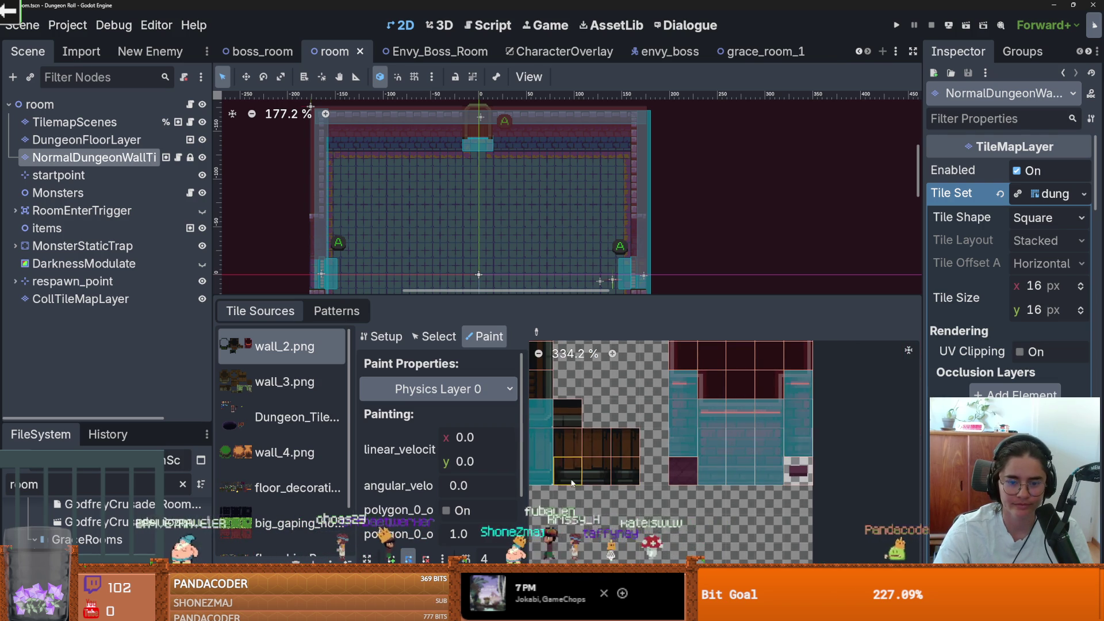
{"action": "scroll", "coordinate": [799, 432], "scroll_direction": "left", "scroll_amount": 2}
In wall_4.png, paint collision across the green wall tiles and the brown rock tiles
{"action": "left_click", "coordinate": [276, 387]}
{"action": "scroll", "coordinate": [667, 472], "scroll_direction": "down", "scroll_amount": 3}
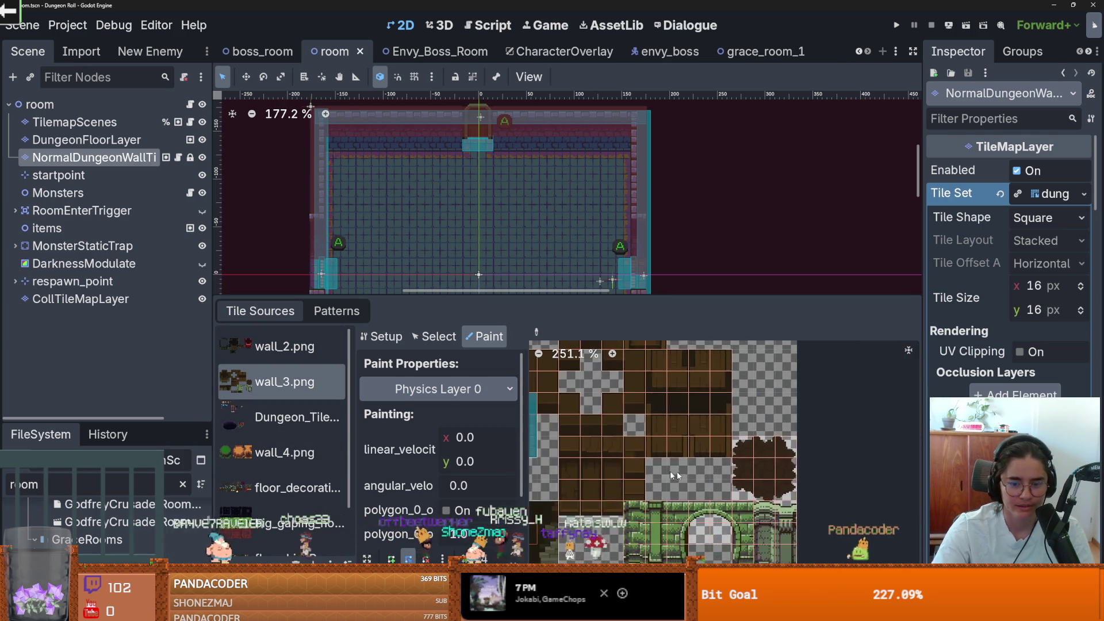
{"action": "scroll", "coordinate": [610, 426], "scroll_direction": "up", "scroll_amount": 2}
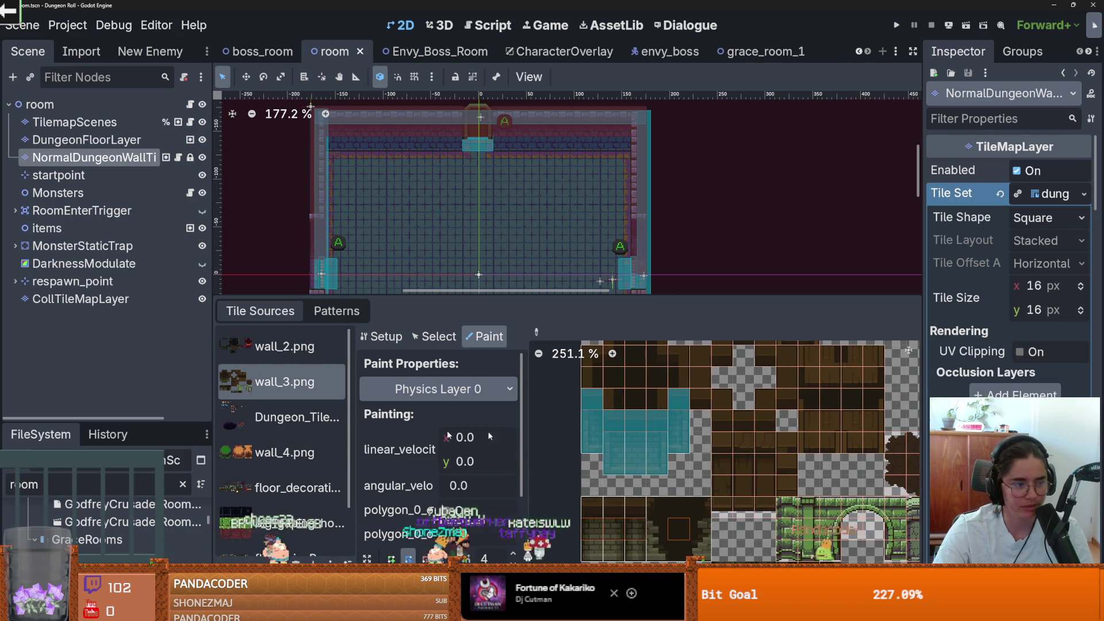
{"action": "left_click", "coordinate": [265, 428]}
{"action": "left_click", "coordinate": [276, 452]}
{"action": "scroll", "coordinate": [577, 459], "scroll_direction": "up", "scroll_amount": 3}
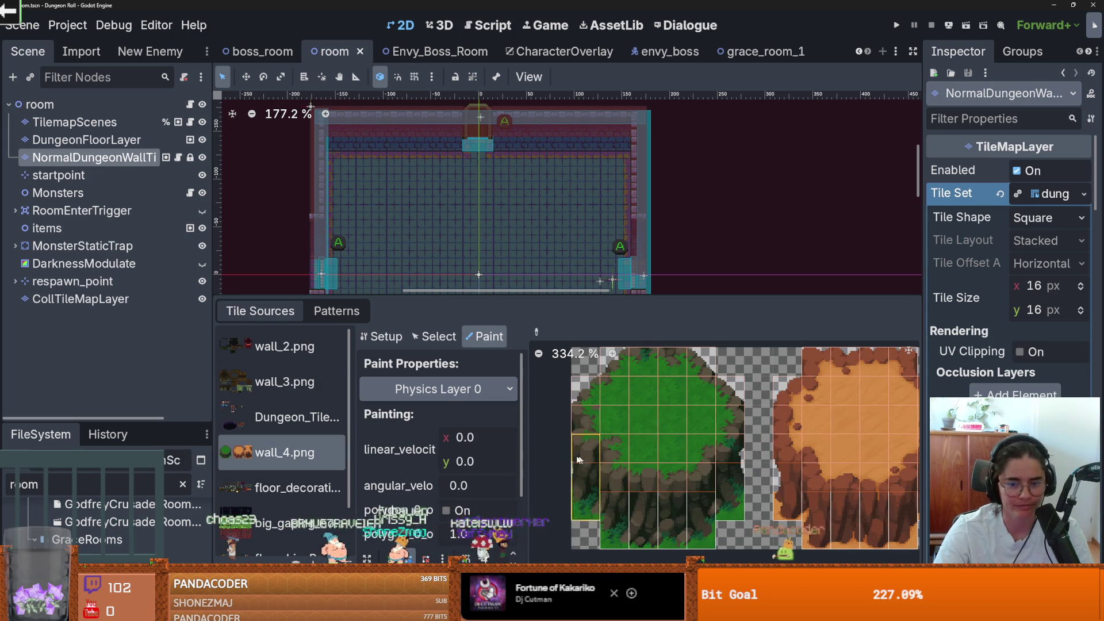
{"action": "mouse_move", "coordinate": [577, 459]}
{"action": "left_mouse_down"}
{"action": "mouse_move", "coordinate": [616, 529]}
{"action": "mouse_move", "coordinate": [728, 518]}
{"action": "mouse_move", "coordinate": [725, 505]}
{"action": "left_mouse_up"}
{"action": "scroll", "coordinate": [679, 461], "scroll_direction": "right", "scroll_amount": 3}
{"action": "scroll", "coordinate": [679, 460], "scroll_direction": "down", "scroll_amount": 1}
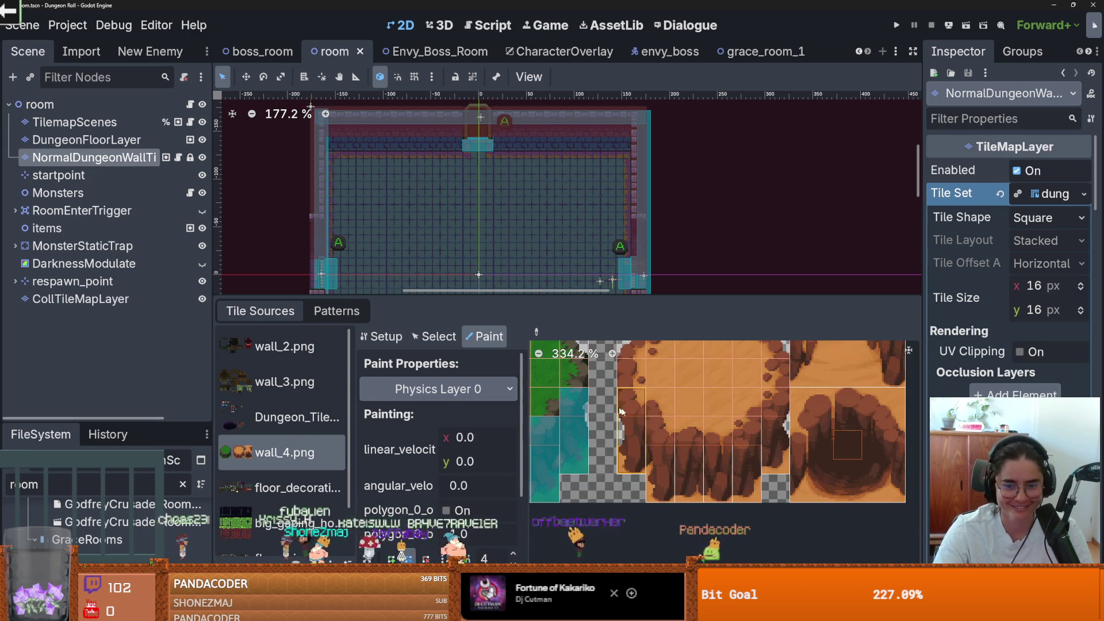
{"action": "mouse_move", "coordinate": [632, 422]}
{"action": "left_mouse_down"}
{"action": "mouse_move", "coordinate": [667, 449]}
{"action": "mouse_move", "coordinate": [776, 451]}
{"action": "left_mouse_up"}
In the wall_1.png base tiles, paint collision over the tall base tile, the base blocks and the brown wall tiles
{"action": "scroll", "coordinate": [690, 443], "scroll_direction": "right", "scroll_amount": 2}
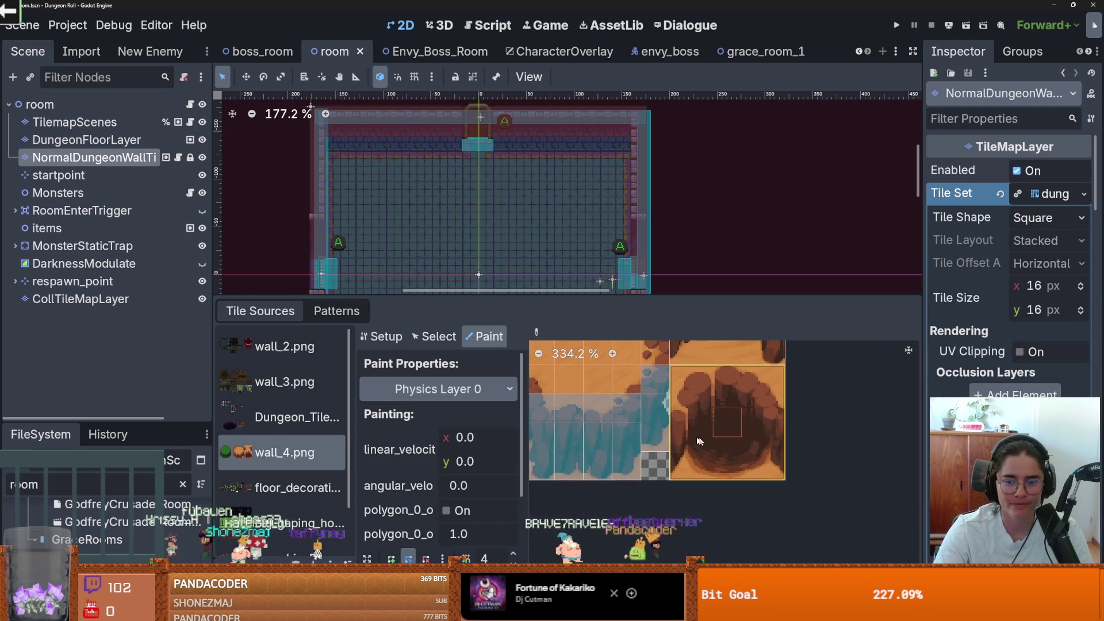
{"action": "scroll", "coordinate": [661, 440], "scroll_direction": "down", "scroll_amount": 1}
{"action": "scroll", "coordinate": [644, 439], "scroll_direction": "up", "scroll_amount": 1}
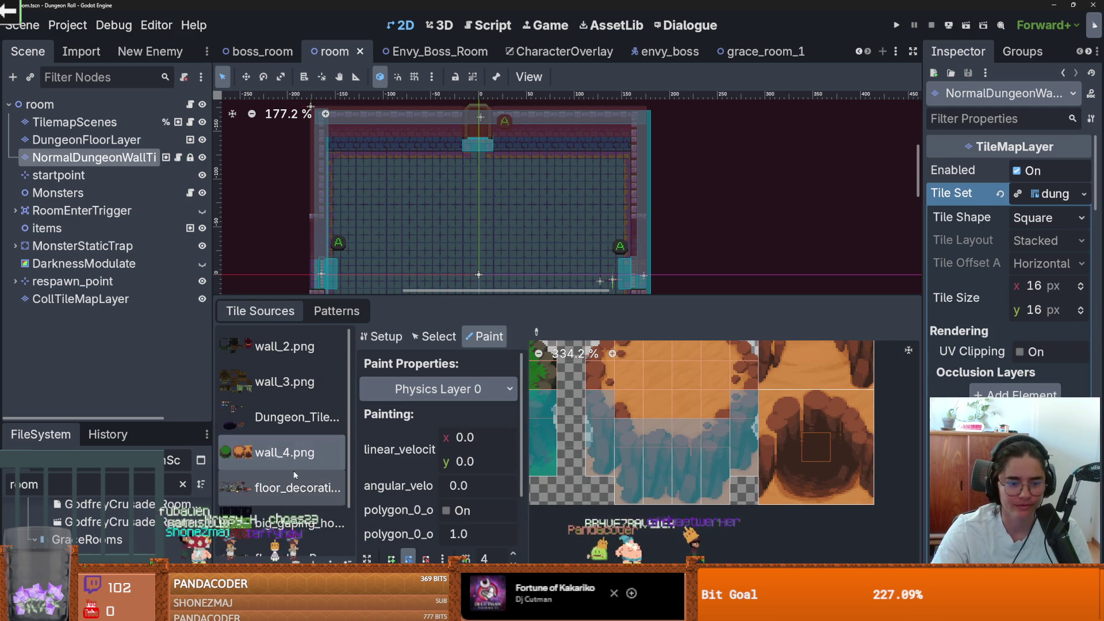
{"action": "scroll", "coordinate": [293, 471], "scroll_direction": "down", "scroll_amount": 2}
{"action": "left_click", "coordinate": [282, 432]}
{"action": "left_click", "coordinate": [288, 502]}
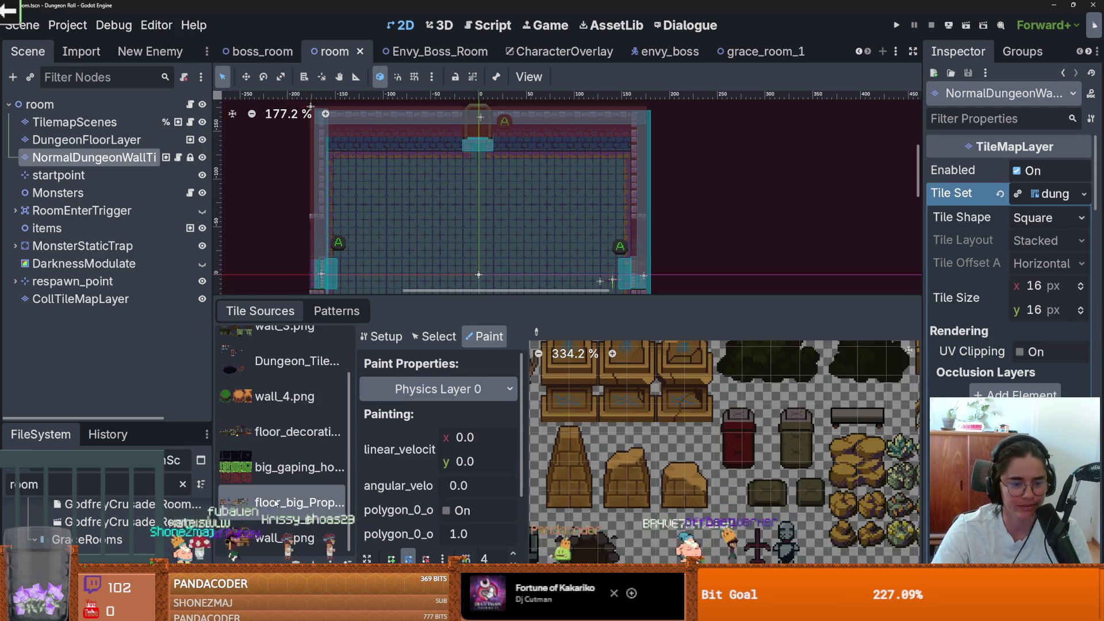
{"action": "left_click", "coordinate": [290, 360]}
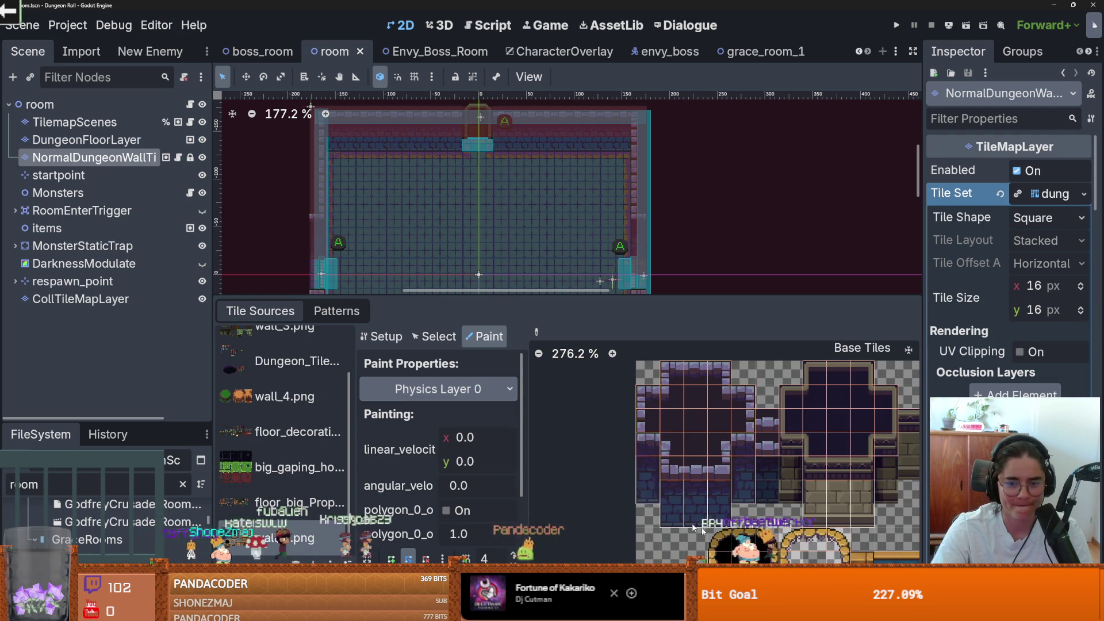
{"action": "left_click", "coordinate": [648, 468]}
{"action": "mouse_move", "coordinate": [648, 468]}
{"action": "left_mouse_down"}
{"action": "mouse_move", "coordinate": [792, 461]}
{"action": "mouse_move", "coordinate": [836, 478]}
{"action": "left_mouse_up"}
{"action": "scroll", "coordinate": [891, 462], "scroll_direction": "right", "scroll_amount": 3}
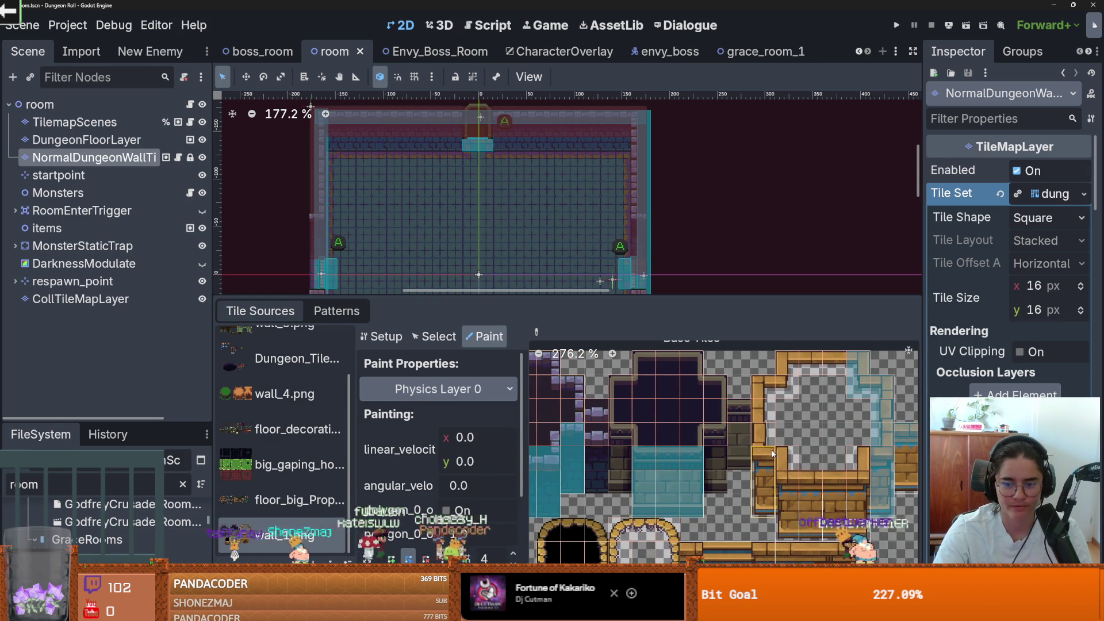
{"action": "left_click_drag", "start_coordinate": [764, 477], "coordinate": [862, 488]}
{"action": "scroll", "coordinate": [748, 460], "scroll_direction": "right", "scroll_amount": 2}
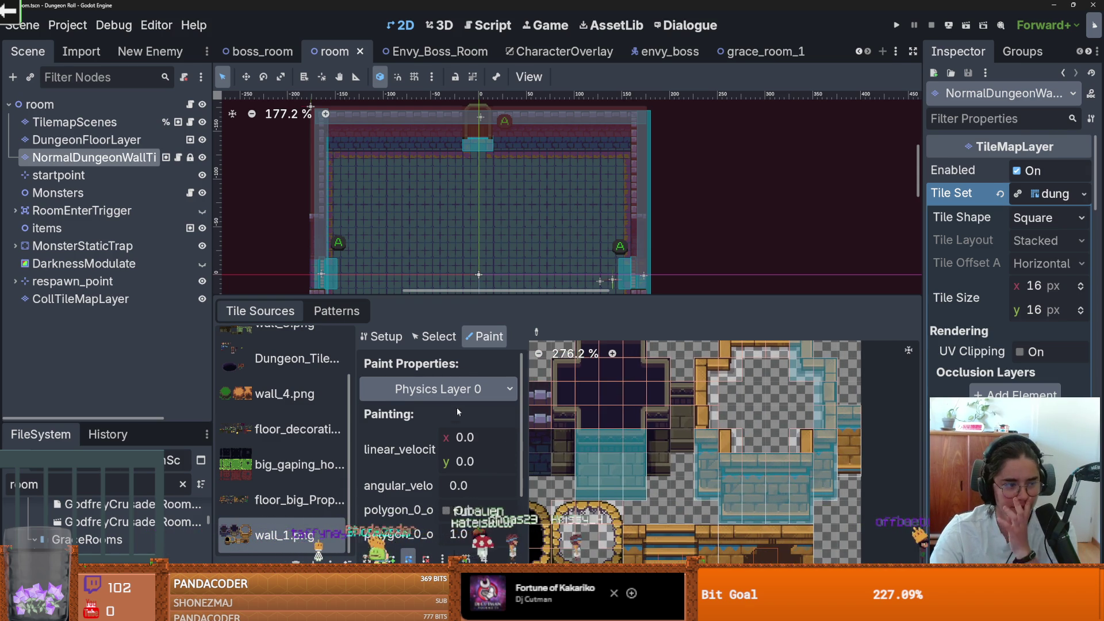
{"action": "scroll", "coordinate": [697, 463], "scroll_direction": "left", "scroll_amount": 2}
{"action": "scroll", "coordinate": [697, 463], "scroll_direction": "left", "scroll_amount": 2}
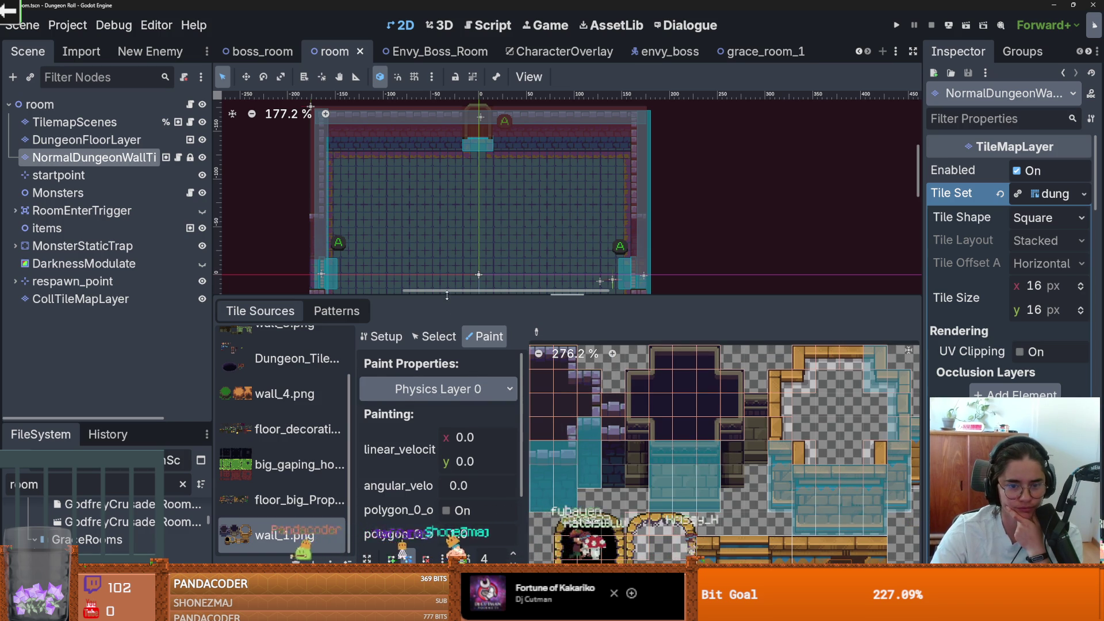
Make the tile set panel taller, then check the tile shape options and the paint preview zoom
{"action": "left_click_drag", "start_coordinate": [445, 299], "coordinate": [442, 161]}
{"action": "scroll", "coordinate": [432, 437], "scroll_direction": "down", "scroll_amount": 15}
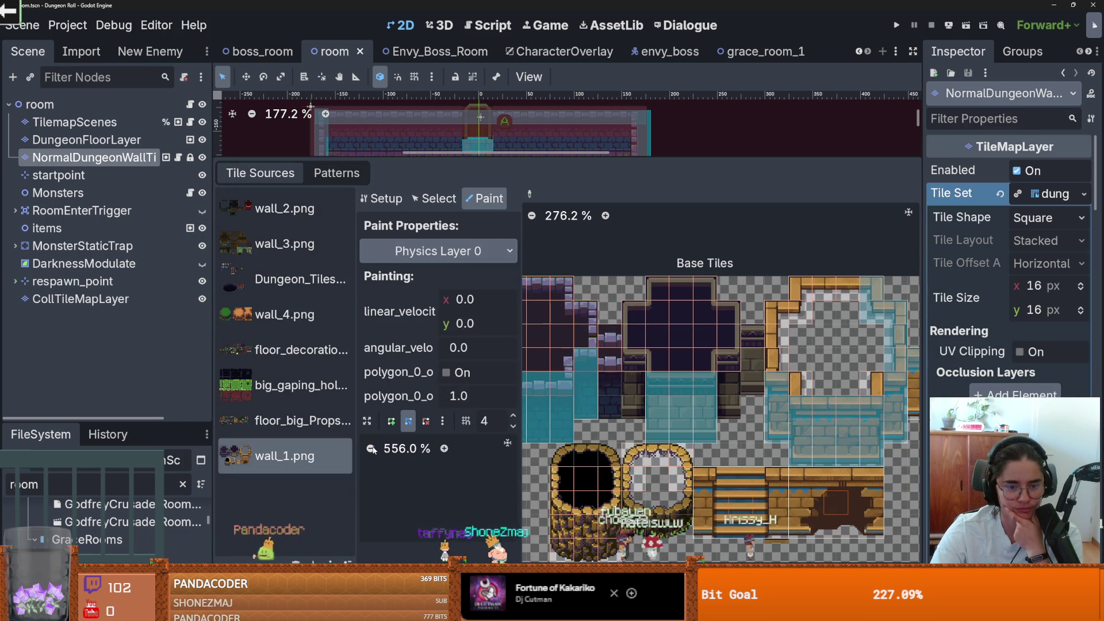
{"action": "left_click", "coordinate": [443, 421]}
{"action": "left_click", "coordinate": [403, 448]}
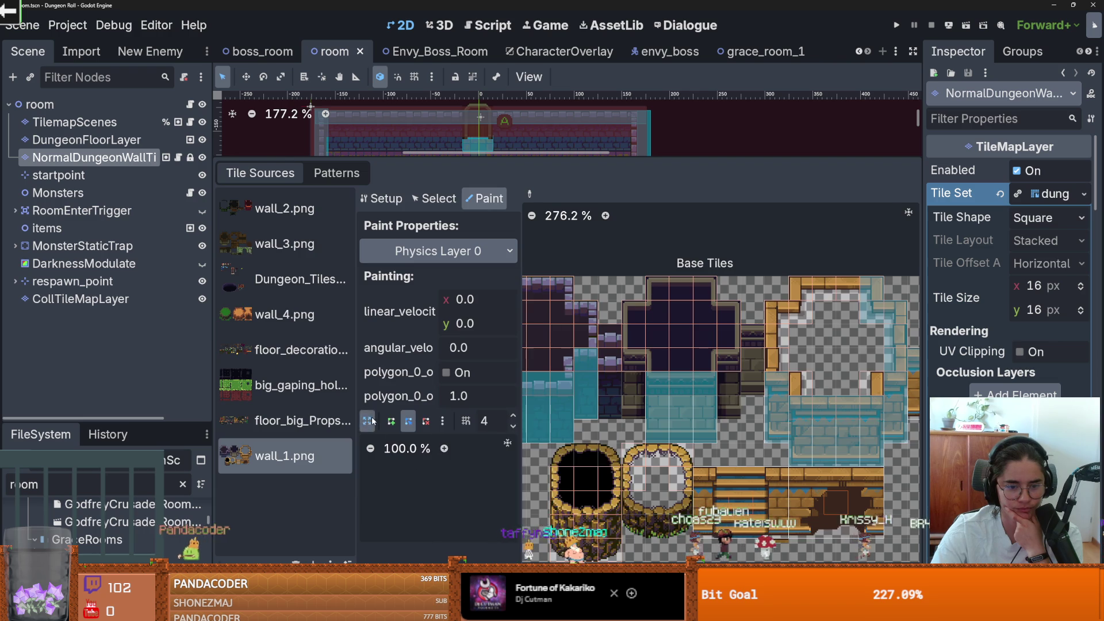
{"action": "left_click", "coordinate": [369, 418]}
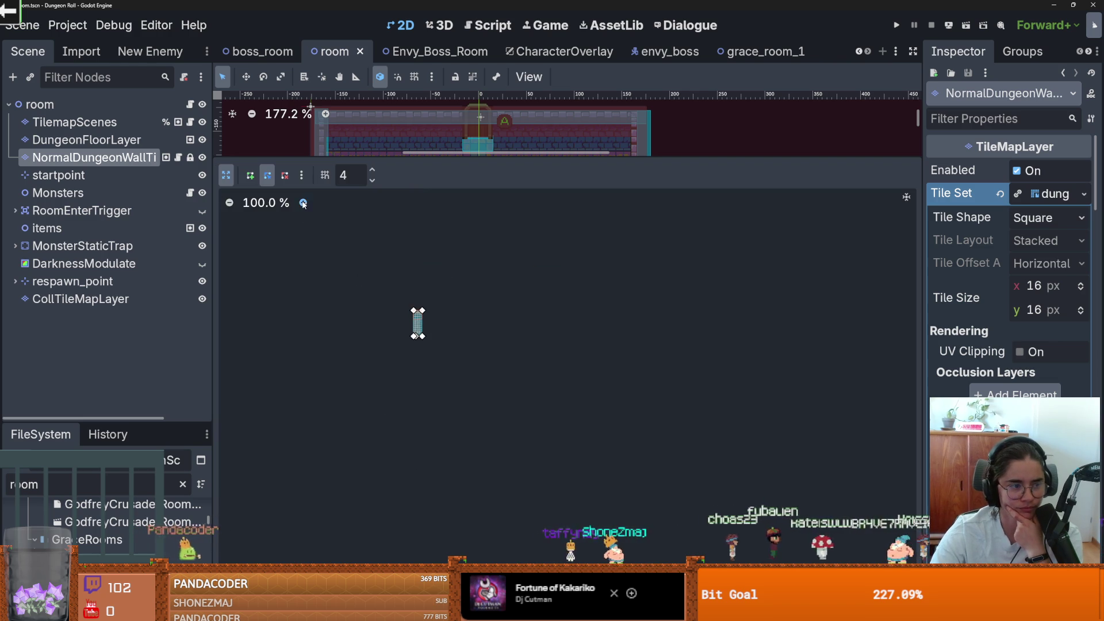
{"action": "scroll", "coordinate": [355, 279], "scroll_direction": "up", "scroll_amount": 10}
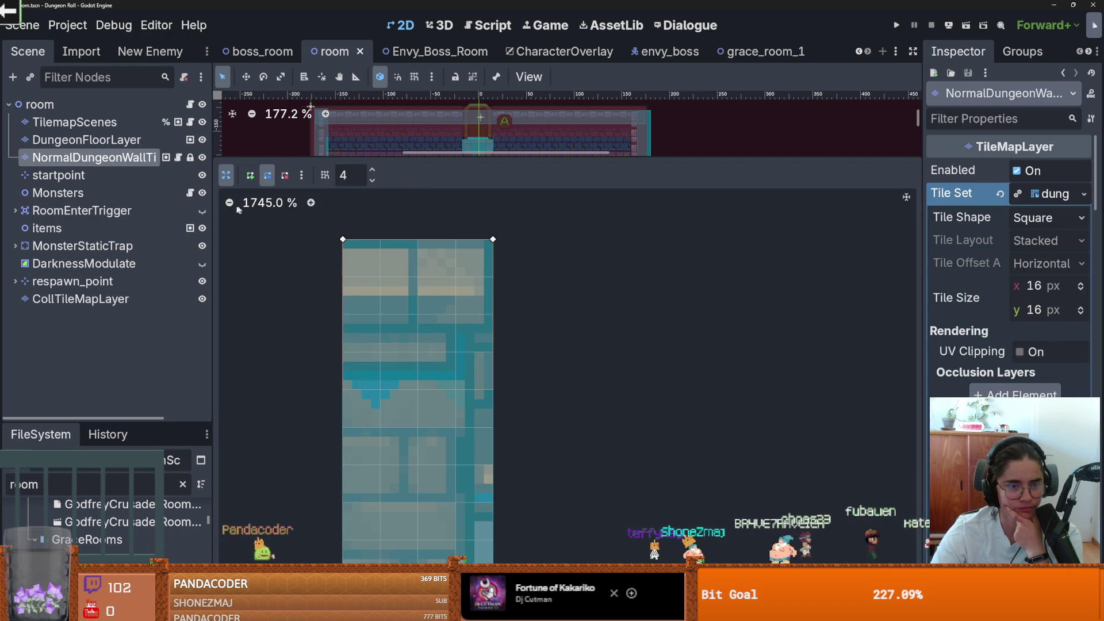
{"action": "scroll", "coordinate": [238, 210], "scroll_direction": "down", "scroll_amount": 2}
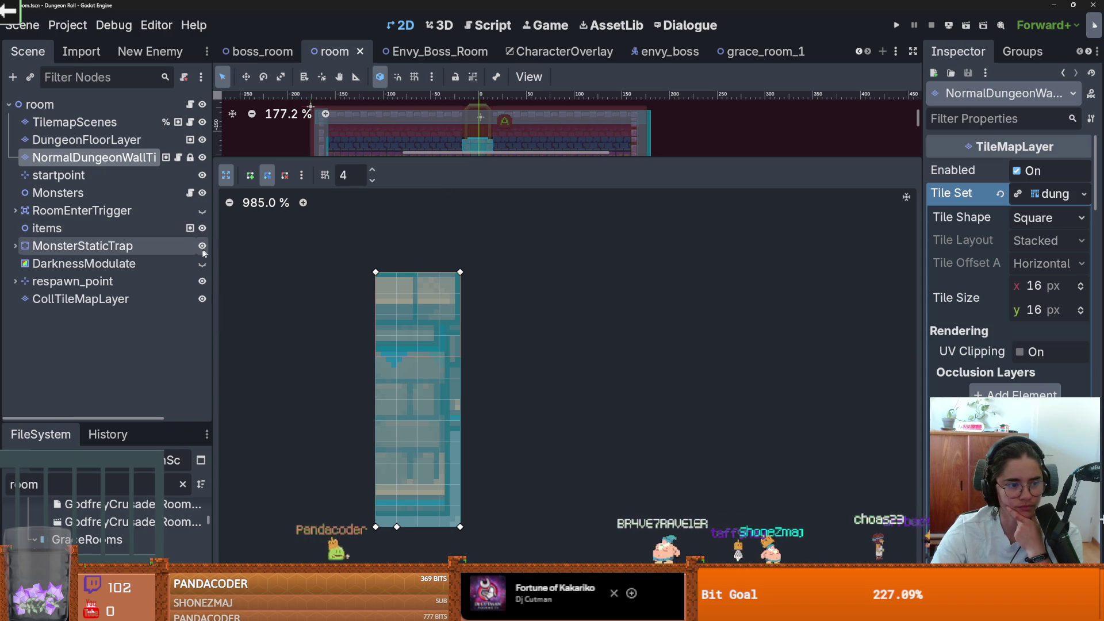
{"action": "left_click", "coordinate": [228, 180]}
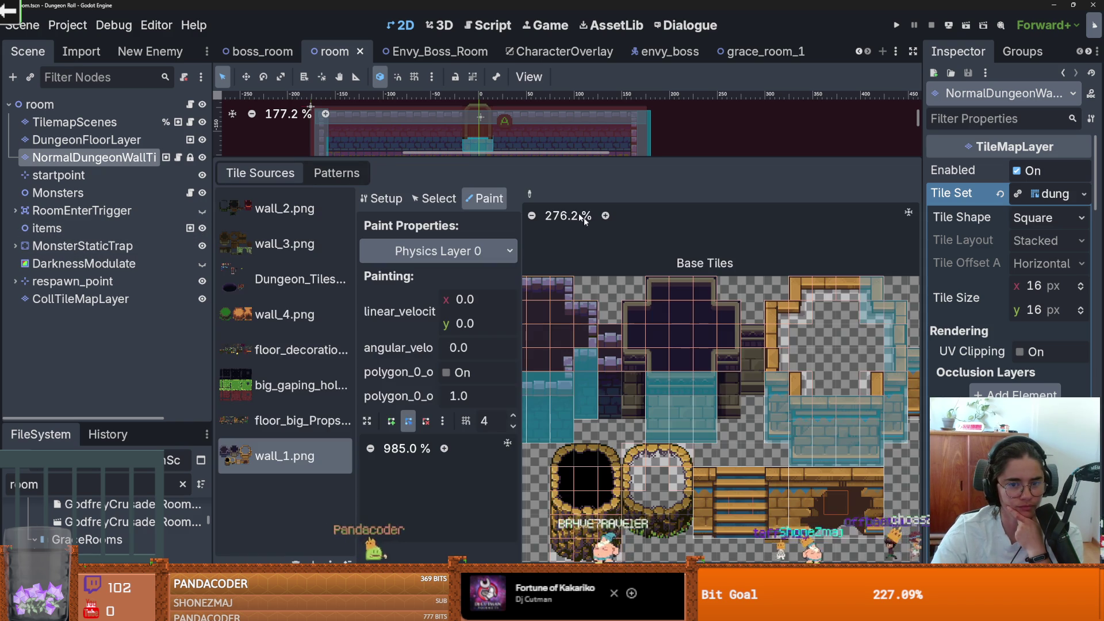
In Select mode, draw a full-tile Physics Layer 0 collision polygon on atlas tile (0,2)
{"action": "left_click", "coordinate": [435, 198]}
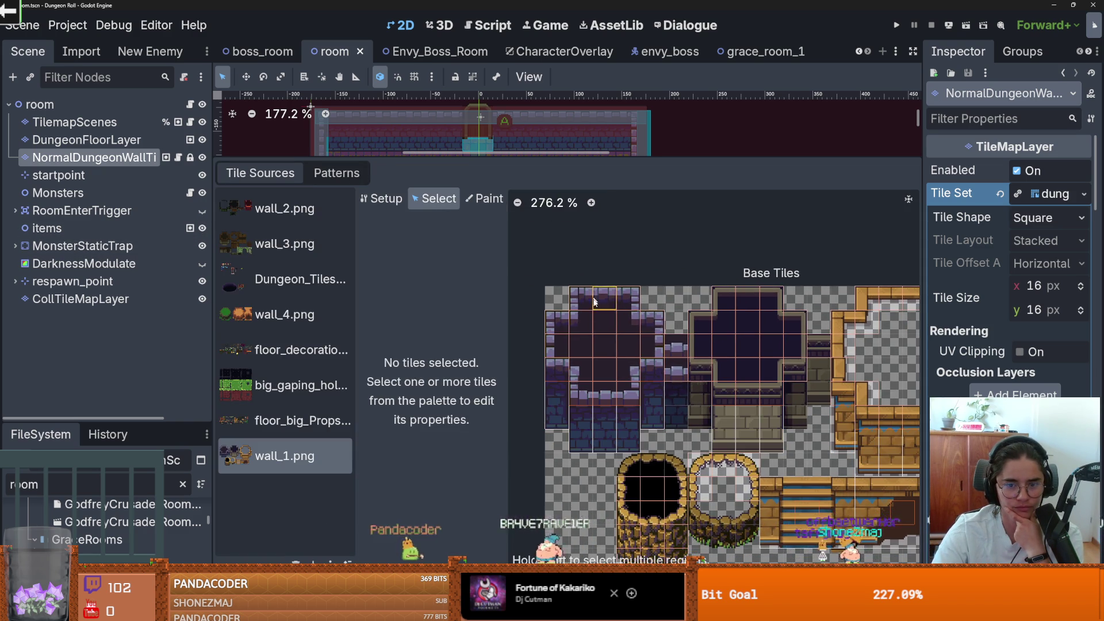
{"action": "left_click", "coordinate": [561, 348]}
{"action": "left_click", "coordinate": [391, 419]}
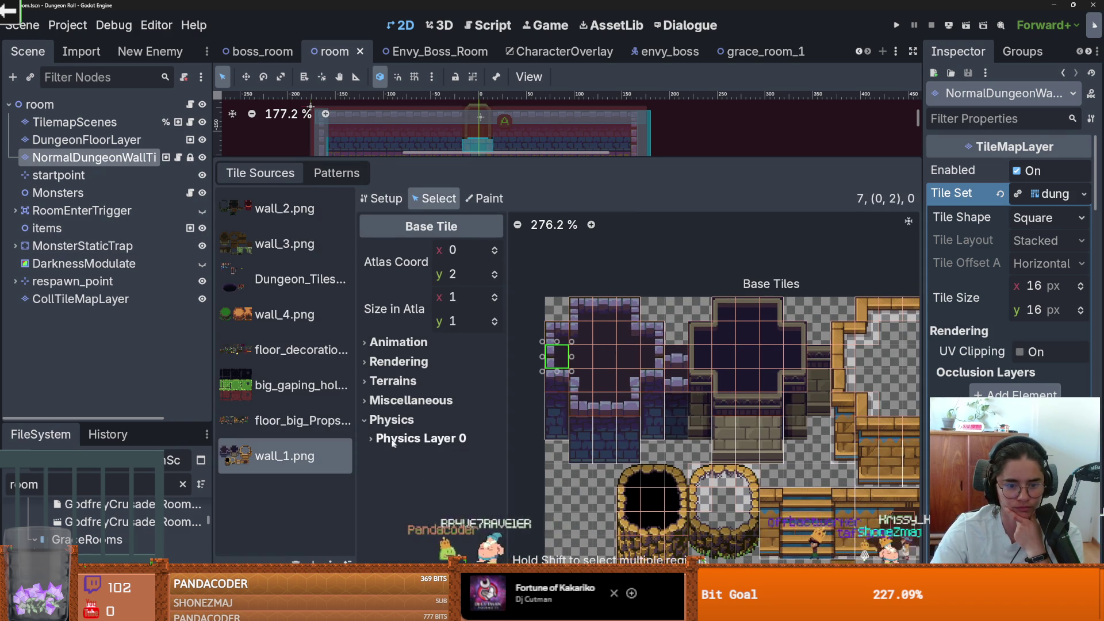
{"action": "left_click", "coordinate": [417, 438]}
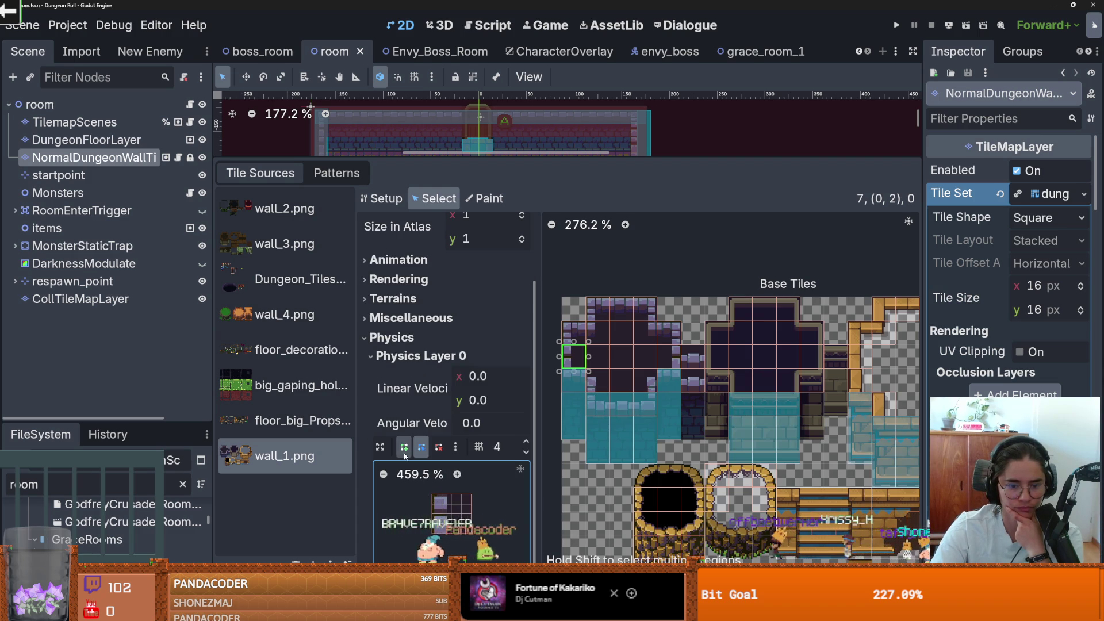
{"action": "left_click", "coordinate": [433, 496]}
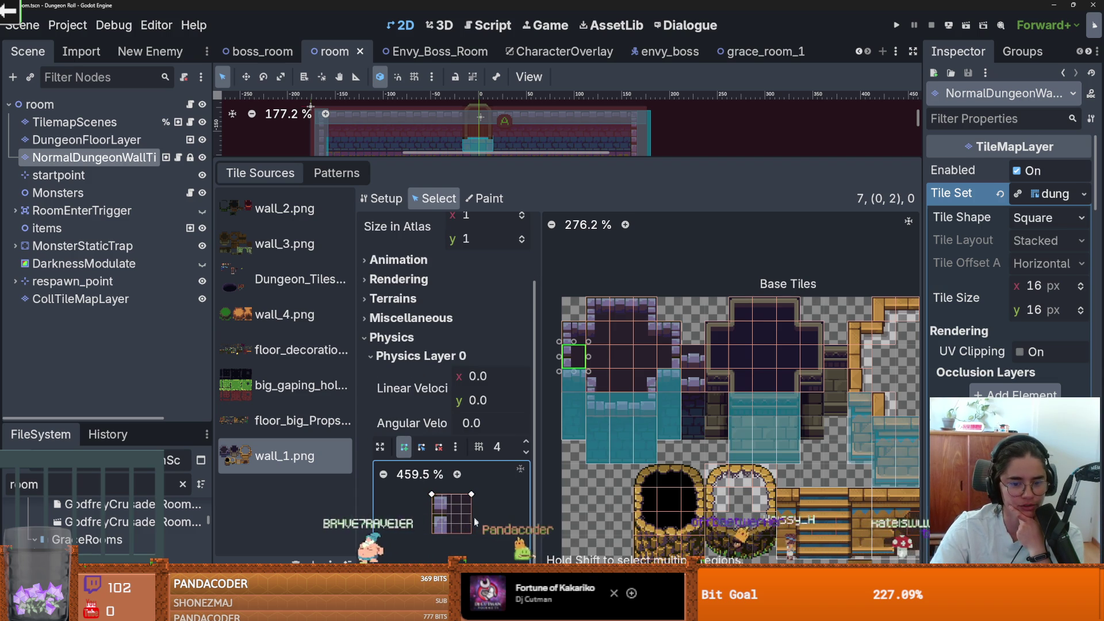
{"action": "left_click", "coordinate": [432, 533]}
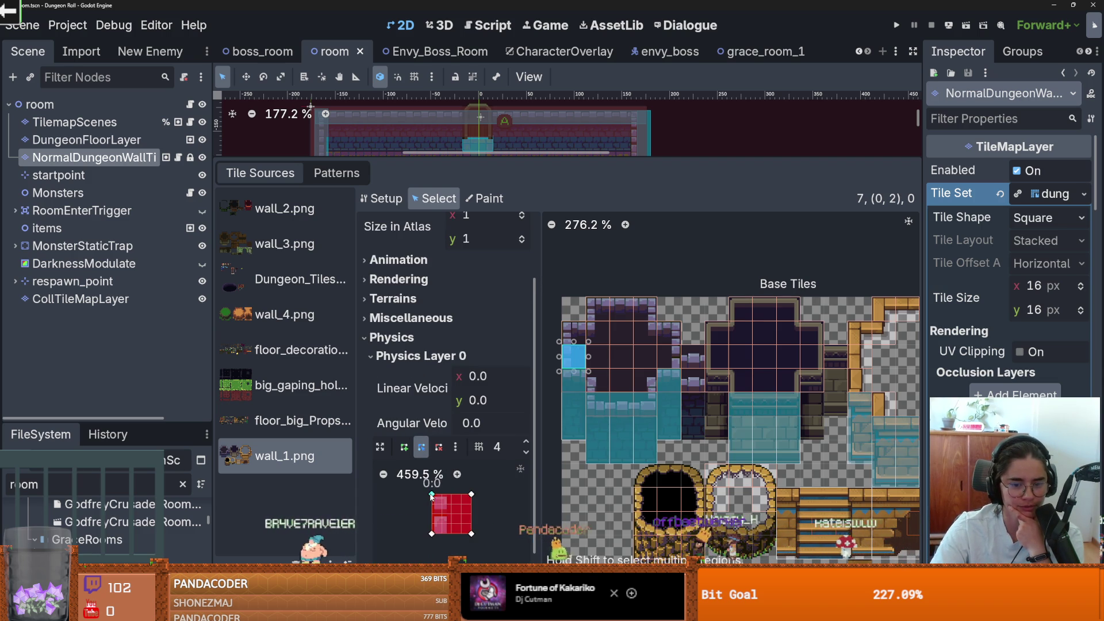
{"action": "left_click", "coordinate": [573, 332]}
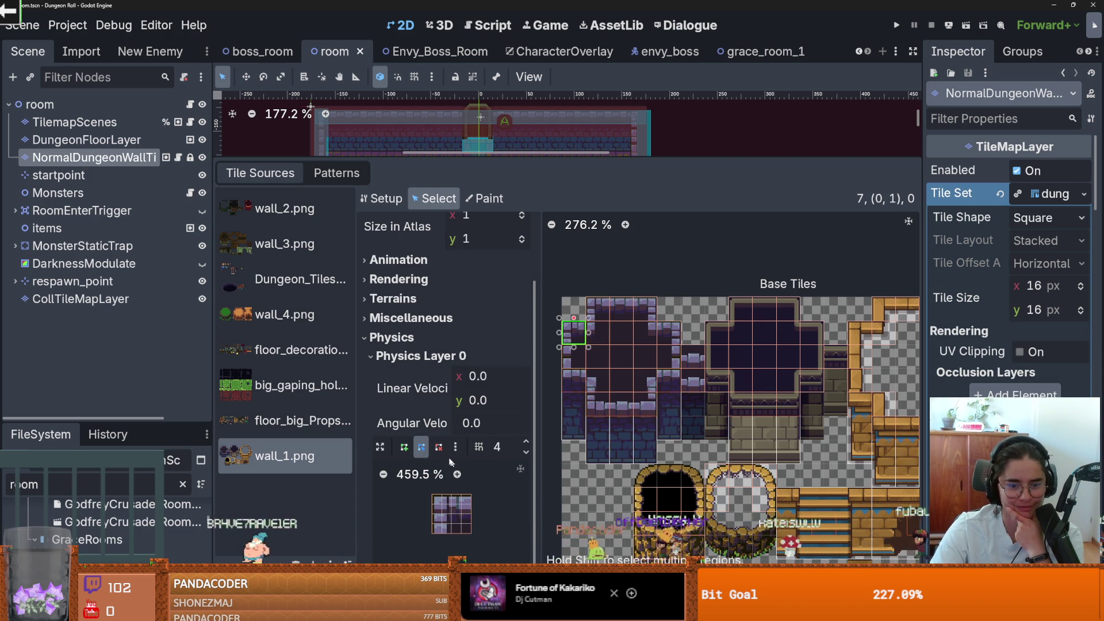
{"action": "left_click", "coordinate": [573, 356]}
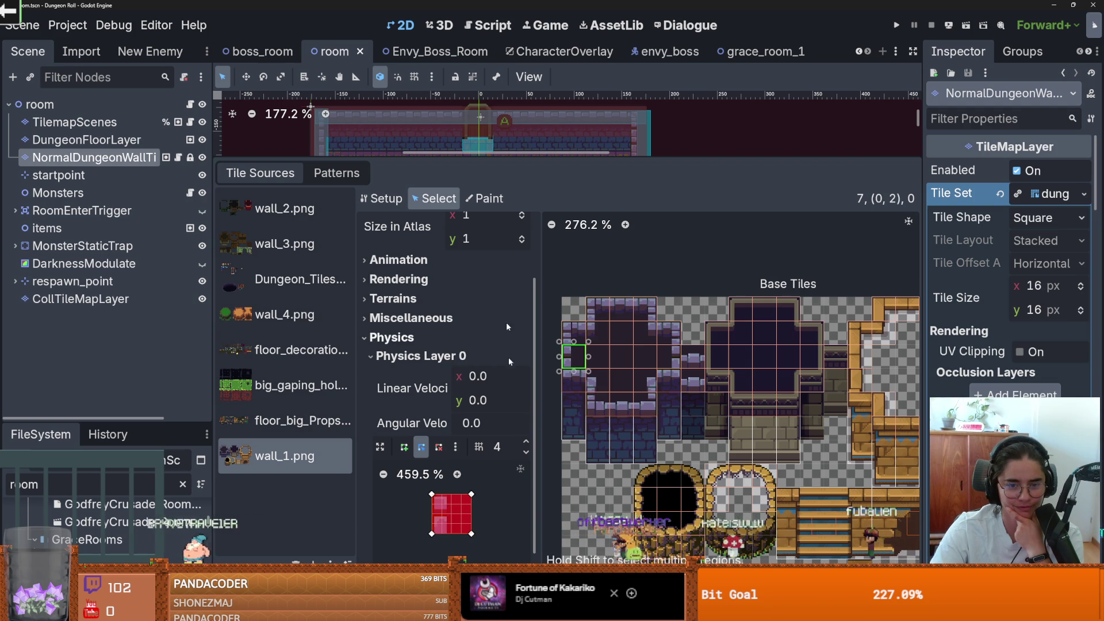
Return to Paint mode with Physics Layer 0 as the painted property and pan across the base tiles atlas
{"action": "left_click", "coordinate": [486, 198]}
{"action": "left_click", "coordinate": [438, 251]}
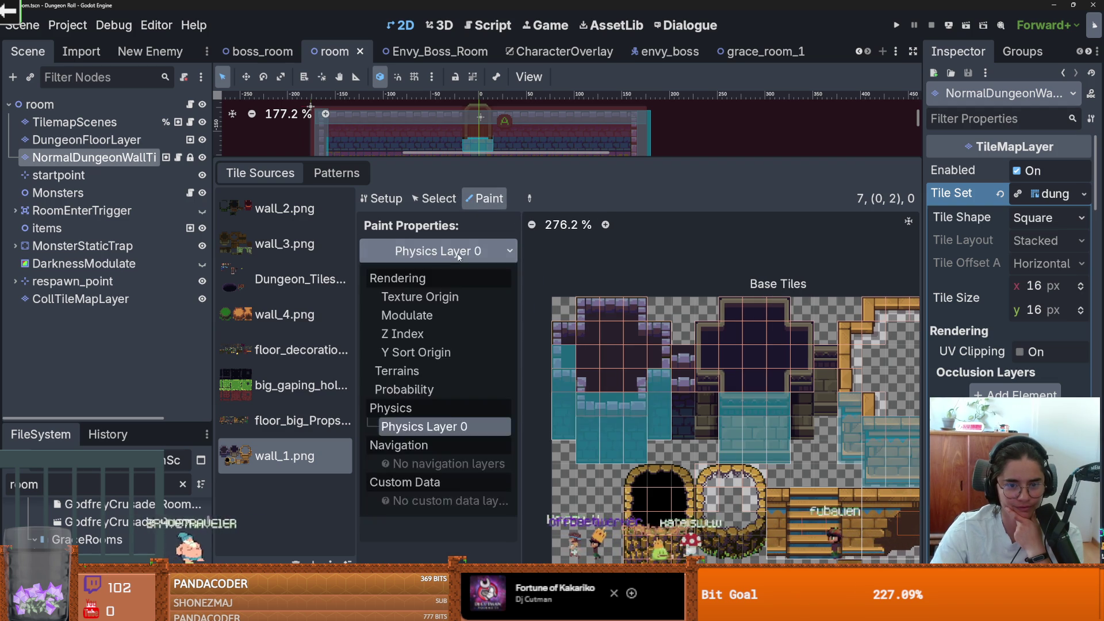
{"action": "left_click", "coordinate": [530, 201]}
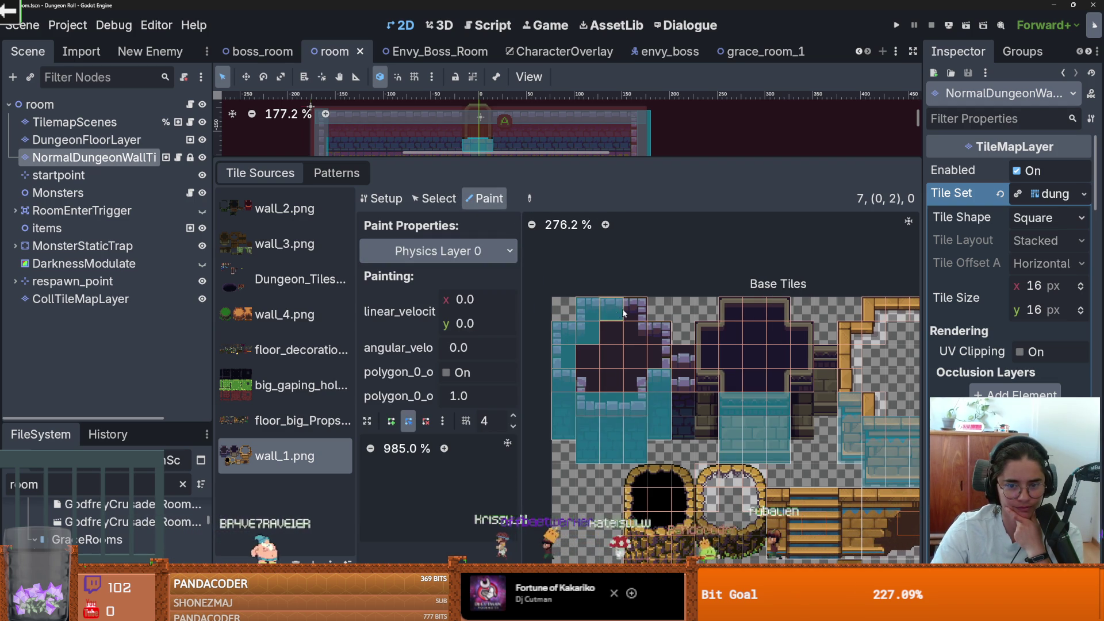
{"action": "left_click_drag", "start_coordinate": [705, 368], "coordinate": [655, 371]}
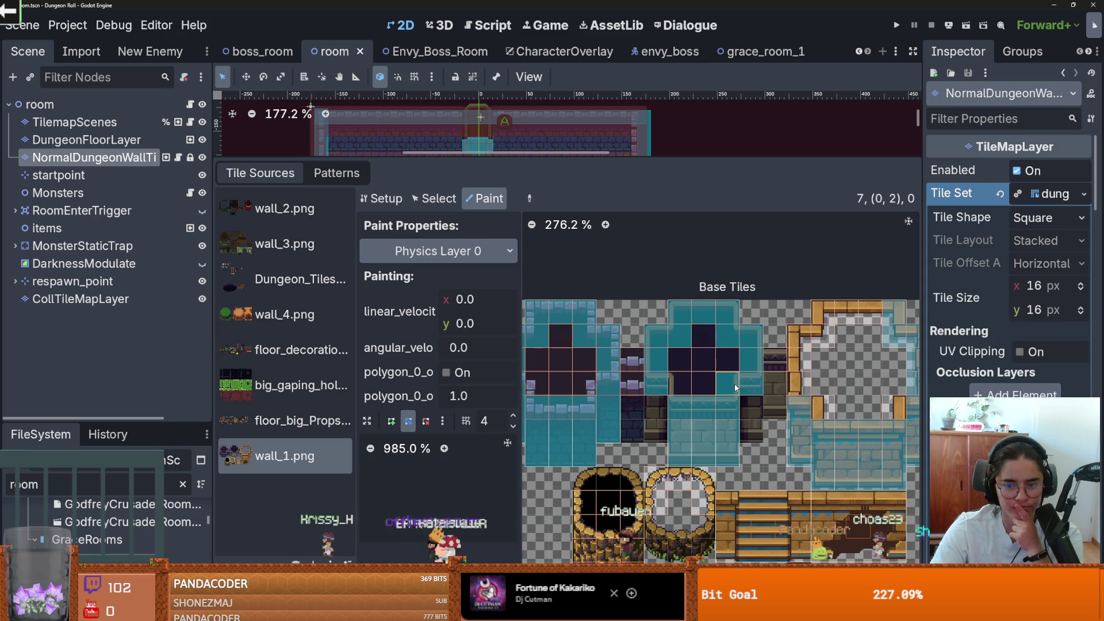
{"action": "scroll", "coordinate": [684, 388], "scroll_direction": "right", "scroll_amount": 3}
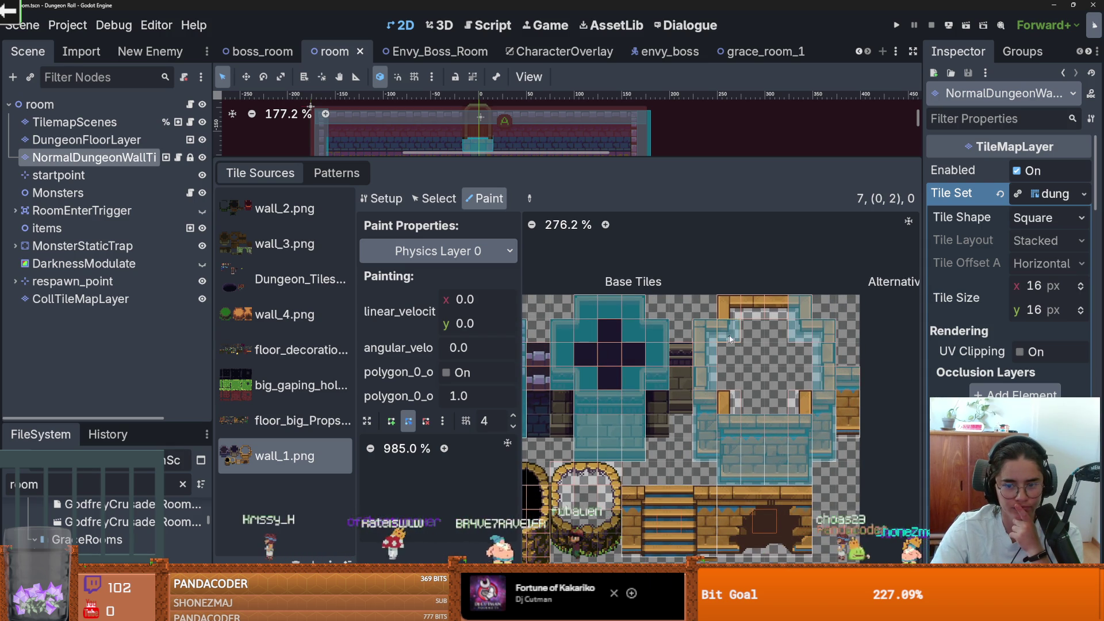
{"action": "scroll", "coordinate": [733, 406], "scroll_direction": "down", "scroll_amount": 2}
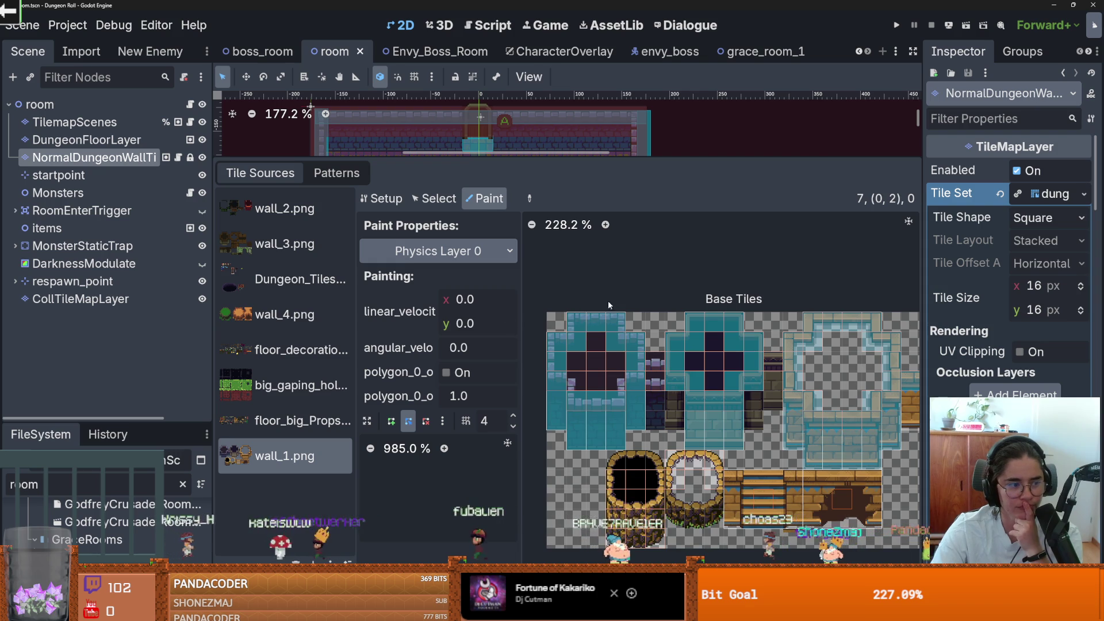
Stretch wall tile (6,3) to span three cells (Size in Atlas y = 3)
{"action": "left_click", "coordinate": [435, 198]}
{"action": "left_click", "coordinate": [688, 377]}
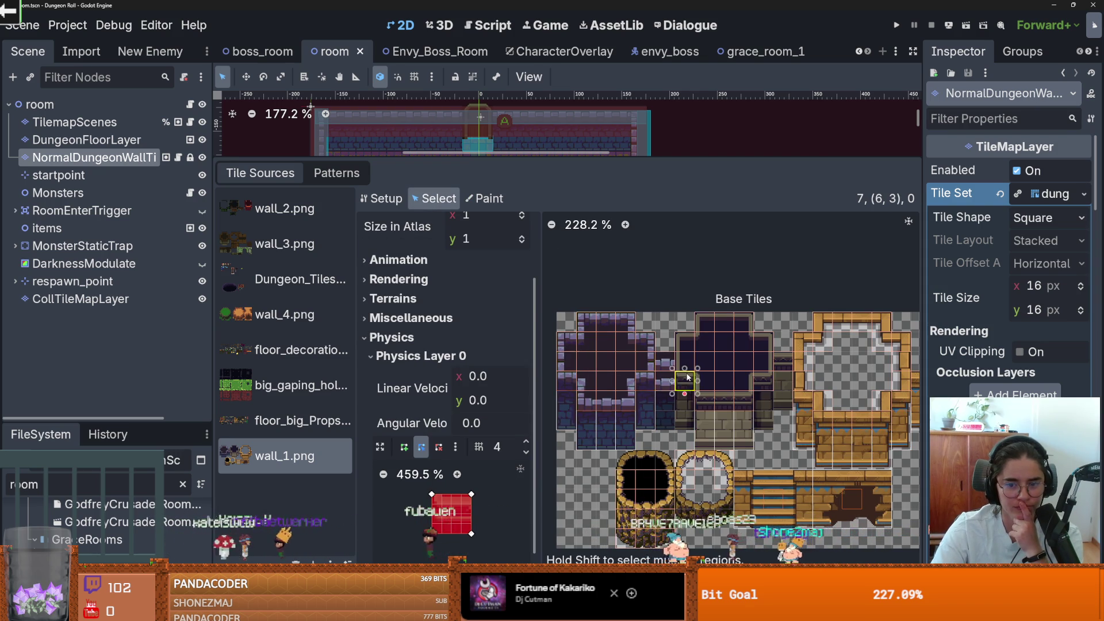
{"action": "scroll", "coordinate": [688, 377], "scroll_direction": "up", "scroll_amount": 5}
{"action": "left_click_drag", "start_coordinate": [707, 377], "coordinate": [708, 444]}
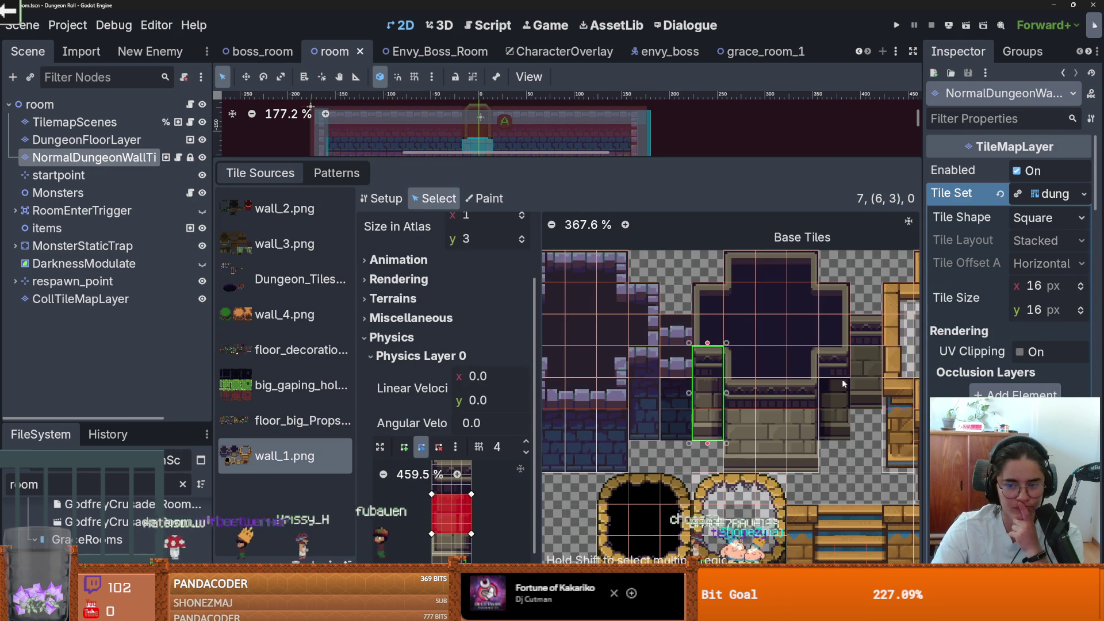
{"action": "left_click", "coordinate": [843, 384]}
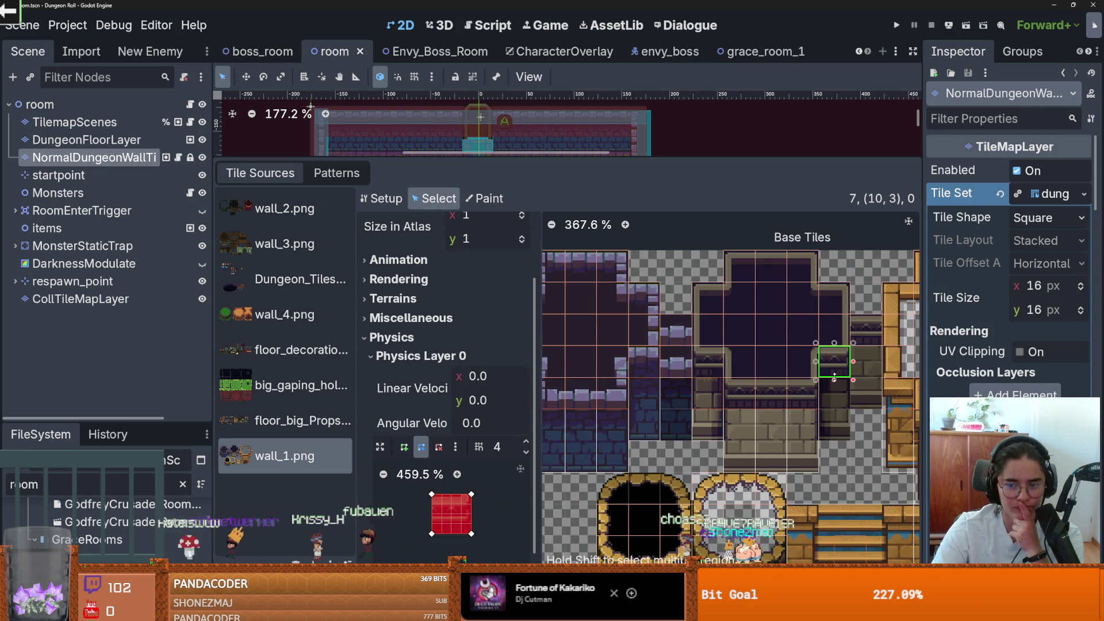
Switch the painted property back to Physics Layer 0 and paint collision on the lower right tile
{"action": "left_click", "coordinate": [488, 199]}
{"action": "left_click", "coordinate": [438, 251]}
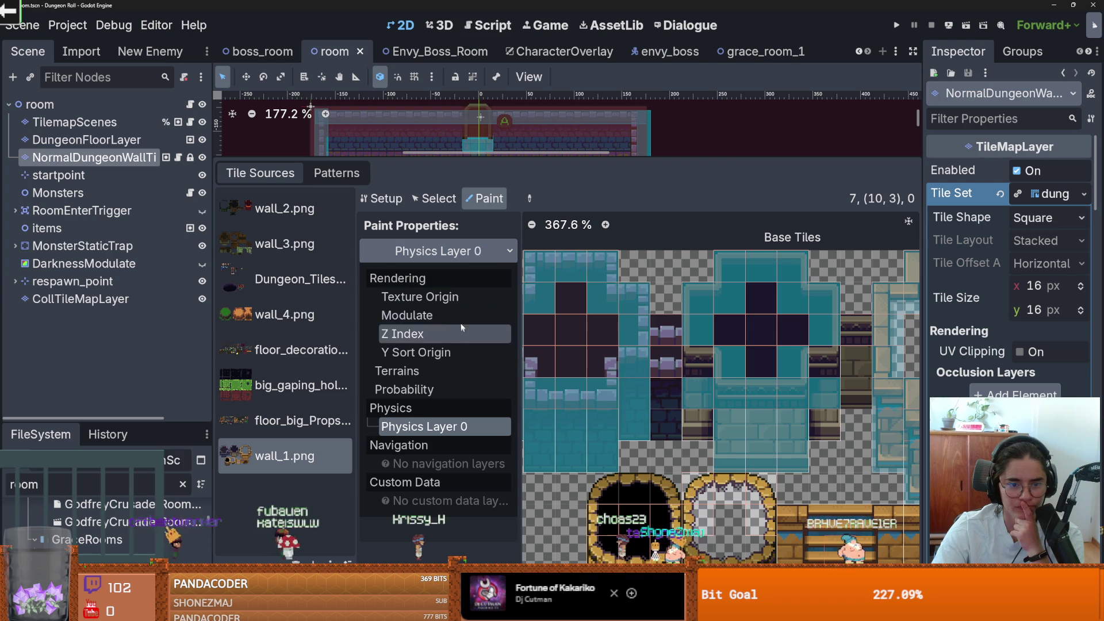
{"action": "left_click", "coordinate": [429, 297]}
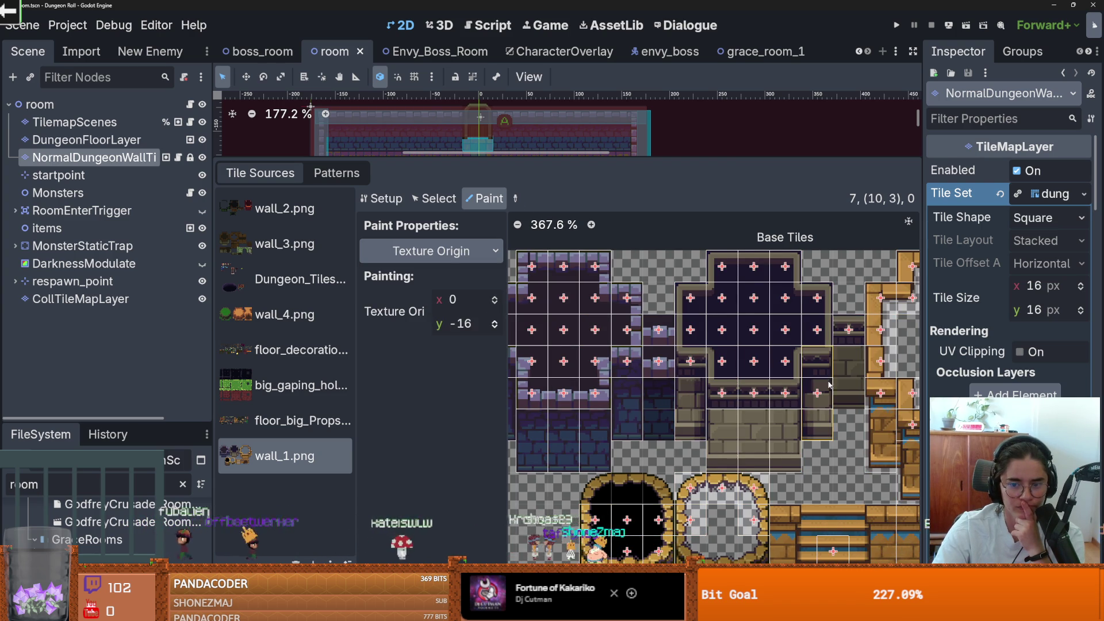
{"action": "scroll", "coordinate": [778, 385], "scroll_direction": "down", "scroll_amount": 3}
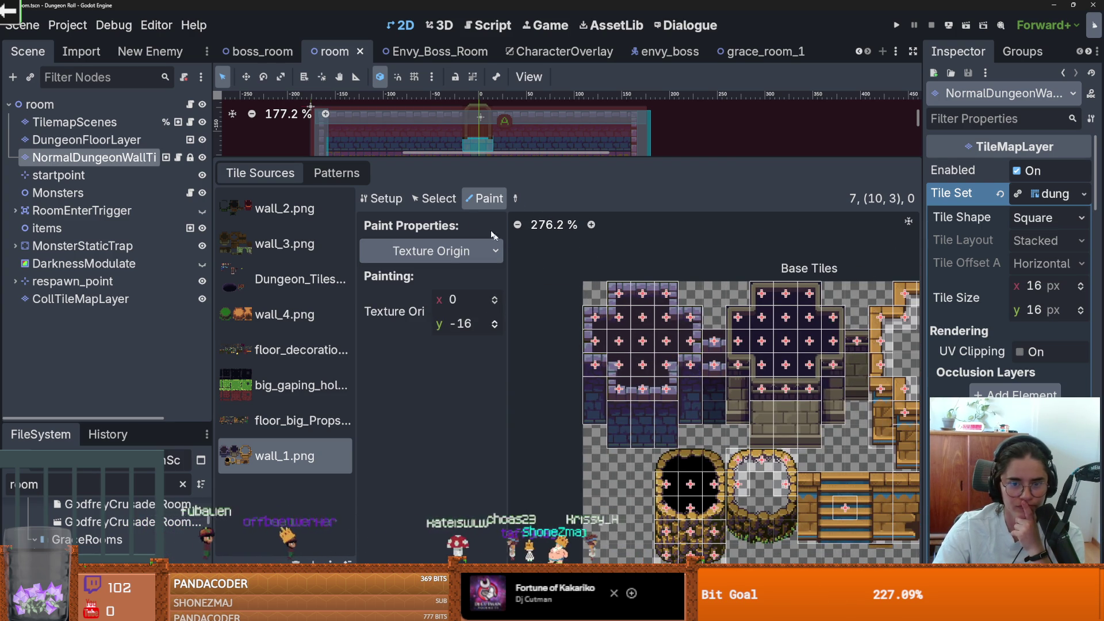
{"action": "left_click", "coordinate": [437, 251]}
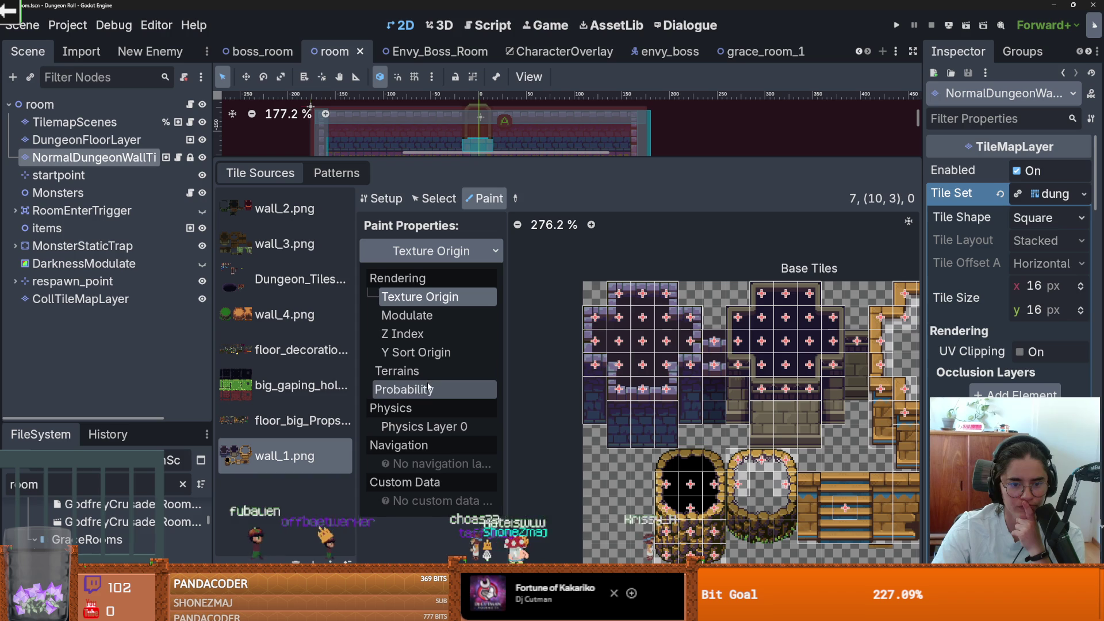
{"action": "left_click", "coordinate": [469, 428]}
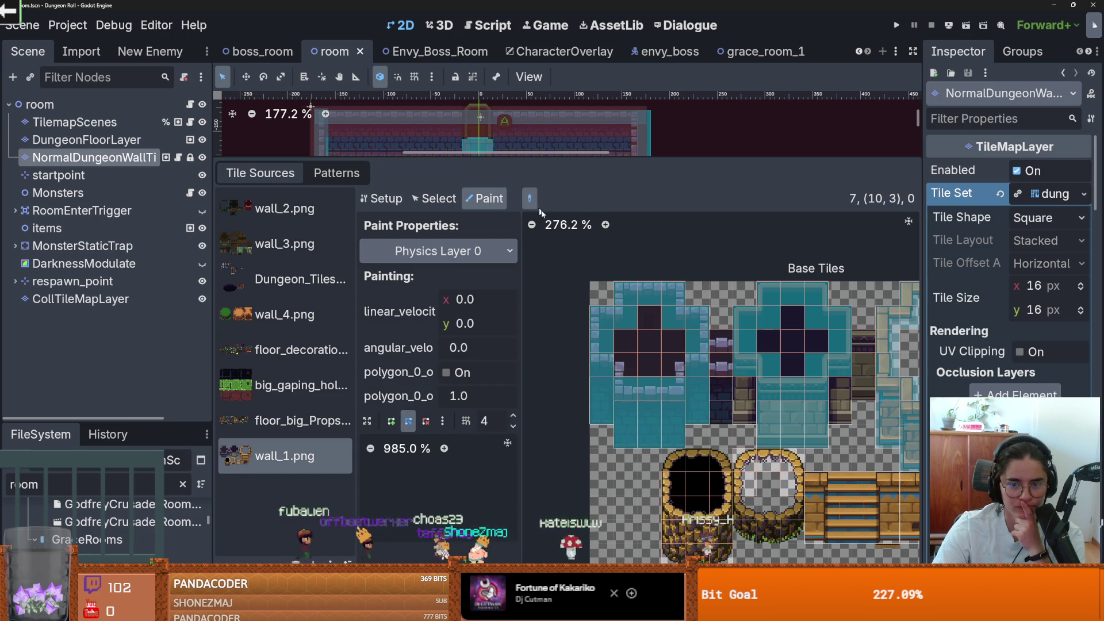
{"action": "scroll", "coordinate": [741, 443], "scroll_direction": "right", "scroll_amount": 3}
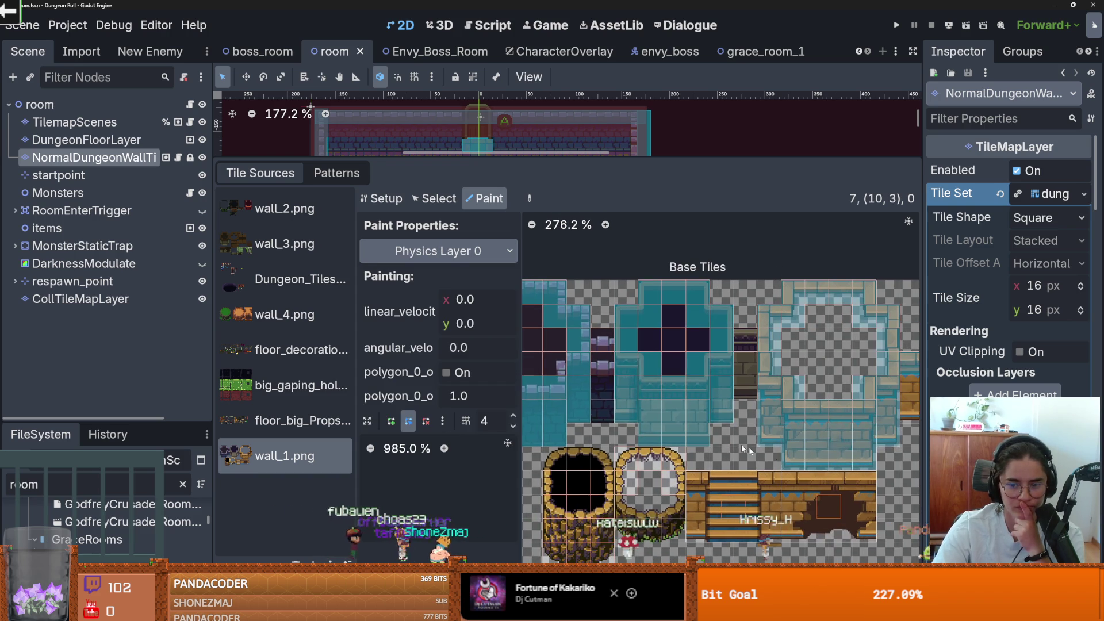
{"action": "scroll", "coordinate": [651, 430], "scroll_direction": "right", "scroll_amount": 4}
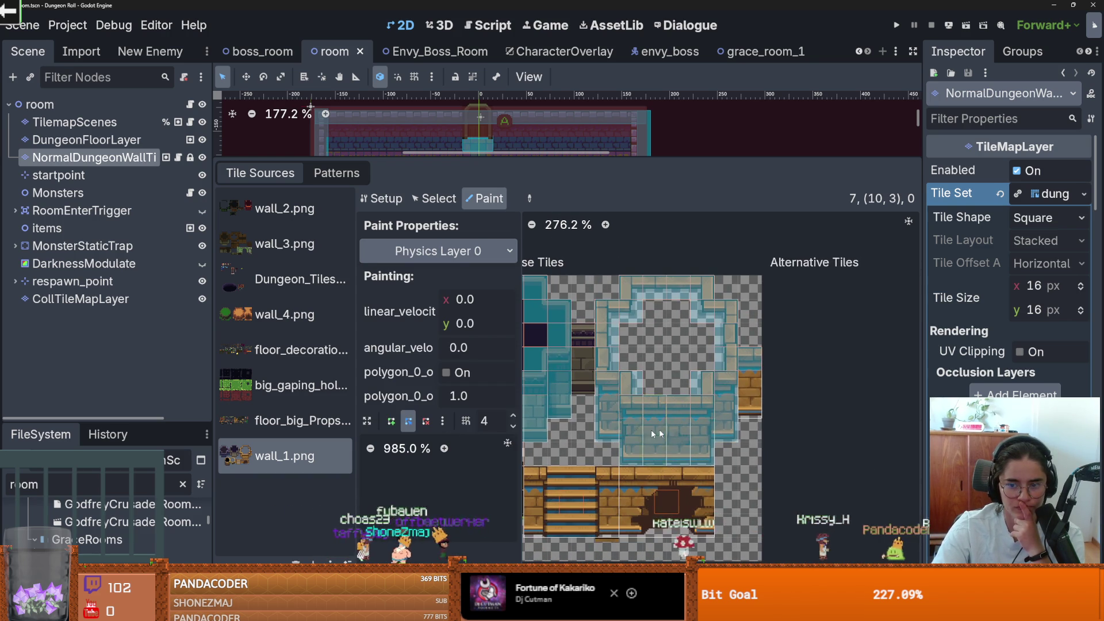
{"action": "left_click", "coordinate": [751, 391]}
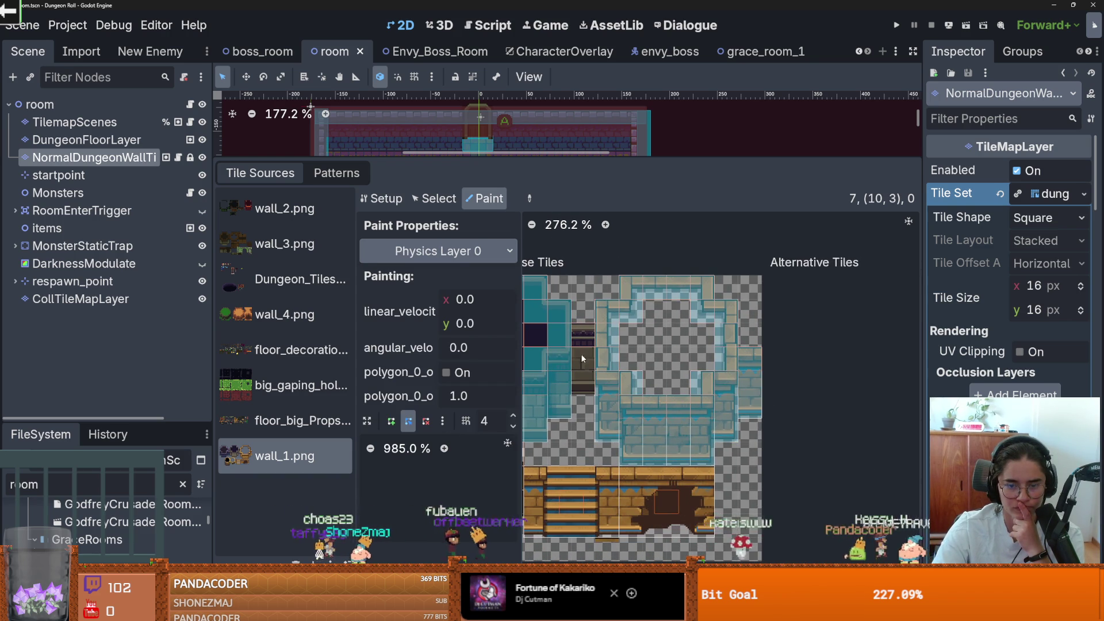
{"action": "scroll", "coordinate": [581, 354], "scroll_direction": "left", "scroll_amount": 10}
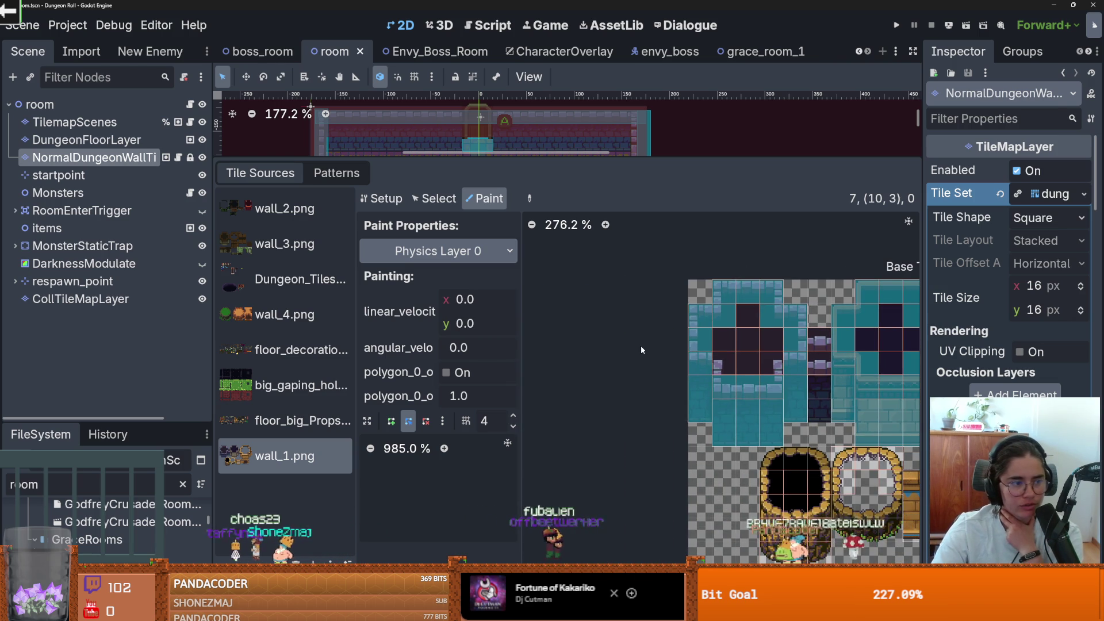
{"action": "scroll", "coordinate": [641, 345], "scroll_direction": "right", "scroll_amount": 2}
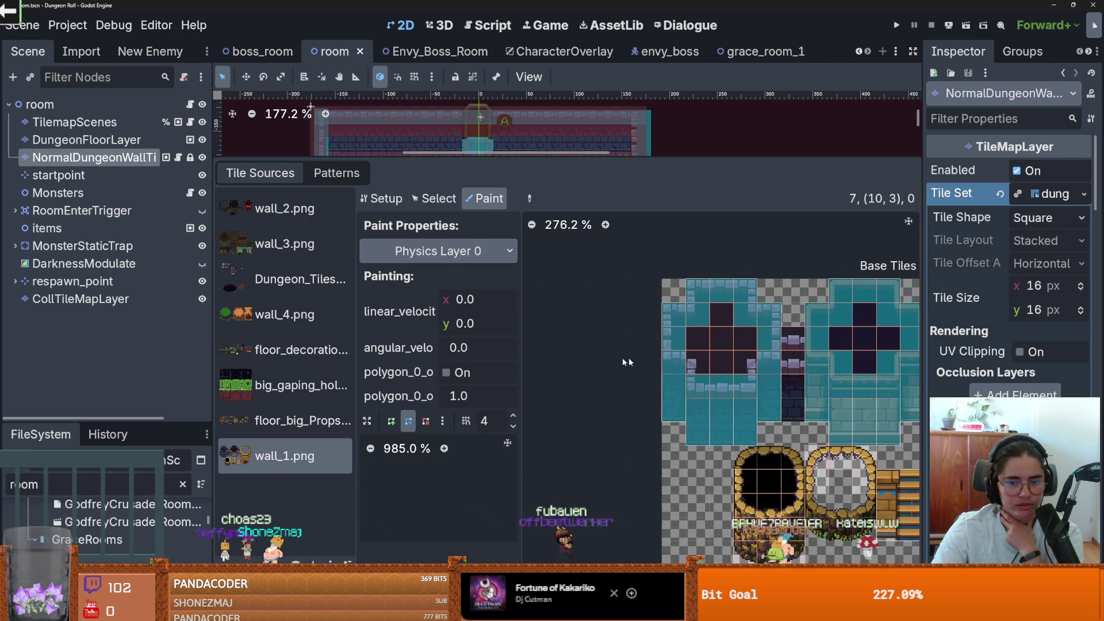
Browse the wall_4.png and wall_1.png sources, ending on the wall_3.png atlas
{"action": "left_click", "coordinate": [282, 330]}
{"action": "left_click", "coordinate": [284, 457]}
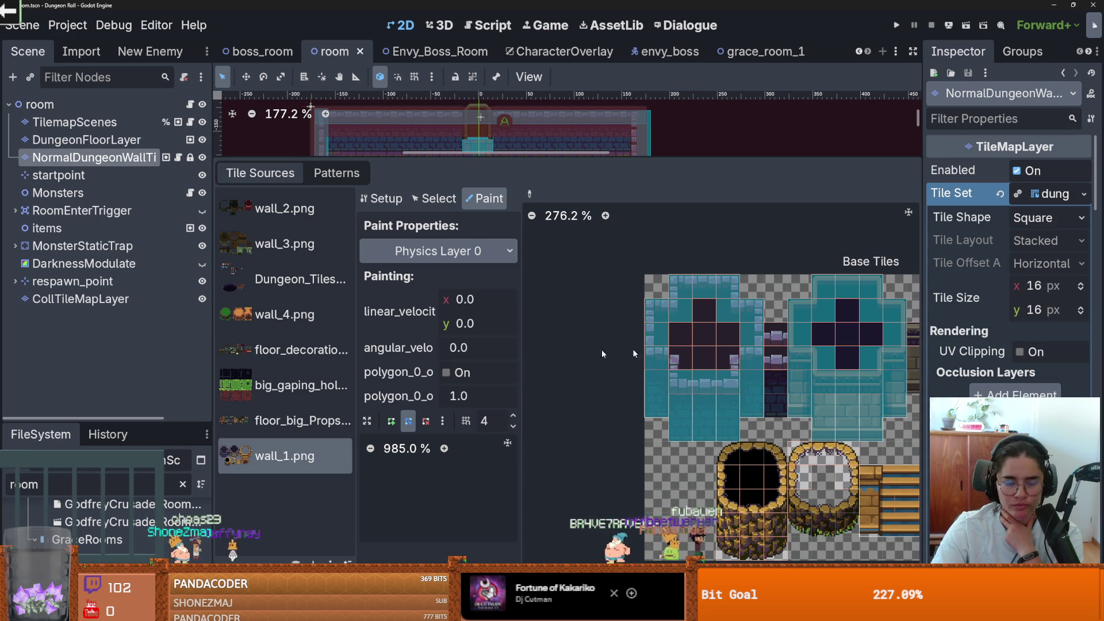
{"action": "left_click", "coordinate": [283, 314]}
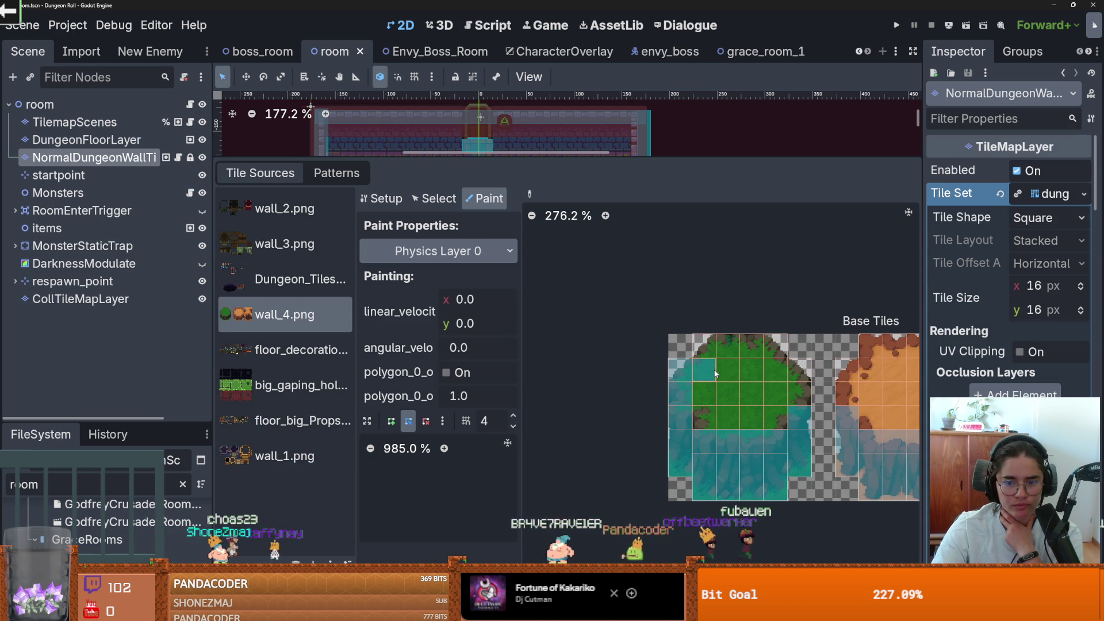
{"action": "scroll", "coordinate": [713, 385], "scroll_direction": "right", "scroll_amount": 5}
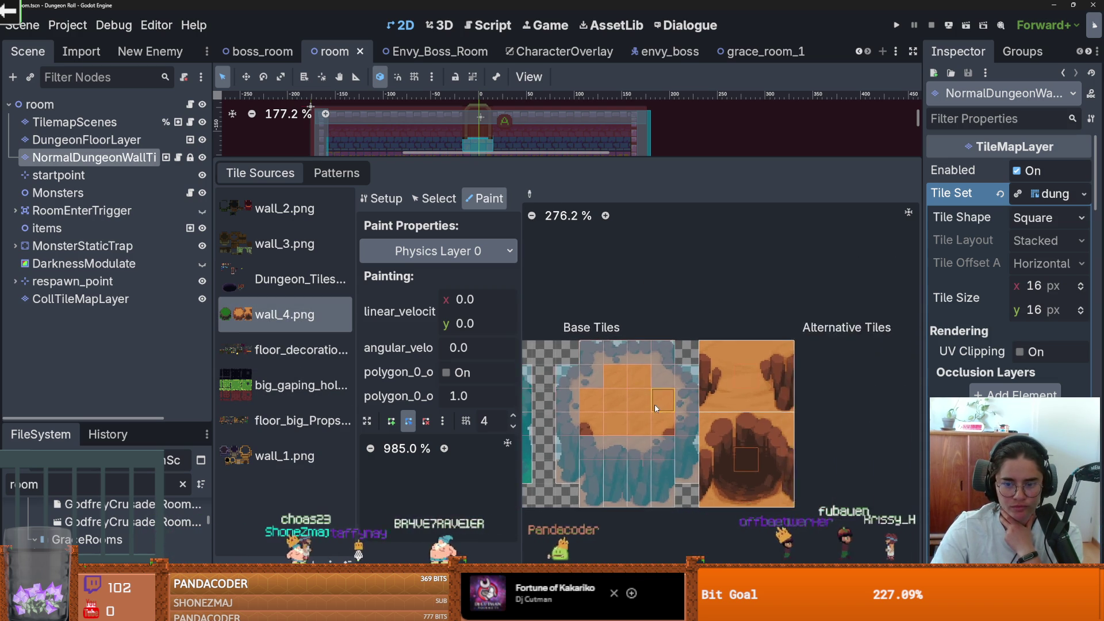
{"action": "left_click", "coordinate": [285, 243]}
{"action": "scroll", "coordinate": [621, 365], "scroll_direction": "left", "scroll_amount": 2}
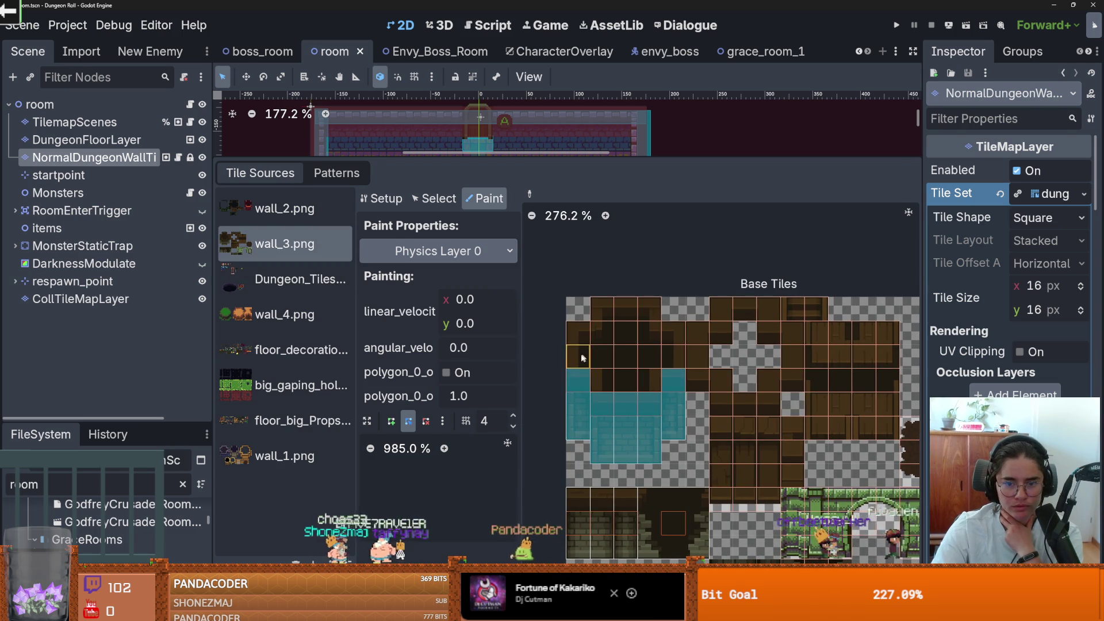
{"action": "scroll", "coordinate": [690, 392], "scroll_direction": "down", "scroll_amount": 2}
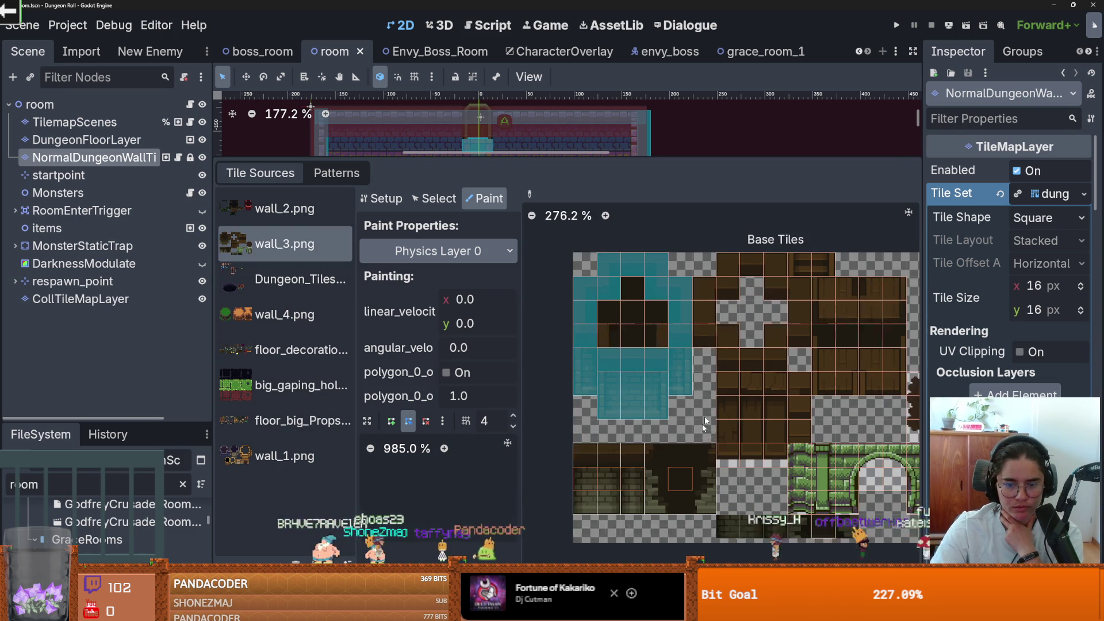
{"action": "scroll", "coordinate": [575, 437], "scroll_direction": "right", "scroll_amount": 1}
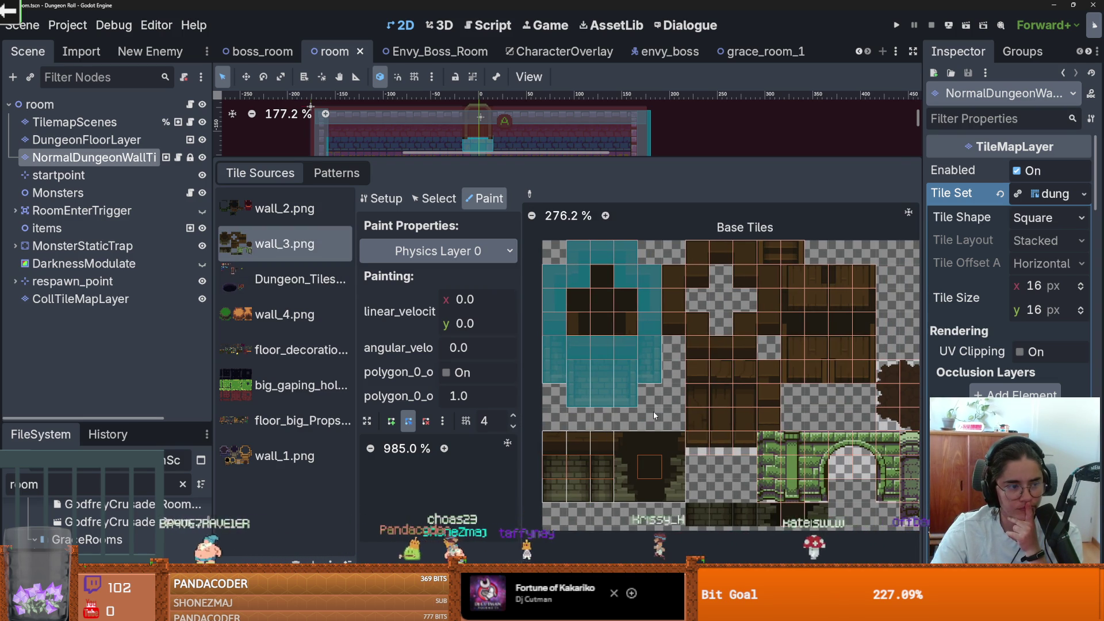
{"action": "scroll", "coordinate": [620, 425], "scroll_direction": "right", "scroll_amount": 3}
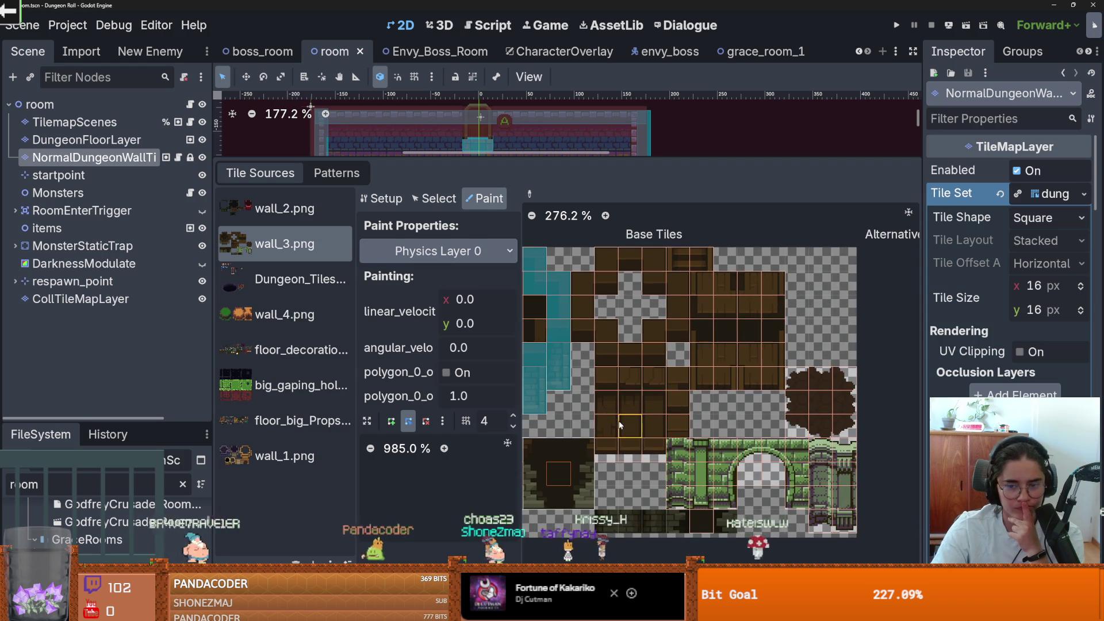
{"action": "scroll", "coordinate": [651, 408], "scroll_direction": "right", "scroll_amount": 2}
{"action": "scroll", "coordinate": [652, 408], "scroll_direction": "down", "scroll_amount": 1}
{"action": "scroll", "coordinate": [765, 390], "scroll_direction": "left", "scroll_amount": 8}
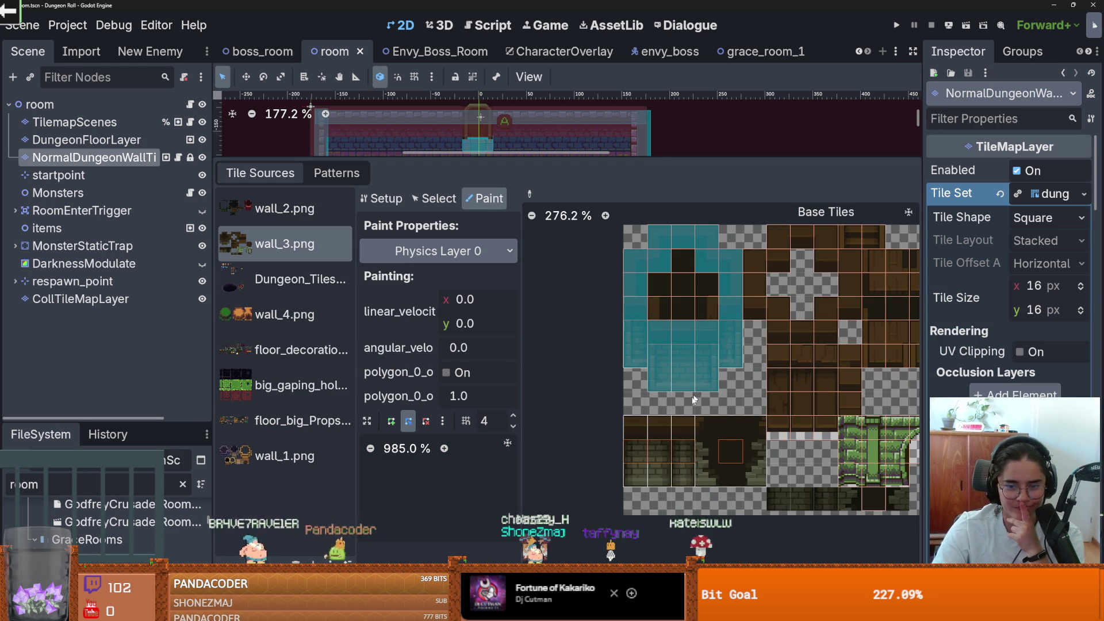
In wall_2.png, paint Physics Layer 0 collision along the left, top and right walls plus two more tiles
{"action": "left_click", "coordinate": [274, 217]}
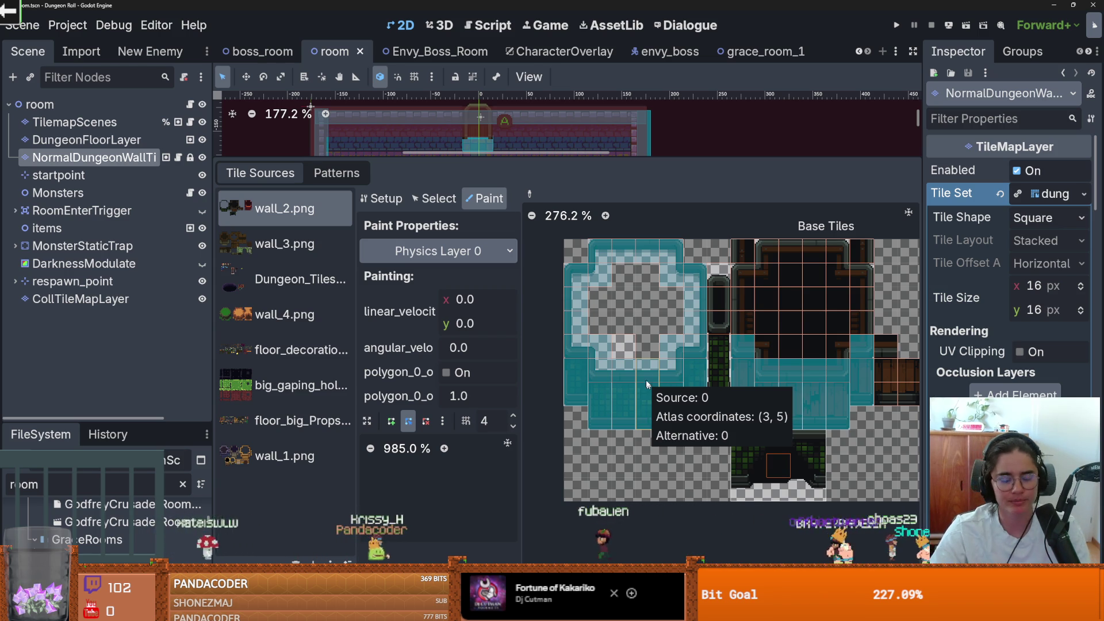
{"action": "left_click_drag", "start_coordinate": [667, 385], "coordinate": [696, 397]}
{"action": "scroll", "coordinate": [697, 397], "scroll_direction": "down", "scroll_amount": 1}
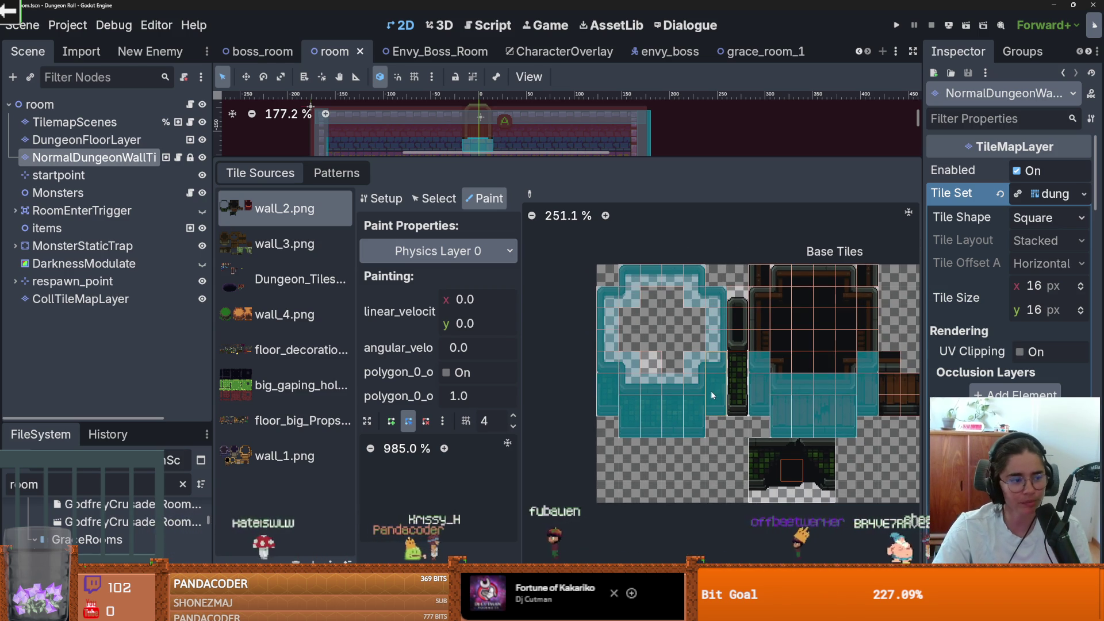
{"action": "scroll", "coordinate": [715, 352], "scroll_direction": "right", "scroll_amount": 5}
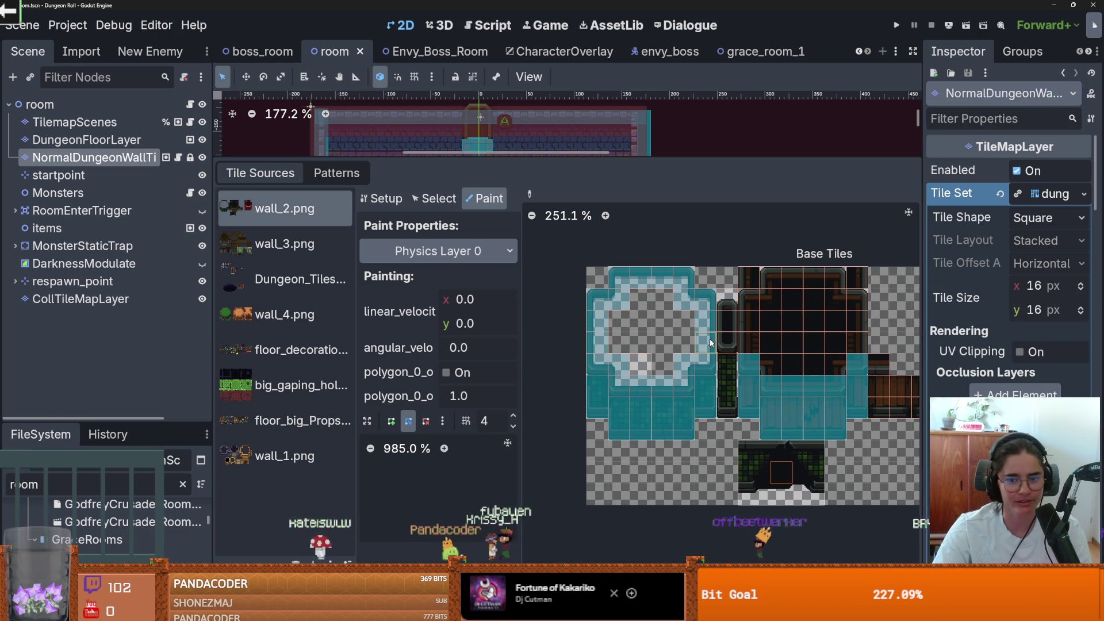
{"action": "mouse_move", "coordinate": [690, 348]}
{"action": "left_mouse_down"}
{"action": "mouse_move", "coordinate": [708, 307]}
{"action": "mouse_move", "coordinate": [739, 287]}
{"action": "mouse_move", "coordinate": [774, 290]}
{"action": "mouse_move", "coordinate": [791, 339]}
{"action": "left_mouse_up"}
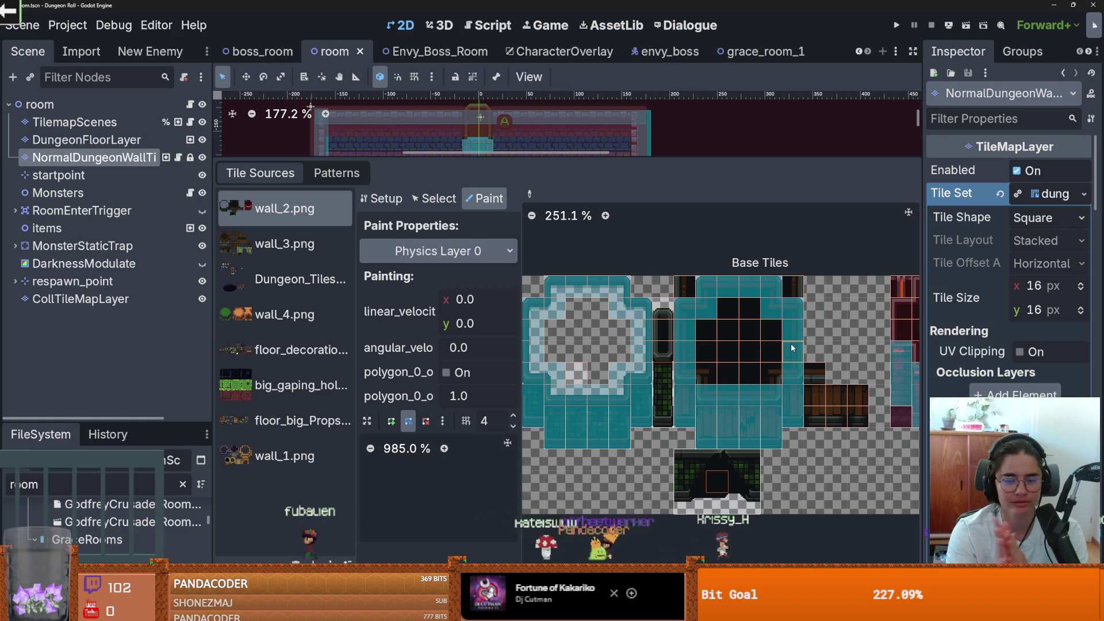
{"action": "scroll", "coordinate": [815, 321], "scroll_direction": "up", "scroll_amount": 2}
{"action": "scroll", "coordinate": [747, 339], "scroll_direction": "right", "scroll_amount": 5}
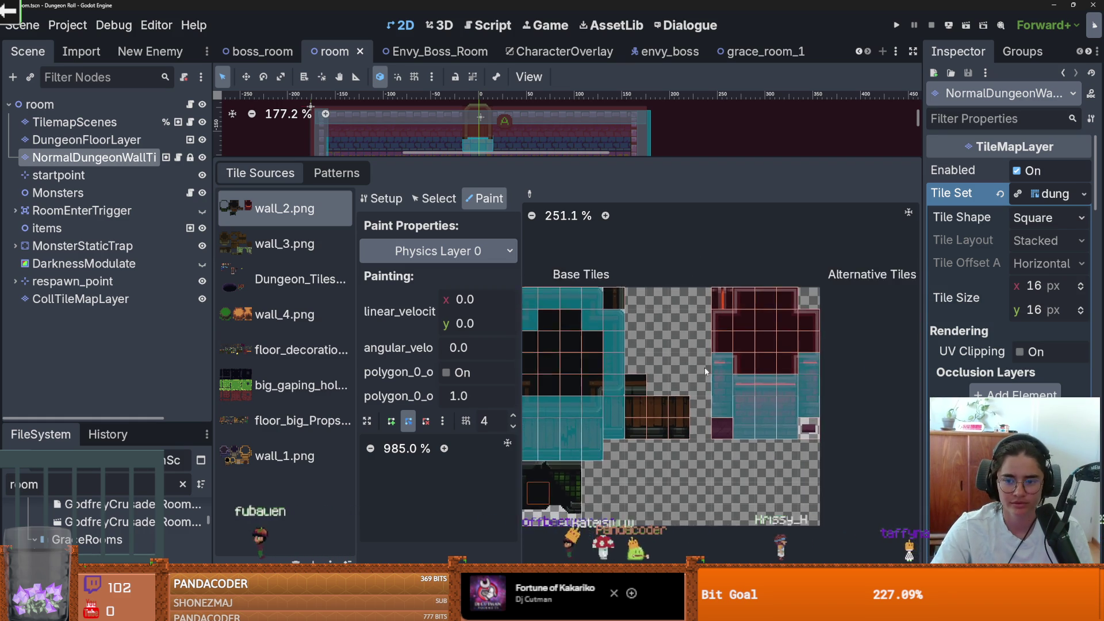
{"action": "scroll", "coordinate": [695, 354], "scroll_direction": "right", "scroll_amount": 3}
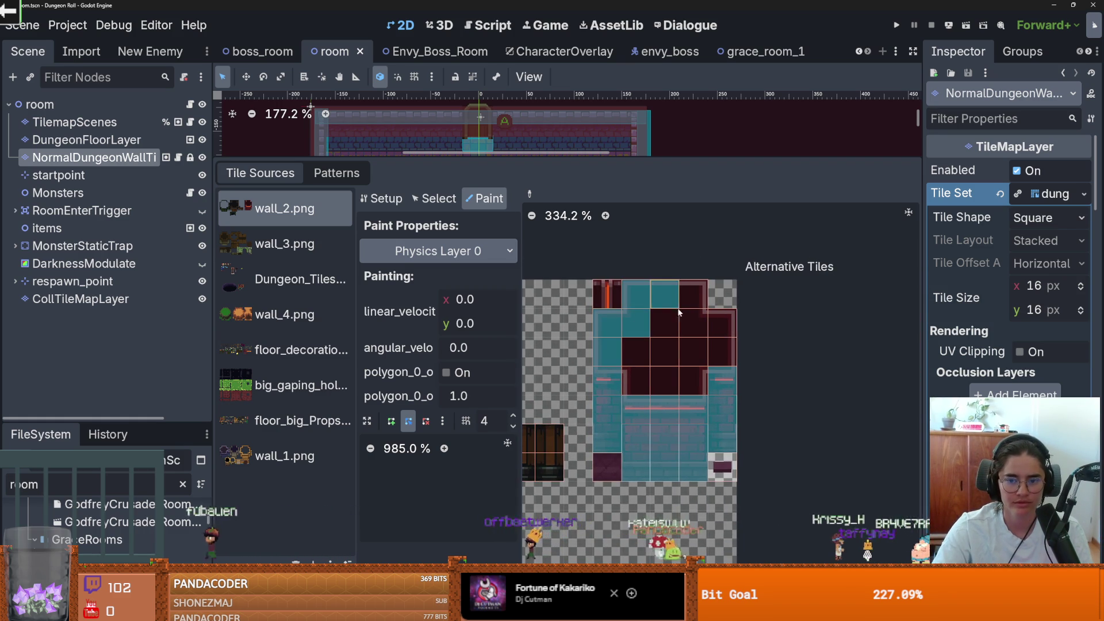
{"action": "mouse_move", "coordinate": [690, 296]}
{"action": "left_mouse_down"}
{"action": "mouse_move", "coordinate": [671, 322]}
{"action": "mouse_move", "coordinate": [724, 336]}
{"action": "left_mouse_up"}
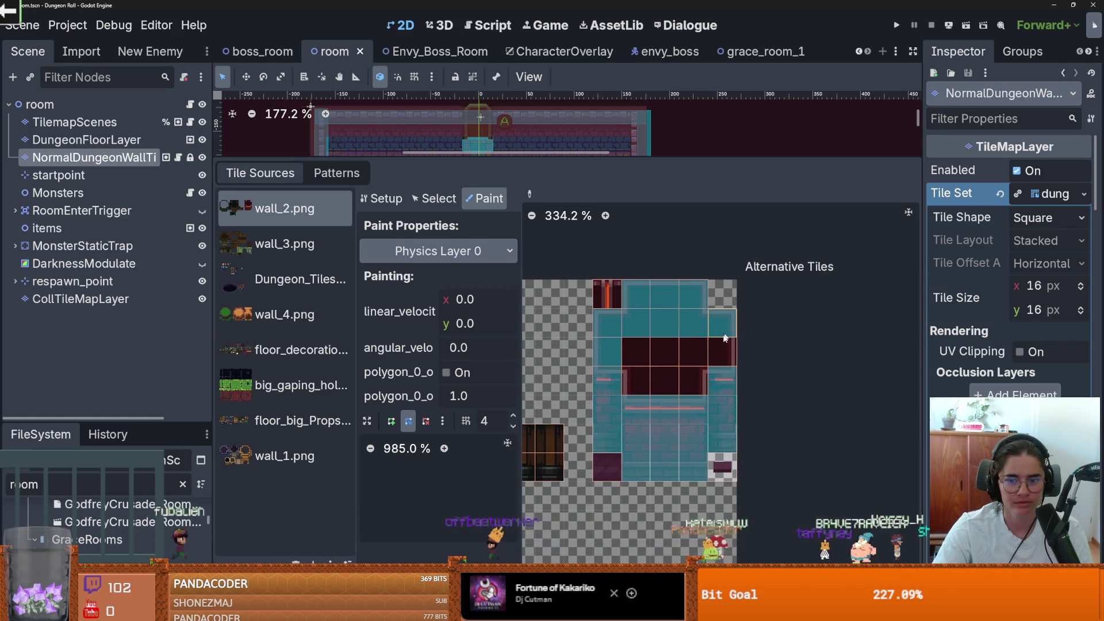
{"action": "scroll", "coordinate": [691, 373], "scroll_direction": "down", "scroll_amount": 2}
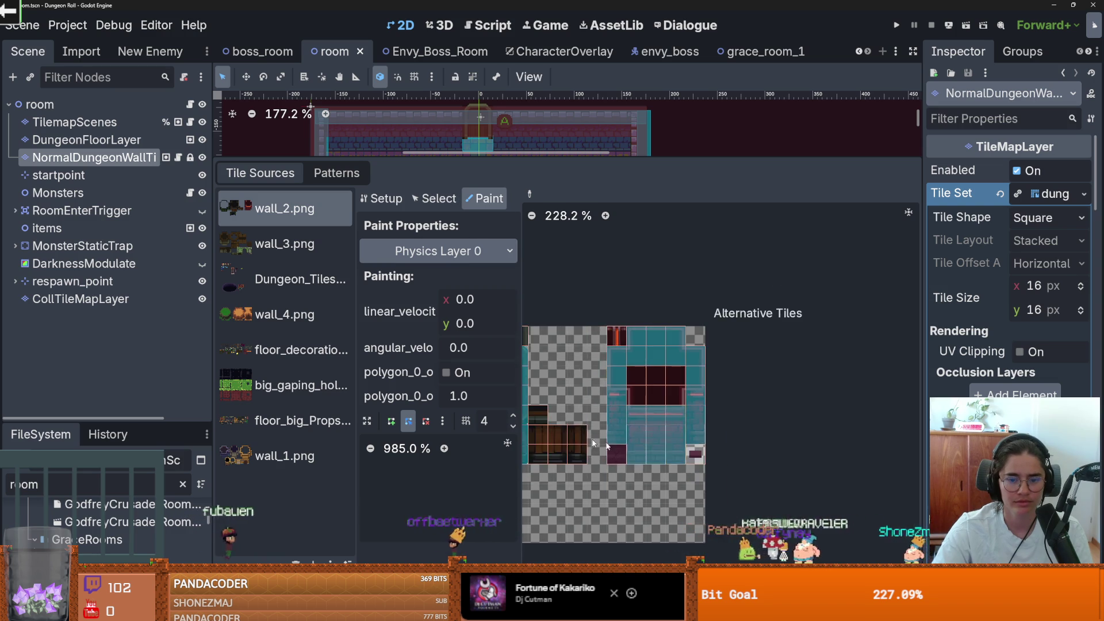
{"action": "scroll", "coordinate": [774, 428], "scroll_direction": "left", "scroll_amount": 2}
{"action": "scroll", "coordinate": [665, 424], "scroll_direction": "left", "scroll_amount": 2}
Save the room scene and review the atlas's Alternative Tiles section
{"action": "key", "text": "ctrl+s"}
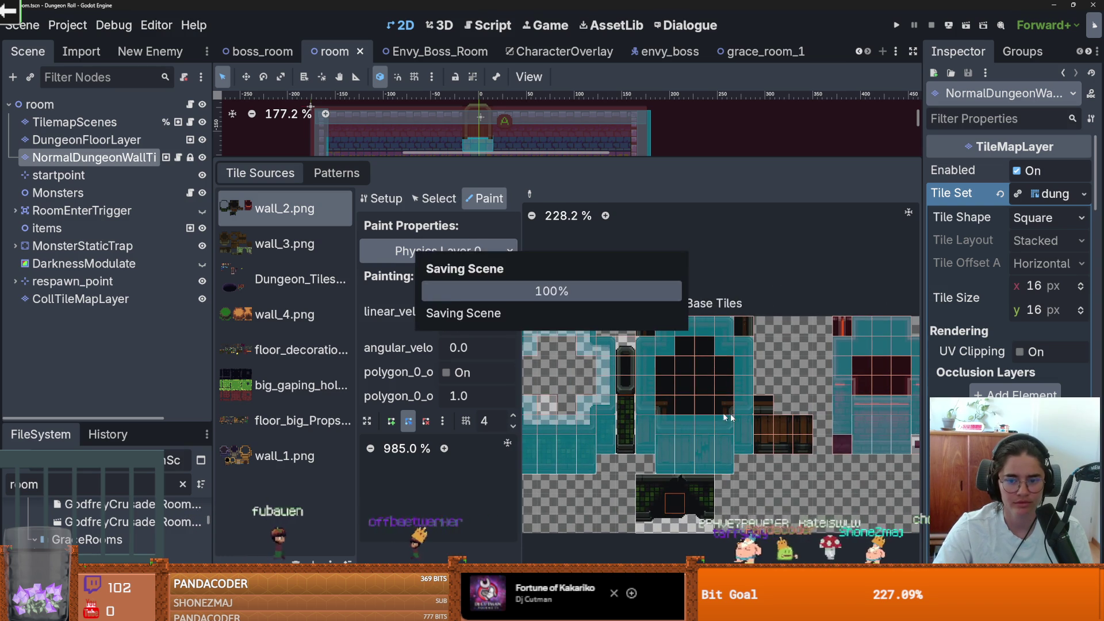
{"action": "scroll", "coordinate": [678, 408], "scroll_direction": "down", "scroll_amount": 1}
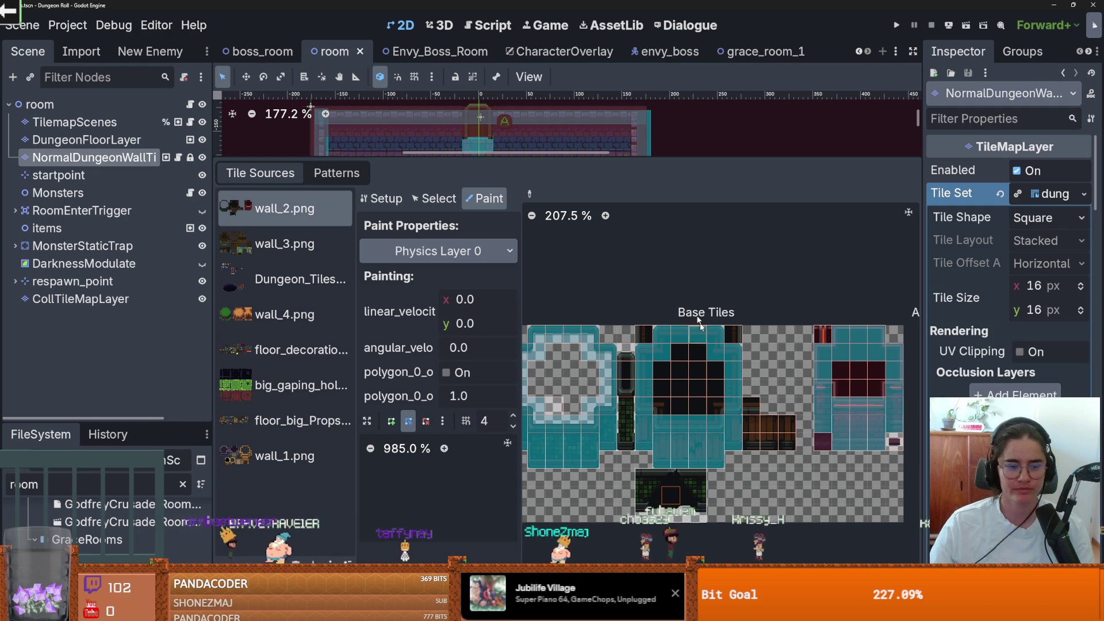
{"action": "left_click_drag", "start_coordinate": [726, 462], "coordinate": [626, 457]}
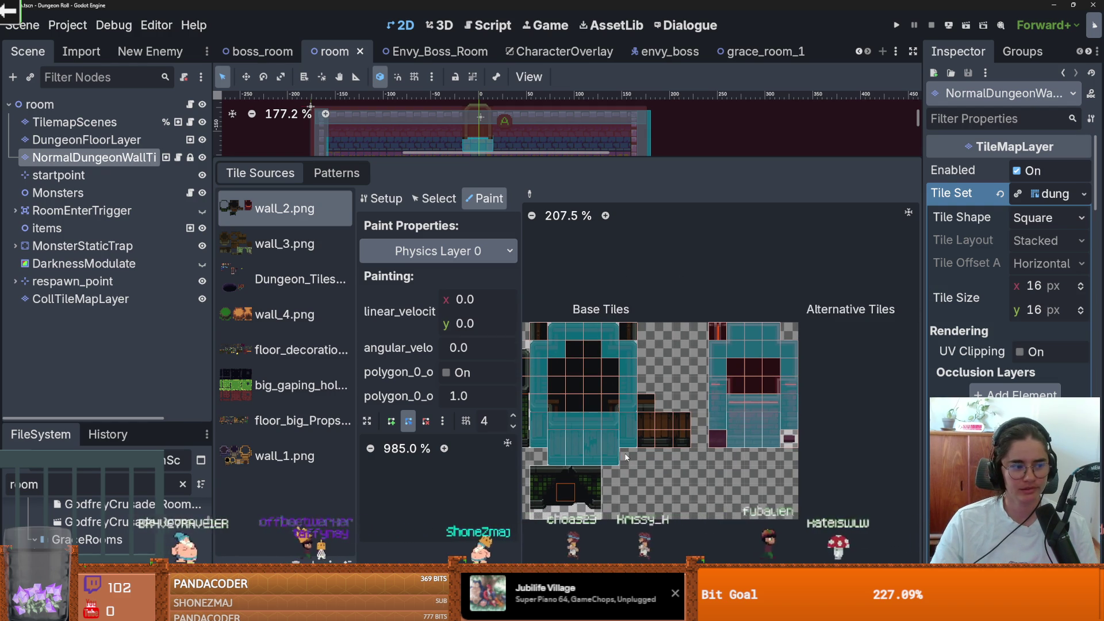
{"action": "scroll", "coordinate": [626, 457], "scroll_direction": "down", "scroll_amount": 3}
{"action": "scroll", "coordinate": [626, 458], "scroll_direction": "up", "scroll_amount": 3}
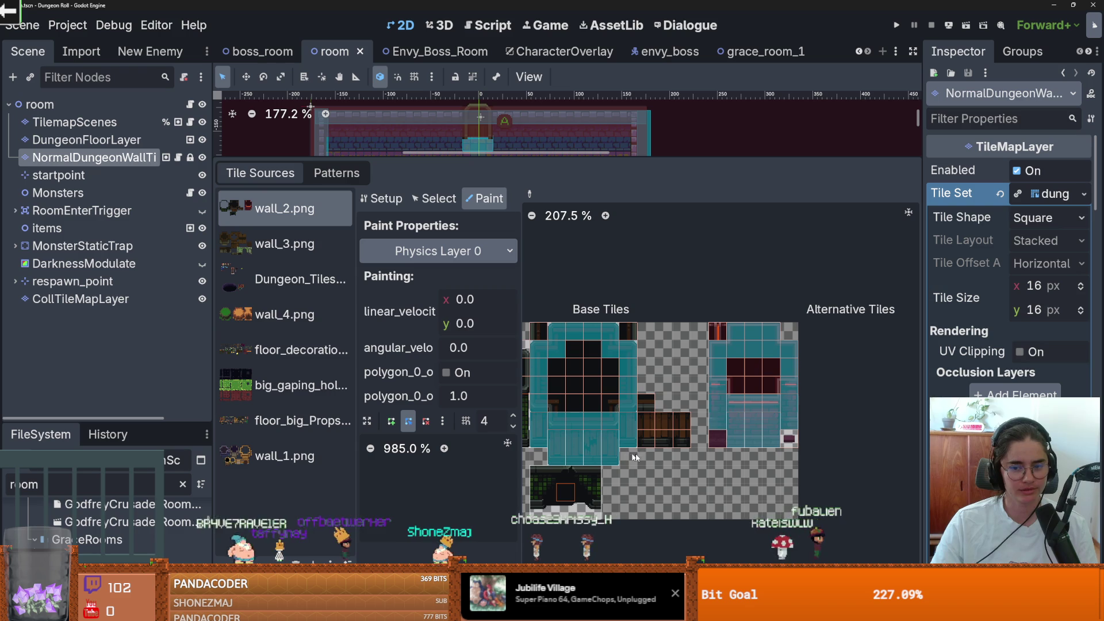
{"action": "scroll", "coordinate": [725, 440], "scroll_direction": "down", "scroll_amount": 4}
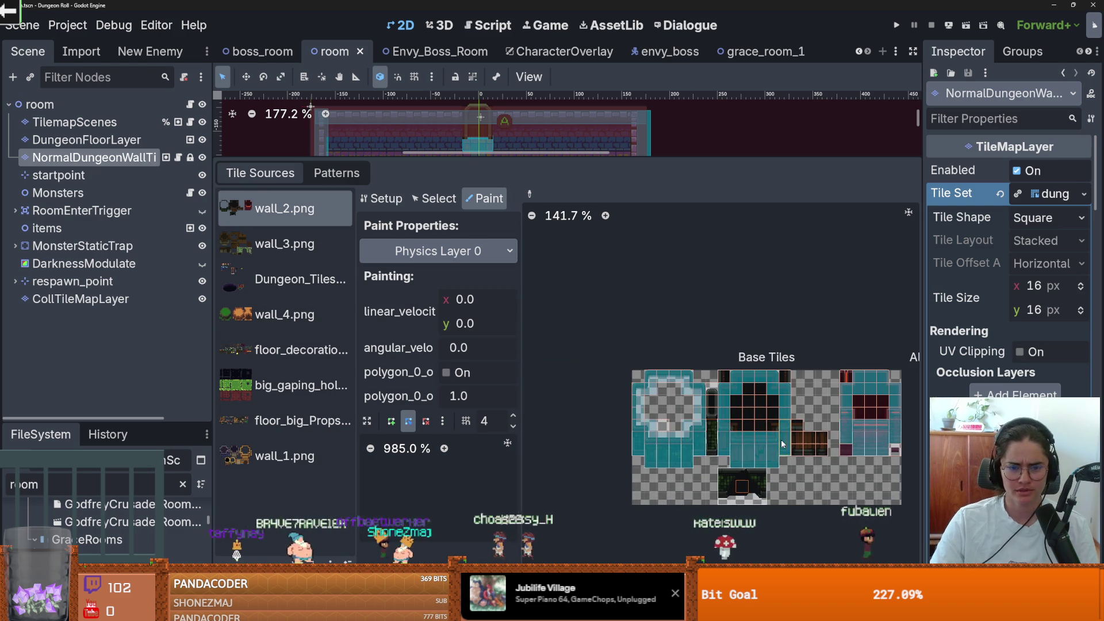
{"action": "scroll", "coordinate": [671, 432], "scroll_direction": "up", "scroll_amount": 1}
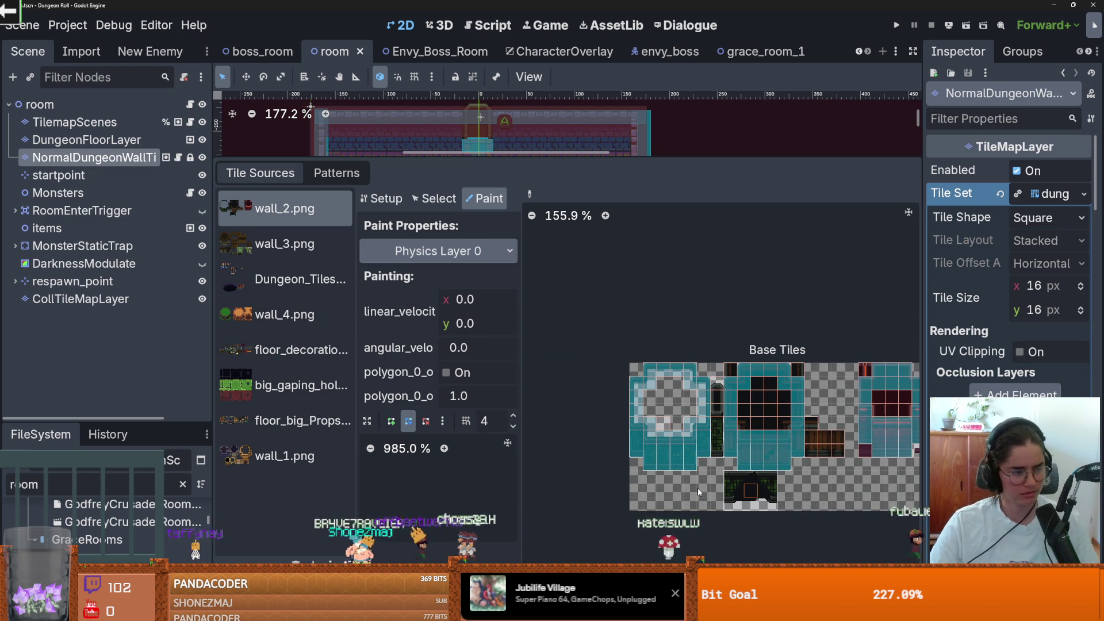
{"action": "scroll", "coordinate": [698, 489], "scroll_direction": "right", "scroll_amount": 2}
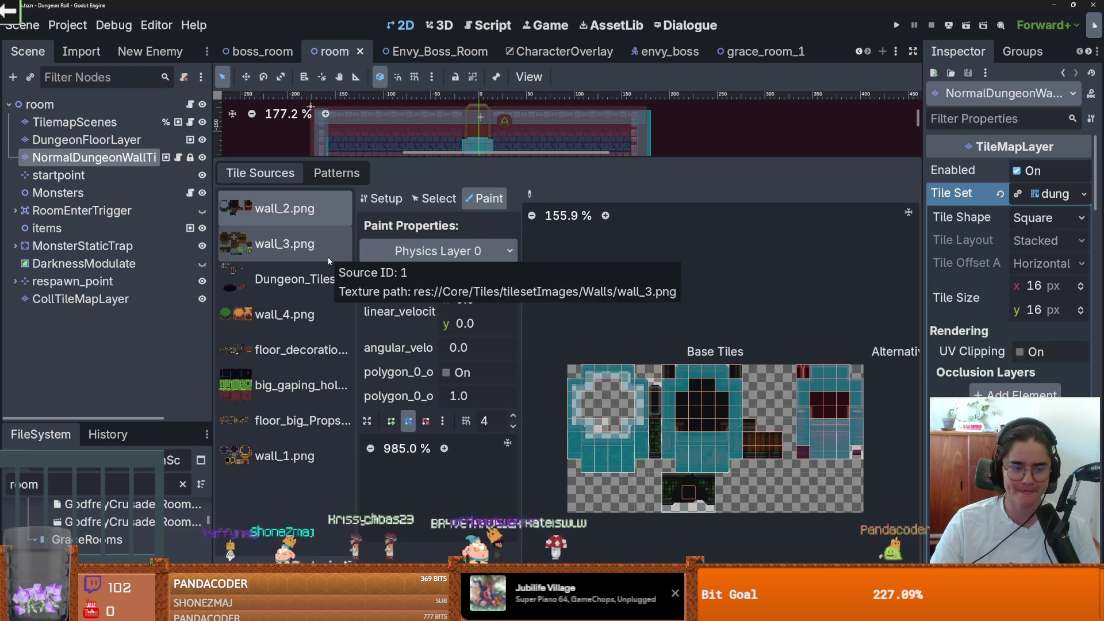
Compare the wall_3.png, wall_2.png and Dungeon_Tiles sources, ending on the wall_4.png atlas
{"action": "left_click", "coordinate": [276, 246]}
{"action": "scroll", "coordinate": [661, 447], "scroll_direction": "left", "scroll_amount": 3}
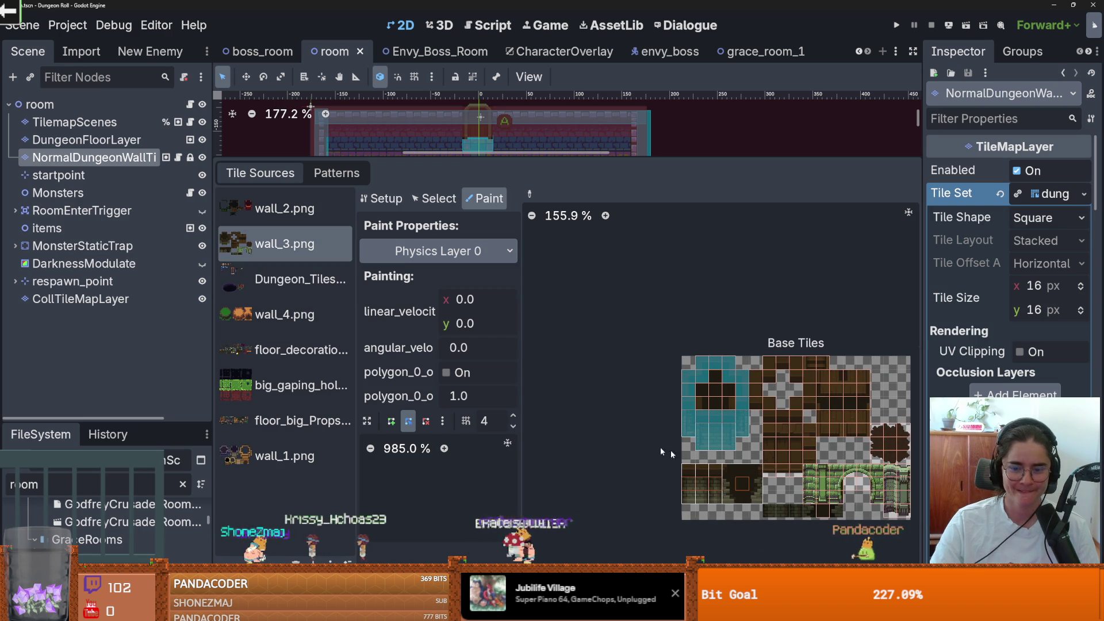
{"action": "left_click", "coordinate": [289, 219]}
{"action": "left_click", "coordinate": [308, 285]}
{"action": "left_click", "coordinate": [299, 315]}
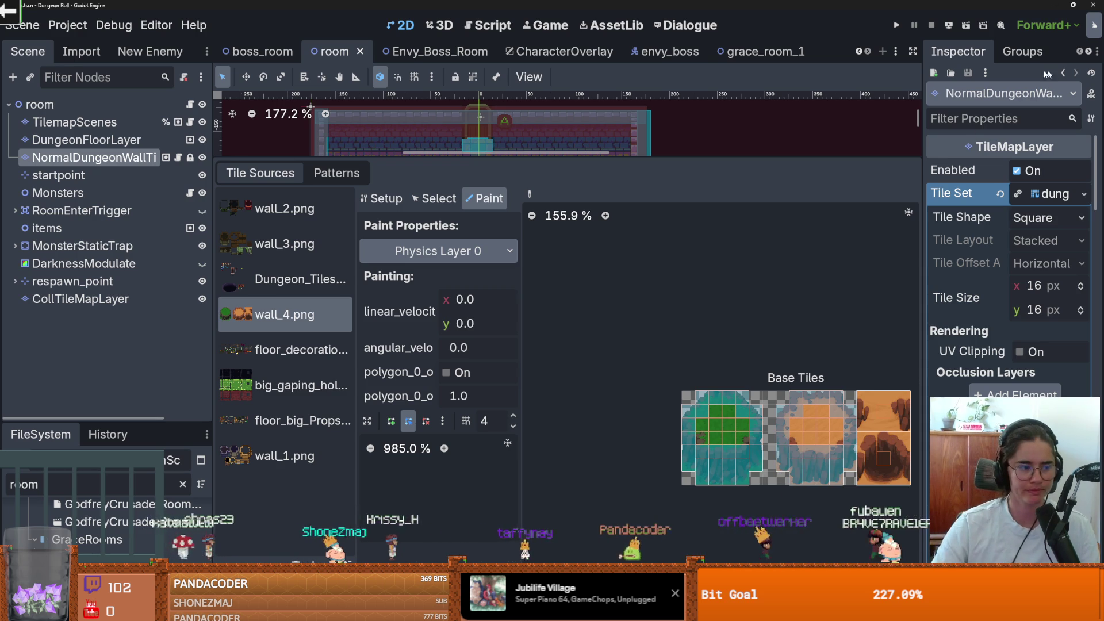
Run the project, enter the zombie room through the west door, then abandon the run
{"action": "left_click", "coordinate": [896, 25]}
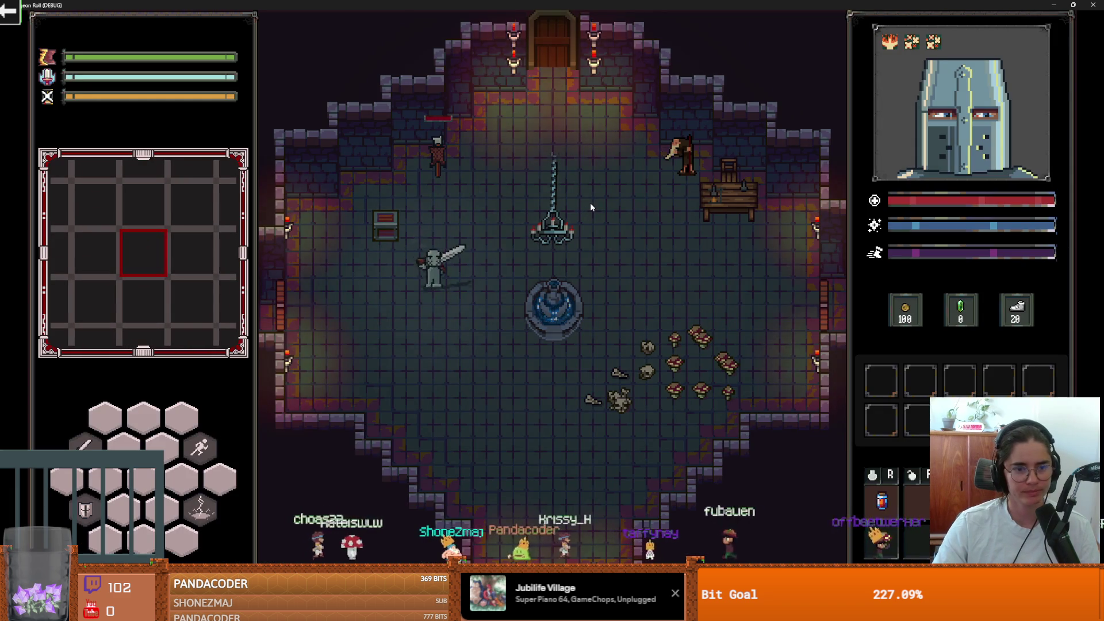
{"action": "key", "text": "a"}
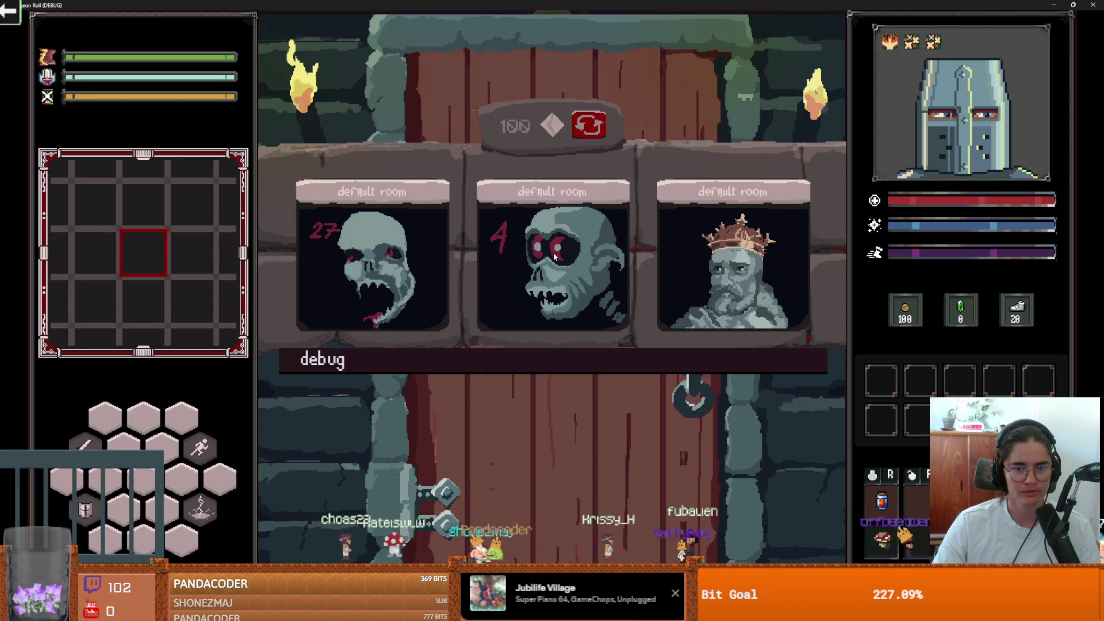
{"action": "left_click", "coordinate": [553, 253]}
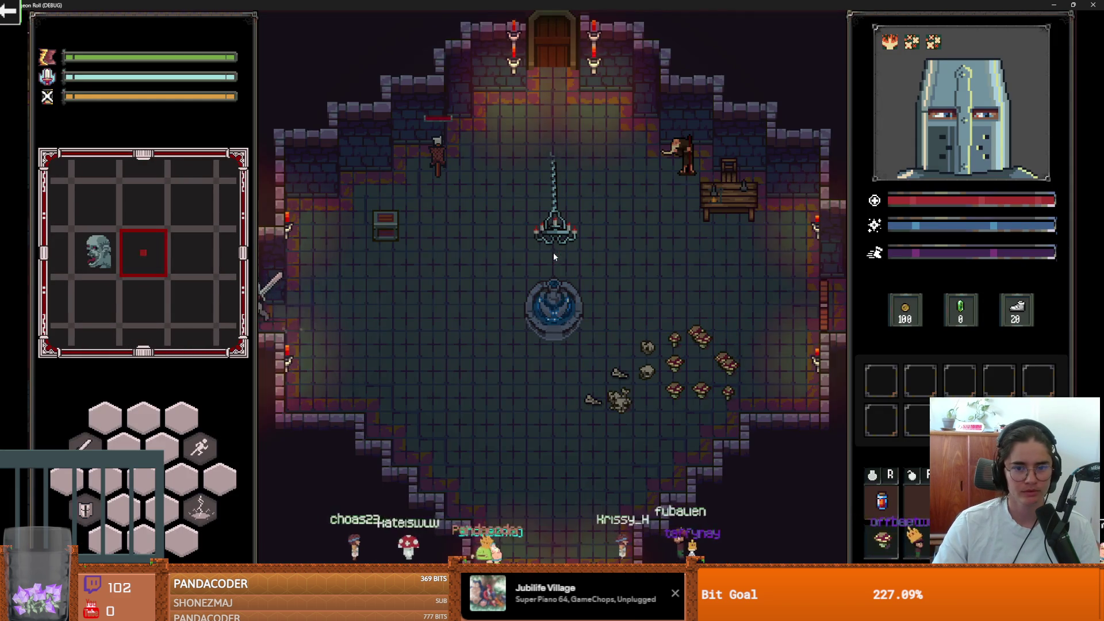
{"action": "key", "text": "Escape"}
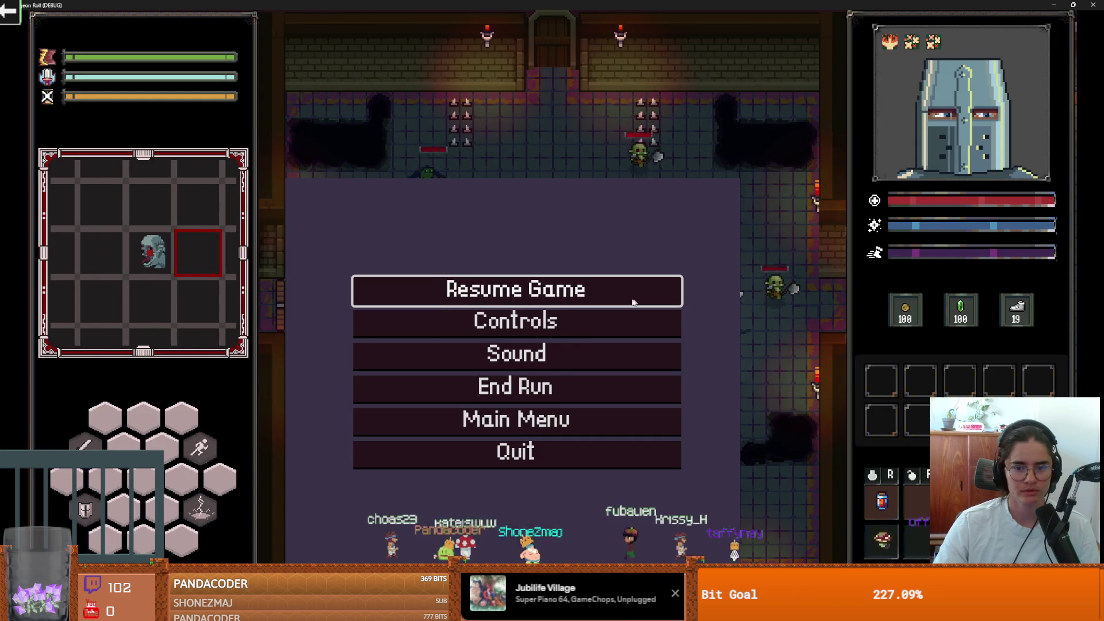
{"action": "left_click", "coordinate": [554, 386]}
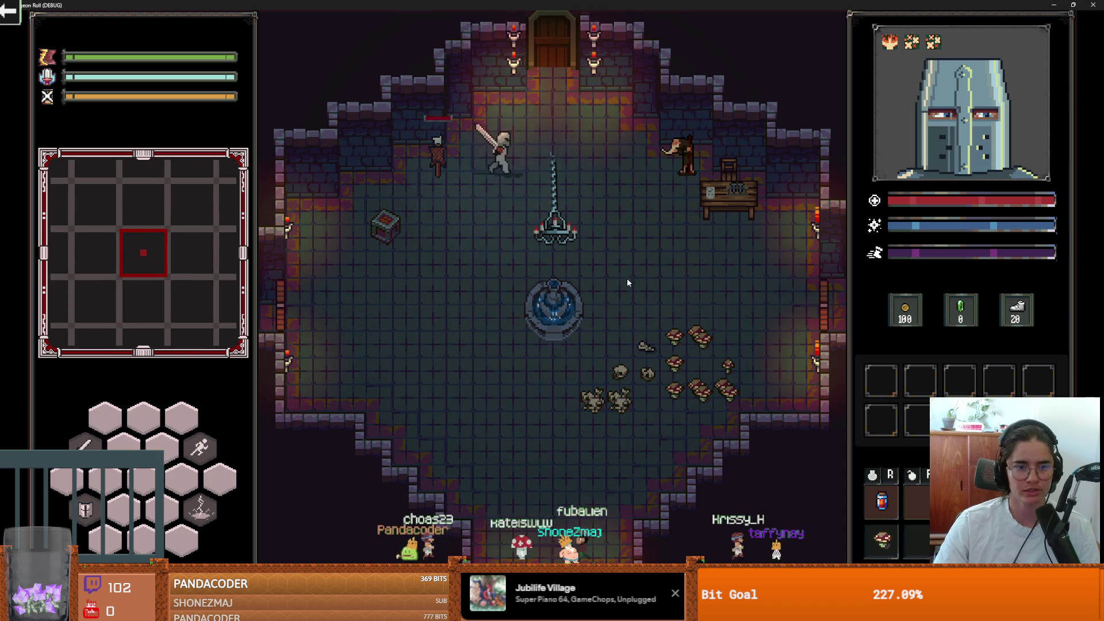
At the north door, enable the debug room list and pick a room from it
{"action": "key", "text": "w"}
{"action": "left_click", "coordinate": [288, 360]}
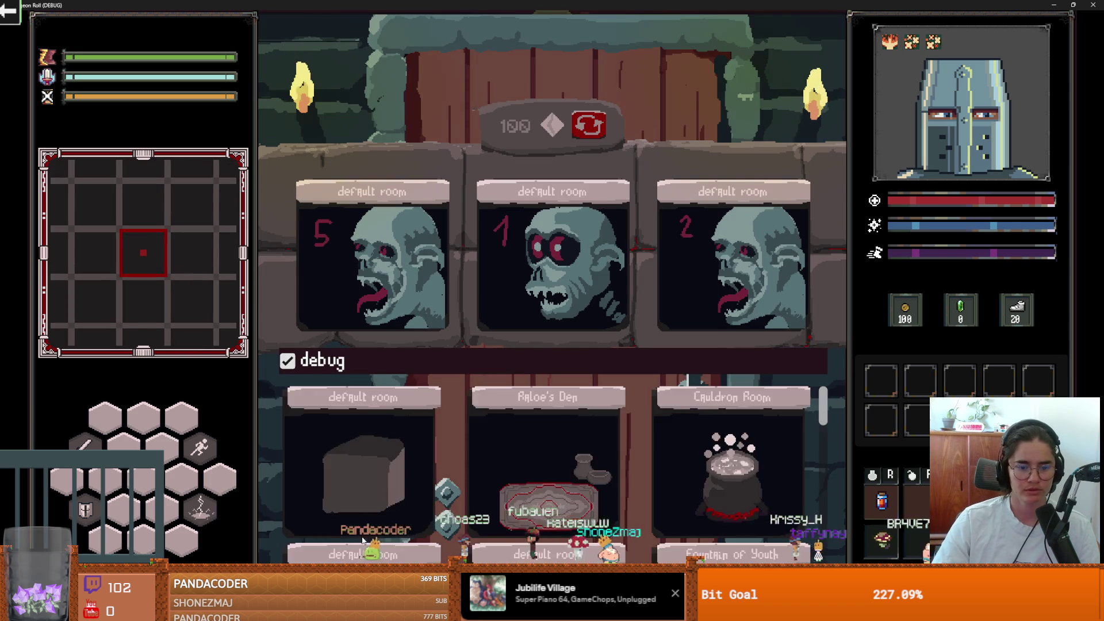
{"action": "scroll", "coordinate": [363, 539], "scroll_direction": "down", "scroll_amount": 2}
{"action": "left_click", "coordinate": [431, 456]}
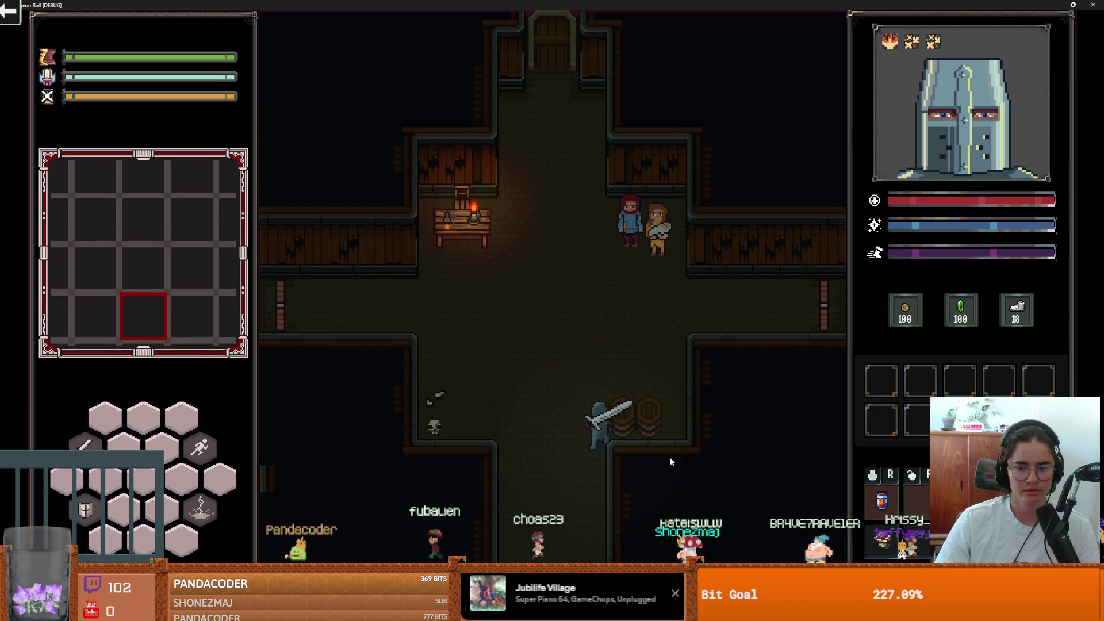
Smash the barrels, collect the scattered coins and walk the knight around the crossroads room
{"action": "left_click", "coordinate": [670, 461]}
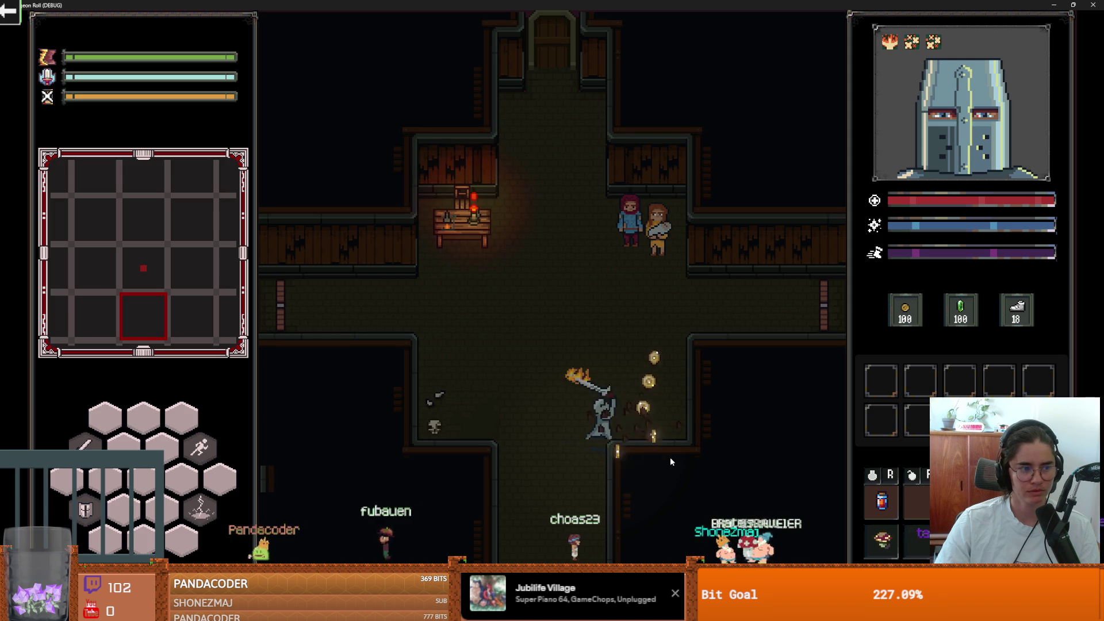
{"action": "key", "text": "d"}
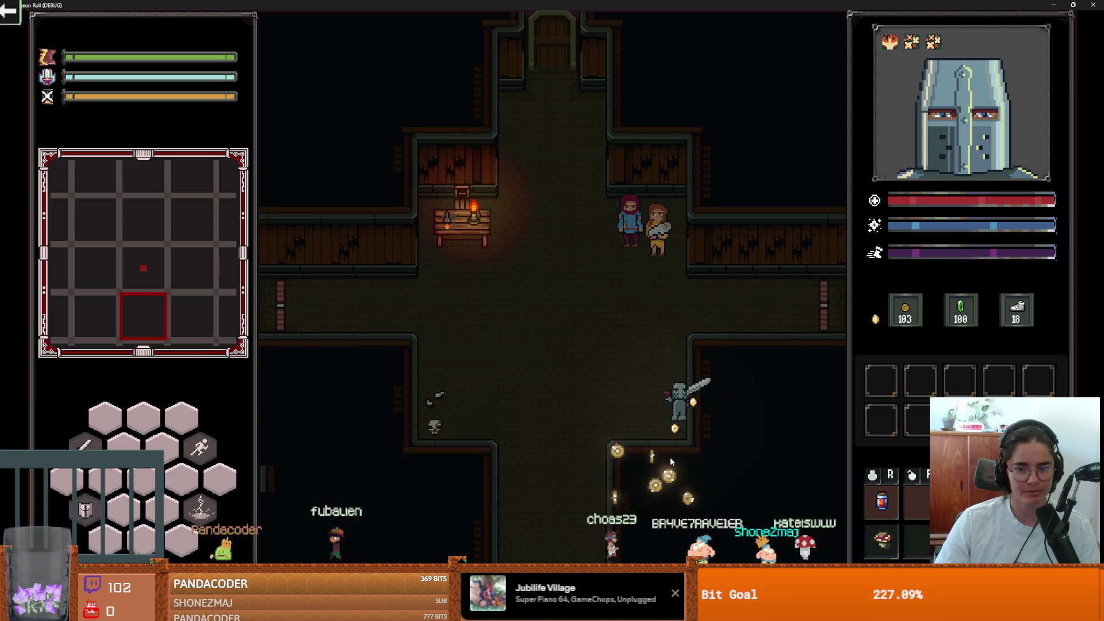
{"action": "key", "text": "a"}
{"action": "key", "text": "s"}
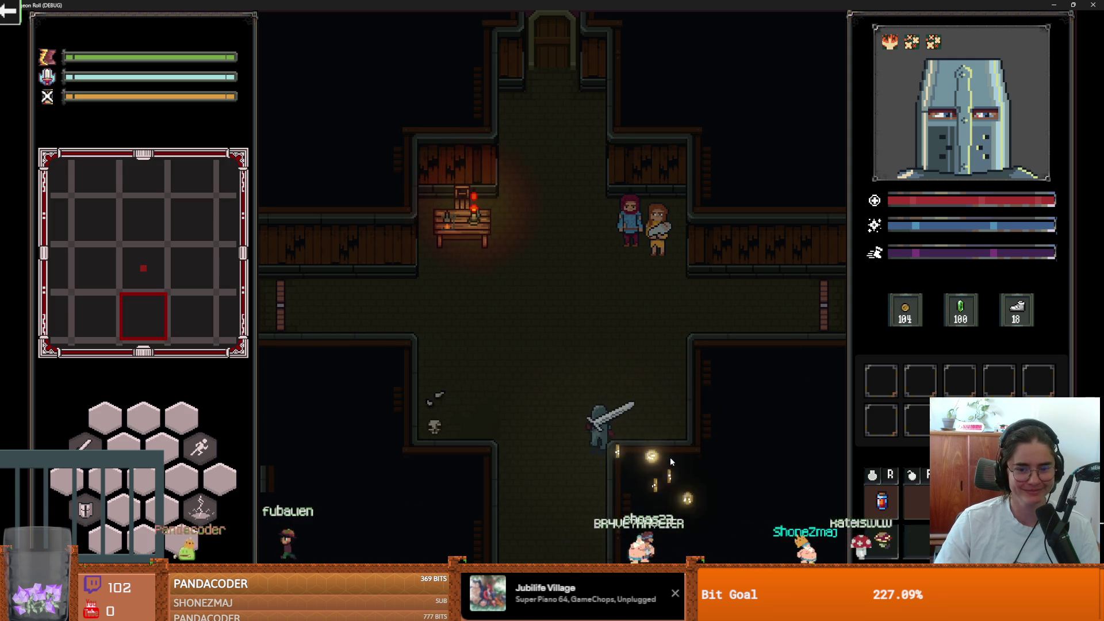
{"action": "key", "text": "d"}
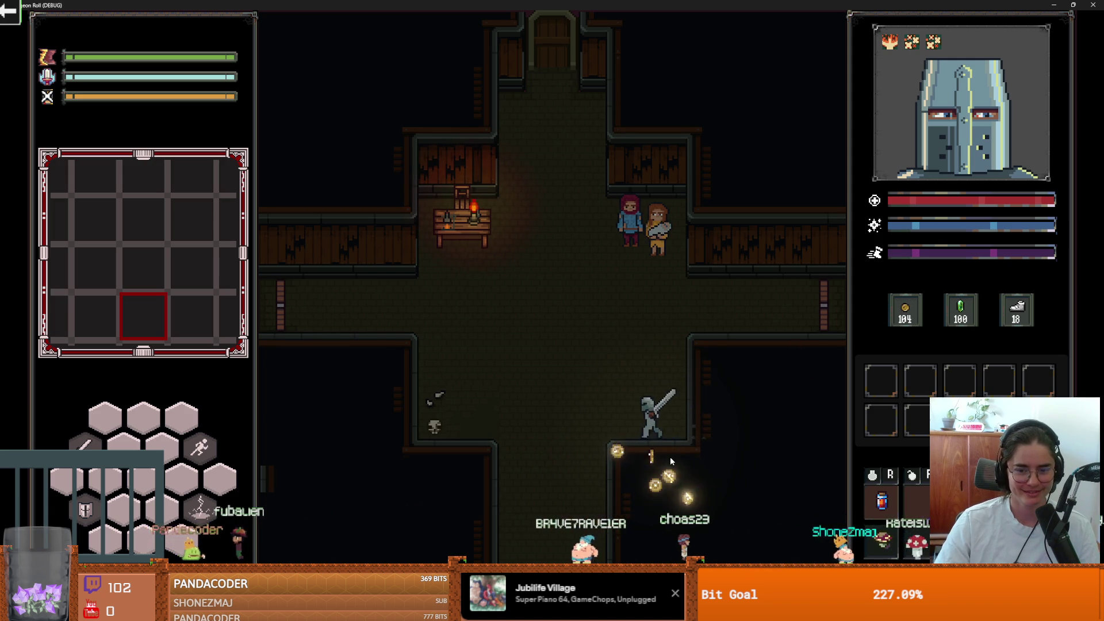
{"action": "key", "text": "d"}
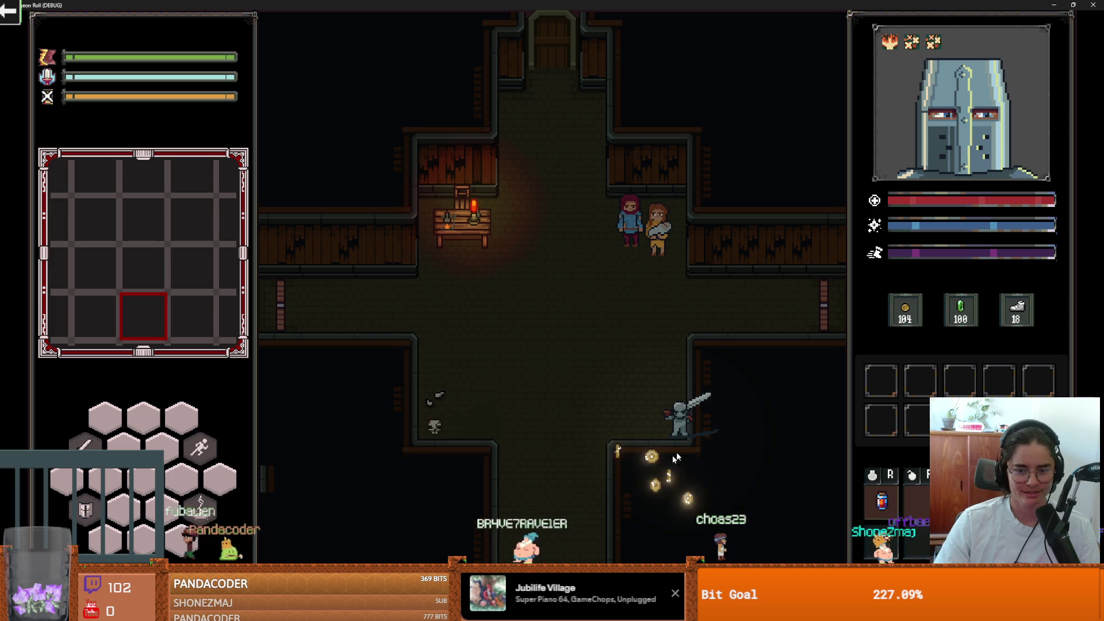
{"action": "key", "text": "w"}
{"action": "key", "text": "d"}
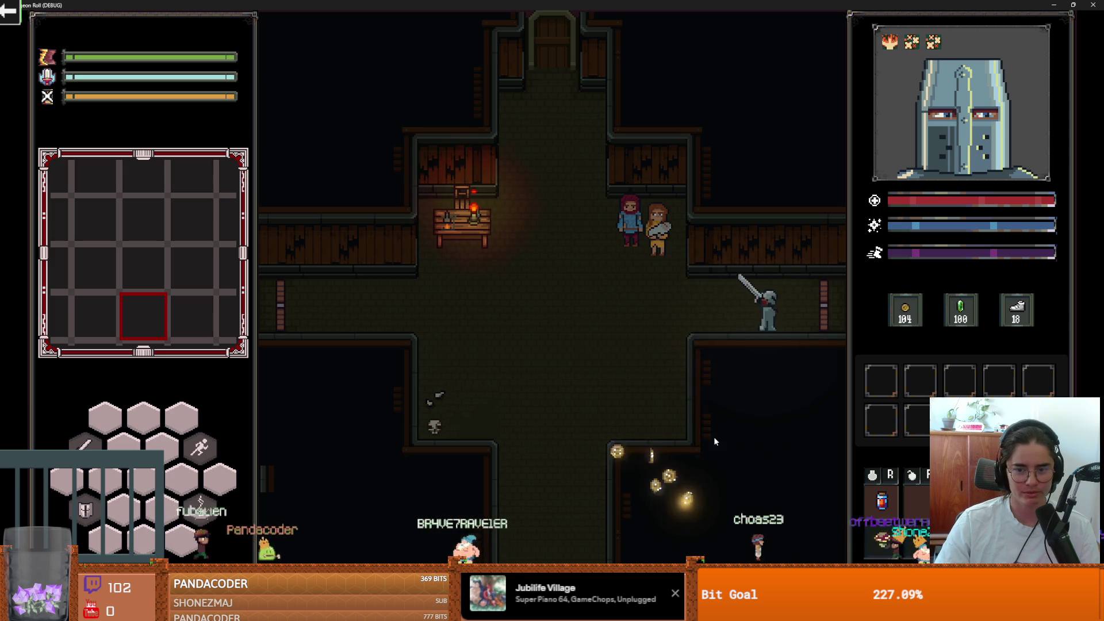
{"action": "key", "text": "d"}
{"action": "key", "text": "a"}
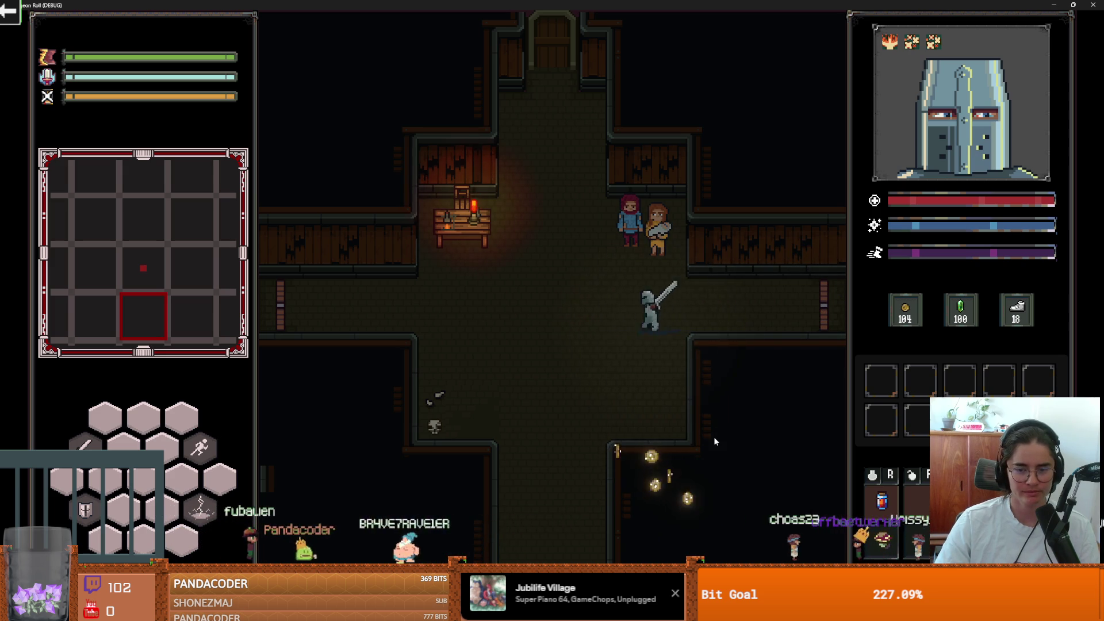
{"action": "key", "text": "s"}
{"action": "key", "text": "a"}
{"action": "key", "text": "w"}
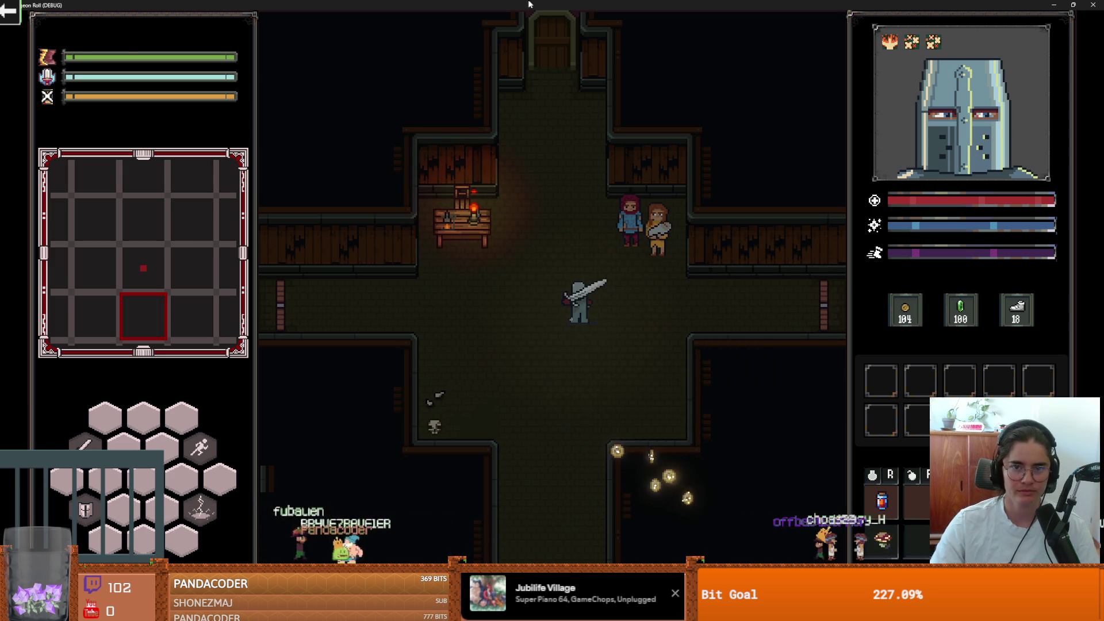
Close the game window, stop the game with F8 and save the scene
{"action": "double_click", "coordinate": [530, 4]}
{"action": "key", "text": "F8"}
{"action": "key", "text": "ctrl+s"}
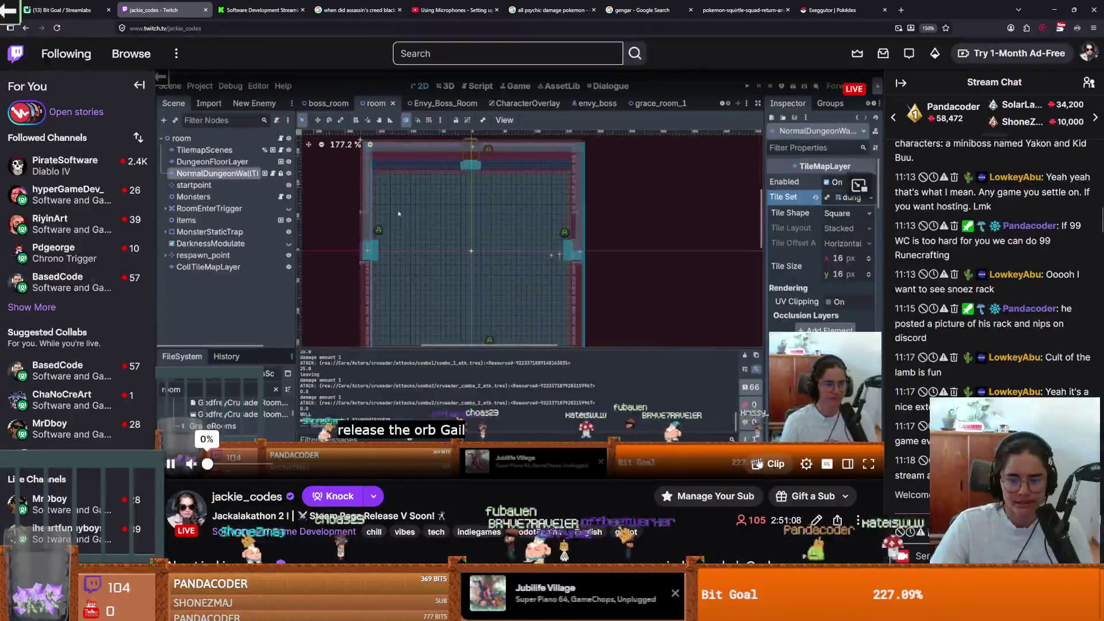
Open the channel home page with the followed channels list collapsed, then return to Godot
{"action": "mouse_move", "coordinate": [291, 460]}
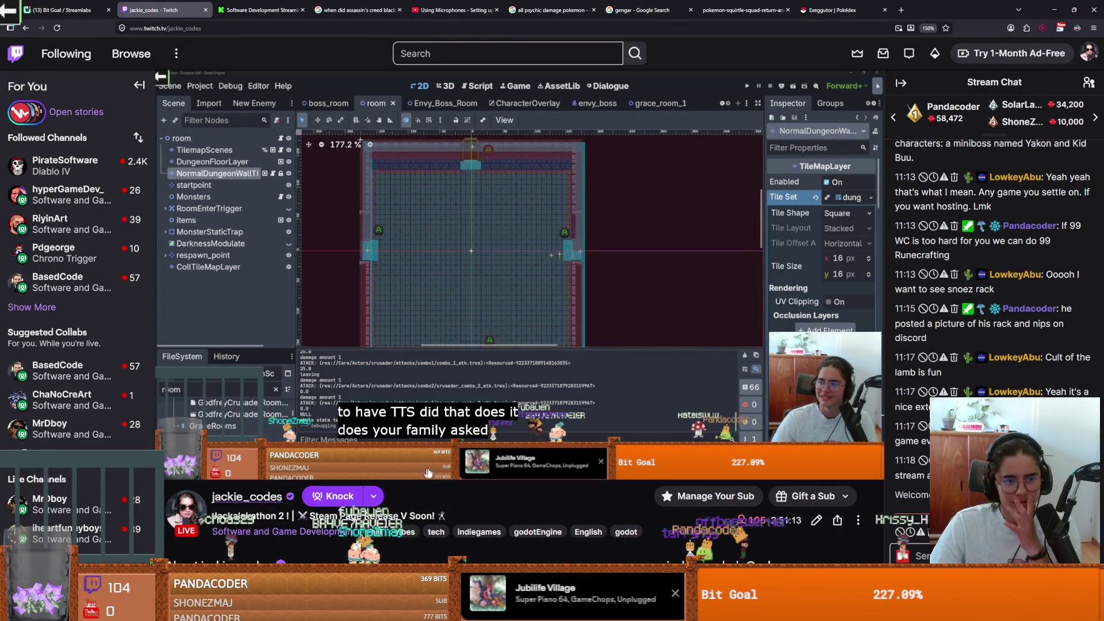
{"action": "left_click", "coordinate": [275, 495]}
{"action": "left_click", "coordinate": [140, 88]}
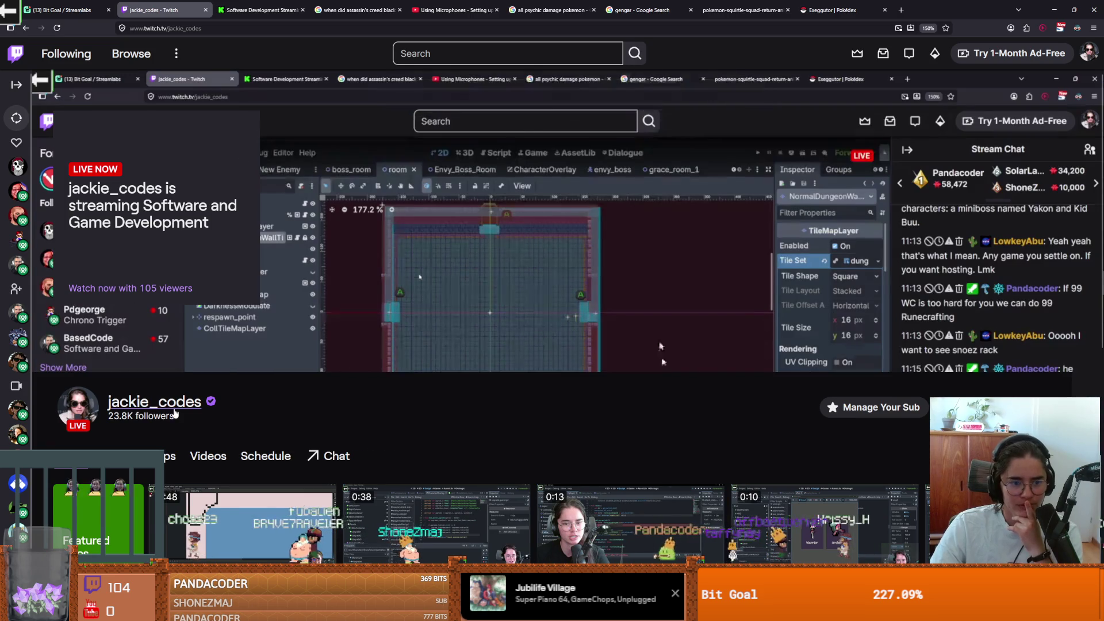
{"action": "scroll", "coordinate": [301, 422], "scroll_direction": "up", "scroll_amount": 2}
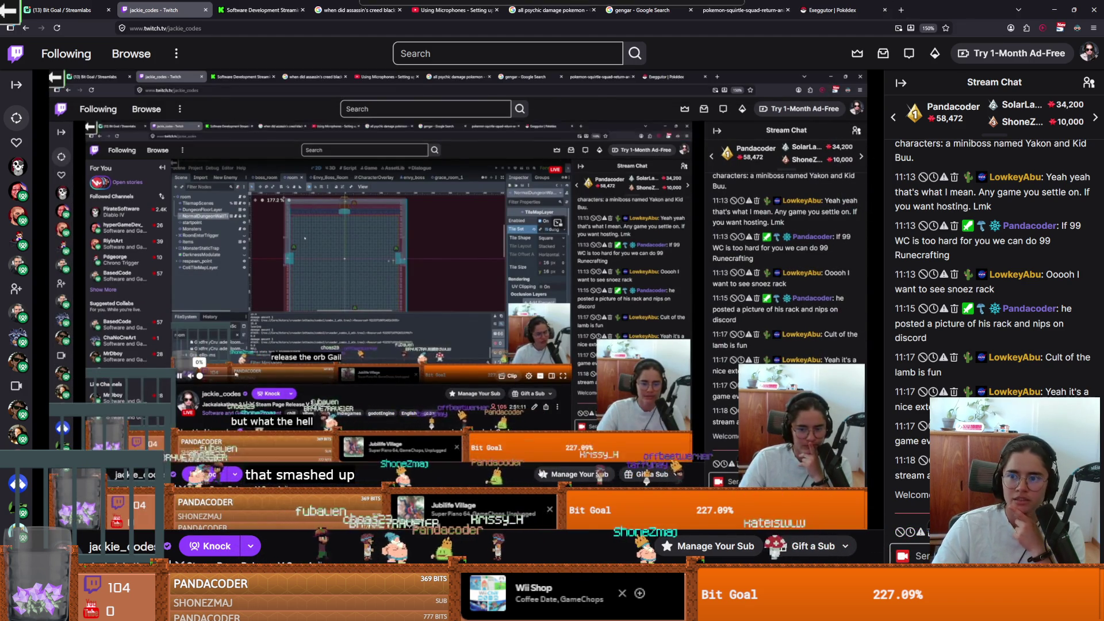
{"action": "key", "text": "alt+Tab"}
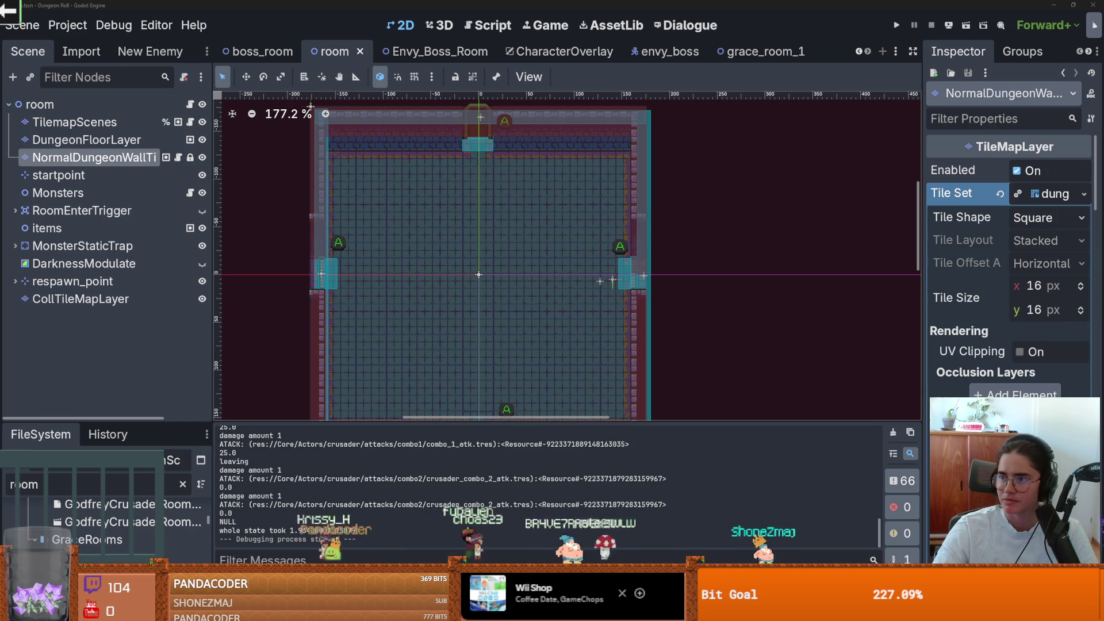
{"action": "scroll", "coordinate": [408, 264], "scroll_direction": "up", "scroll_amount": 1}
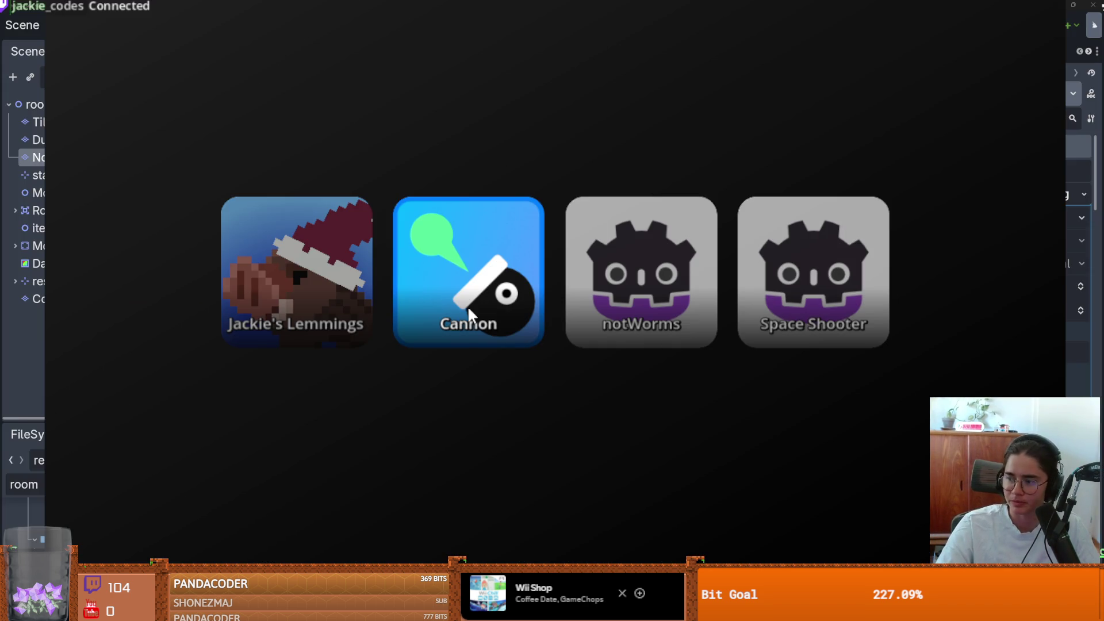
Switch the stream scene to the Cannon chat game
{"action": "left_click", "coordinate": [468, 305]}
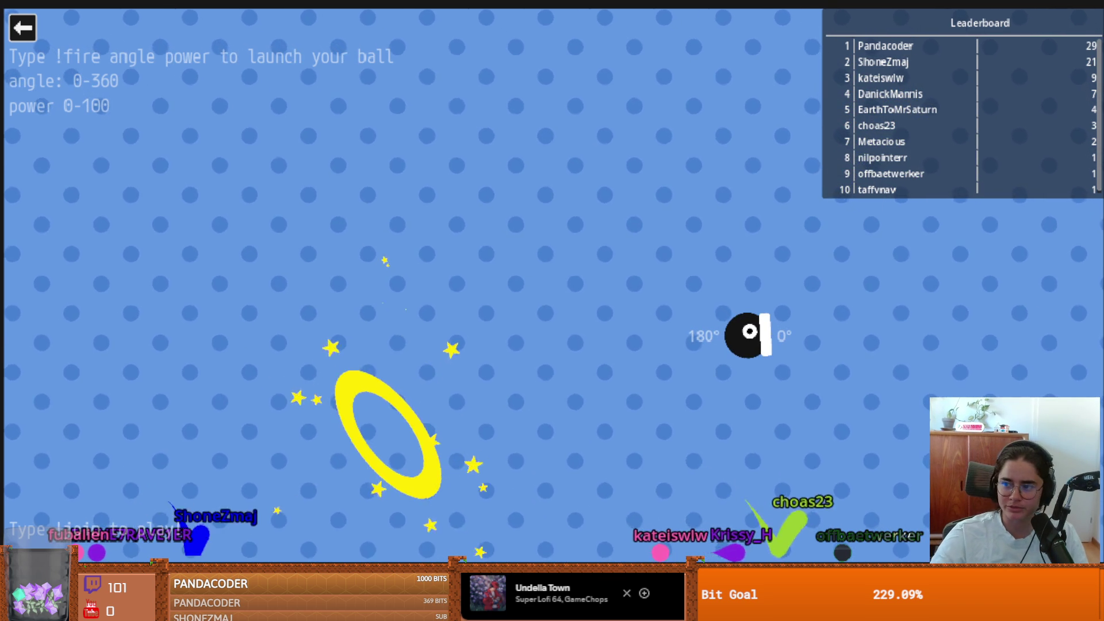
Exit Cannon back to the game selector
{"action": "left_click", "coordinate": [23, 28]}
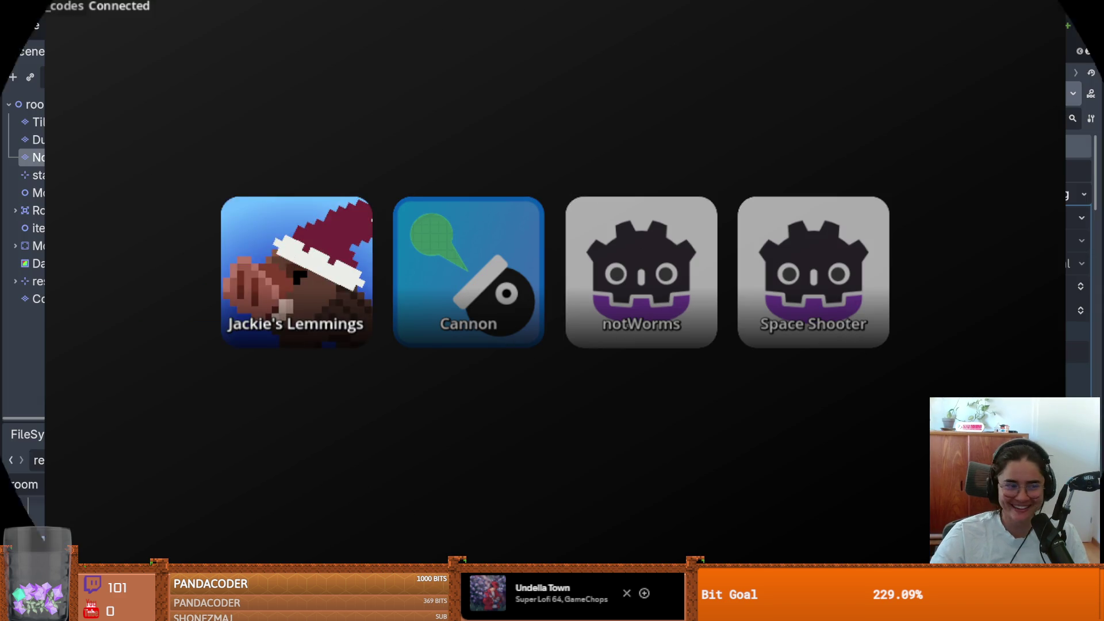
Save the room scene and narrow the left dock to widen the canvas
{"action": "scroll", "coordinate": [440, 216], "scroll_direction": "up", "scroll_amount": 2}
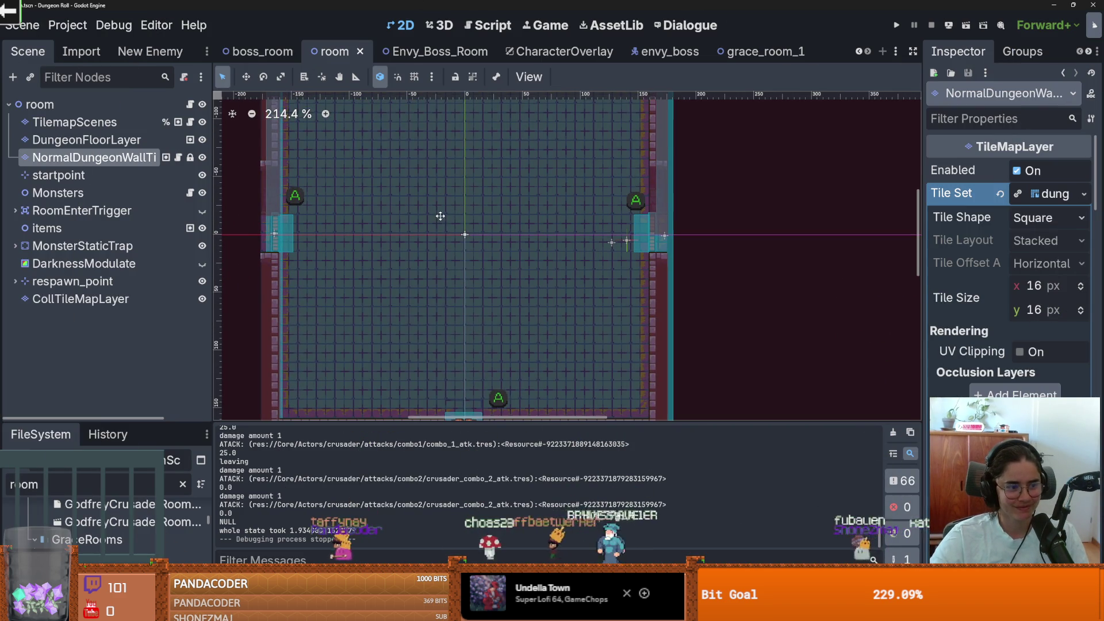
{"action": "left_click_drag", "start_coordinate": [440, 216], "coordinate": [437, 266]}
{"action": "key", "text": "ctrl+s"}
{"action": "key", "text": "ctrl+s"}
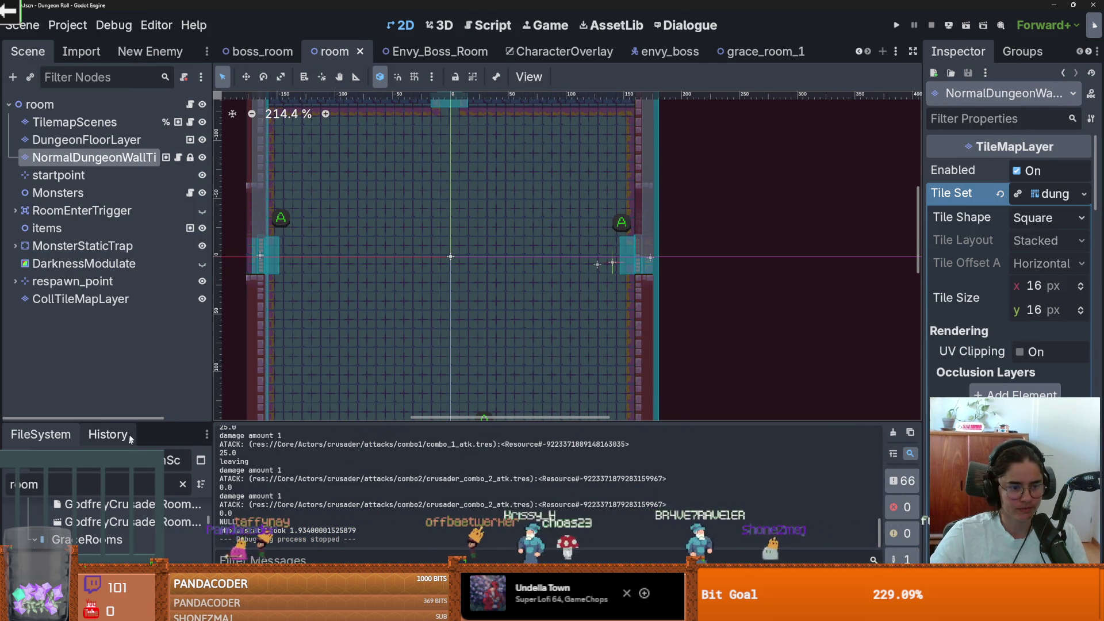
{"action": "left_click_drag", "start_coordinate": [137, 428], "coordinate": [136, 452]}
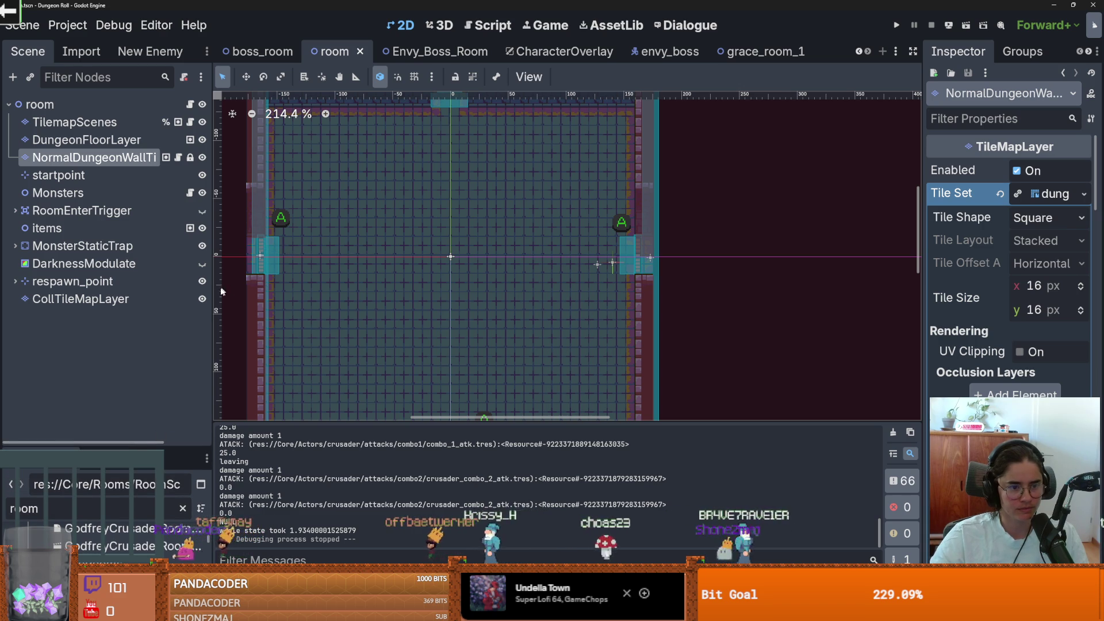
{"action": "left_click_drag", "start_coordinate": [213, 305], "coordinate": [157, 288]}
{"action": "key", "text": "ctrl+s"}
Save the room scene once more and switch to the Envy_Boss_Room scene
{"action": "scroll", "coordinate": [374, 288], "scroll_direction": "down", "scroll_amount": 2}
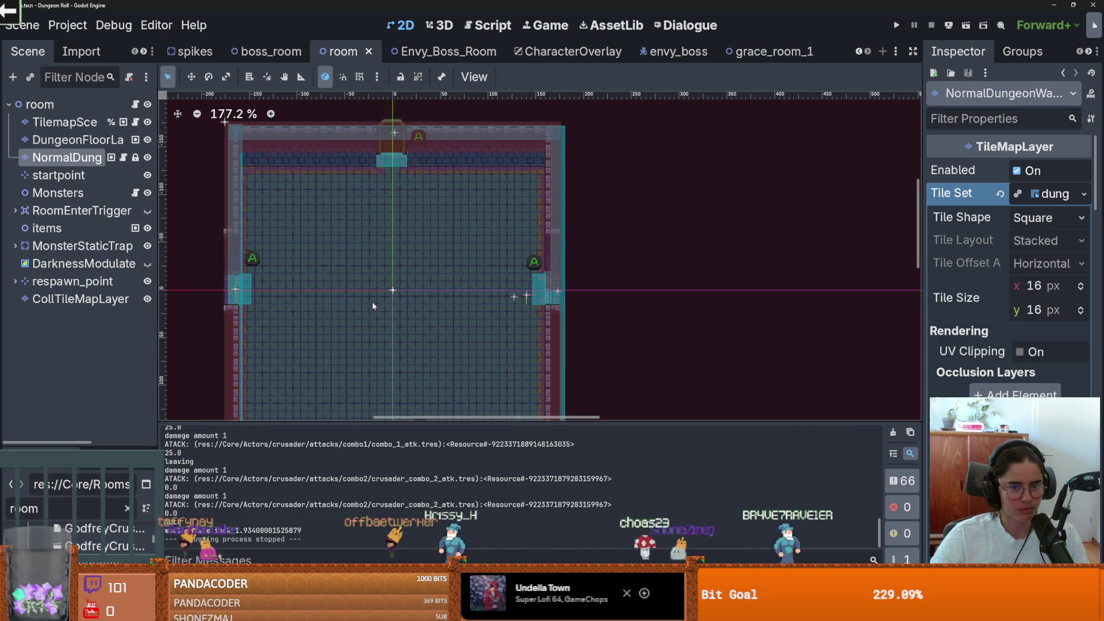
{"action": "scroll", "coordinate": [449, 217], "scroll_direction": "down", "scroll_amount": 1}
{"action": "key", "text": "ctrl+s"}
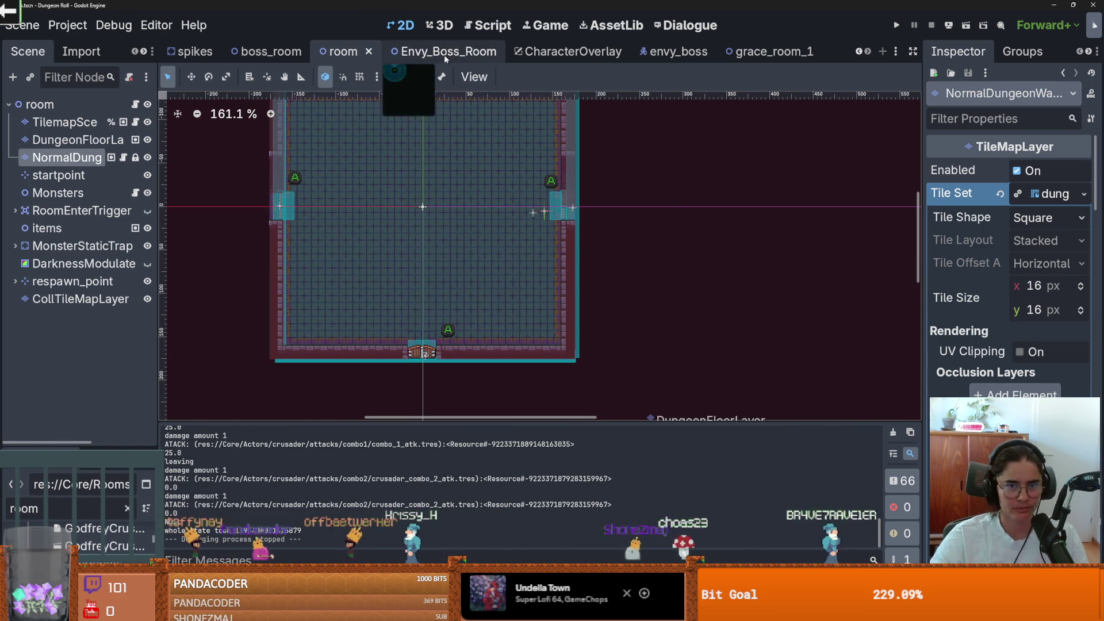
{"action": "left_click", "coordinate": [443, 52]}
Save Envy_Boss_Room and open spectral_hand.gd from the SpectralHand node's script icon
{"action": "scroll", "coordinate": [575, 299], "scroll_direction": "down", "scroll_amount": 1}
{"action": "key", "text": "ctrl+s"}
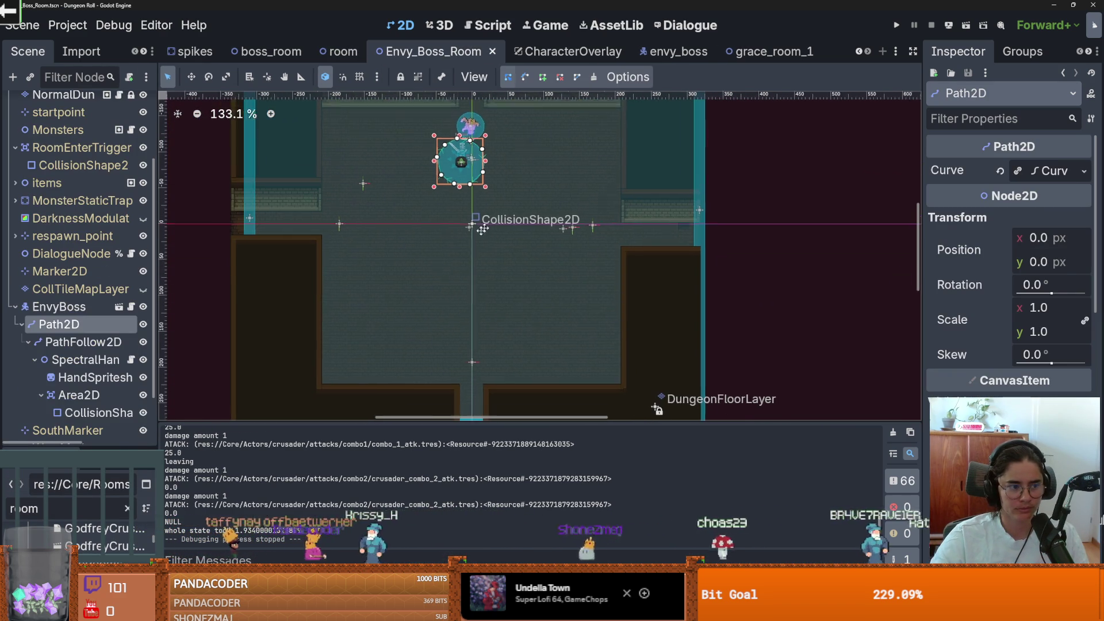
{"action": "scroll", "coordinate": [466, 248], "scroll_direction": "up", "scroll_amount": 1}
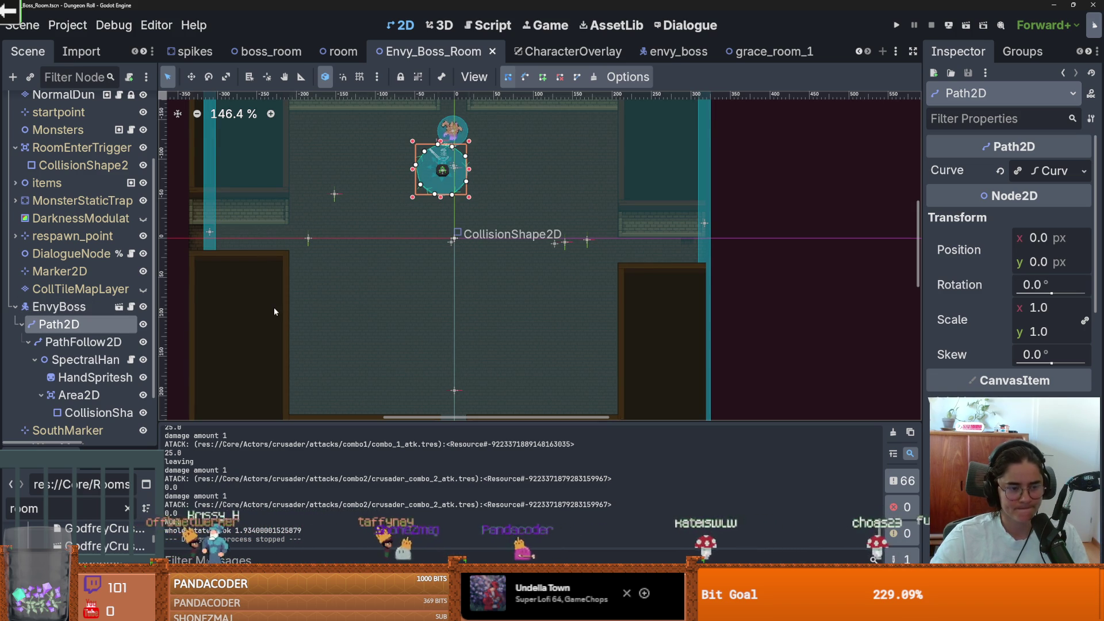
{"action": "left_click", "coordinate": [130, 359]}
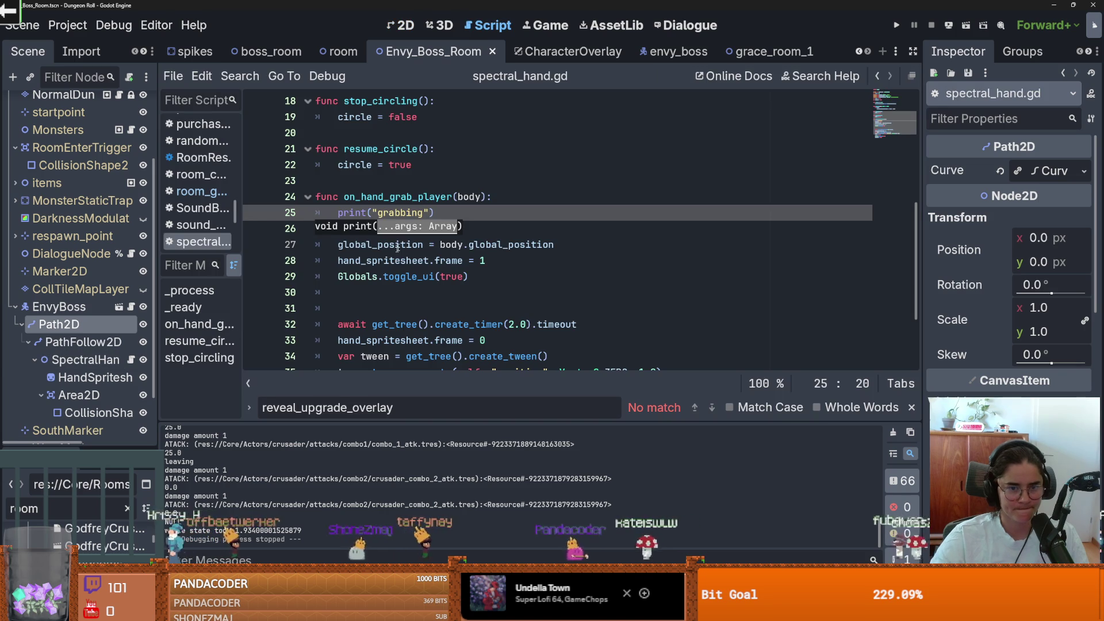
Replace print("grabbing") with grabbing = true and grabbing = false in on_hand_grab_player, then save
{"action": "key", "text": "shift+Home"}
{"action": "key", "text": "BackSpace"}
{"action": "key", "text": "BackSpace"}
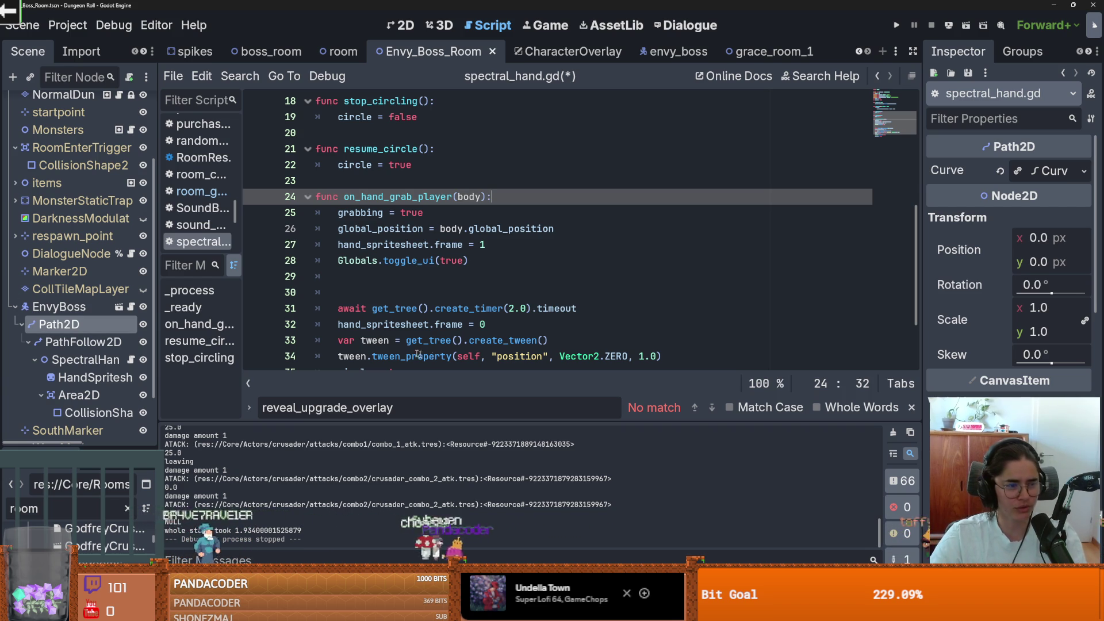
{"action": "left_click", "coordinate": [403, 324]}
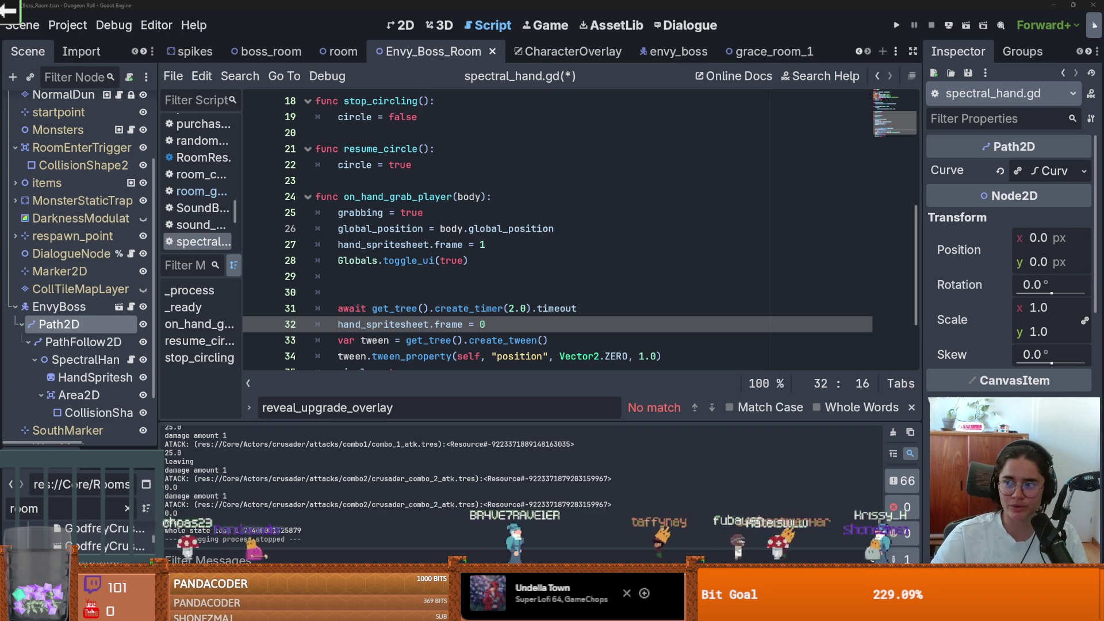
{"action": "left_click", "coordinate": [426, 212]}
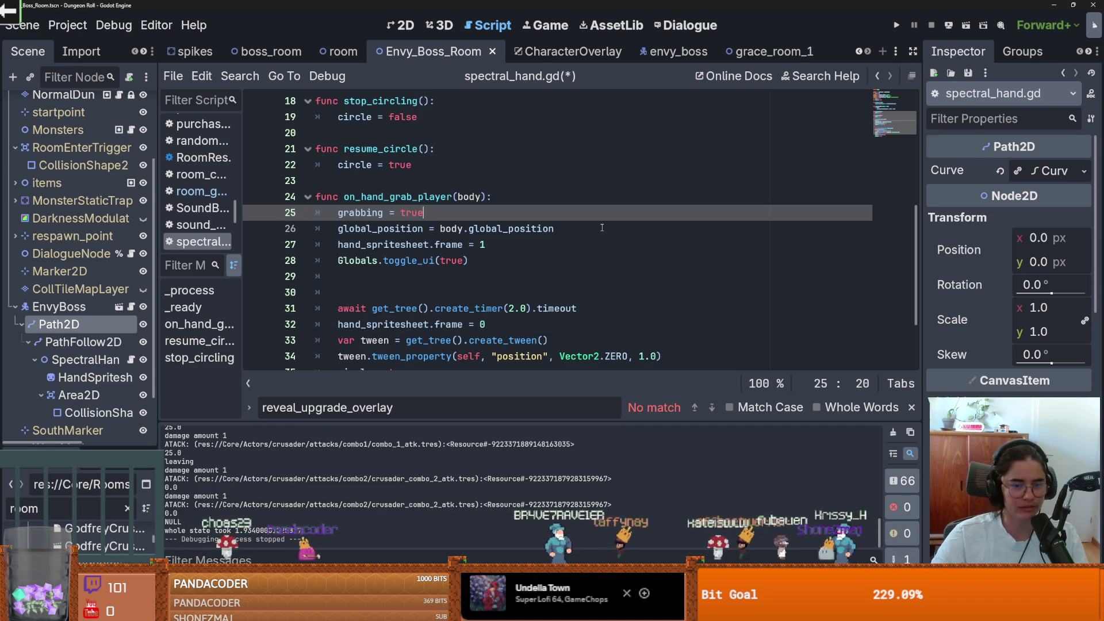
{"action": "key", "text": "ctrl+s"}
{"action": "left_click", "coordinate": [379, 287]}
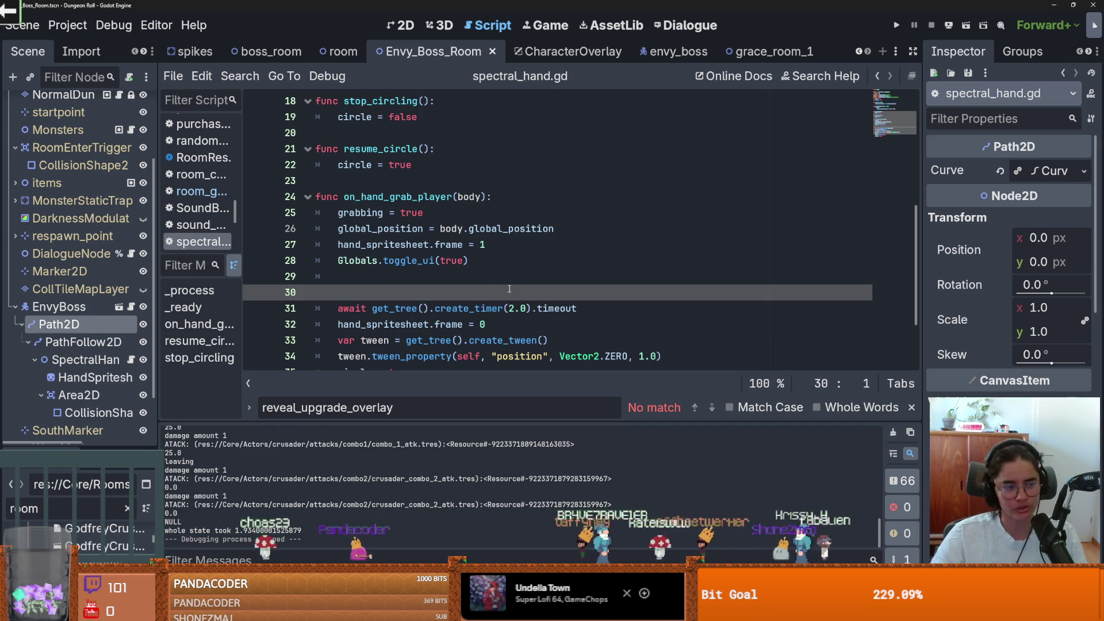
{"action": "scroll", "coordinate": [505, 280], "scroll_direction": "down", "scroll_amount": 1}
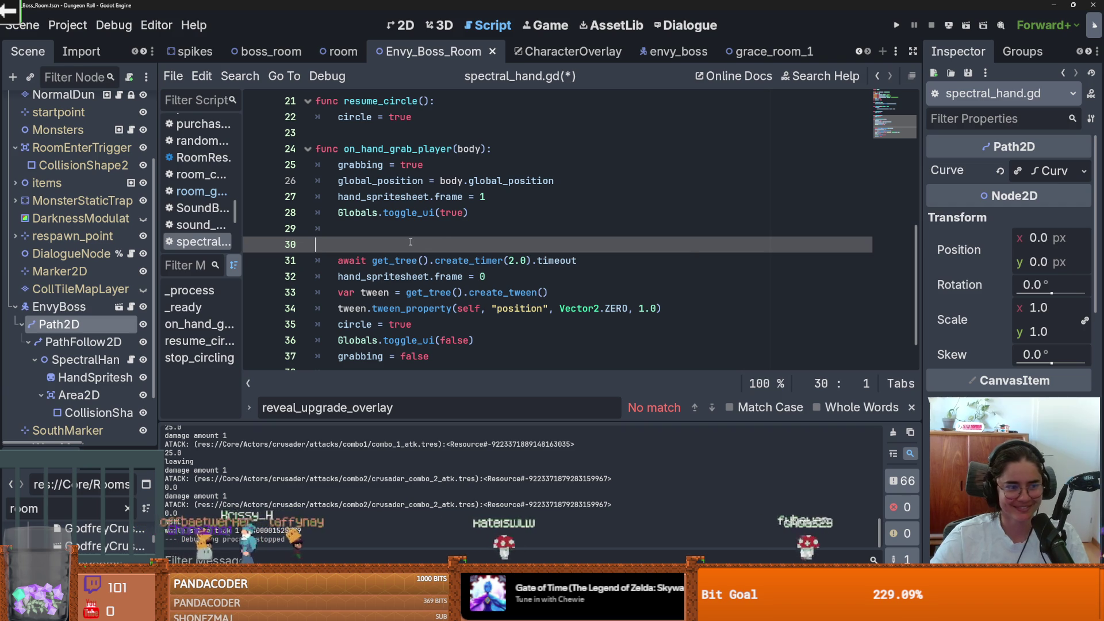
Delete the empty line 30 in on_hand_grab_player and save the script
{"action": "key", "text": "ctrl+s"}
{"action": "key", "text": "BackSpace"}
{"action": "scroll", "coordinate": [437, 244], "scroll_direction": "down", "scroll_amount": 1}
{"action": "key", "text": "ctrl+s"}
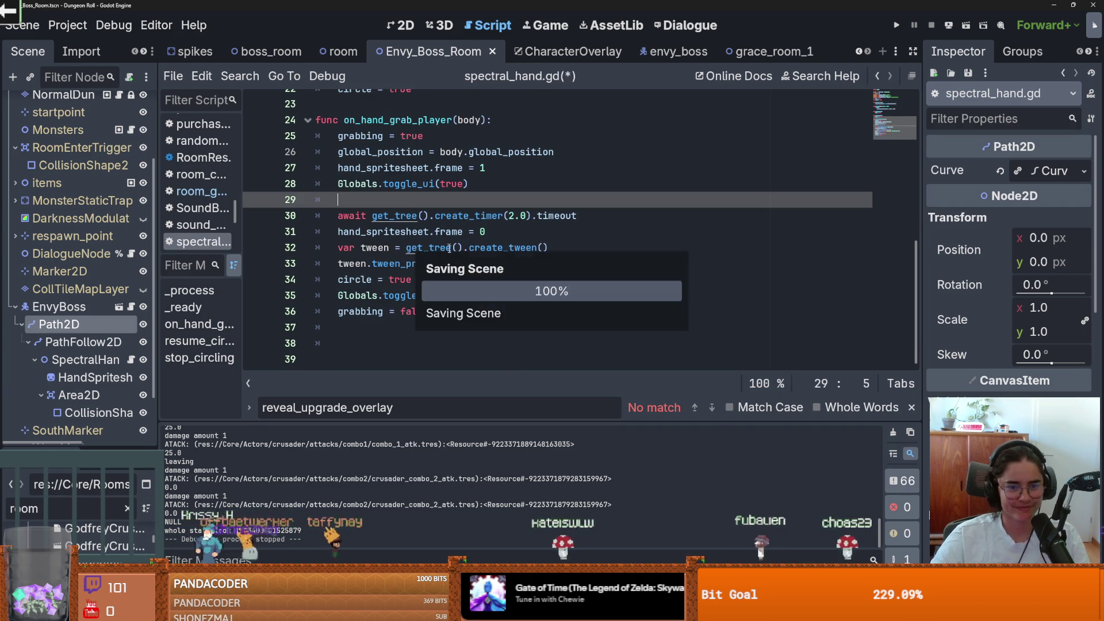
{"action": "key", "text": "Down"}
{"action": "key", "text": "Down"}
{"action": "key", "text": "Down"}
{"action": "key", "text": "ctrl+s"}
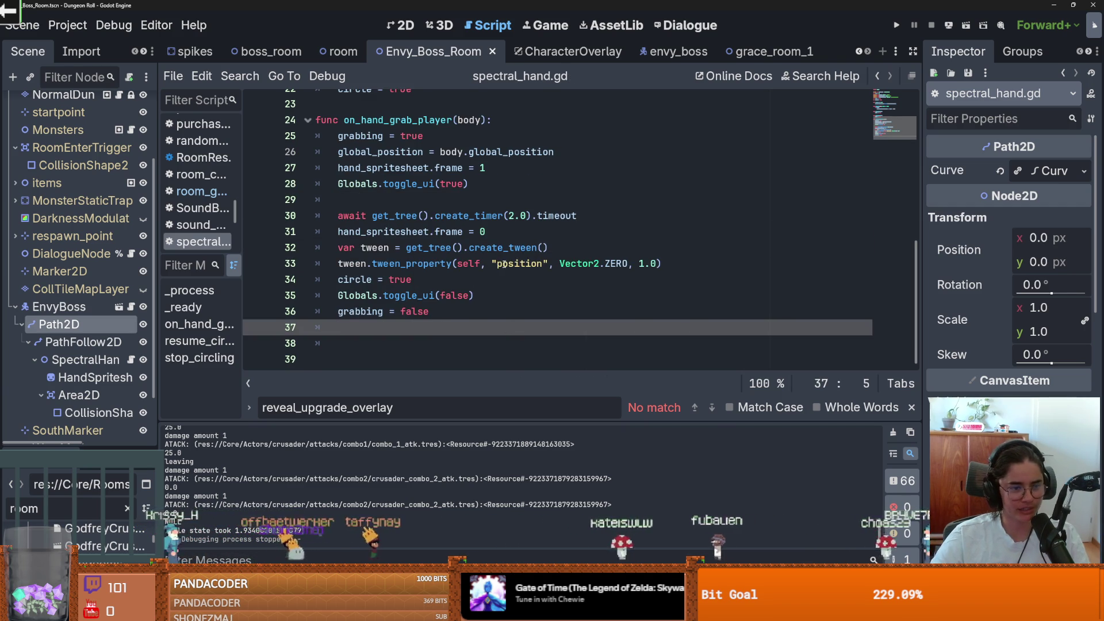
{"action": "scroll", "coordinate": [503, 264], "scroll_direction": "up", "scroll_amount": 3}
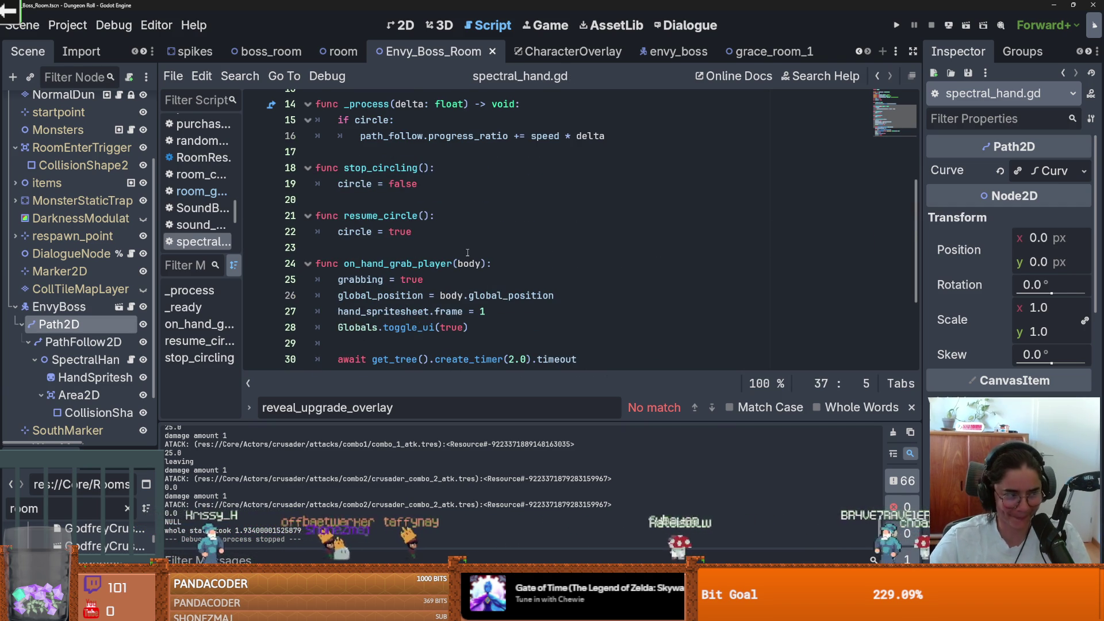
{"action": "scroll", "coordinate": [477, 249], "scroll_direction": "up", "scroll_amount": 4}
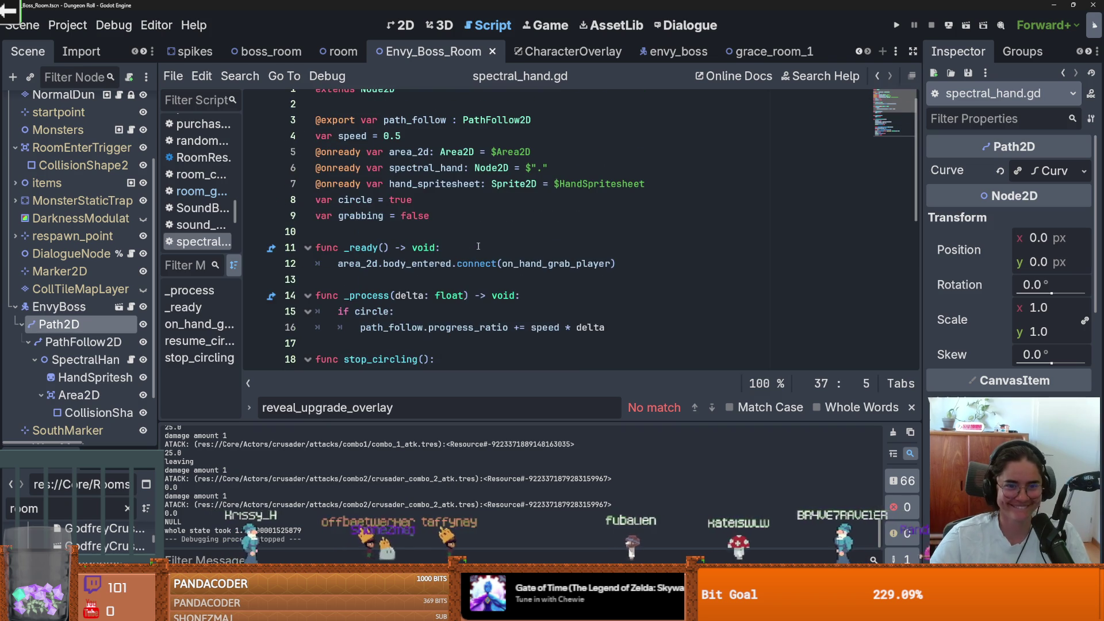
{"action": "key", "text": "ctrl+s"}
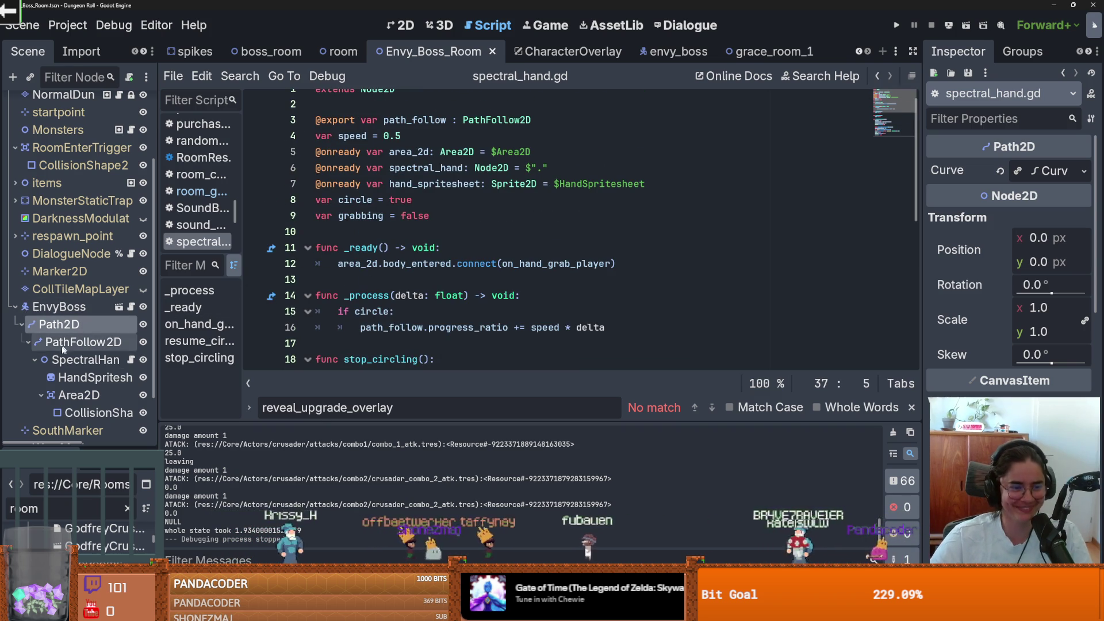
Review the script, checking the toggle_ui call and where grabbing is used
{"action": "scroll", "coordinate": [442, 282], "scroll_direction": "down", "scroll_amount": 5}
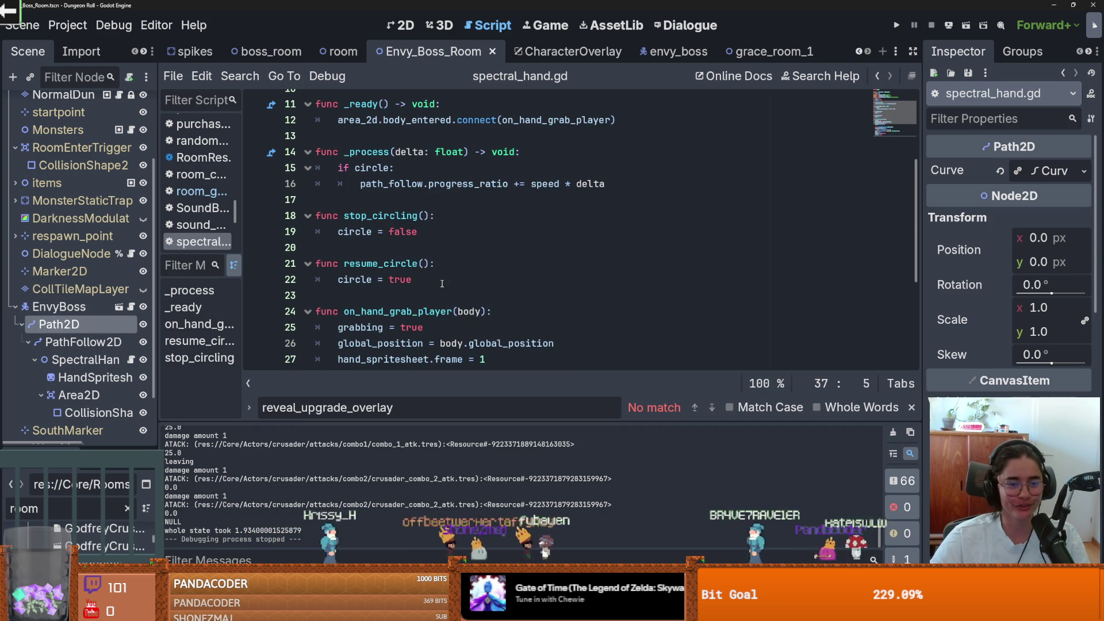
{"action": "scroll", "coordinate": [442, 281], "scroll_direction": "down", "scroll_amount": 3}
{"action": "scroll", "coordinate": [443, 282], "scroll_direction": "up", "scroll_amount": 3}
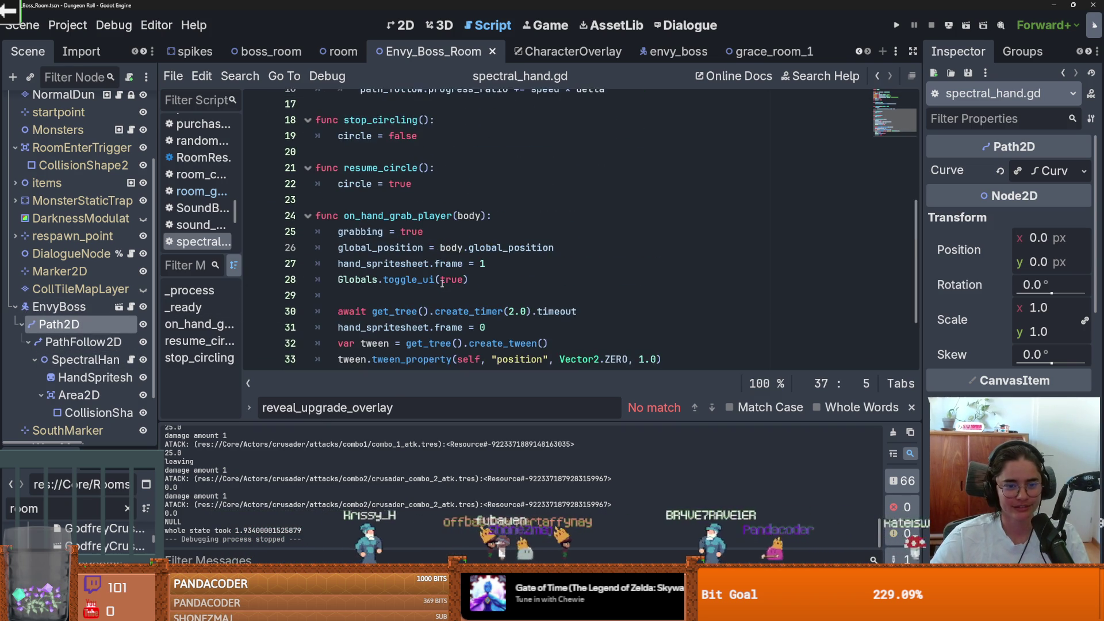
{"action": "left_click", "coordinate": [442, 282]}
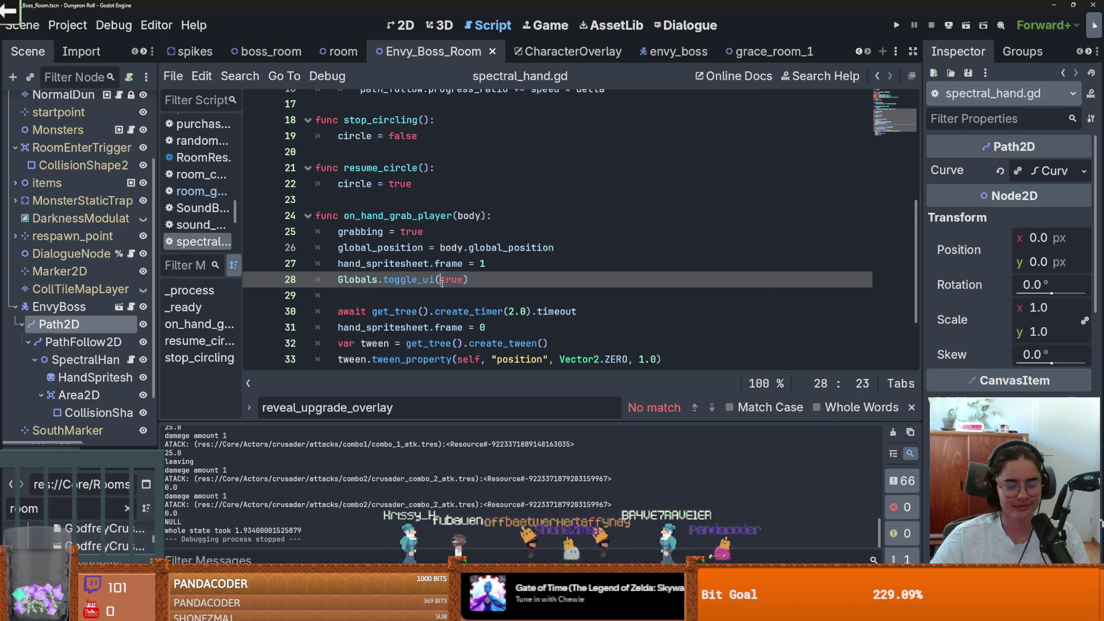
{"action": "scroll", "coordinate": [443, 283], "scroll_direction": "down", "scroll_amount": 2}
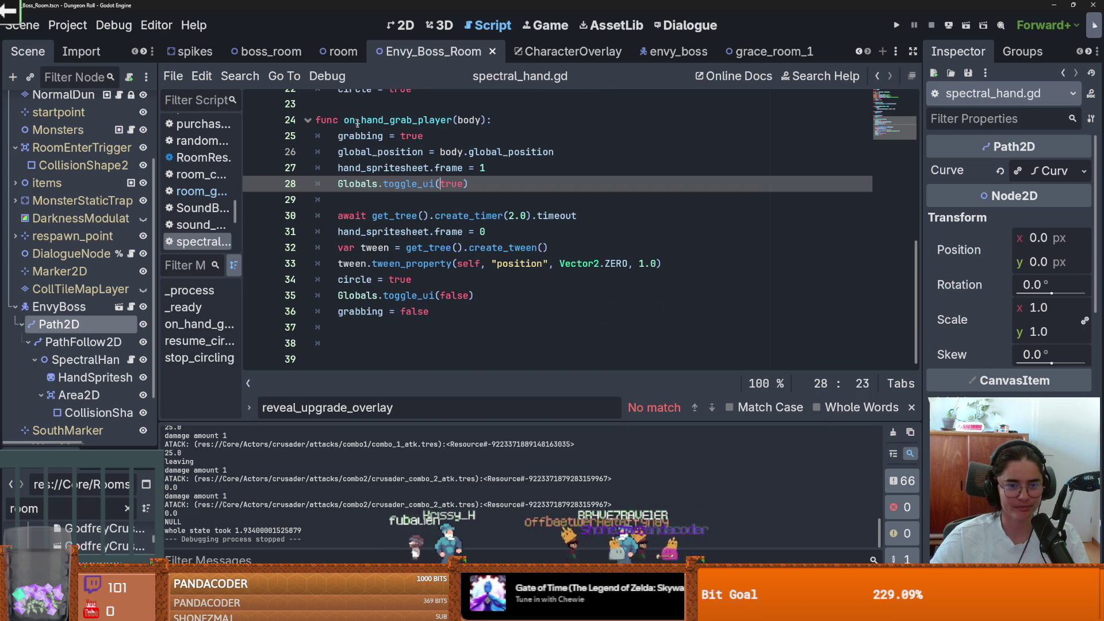
{"action": "double_click", "coordinate": [357, 136]}
{"action": "scroll", "coordinate": [360, 161], "scroll_direction": "up", "scroll_amount": 2}
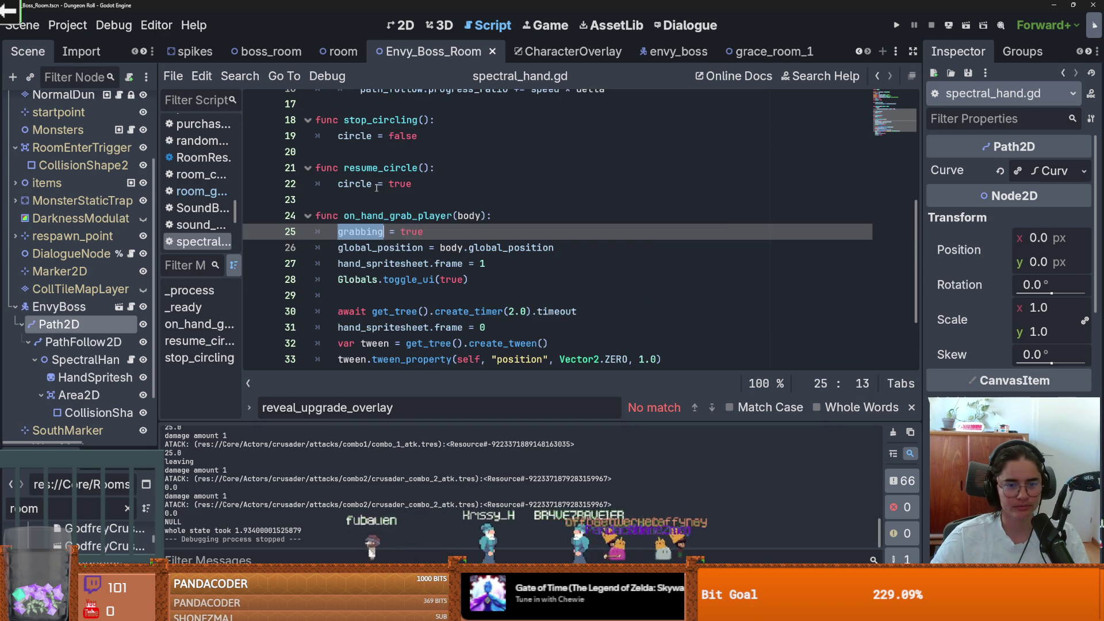
{"action": "left_click", "coordinate": [360, 215]}
{"action": "scroll", "coordinate": [453, 263], "scroll_direction": "down", "scroll_amount": 1}
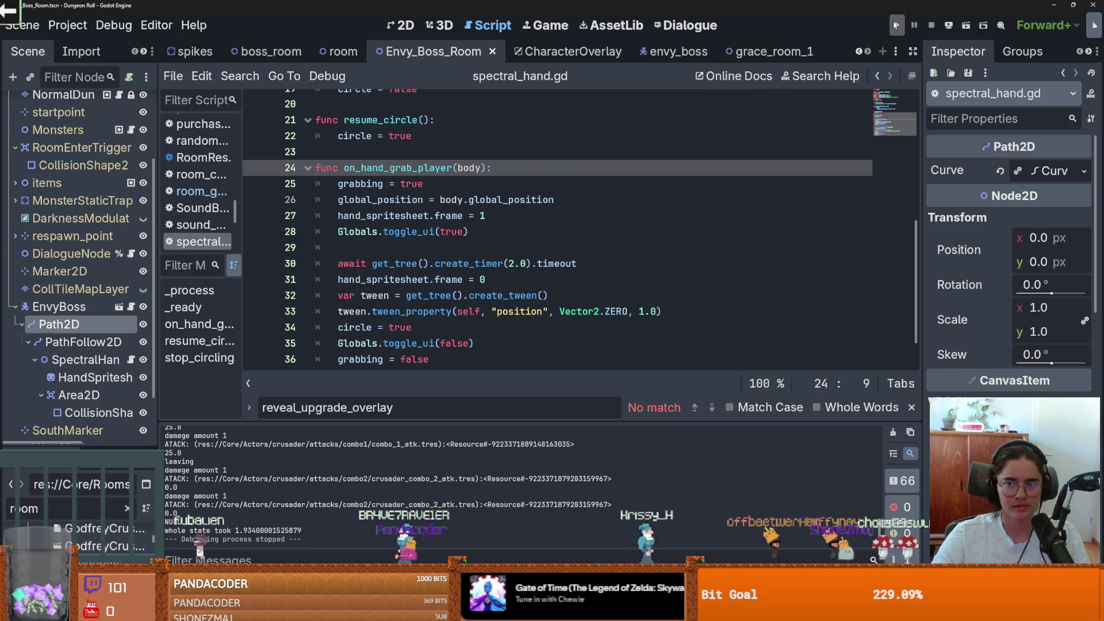
Run the game and teleport to the pre-boss room with the tp_to_before_boss console command
{"action": "left_click", "coordinate": [895, 24]}
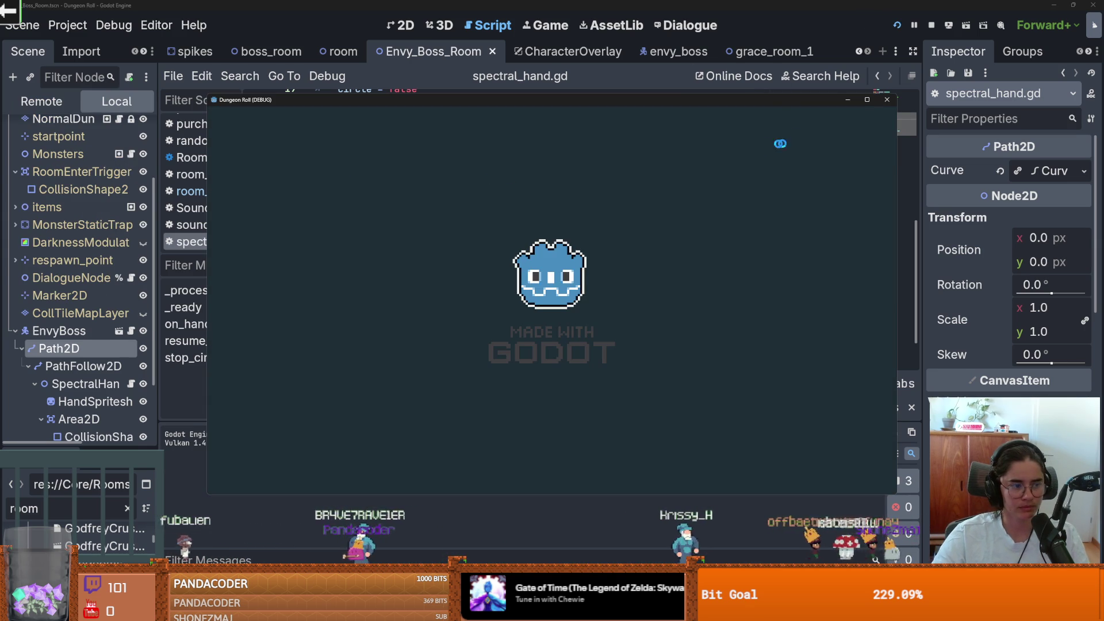
{"action": "left_click", "coordinate": [868, 100]}
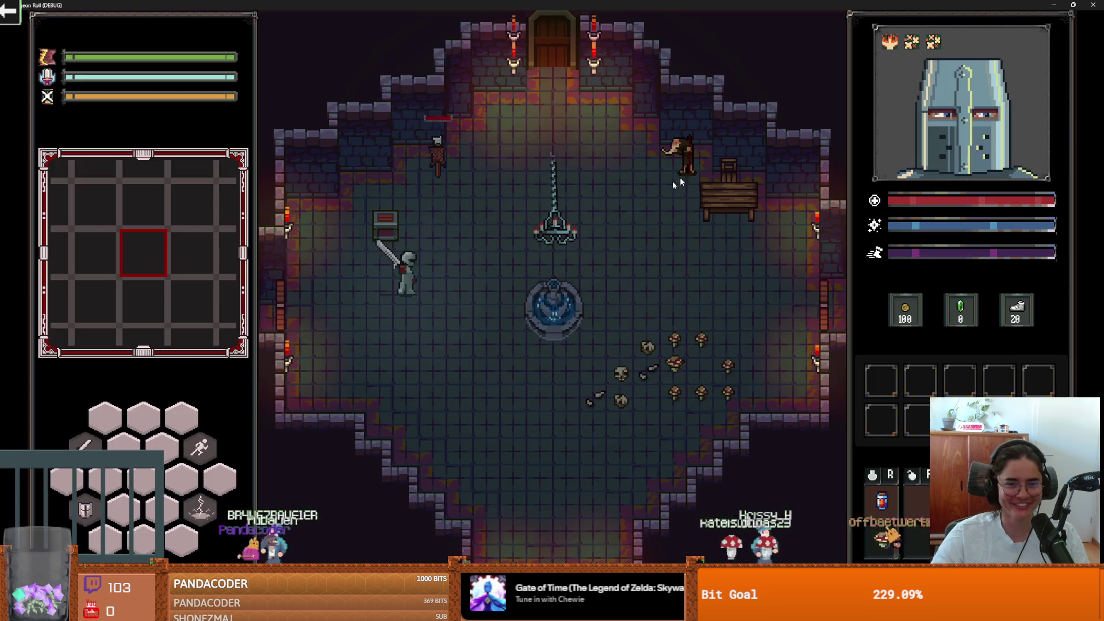
{"action": "key", "text": "d"}
{"action": "key", "text": "quoteleft"}
{"action": "type", "text": "r"}
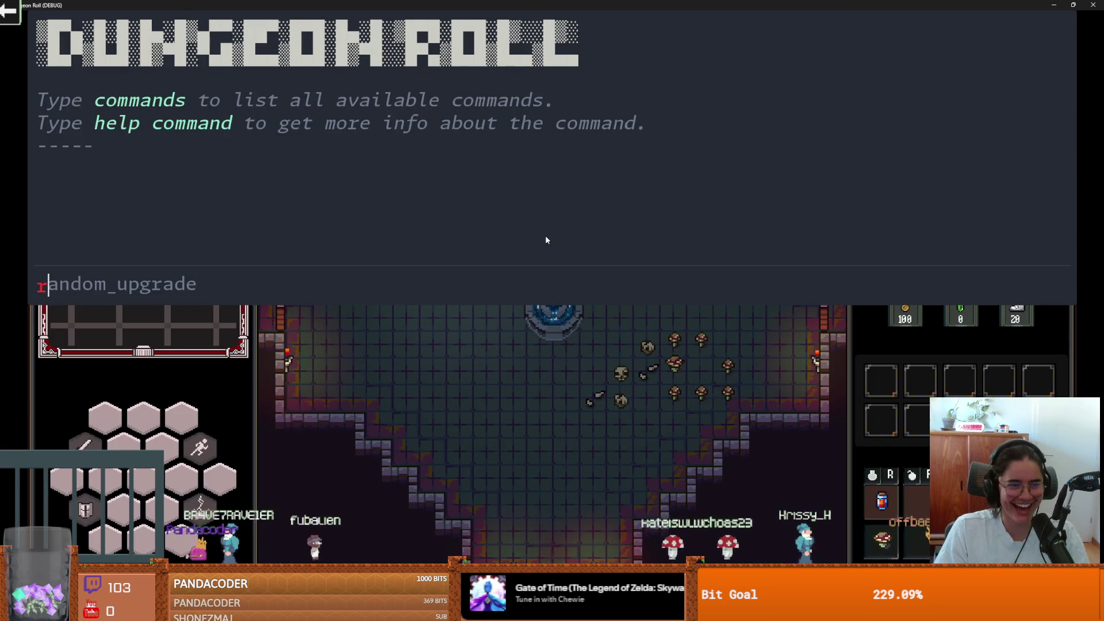
{"action": "key", "text": "BackSpace"}
{"action": "type", "text": "tp"}
{"action": "key", "text": "Tab"}
{"action": "key", "text": "Return"}
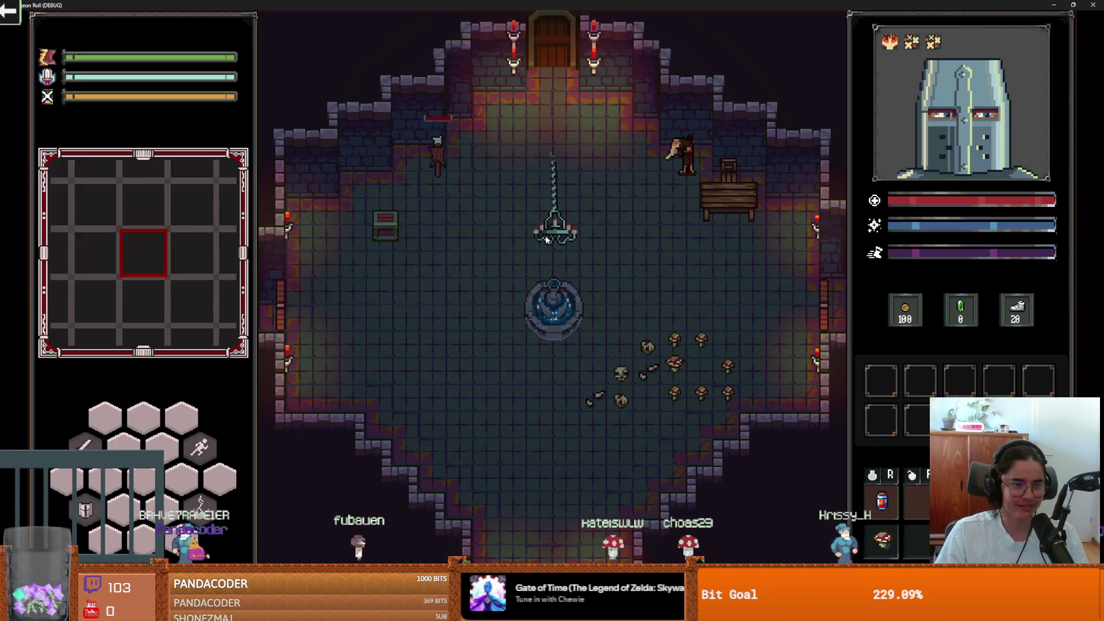
Walk through the bottom exit, skip the Envious Crusader dialogue, and circle the boss
{"action": "key", "text": "s"}
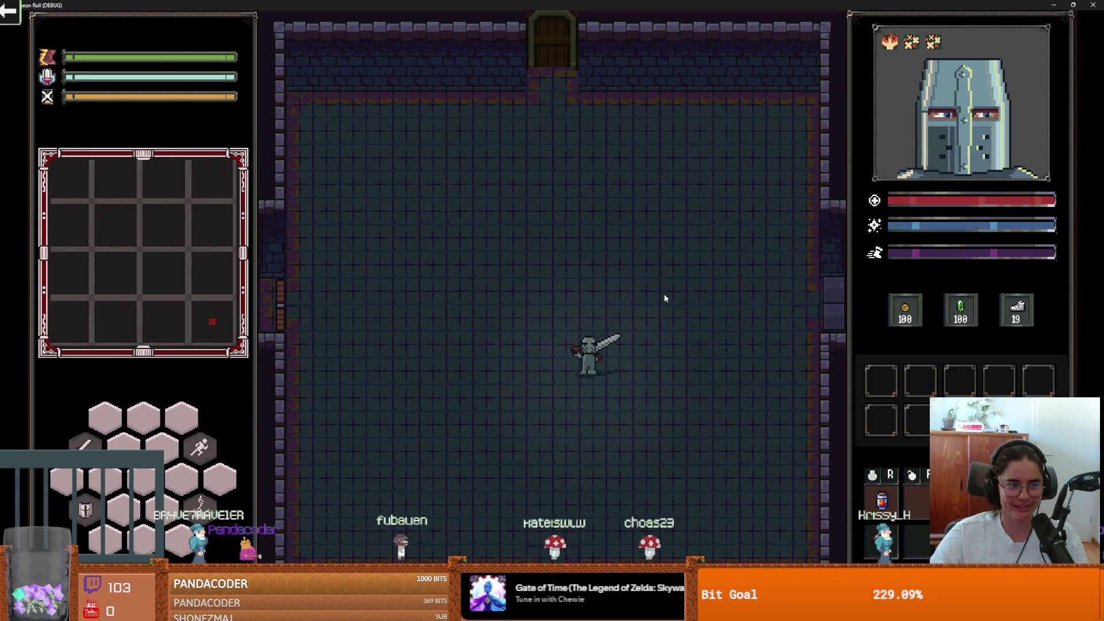
{"action": "key", "text": "s"}
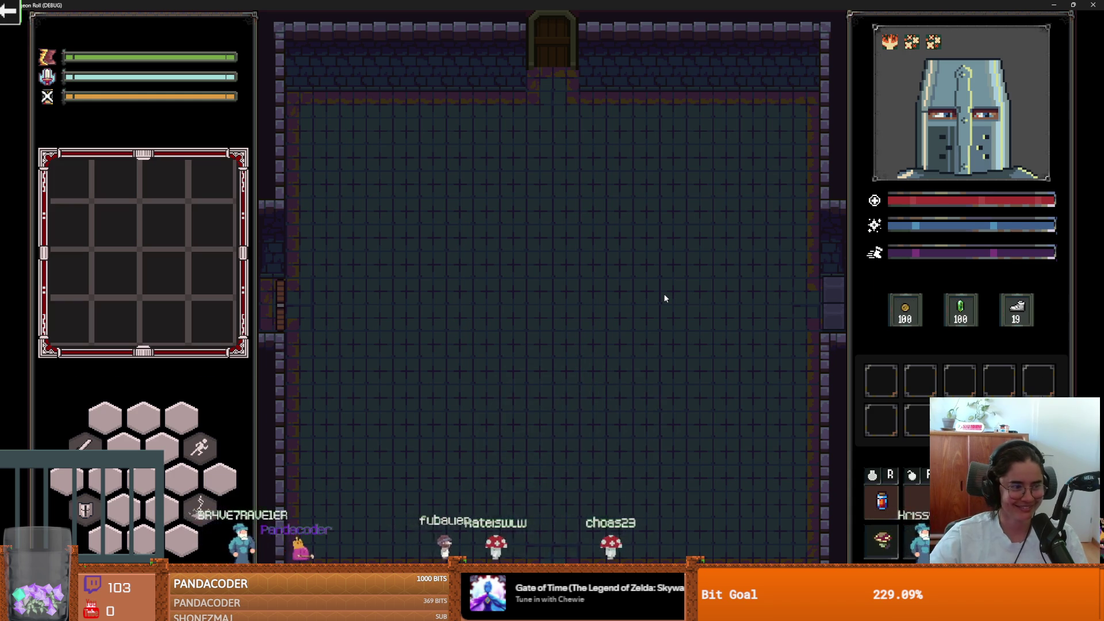
{"action": "key", "text": "space"}
{"action": "key", "text": "space"}
{"action": "key", "text": "space"}
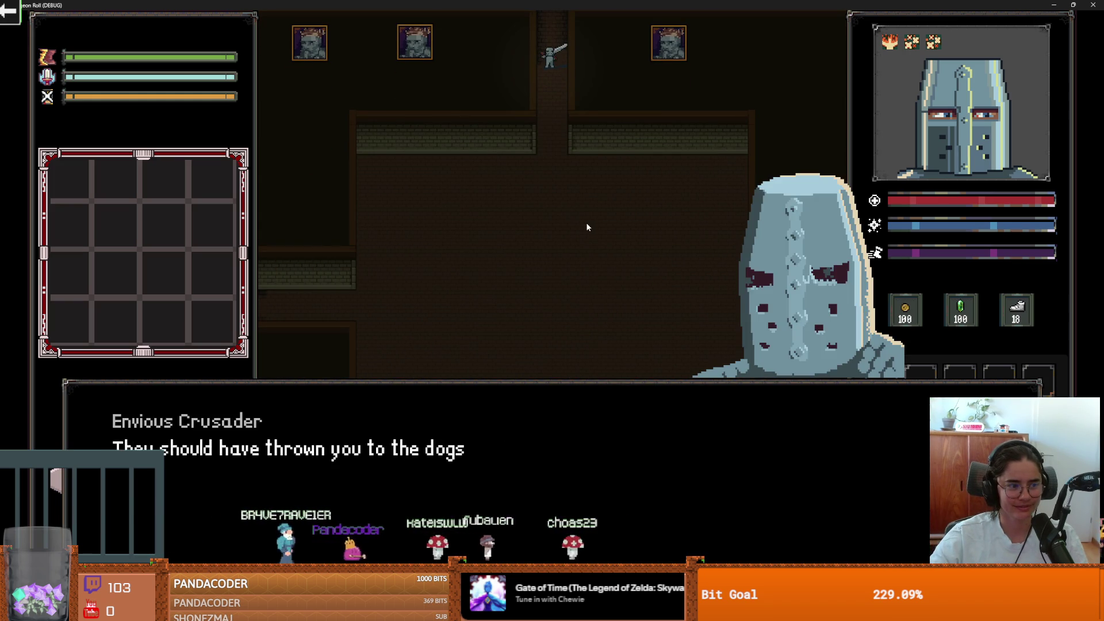
{"action": "key", "text": "w"}
{"action": "key", "text": "d"}
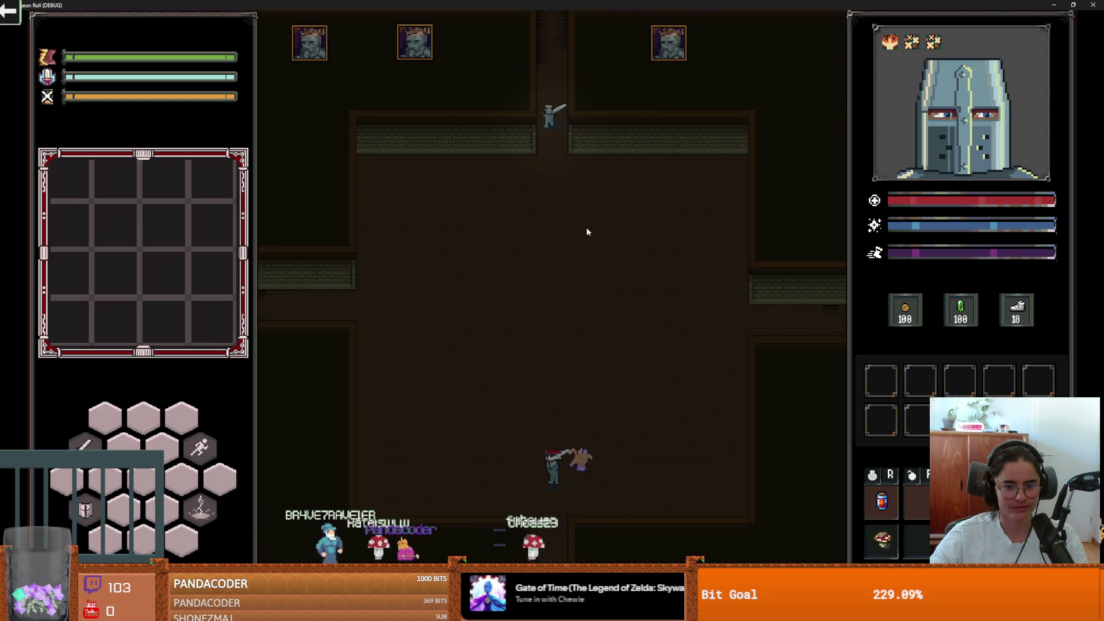
{"action": "key", "text": "s"}
{"action": "key", "text": "w"}
{"action": "key", "text": "d"}
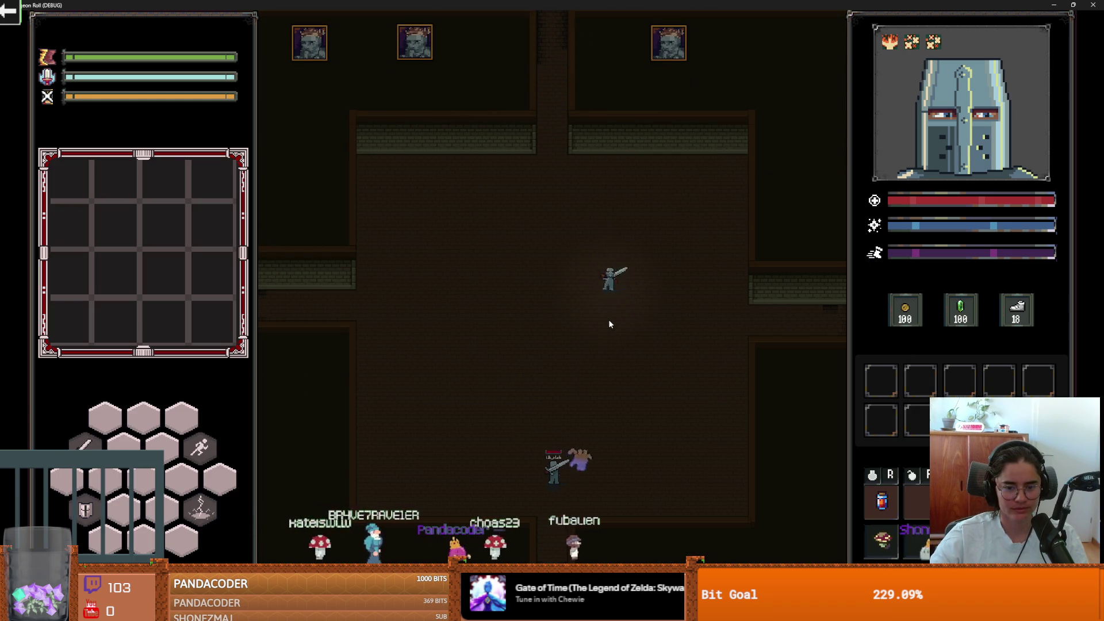
{"action": "key", "text": "s"}
{"action": "key", "text": "a"}
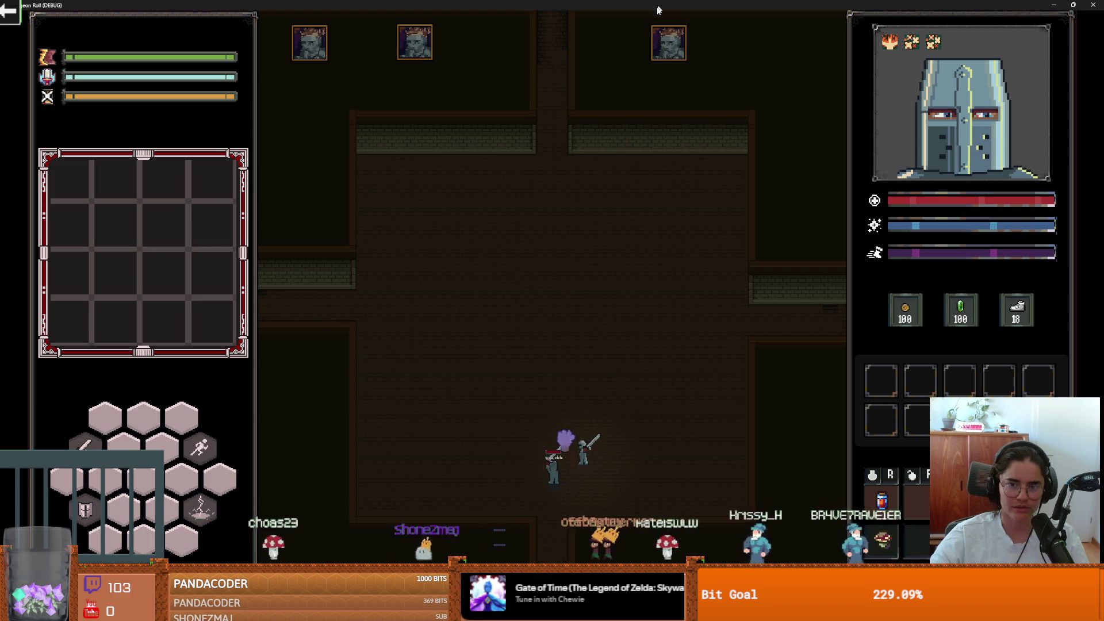
Stop the test run and open a new first line inside on_hand_grab_player
{"action": "key", "text": "super+Down"}
{"action": "left_click", "coordinate": [728, 223]}
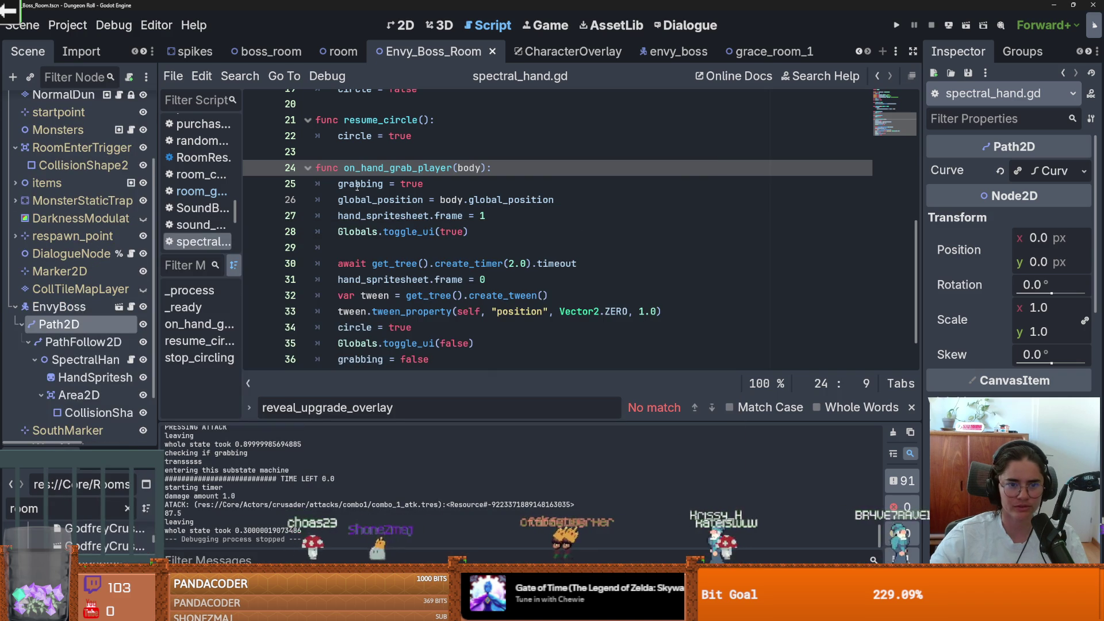
{"action": "double_click", "coordinate": [357, 185]}
{"action": "scroll", "coordinate": [432, 240], "scroll_direction": "up", "scroll_amount": 2}
{"action": "scroll", "coordinate": [392, 234], "scroll_direction": "up", "scroll_amount": 2}
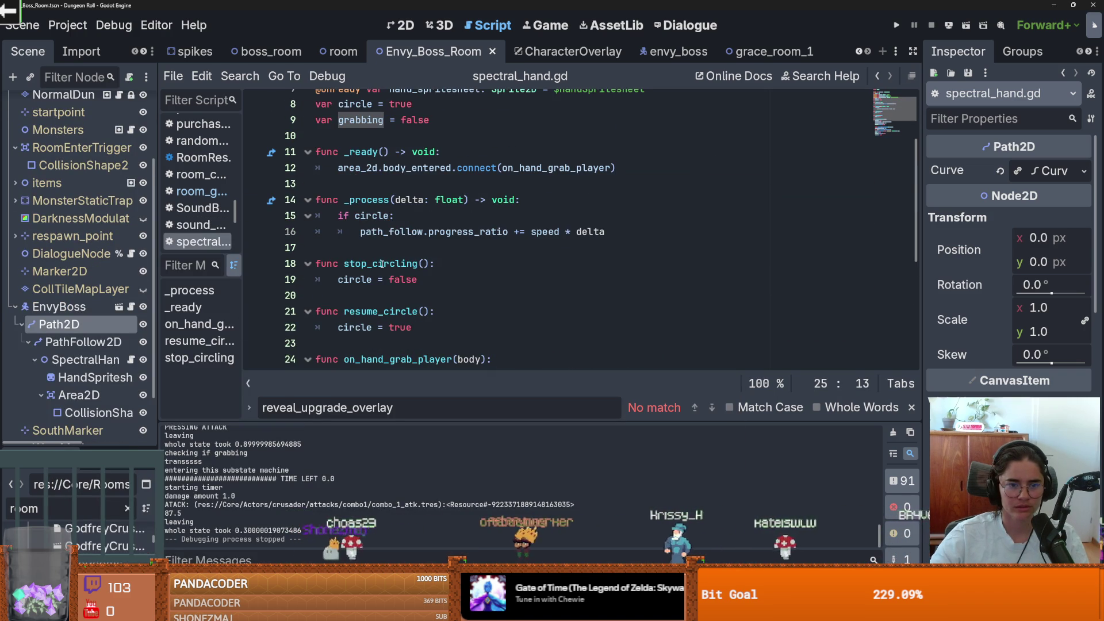
{"action": "left_click", "coordinate": [378, 279]}
{"action": "scroll", "coordinate": [403, 270], "scroll_direction": "down", "scroll_amount": 5}
{"action": "scroll", "coordinate": [408, 275], "scroll_direction": "up", "scroll_amount": 3}
{"action": "left_click", "coordinate": [502, 216]}
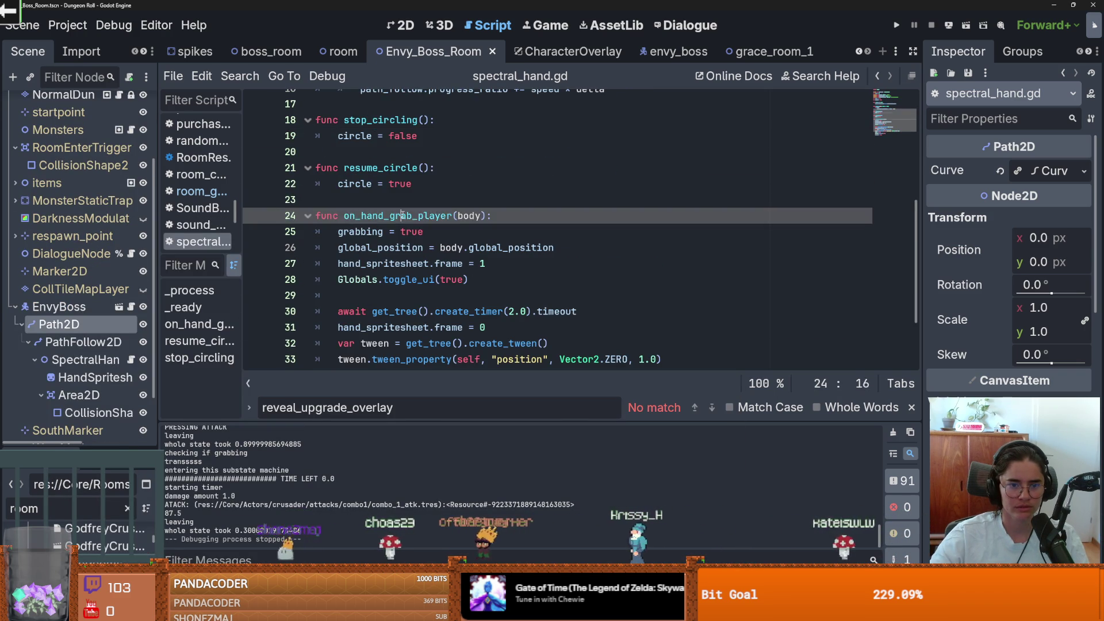
{"action": "key", "text": "Return"}
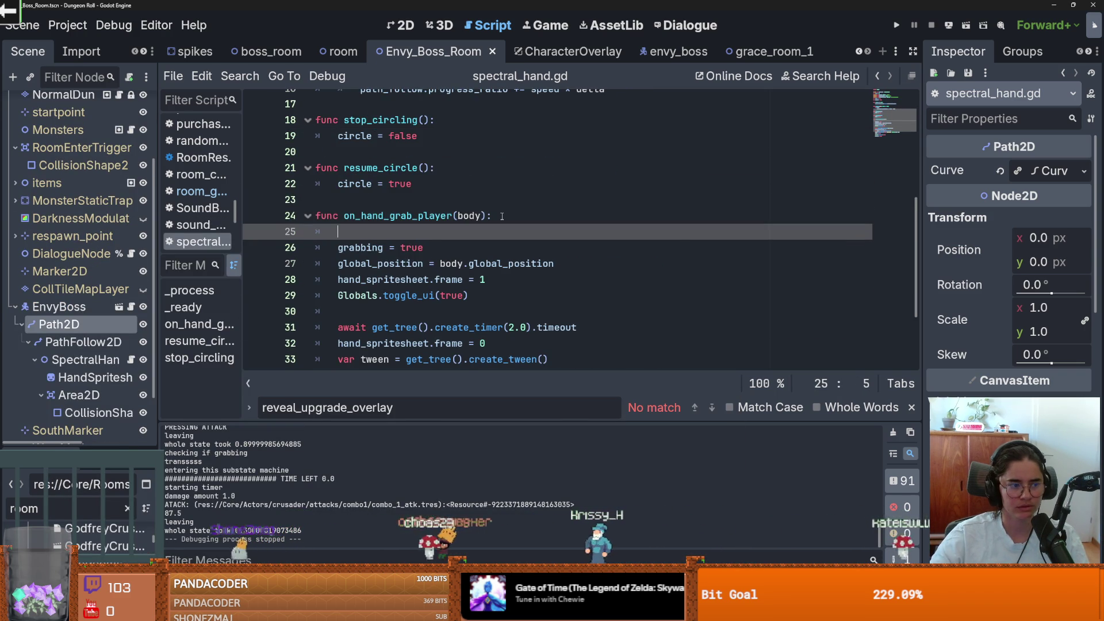
{"action": "key", "text": "ctrl+s"}
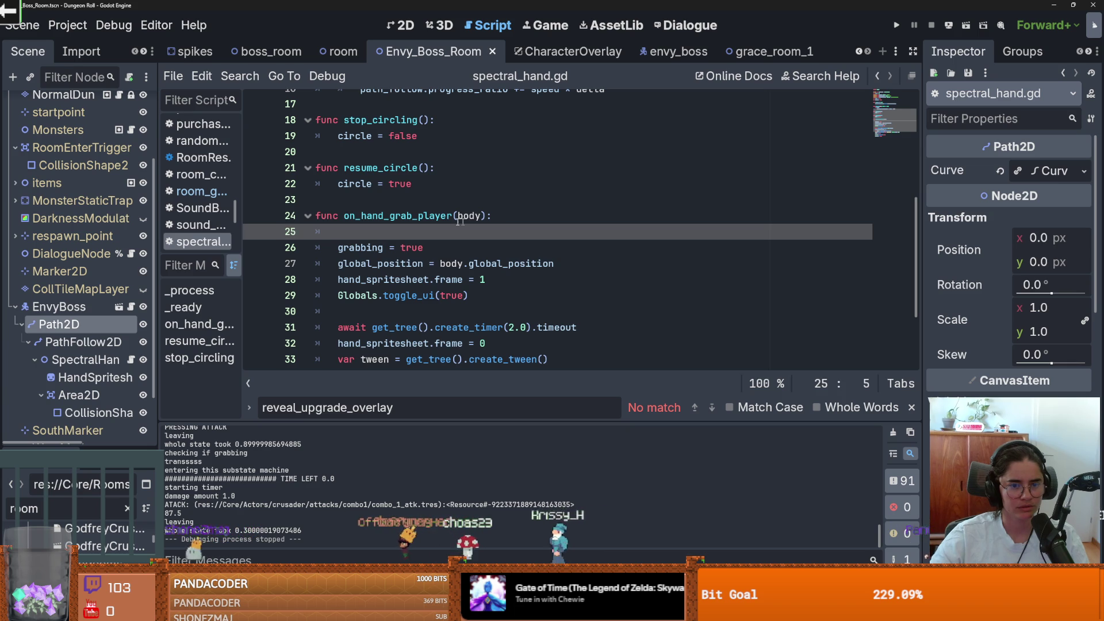
Discard the half-typed 'circle =' and paste stop_circling() as the function's first line, then save
{"action": "type", "text": "ci"}
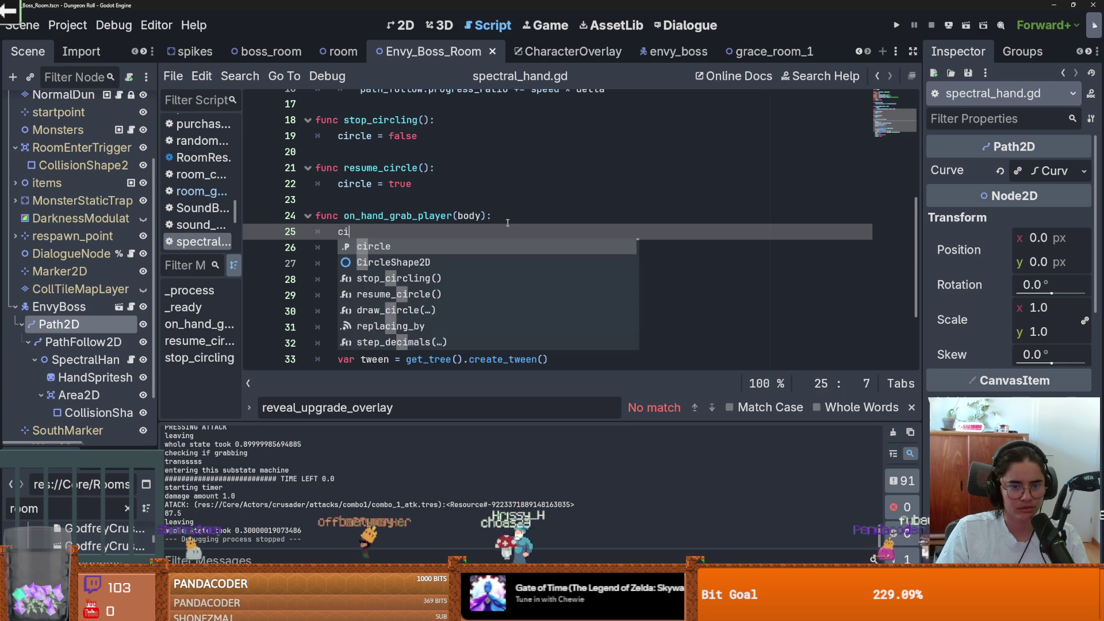
{"action": "type", "text": "rcle ="}
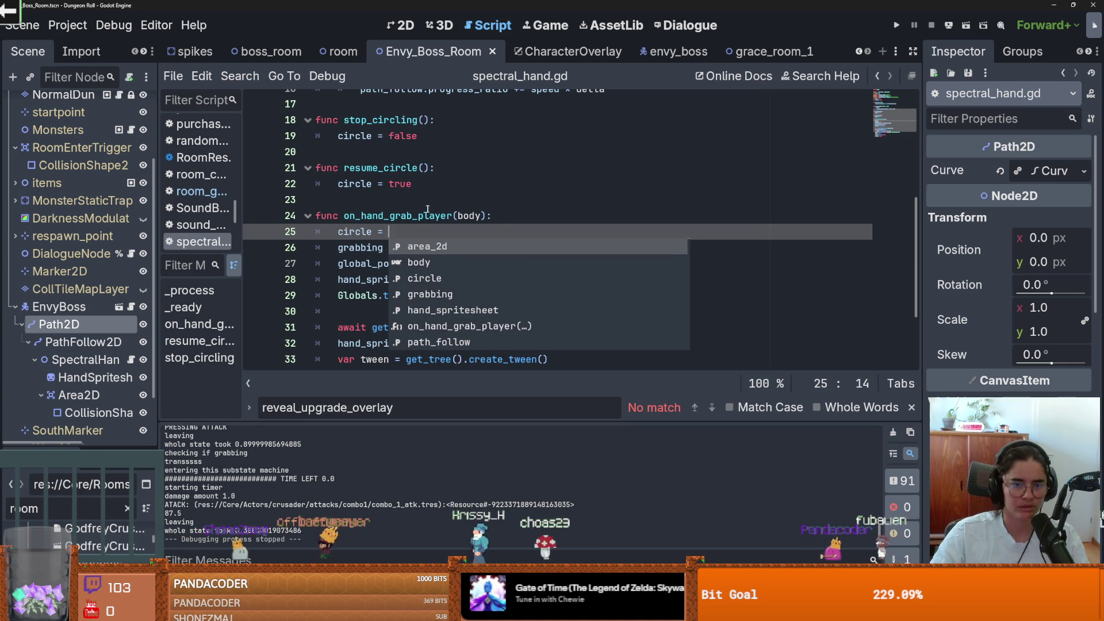
{"action": "key", "text": "Escape"}
{"action": "key", "text": "BackSpace"}
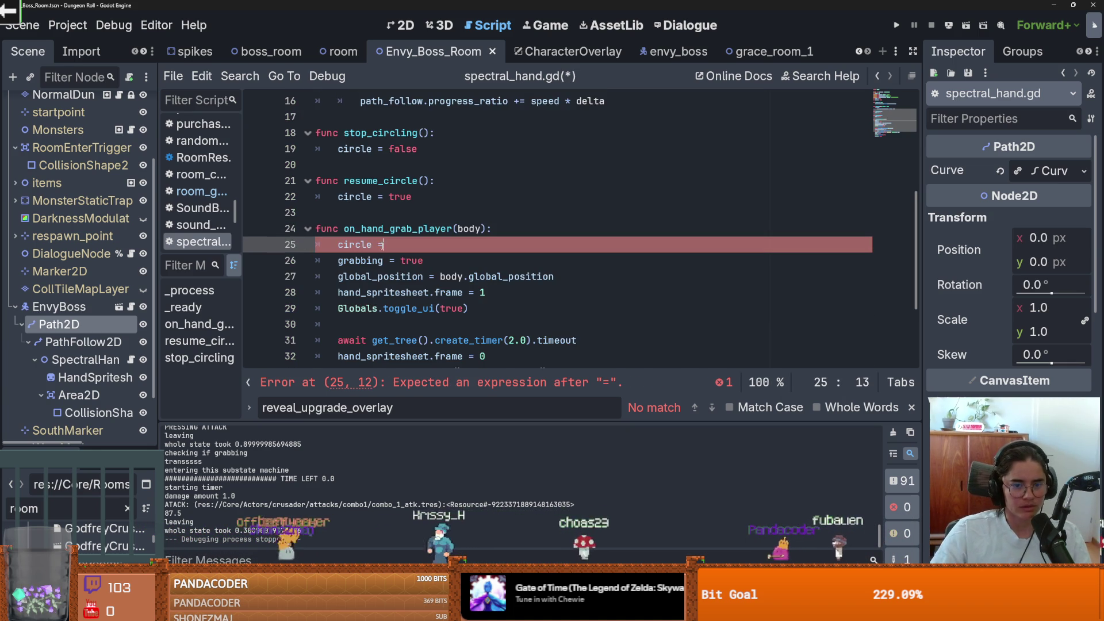
{"action": "key", "text": "BackSpace"}
{"action": "key", "text": "BackSpace"}
{"action": "key", "text": "BackSpace"}
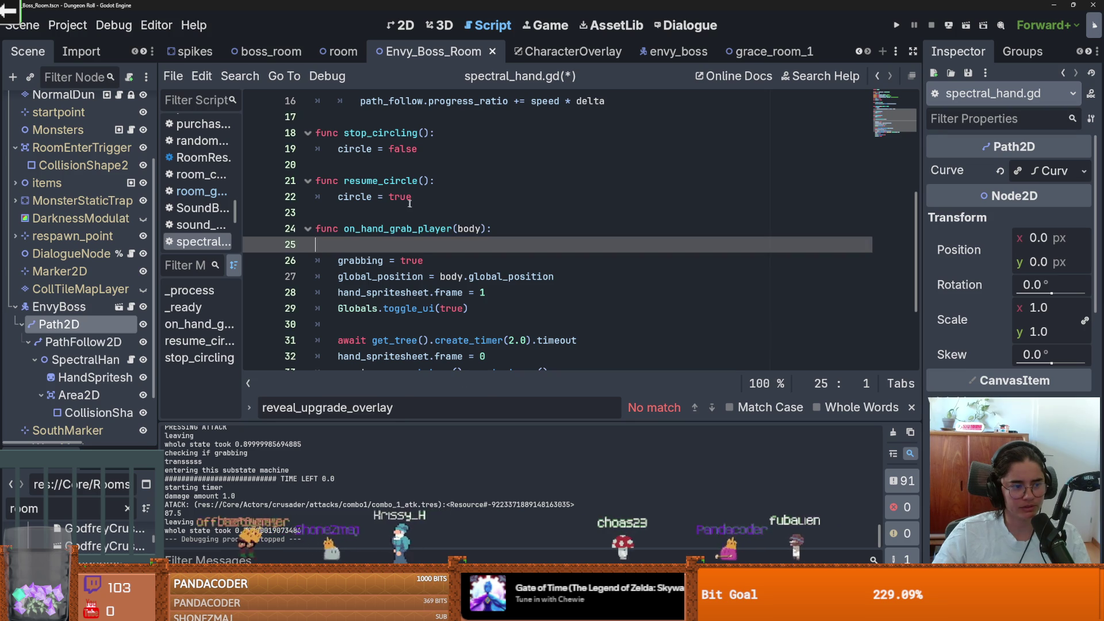
{"action": "left_click", "coordinate": [410, 198]}
{"action": "left_click_drag", "start_coordinate": [430, 133], "coordinate": [346, 135]}
{"action": "key", "text": "ctrl+c"}
{"action": "left_click", "coordinate": [373, 247]}
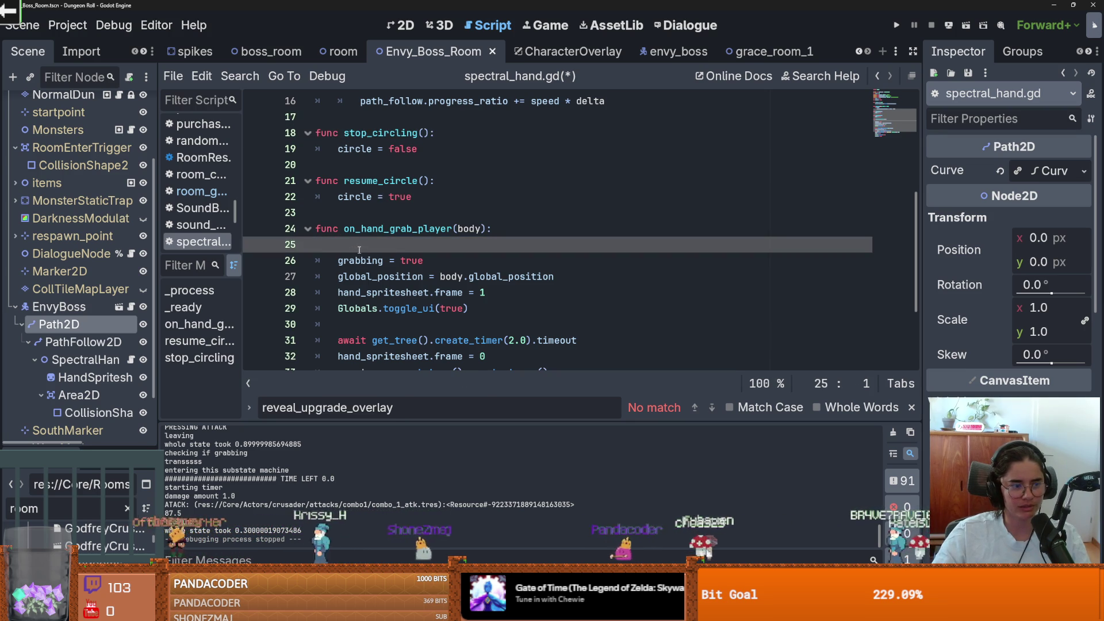
{"action": "key", "text": "ctrl+v"}
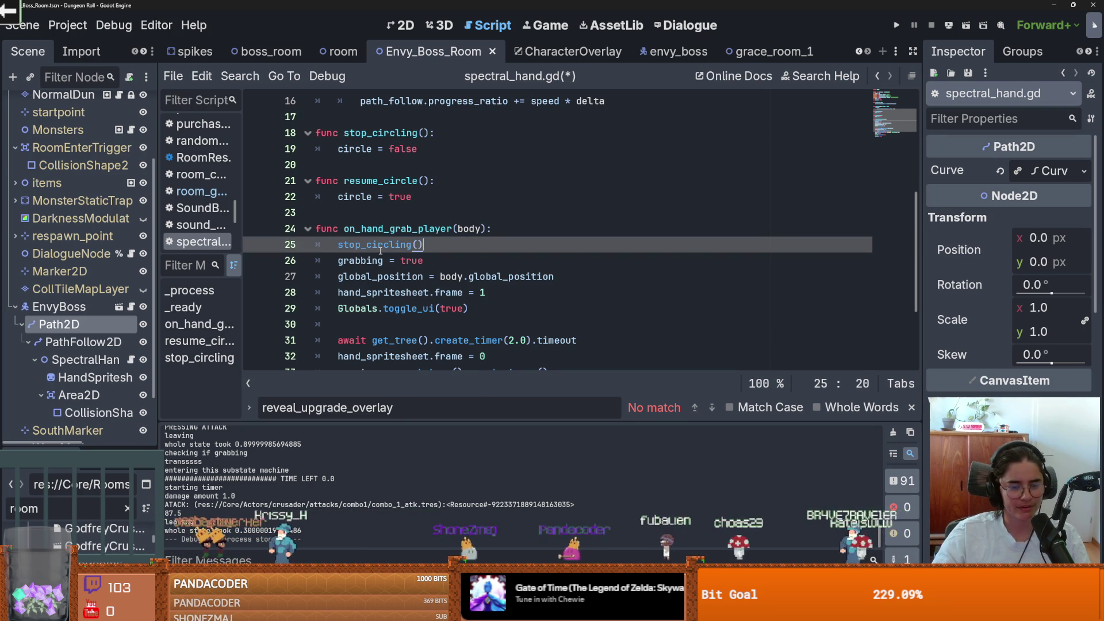
{"action": "key", "text": "ctrl+s"}
{"action": "key", "text": "Left"}
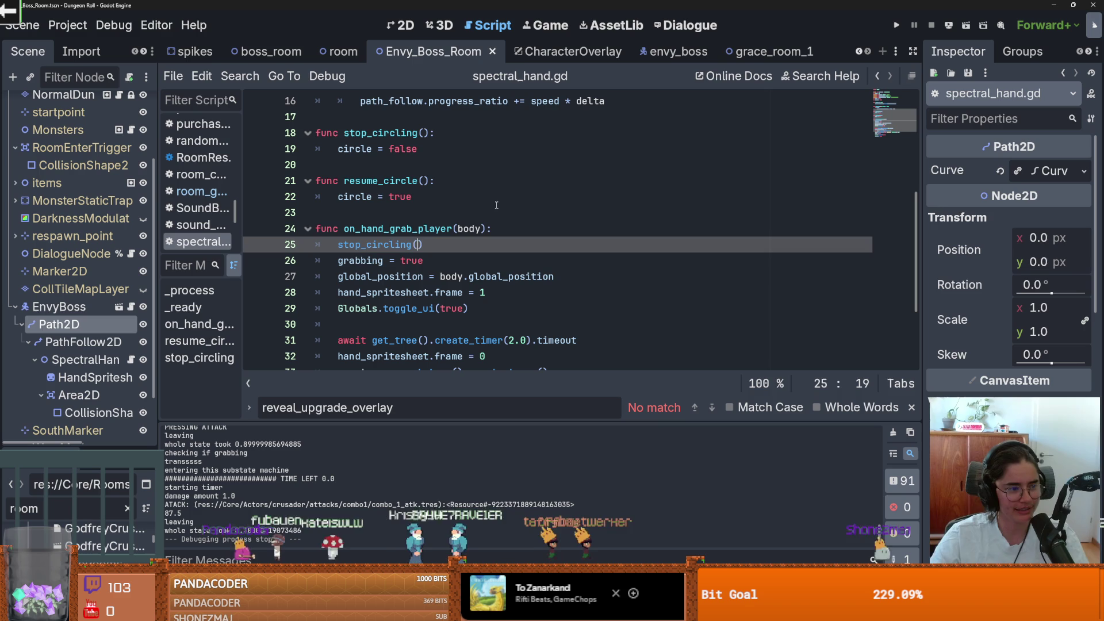
{"action": "left_click", "coordinate": [437, 213]}
{"action": "key", "text": "ctrl+s"}
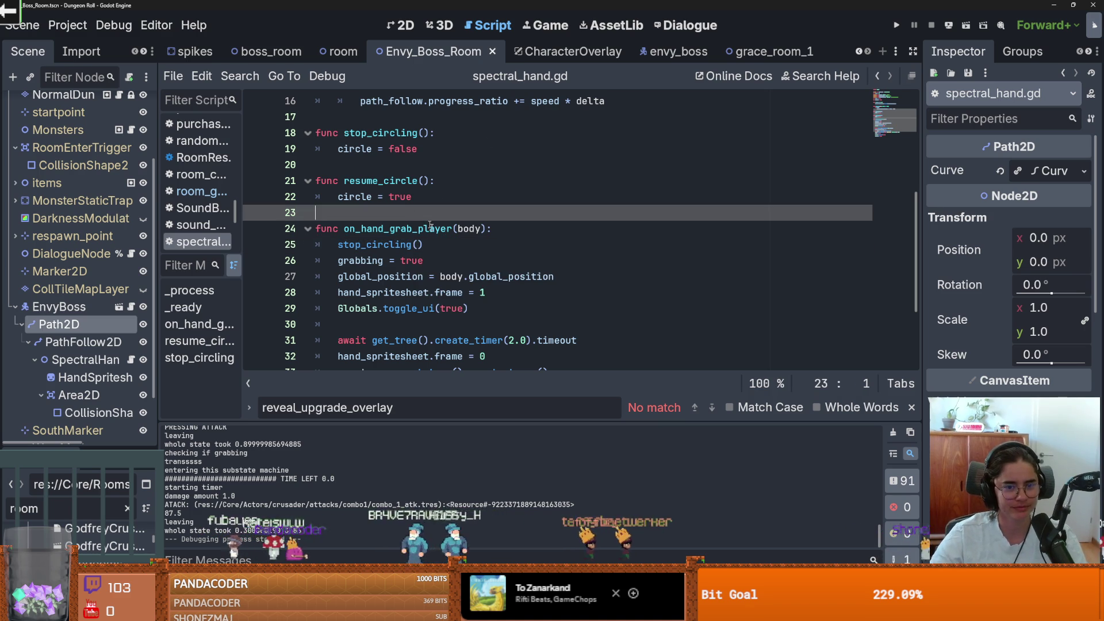
{"action": "scroll", "coordinate": [452, 246], "scroll_direction": "down", "scroll_amount": 1}
{"action": "scroll", "coordinate": [455, 245], "scroll_direction": "up", "scroll_amount": 1}
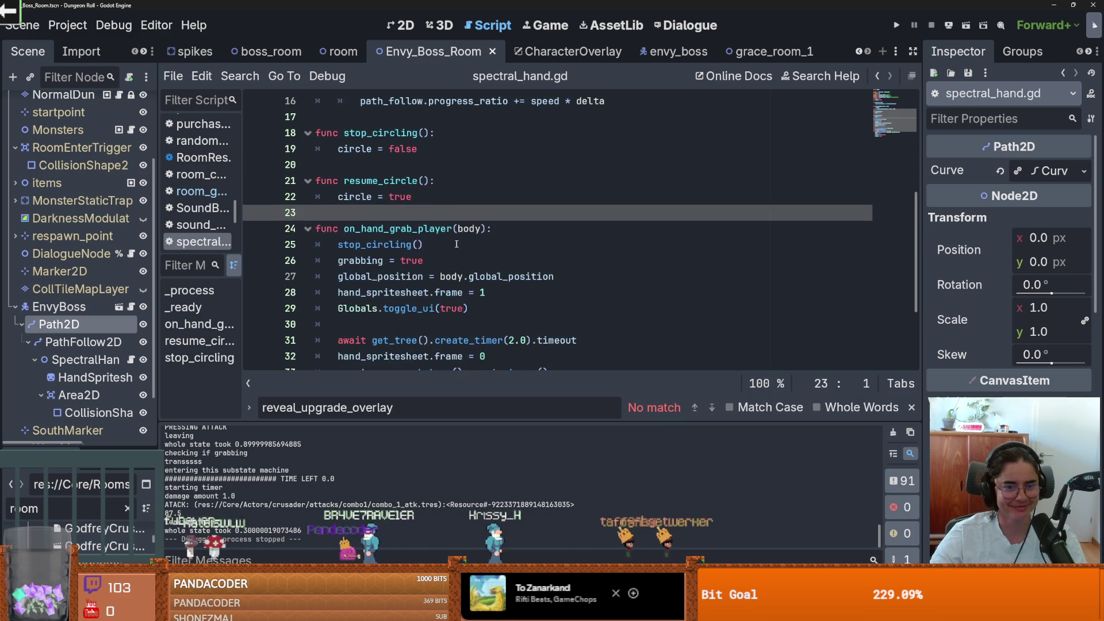
{"action": "scroll", "coordinate": [457, 244], "scroll_direction": "down", "scroll_amount": 1}
{"action": "scroll", "coordinate": [458, 244], "scroll_direction": "up", "scroll_amount": 1}
{"action": "left_click", "coordinate": [457, 245]}
{"action": "key", "text": "Down"}
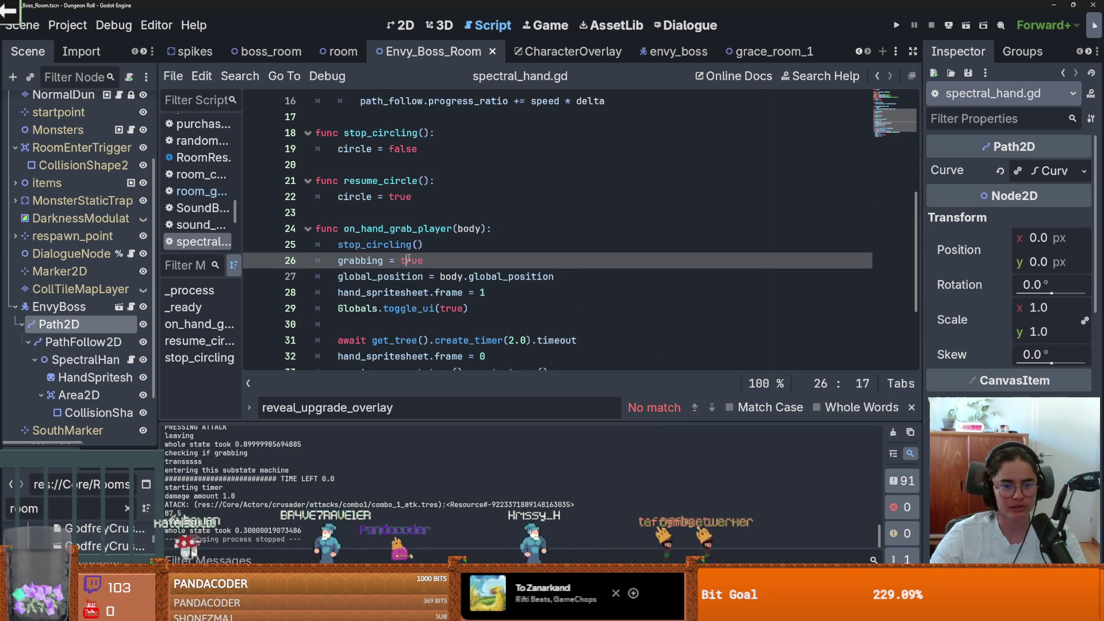
{"action": "scroll", "coordinate": [393, 255], "scroll_direction": "down", "scroll_amount": 2}
{"action": "left_click", "coordinate": [379, 229]}
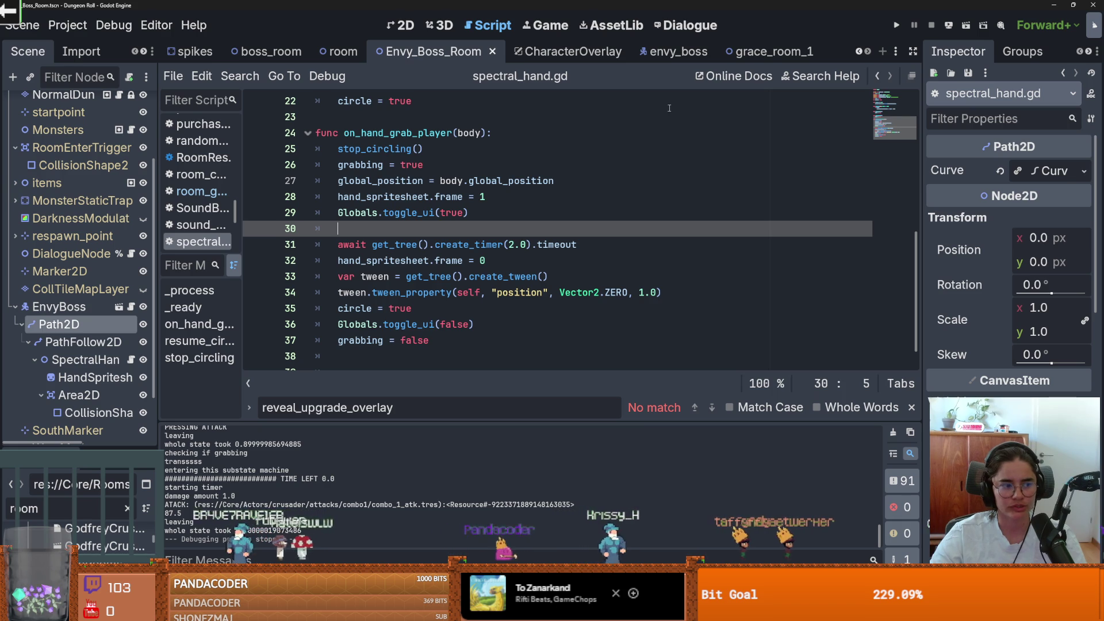
{"action": "scroll", "coordinate": [474, 217], "scroll_direction": "up", "scroll_amount": 7}
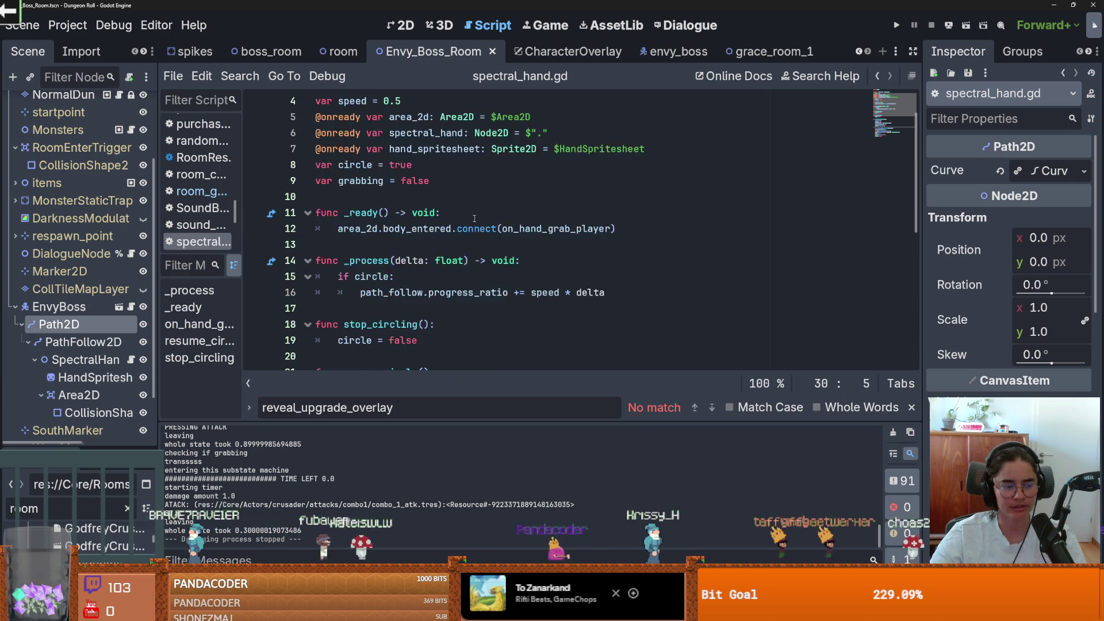
{"action": "scroll", "coordinate": [475, 217], "scroll_direction": "down", "scroll_amount": 3}
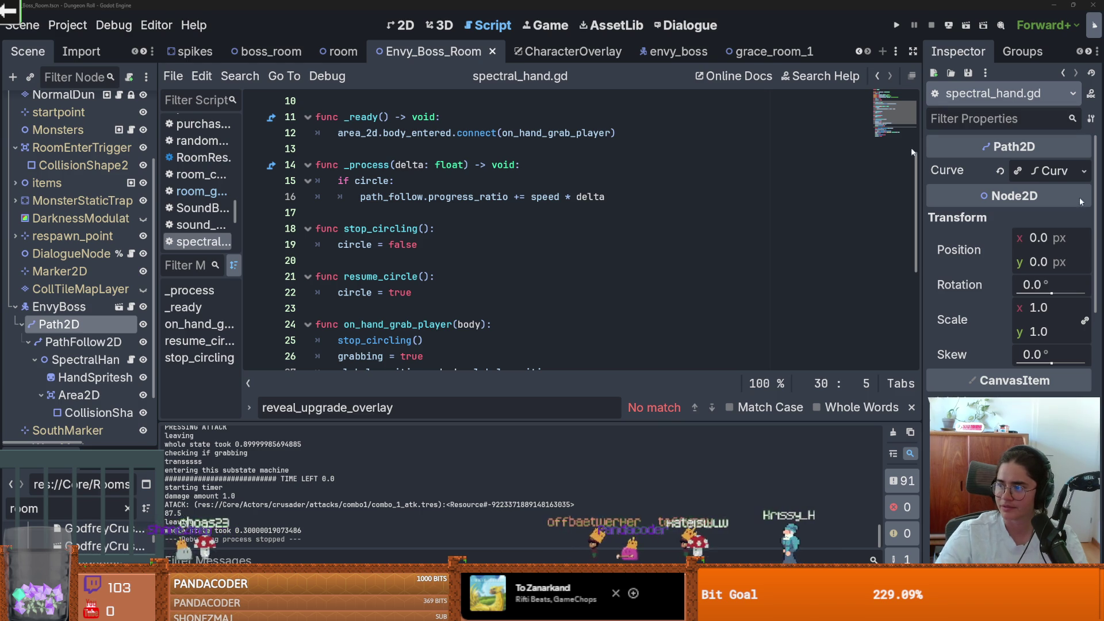
{"action": "key", "text": "alt+Tab"}
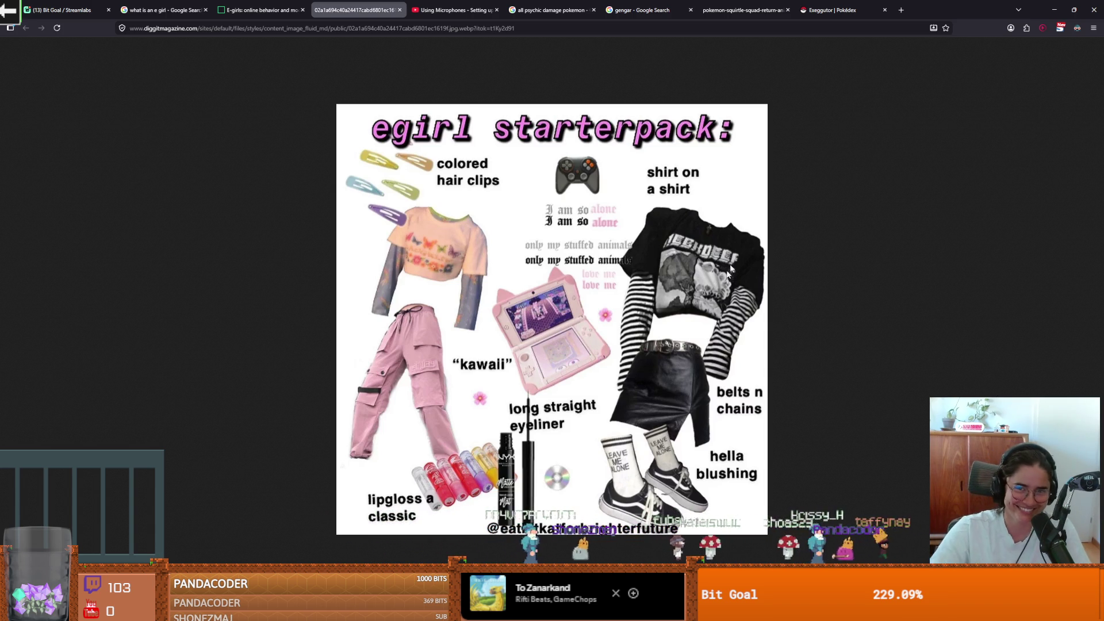
{"action": "key", "text": "alt+Tab"}
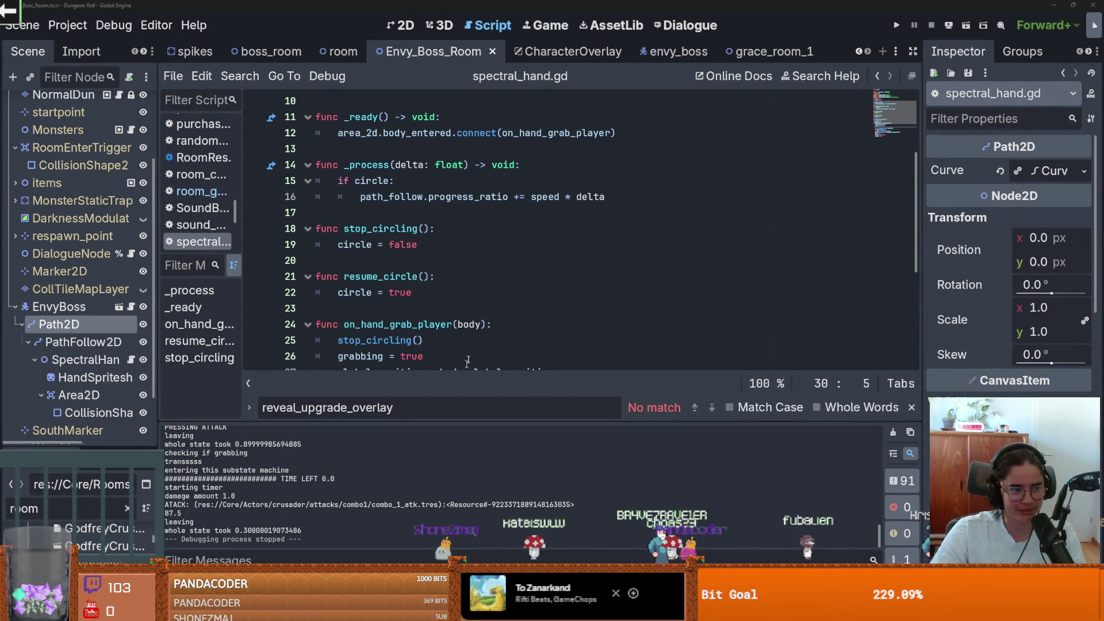
Look over the resume_circle and stop_circling functions and save the script
{"action": "left_click", "coordinate": [556, 277]}
{"action": "mouse_move", "coordinate": [941, 289]}
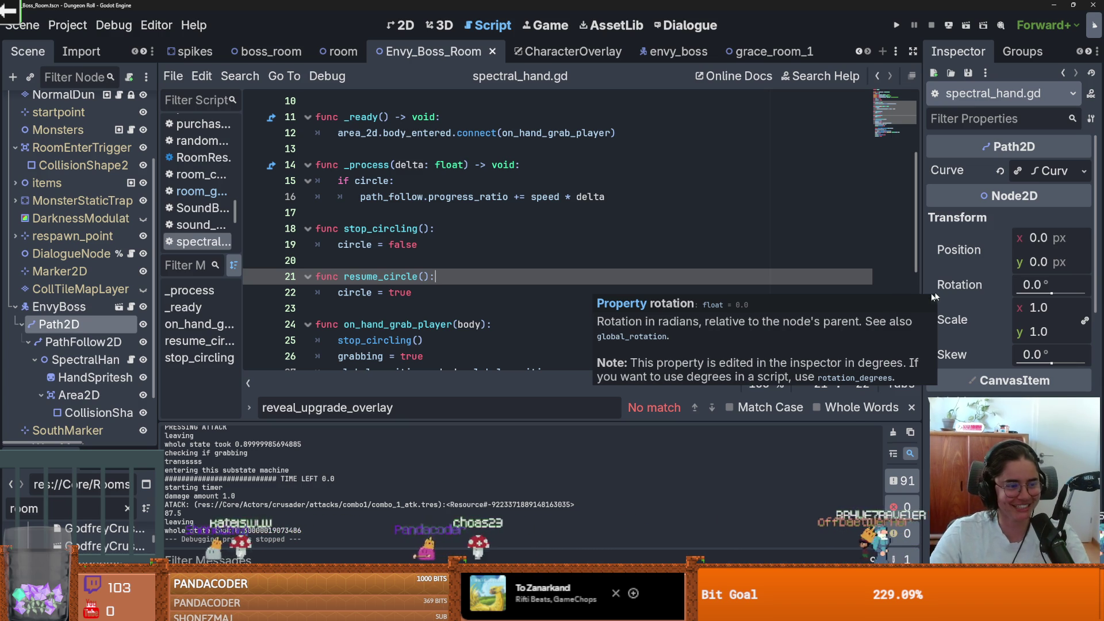
{"action": "left_click", "coordinate": [472, 228]}
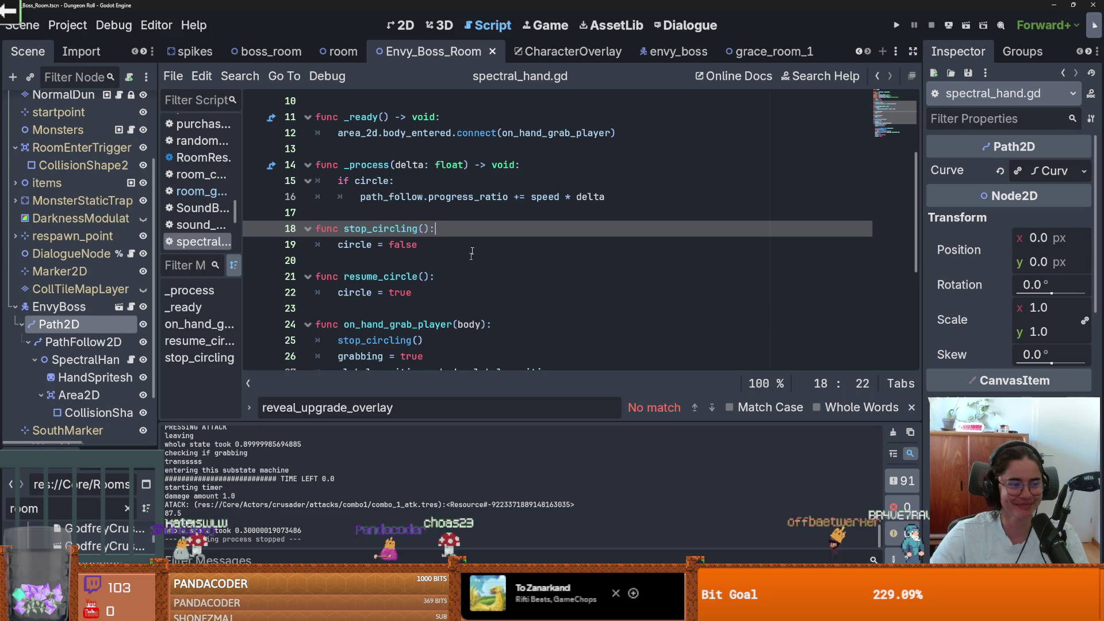
{"action": "scroll", "coordinate": [402, 256], "scroll_direction": "down", "scroll_amount": 1}
{"action": "key", "text": "Down"}
{"action": "key", "text": "Down"}
{"action": "key", "text": "ctrl+s"}
Replace 'circle = true' on line 35 with resume_circle() copied from line 21
{"action": "left_click", "coordinate": [410, 259]}
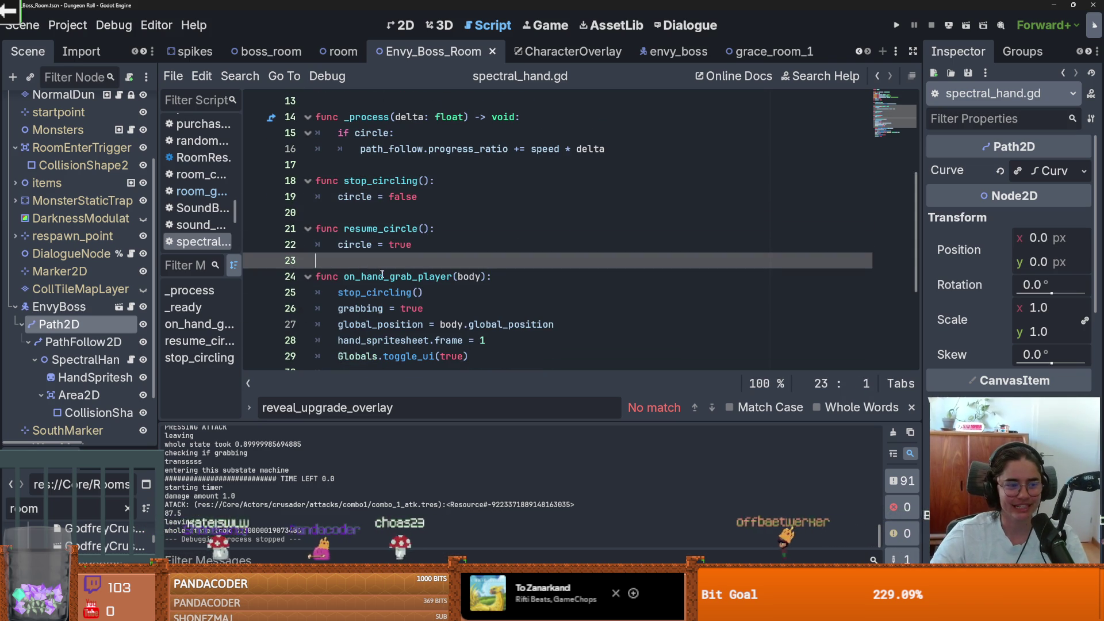
{"action": "scroll", "coordinate": [435, 294], "scroll_direction": "down", "scroll_amount": 4}
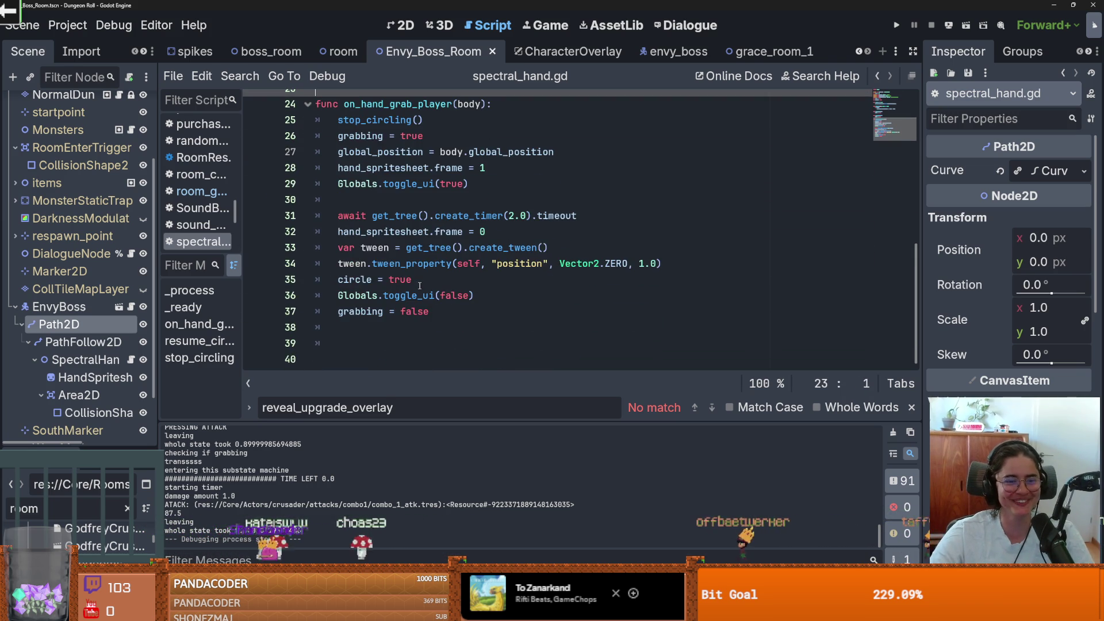
{"action": "scroll", "coordinate": [391, 313], "scroll_direction": "up", "scroll_amount": 3}
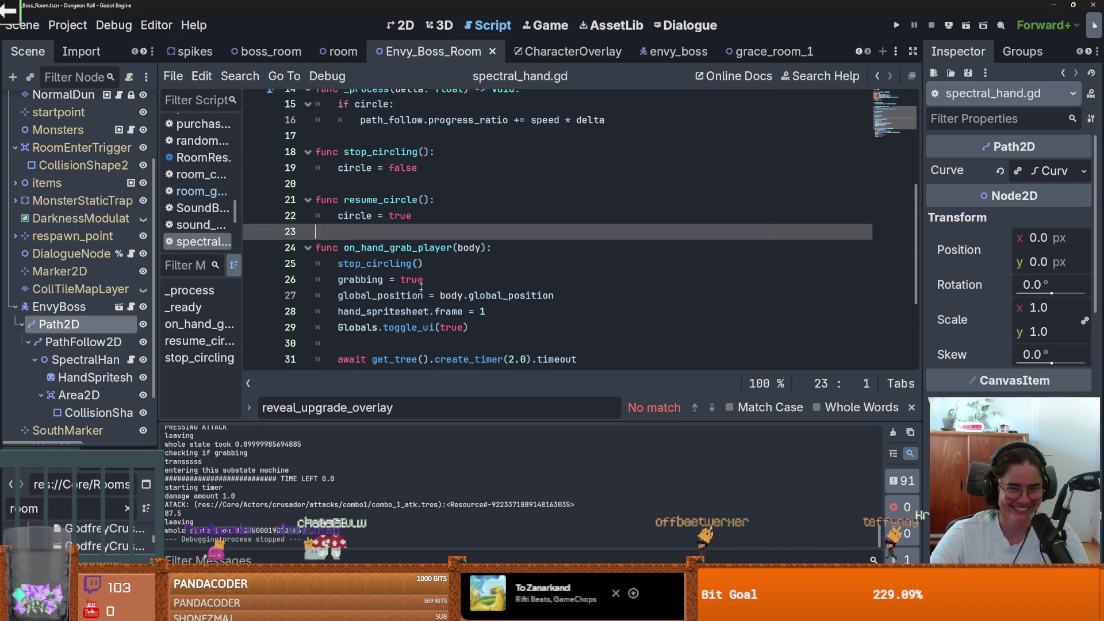
{"action": "left_click_drag", "start_coordinate": [430, 199], "coordinate": [345, 200]}
{"action": "key", "text": "ctrl+c"}
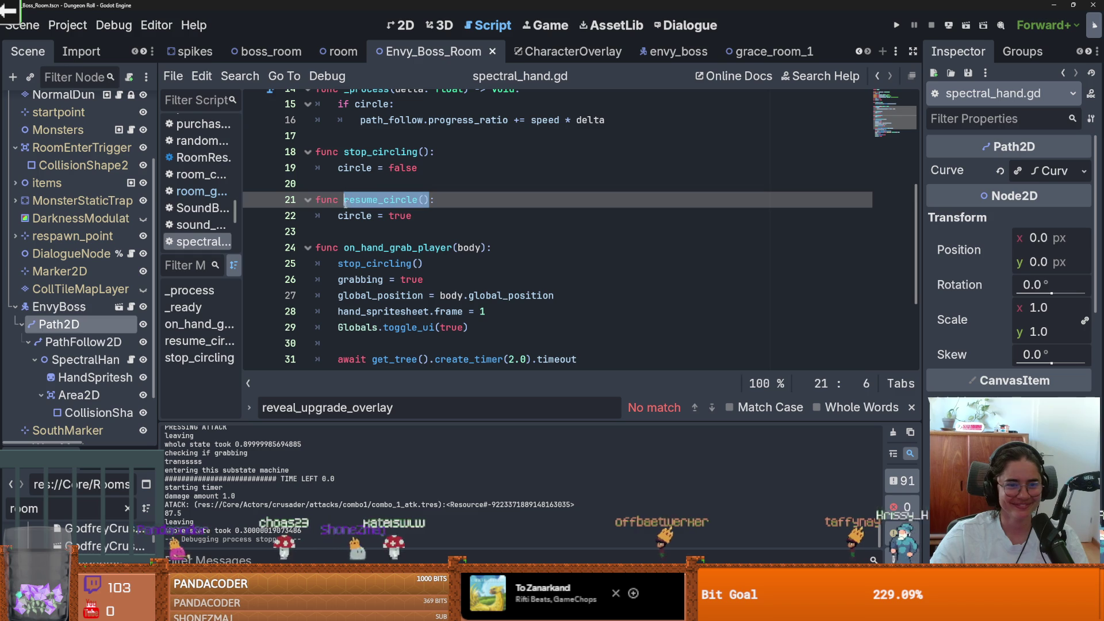
{"action": "scroll", "coordinate": [411, 244], "scroll_direction": "down", "scroll_amount": 3}
{"action": "left_click_drag", "start_coordinate": [417, 282], "coordinate": [329, 281]}
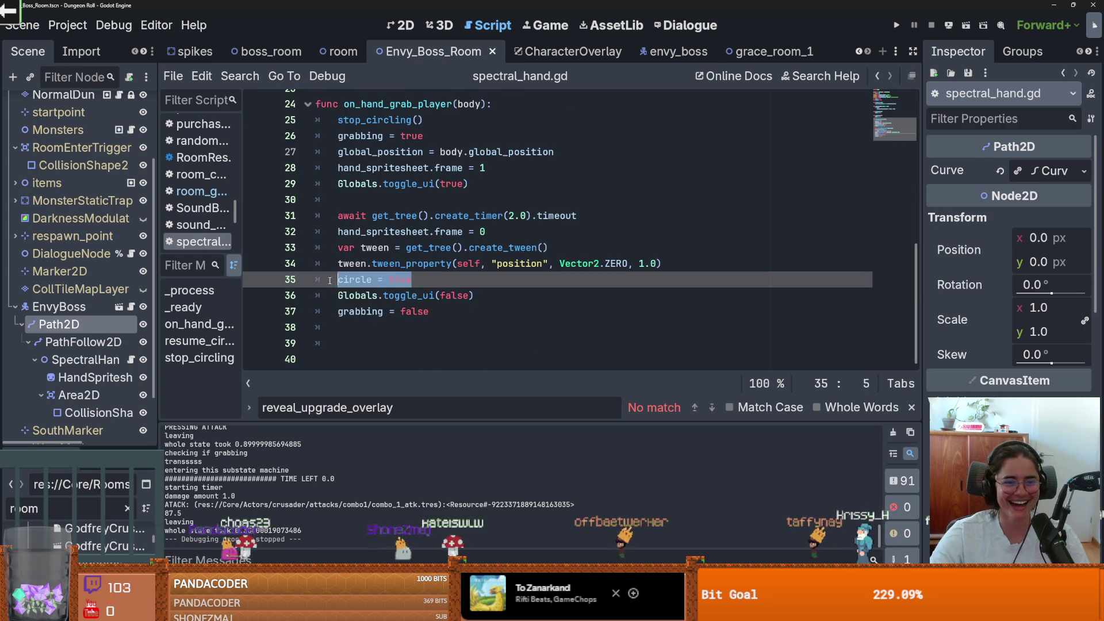
{"action": "key", "text": "ctrl+v"}
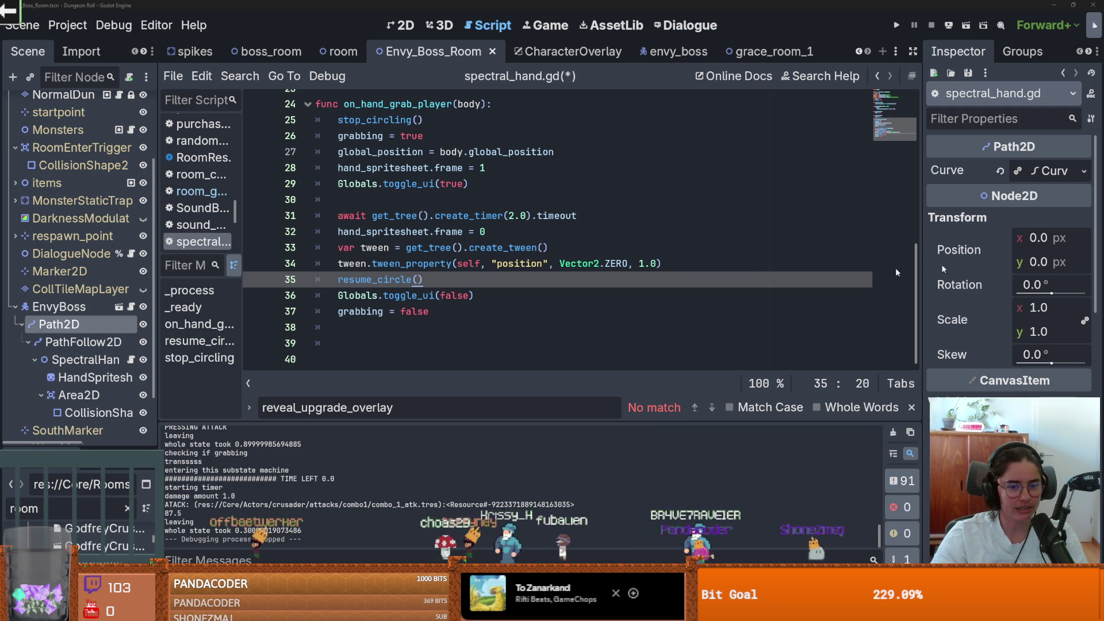
Save spectral_hand.gd and check the Globals.toggle_ui call and the scene tabs
{"action": "key", "text": "ctrl+s"}
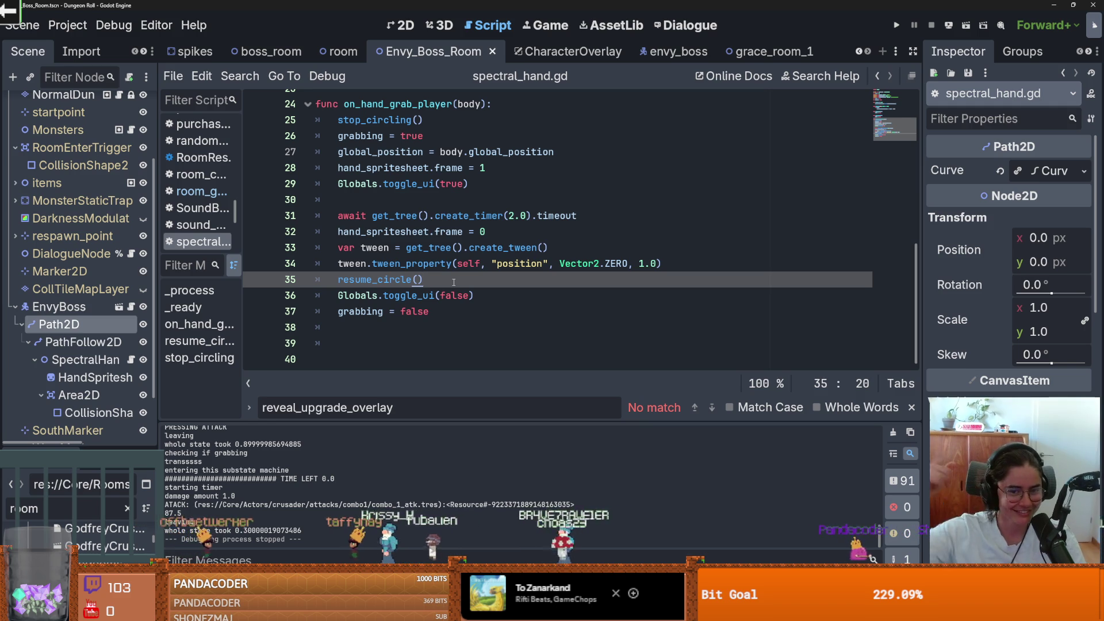
{"action": "left_click", "coordinate": [413, 296]}
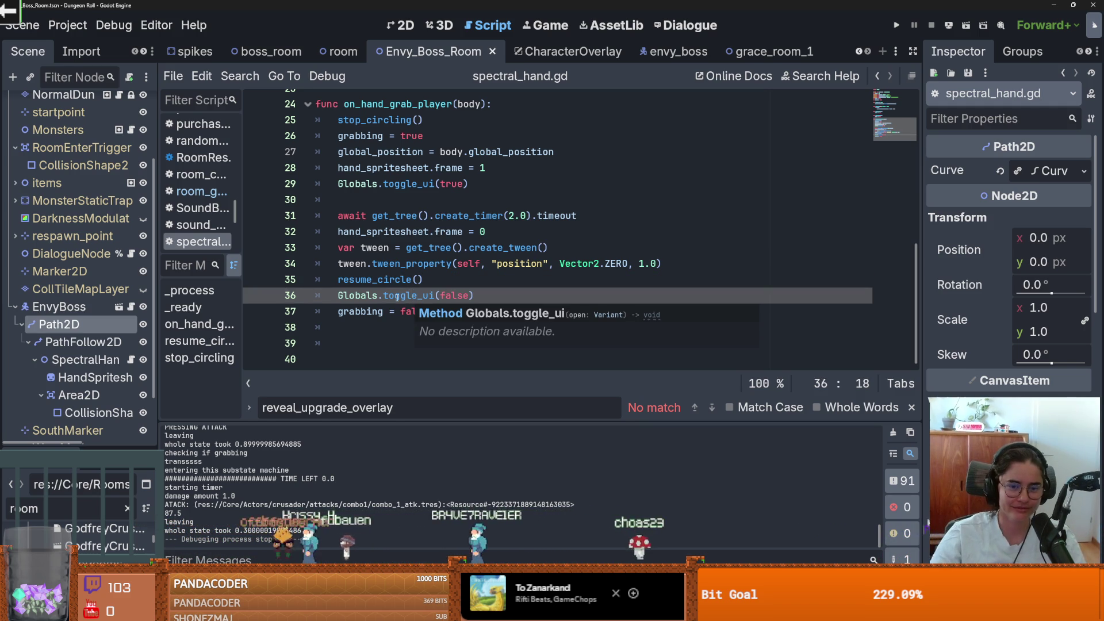
{"action": "key", "text": "Up"}
{"action": "key", "text": "Up"}
{"action": "key", "text": "Up"}
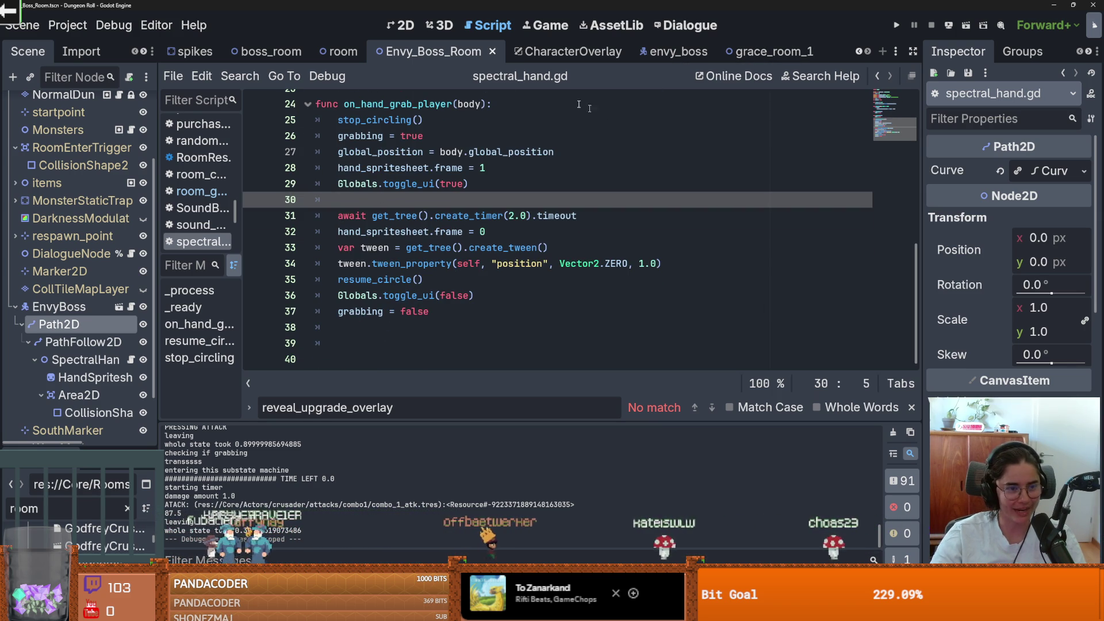
{"action": "left_click", "coordinate": [863, 52]}
{"action": "left_click", "coordinate": [868, 52]}
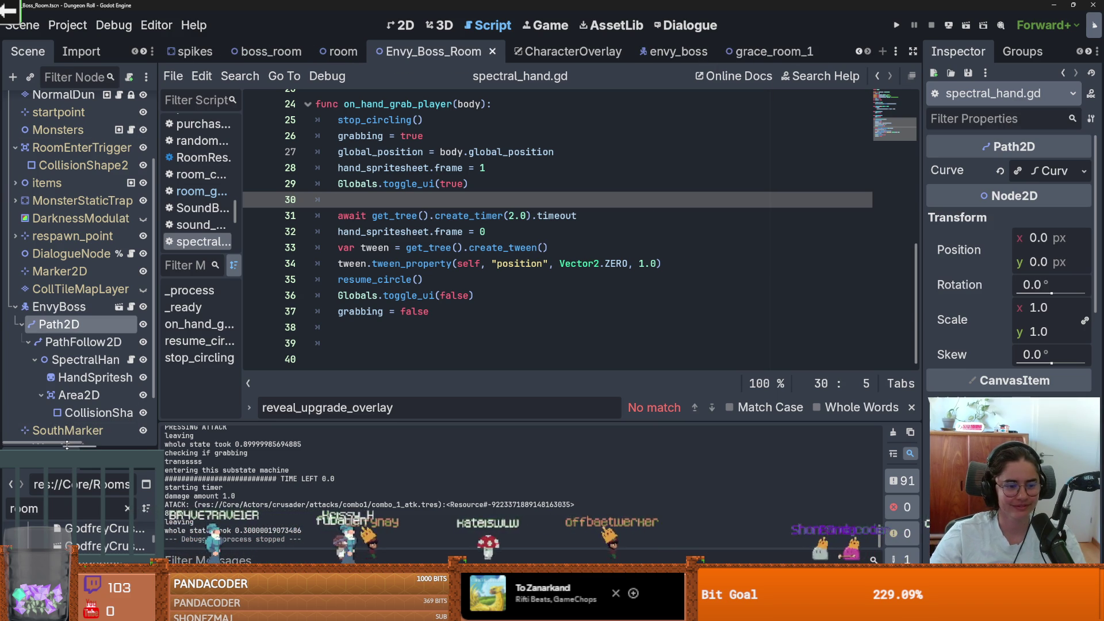
Enlarge the FileSystem panel, then compare helmet versions in Aseprite and return to Godot
{"action": "left_click_drag", "start_coordinate": [70, 450], "coordinate": [70, 185]}
{"action": "scroll", "coordinate": [102, 328], "scroll_direction": "up", "scroll_amount": 5}
{"action": "scroll", "coordinate": [103, 328], "scroll_direction": "up", "scroll_amount": 10}
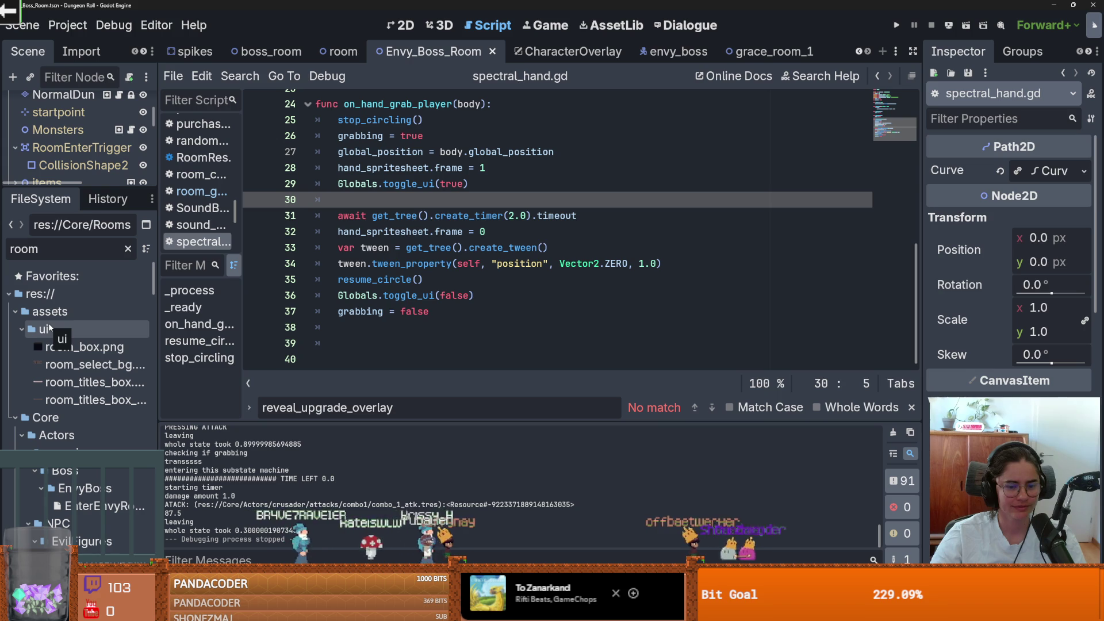
{"action": "key", "text": "alt+Tab"}
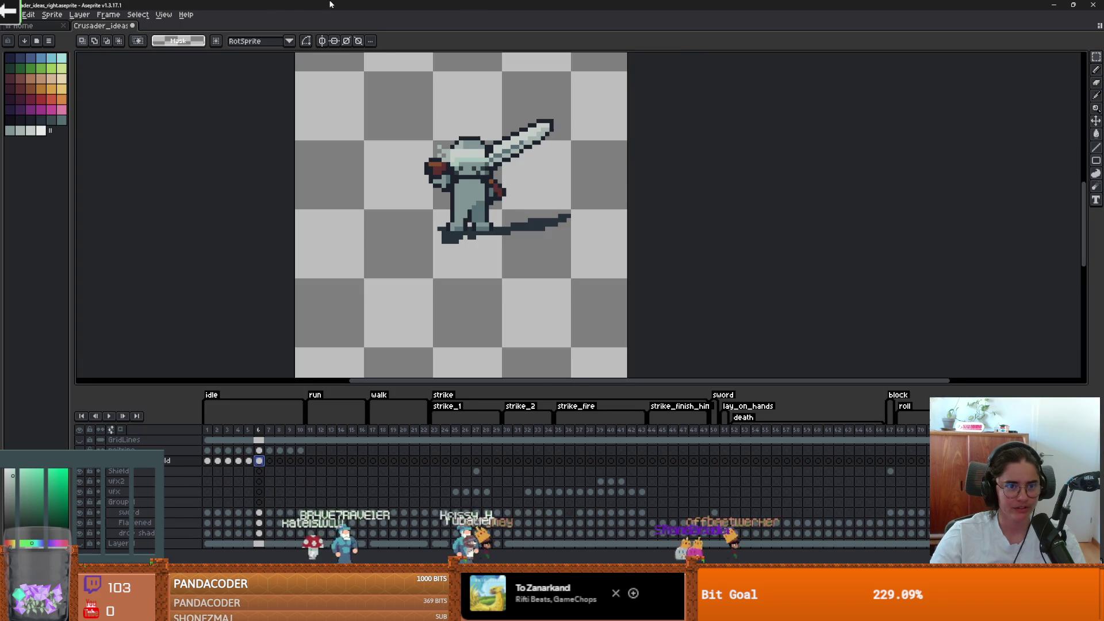
{"action": "key", "text": "ctrl+z"}
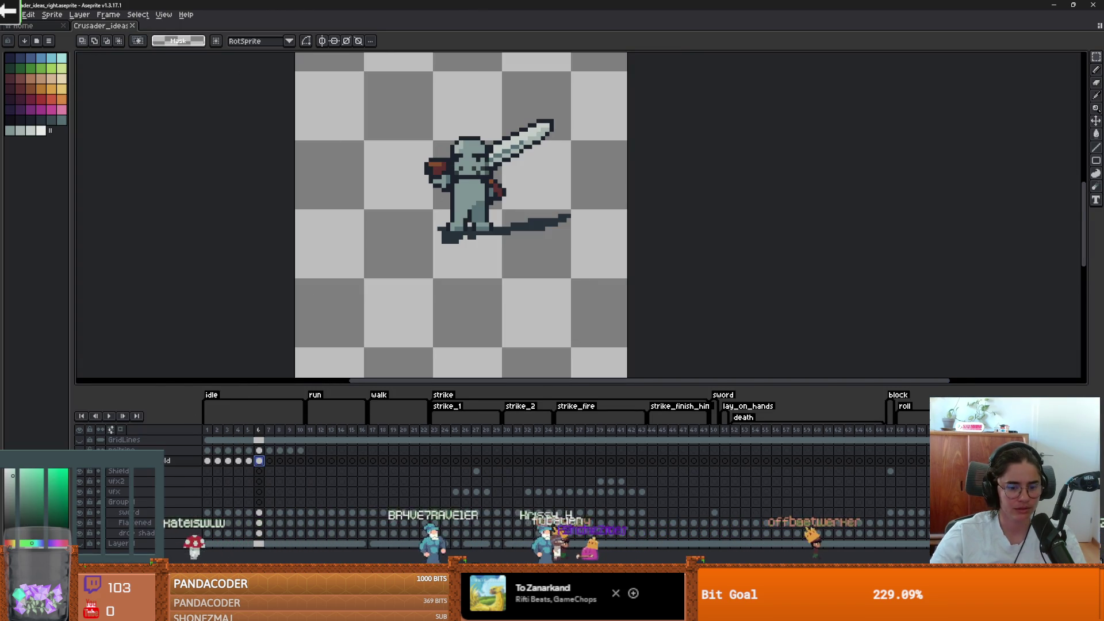
{"action": "key", "text": "alt+Tab"}
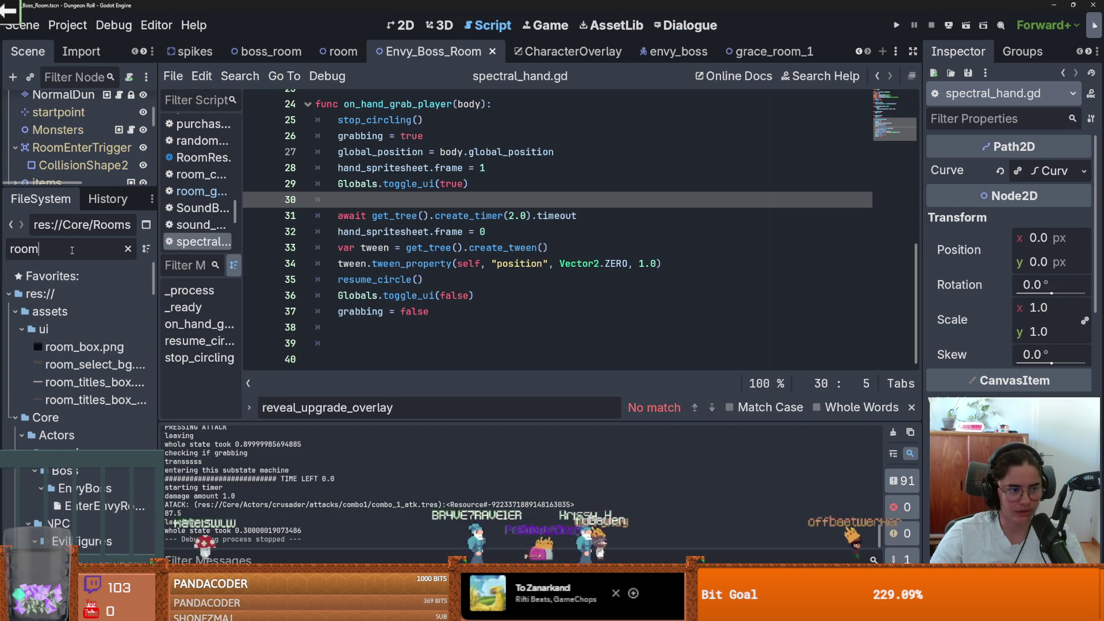
Filter the FileSystem by 'crusa' and open the crusader folder in File Manager
{"action": "key", "text": "ctrl+a"}
{"action": "type", "text": "cr"}
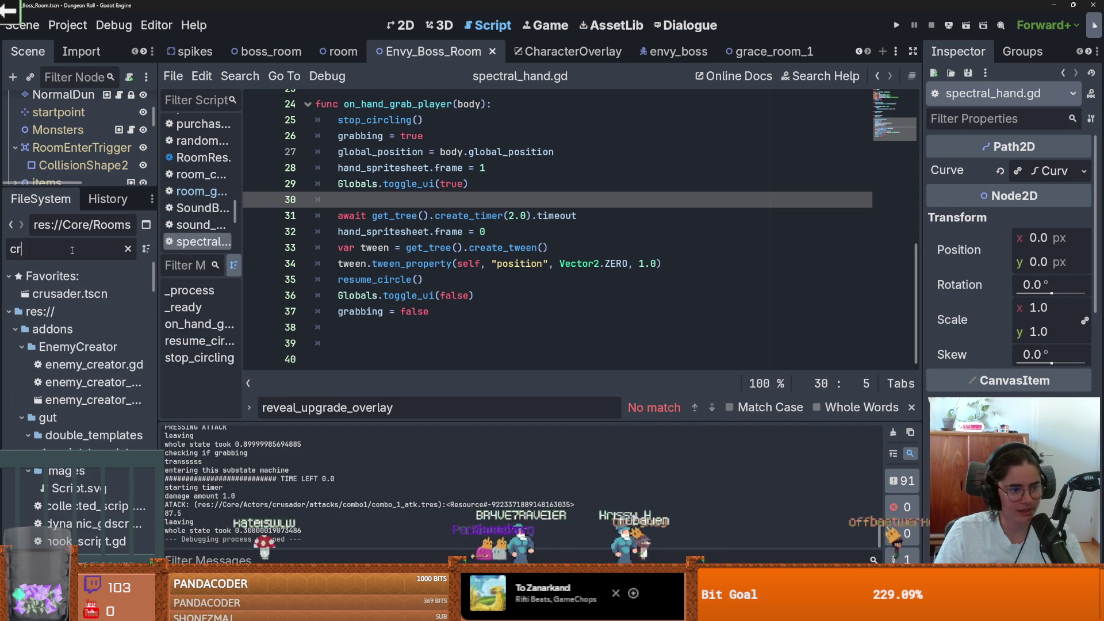
{"action": "type", "text": "usa"}
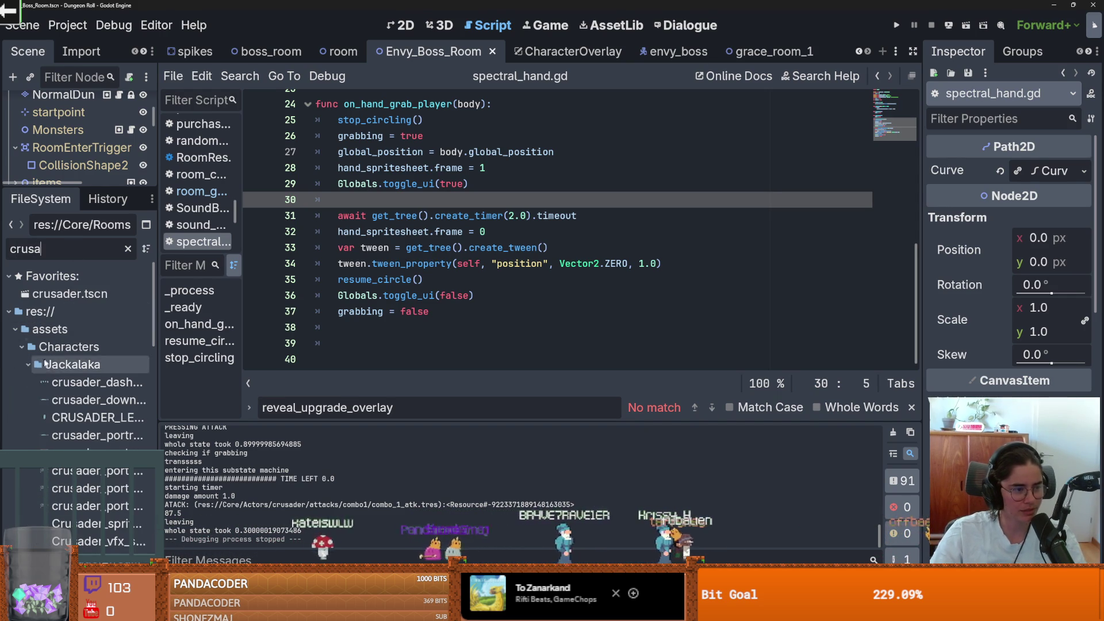
{"action": "scroll", "coordinate": [45, 364], "scroll_direction": "down", "scroll_amount": 10}
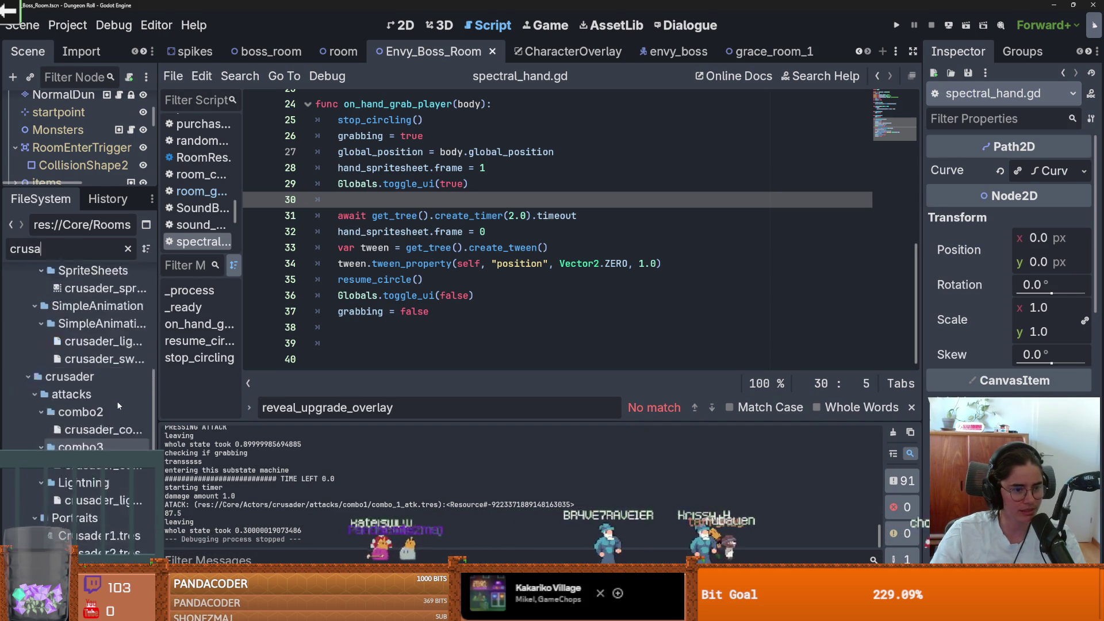
{"action": "scroll", "coordinate": [117, 405], "scroll_direction": "down", "scroll_amount": 10}
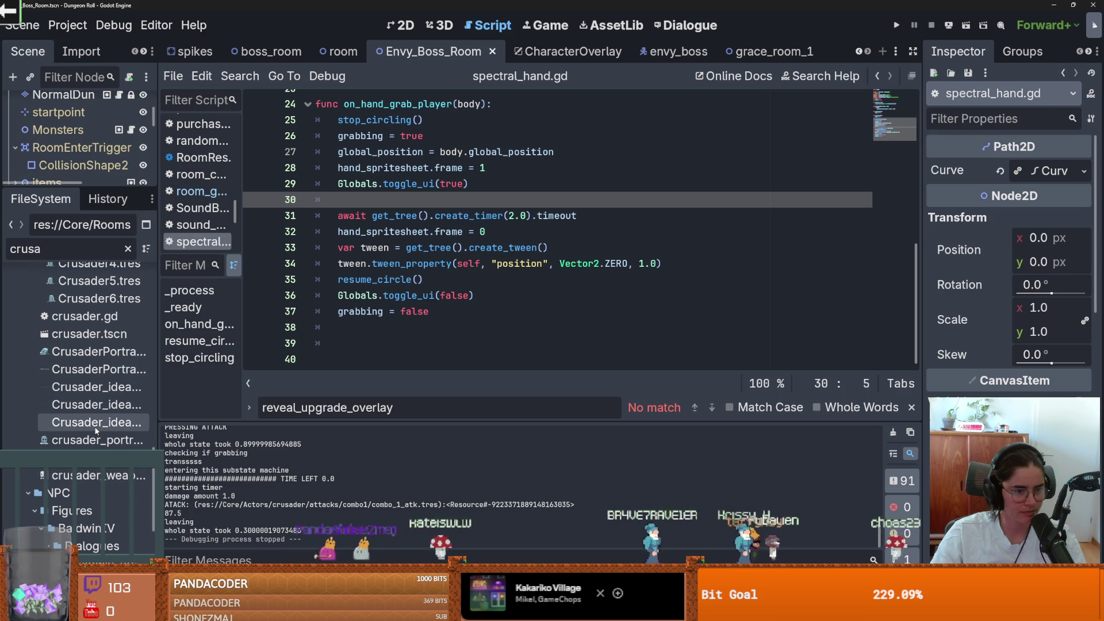
{"action": "left_click", "coordinate": [106, 423]}
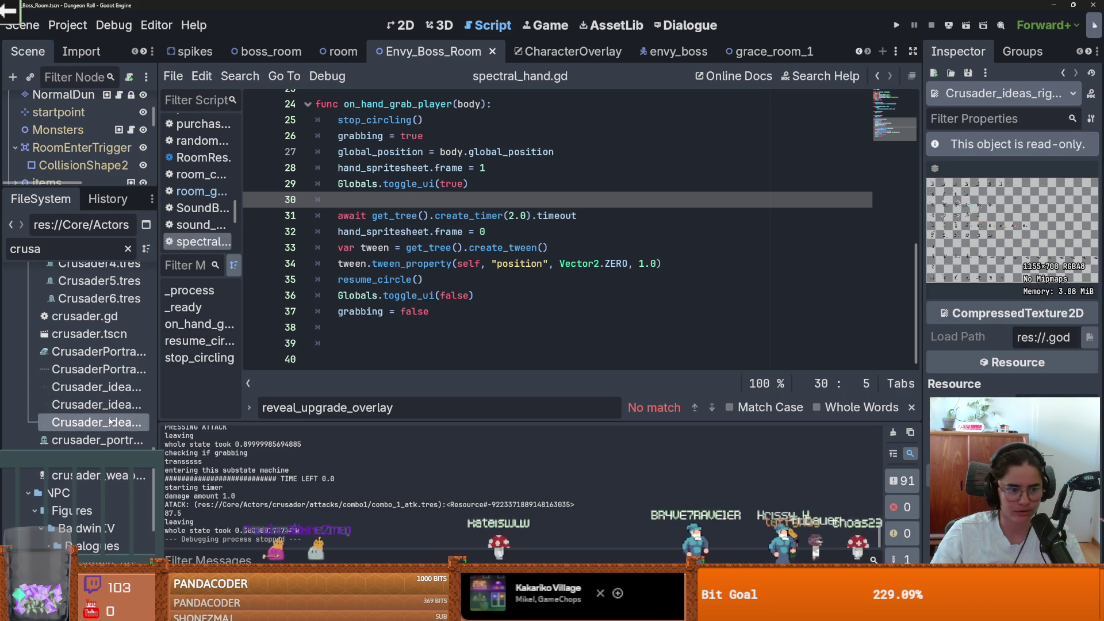
{"action": "scroll", "coordinate": [94, 411], "scroll_direction": "up", "scroll_amount": 5}
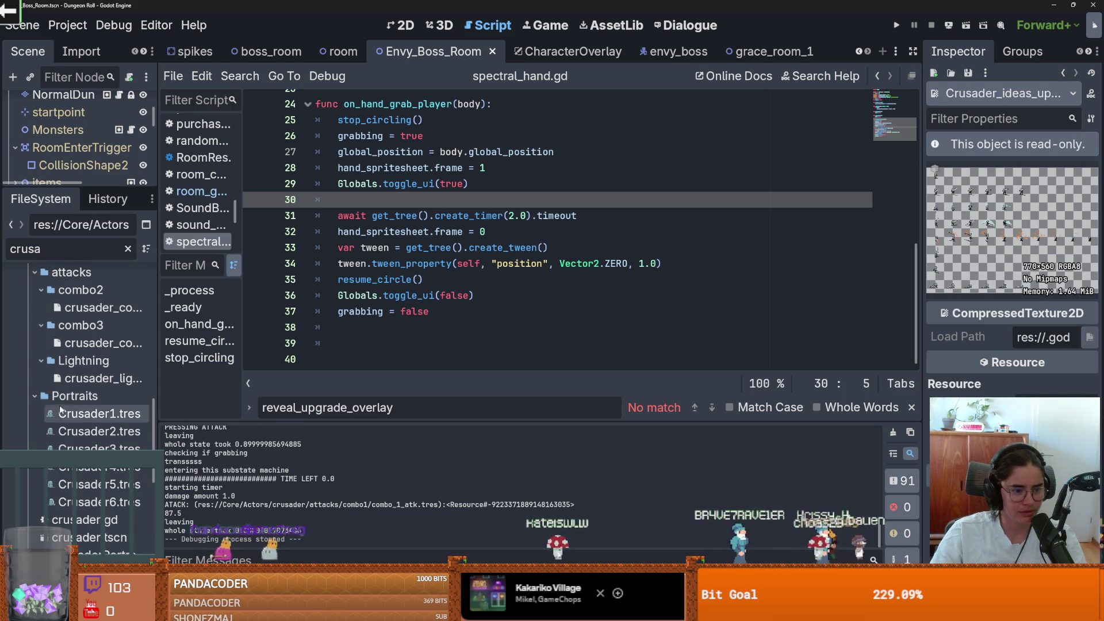
{"action": "scroll", "coordinate": [62, 403], "scroll_direction": "up", "scroll_amount": 3}
{"action": "left_click", "coordinate": [28, 336]}
{"action": "left_click", "coordinate": [27, 337]}
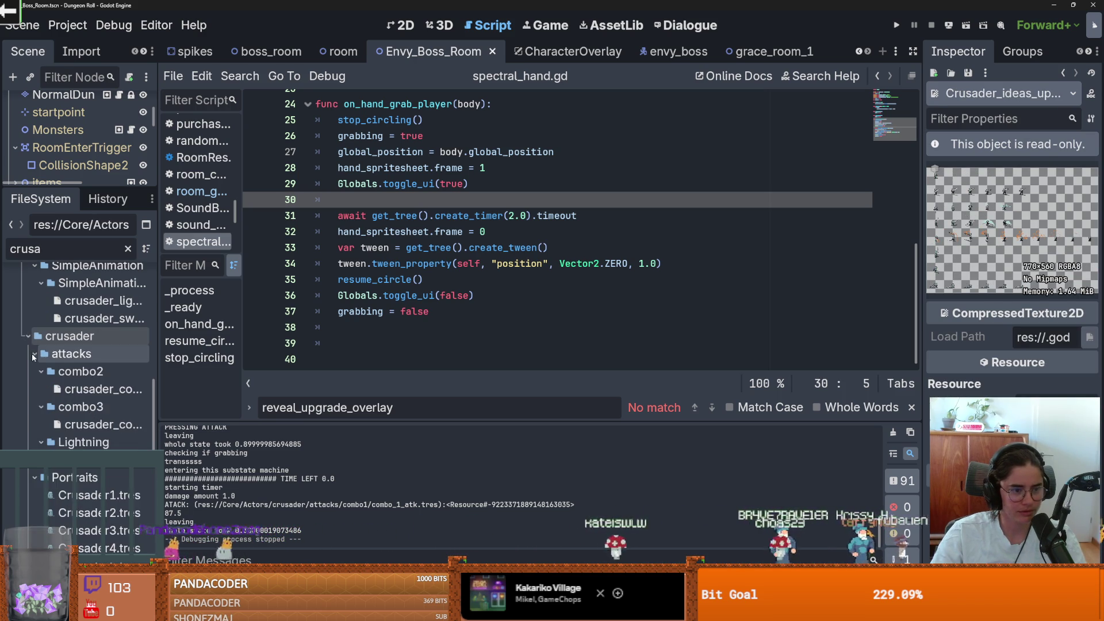
{"action": "right_click", "coordinate": [70, 337]}
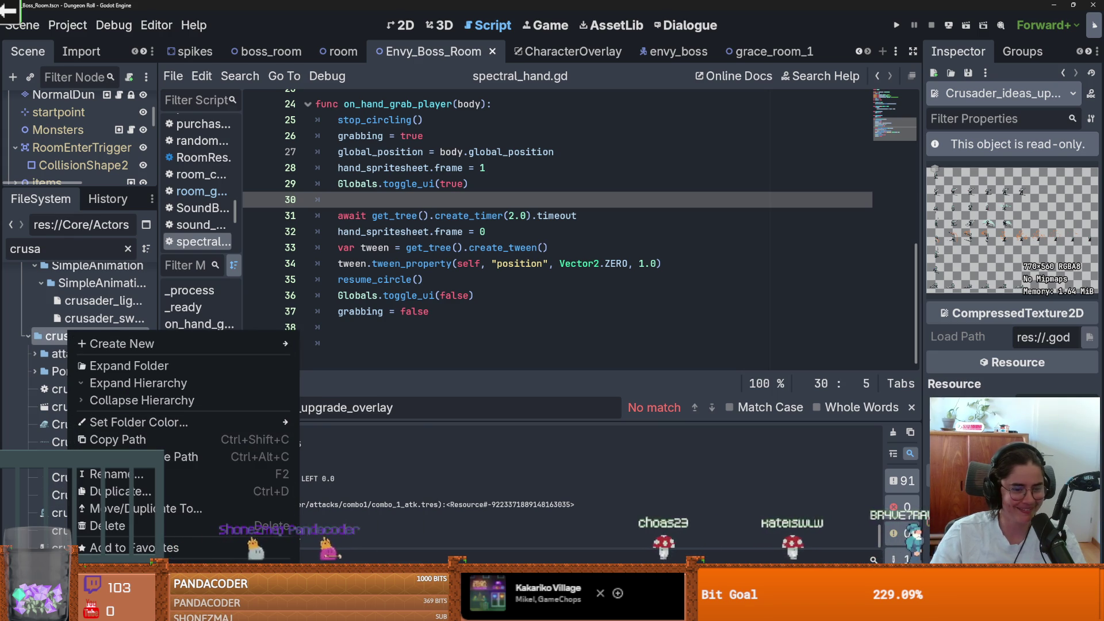
{"action": "left_click", "coordinate": [132, 547]}
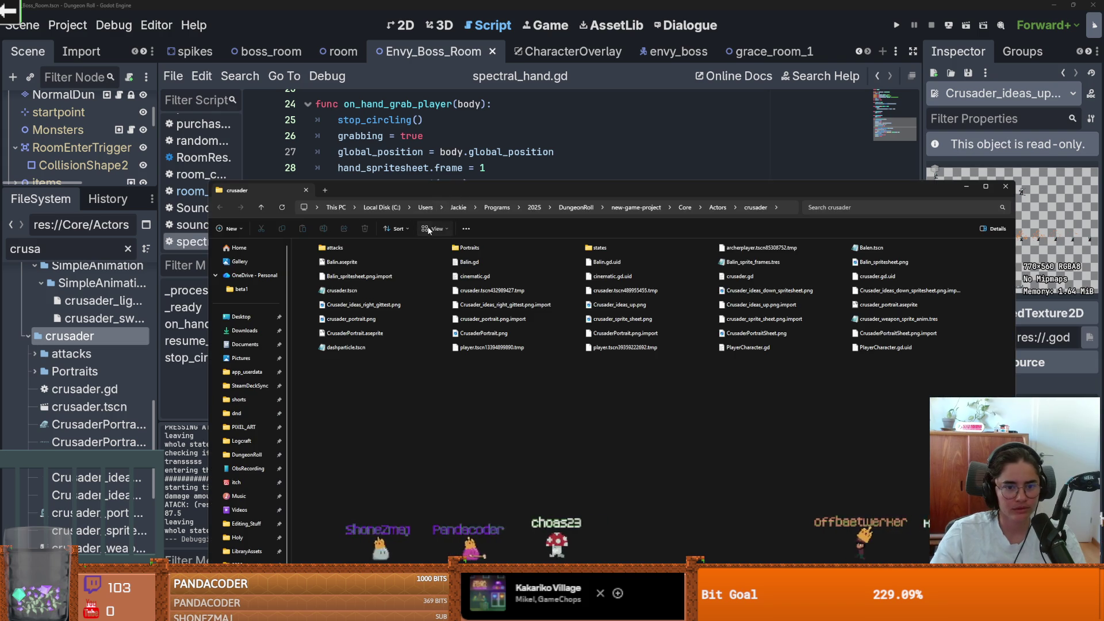
Show the crusader folder's files as extra large icons in a maximized Explorer window
{"action": "left_click", "coordinate": [429, 230]}
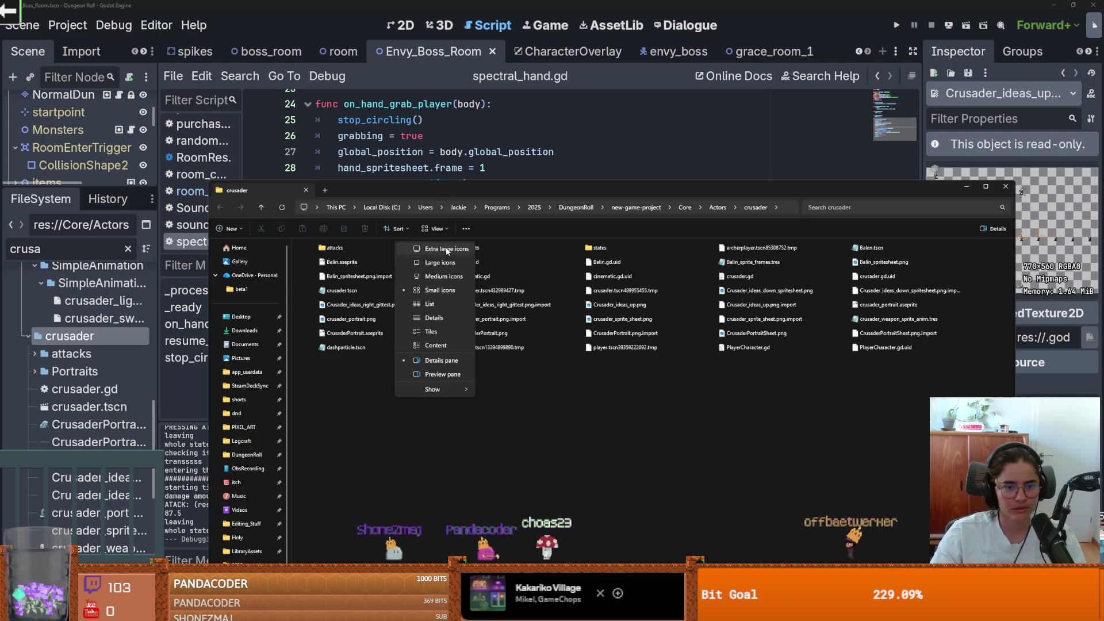
{"action": "left_click", "coordinate": [446, 246]}
{"action": "scroll", "coordinate": [608, 333], "scroll_direction": "down", "scroll_amount": 5}
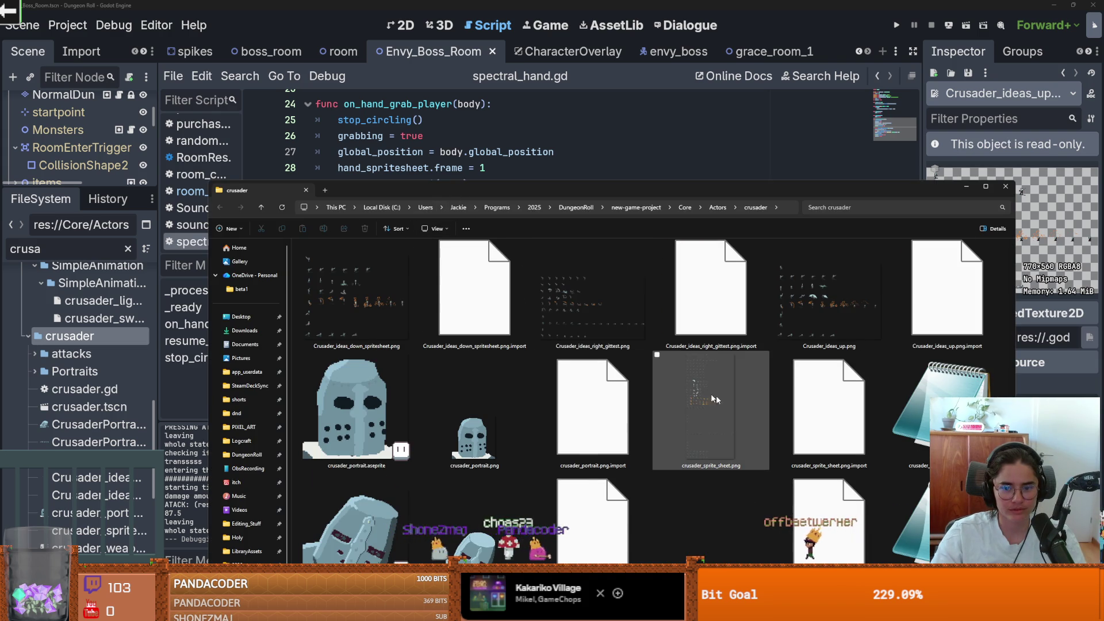
{"action": "left_click_drag", "start_coordinate": [691, 184], "coordinate": [1103, 134]}
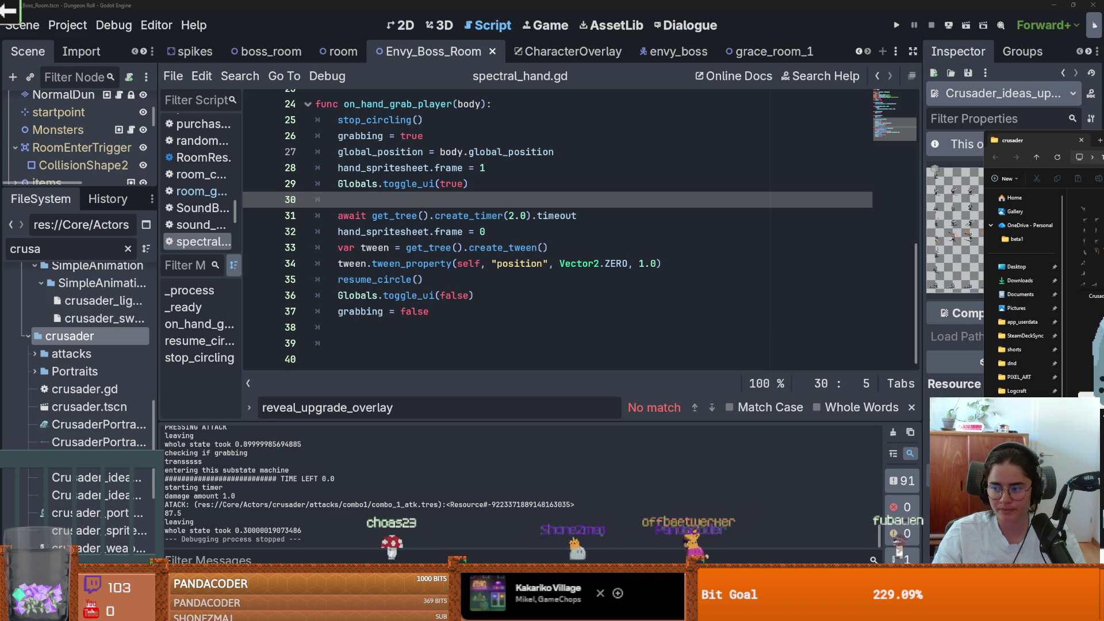
{"action": "left_click_drag", "start_coordinate": [1032, 140], "coordinate": [552, 2]}
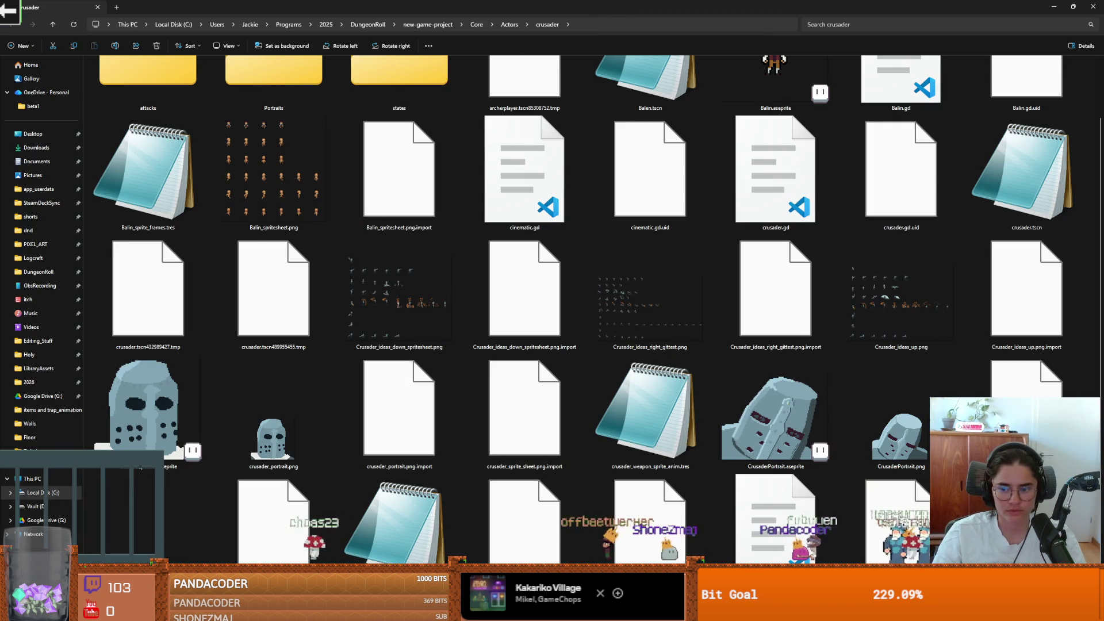
{"action": "right_click", "coordinate": [889, 511]}
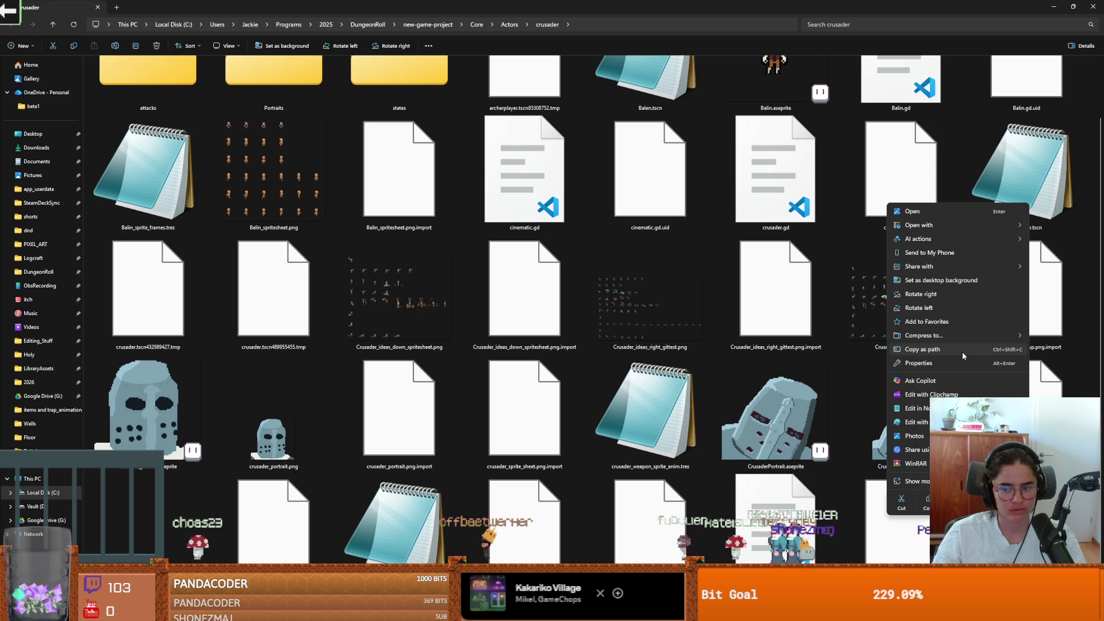
{"action": "key", "text": "Escape"}
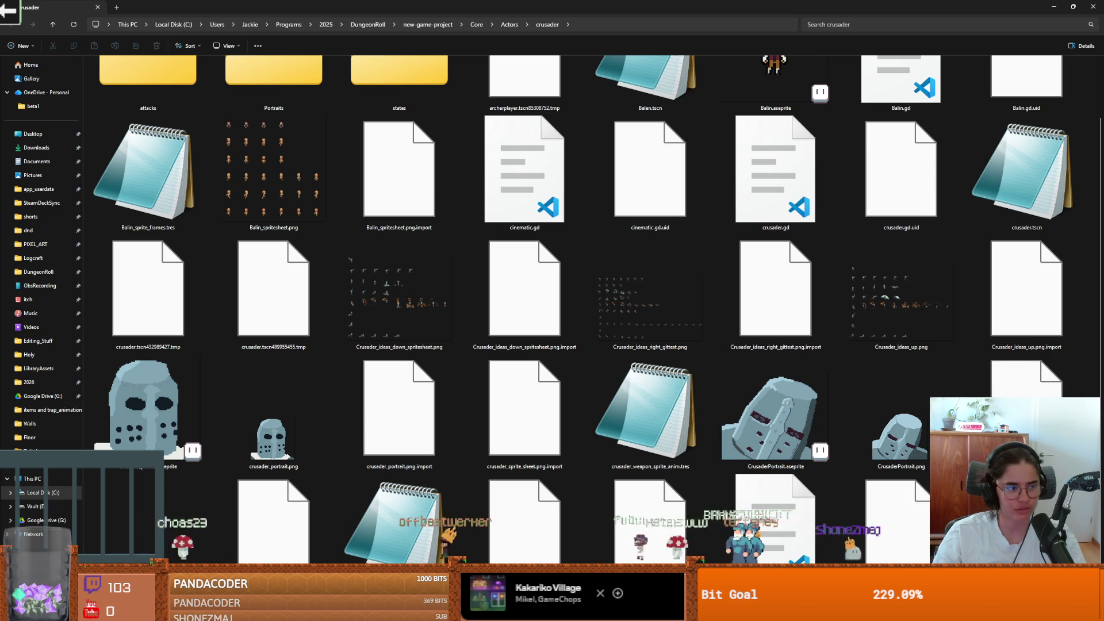
{"action": "left_click", "coordinate": [885, 352]}
Search Google in the browser for 'godot shader change color'
{"action": "key", "text": "alt+Tab"}
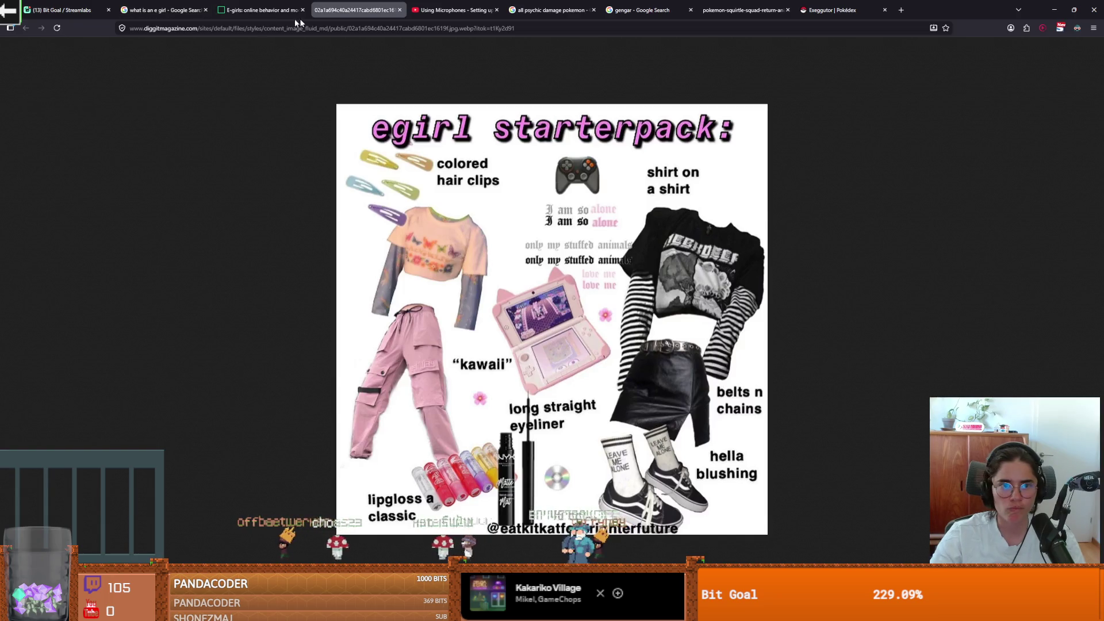
{"action": "left_click", "coordinate": [317, 28]}
{"action": "type", "text": "godot shader"}
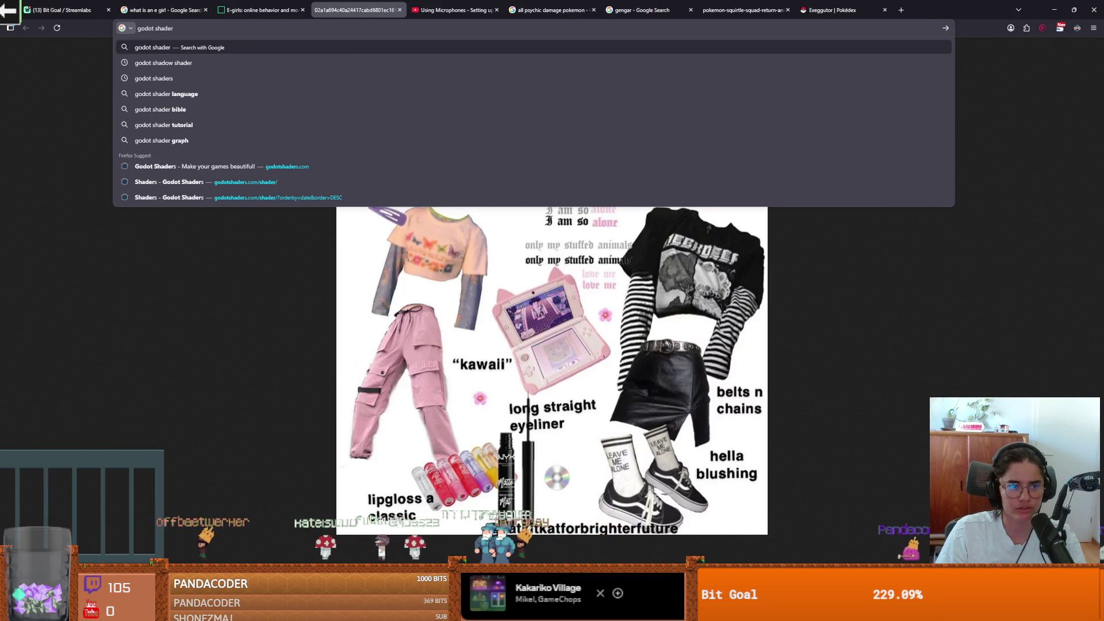
{"action": "type", "text": " change color"}
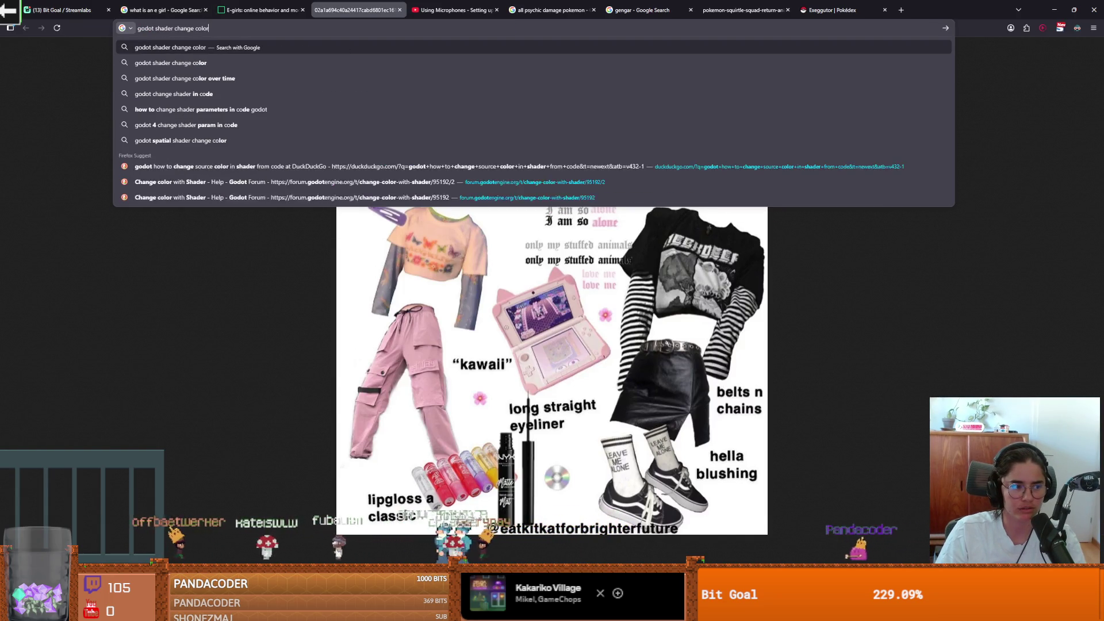
{"action": "key", "text": "Return"}
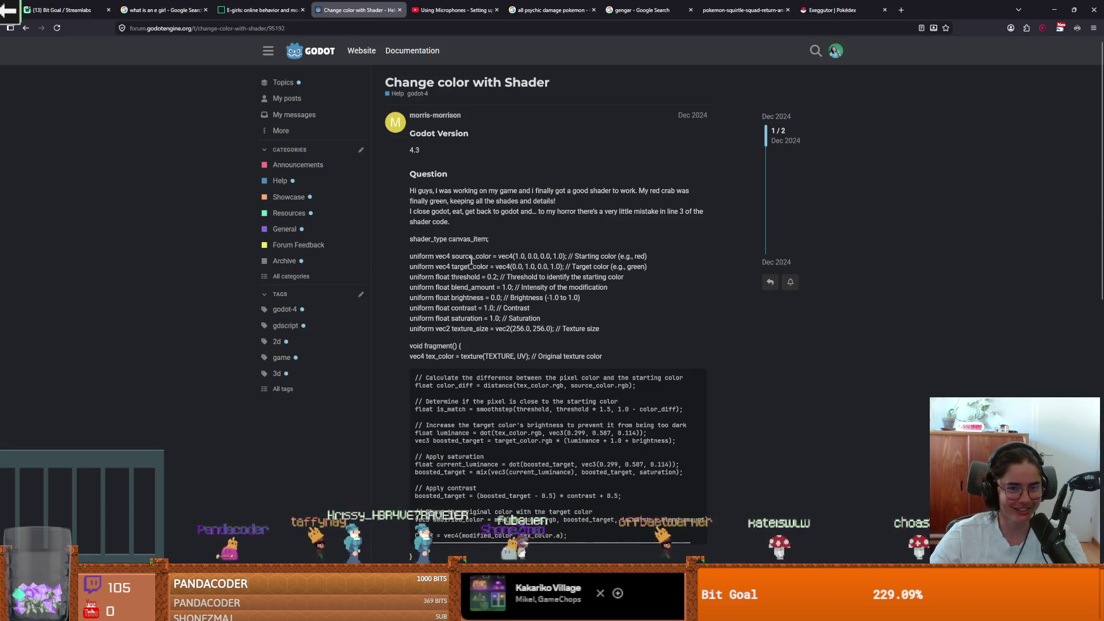
Go back to the search results and open the Color Replacer shader page, dismissing the ad-blocker notice
{"action": "key", "text": "alt+Left"}
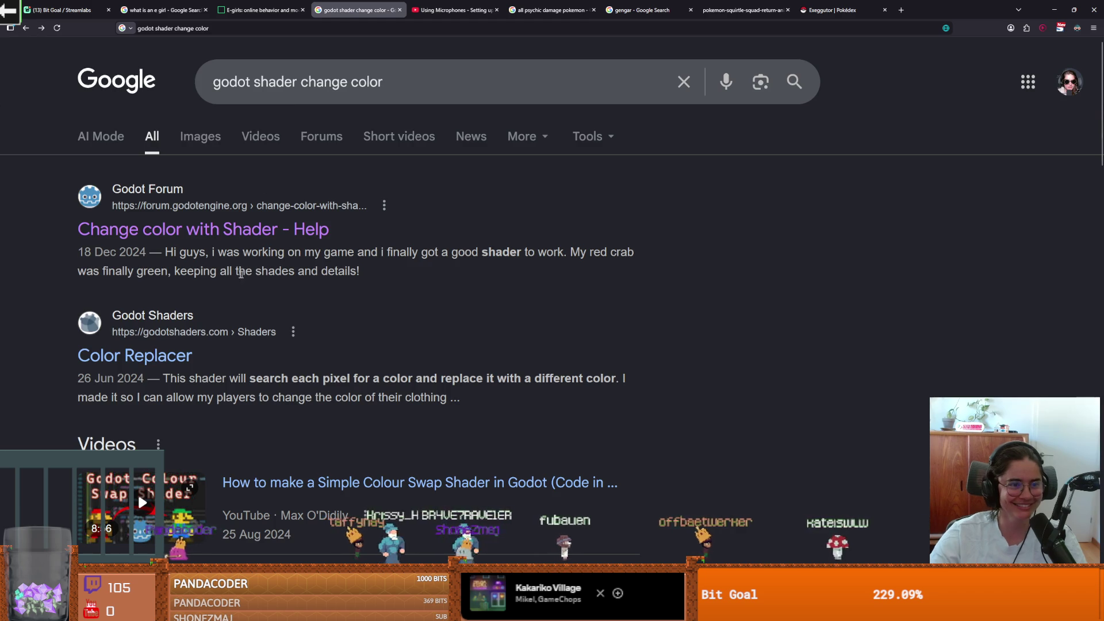
{"action": "left_click", "coordinate": [169, 262]}
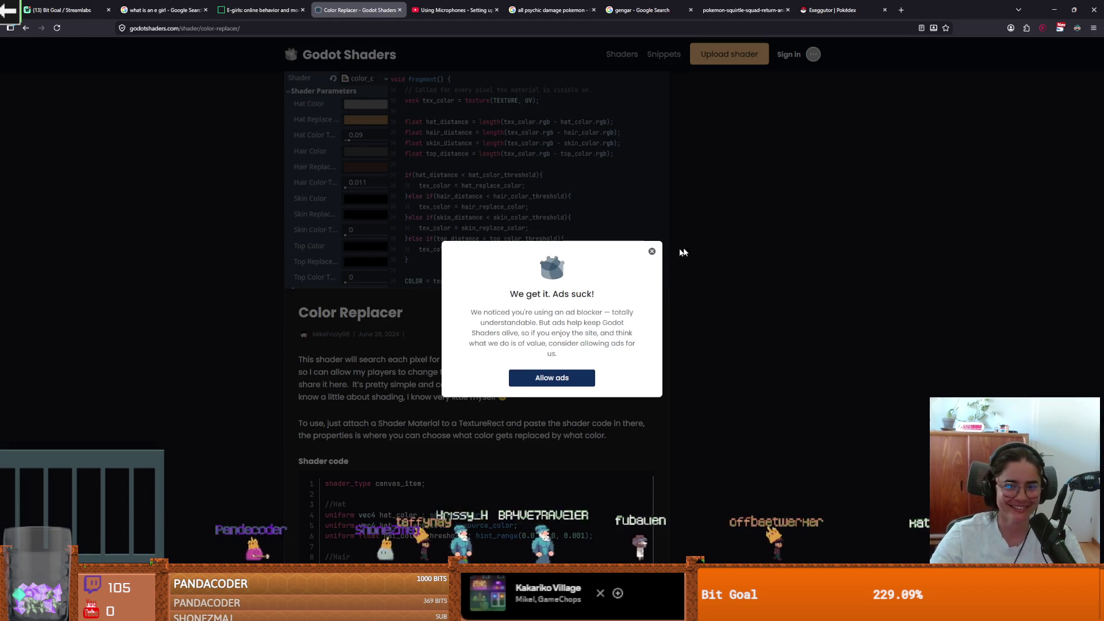
{"action": "left_click", "coordinate": [652, 255]}
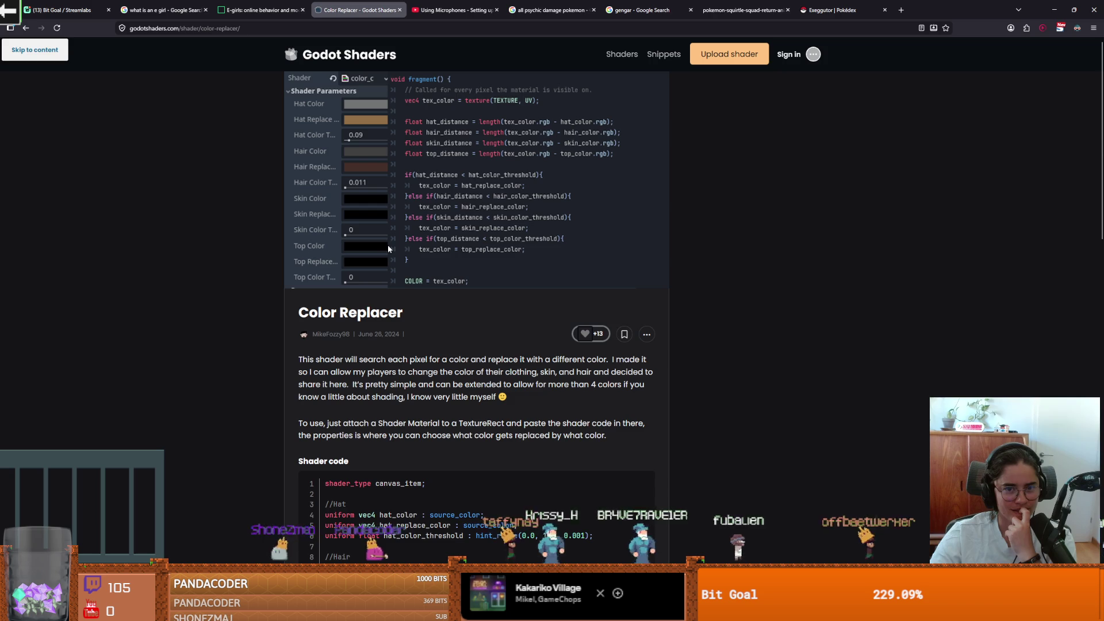
Read through the Color Replacer shader code, then go to the full Shaders listing
{"action": "scroll", "coordinate": [427, 263], "scroll_direction": "down", "scroll_amount": 10}
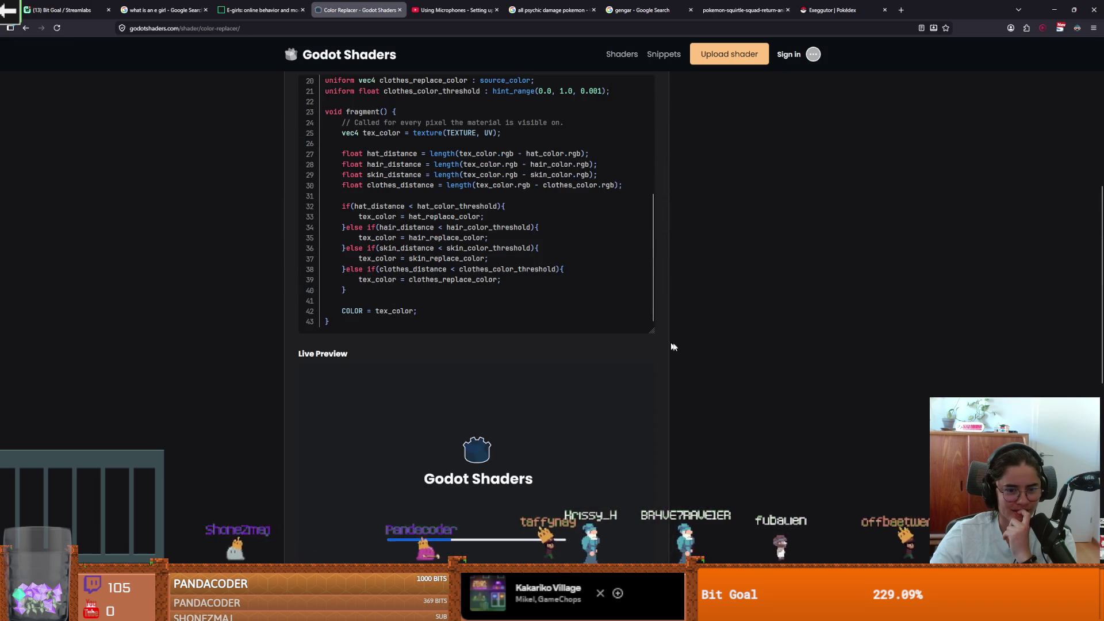
{"action": "scroll", "coordinate": [688, 345], "scroll_direction": "down", "scroll_amount": 4}
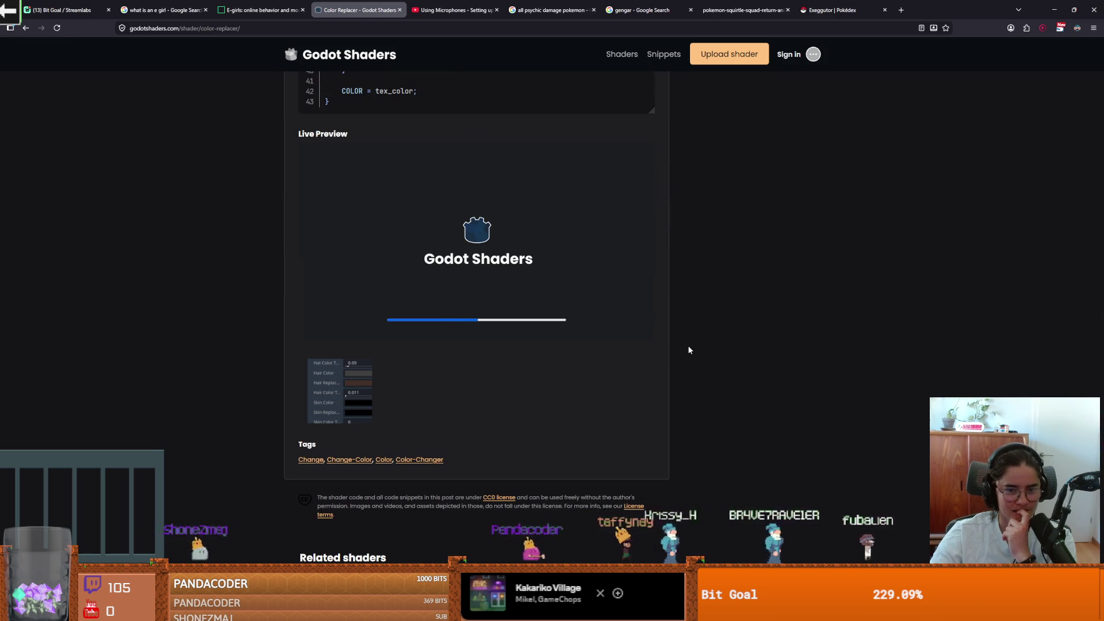
{"action": "scroll", "coordinate": [689, 350], "scroll_direction": "down", "scroll_amount": 3}
{"action": "scroll", "coordinate": [689, 350], "scroll_direction": "up", "scroll_amount": 6}
{"action": "scroll", "coordinate": [689, 349], "scroll_direction": "up", "scroll_amount": 5}
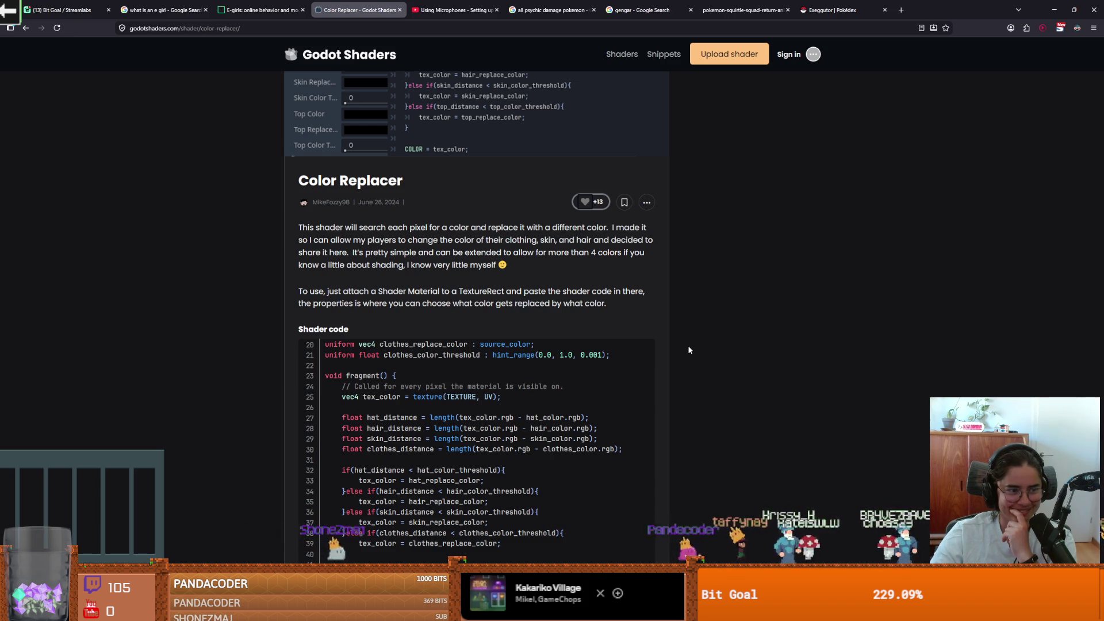
{"action": "scroll", "coordinate": [689, 342], "scroll_direction": "down", "scroll_amount": 1}
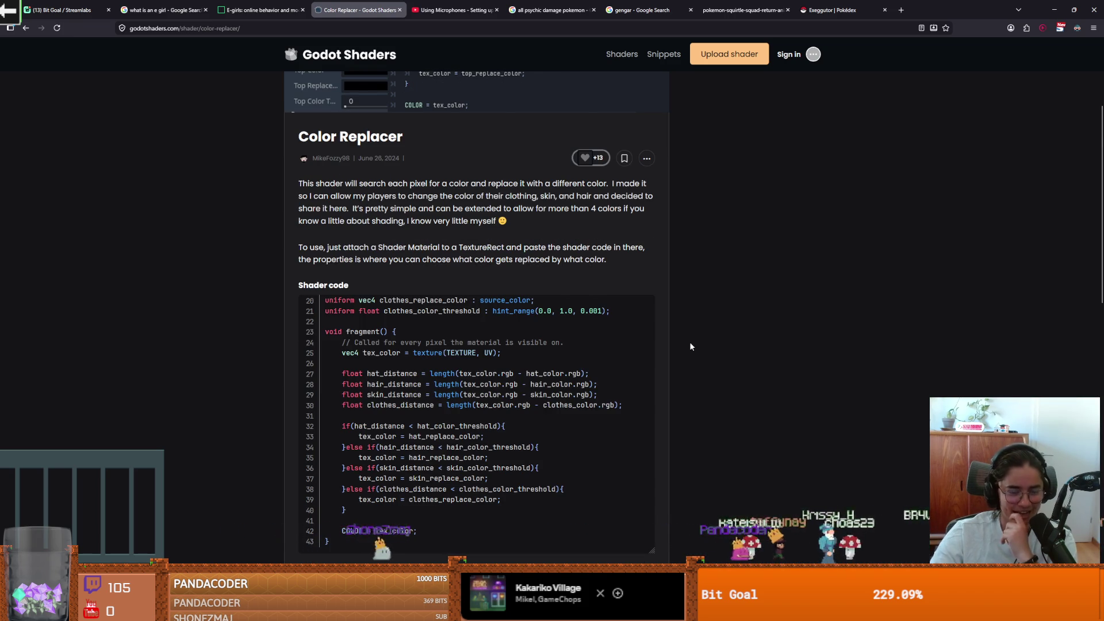
{"action": "scroll", "coordinate": [585, 367], "scroll_direction": "down", "scroll_amount": 1}
{"action": "scroll", "coordinate": [685, 370], "scroll_direction": "up", "scroll_amount": 4}
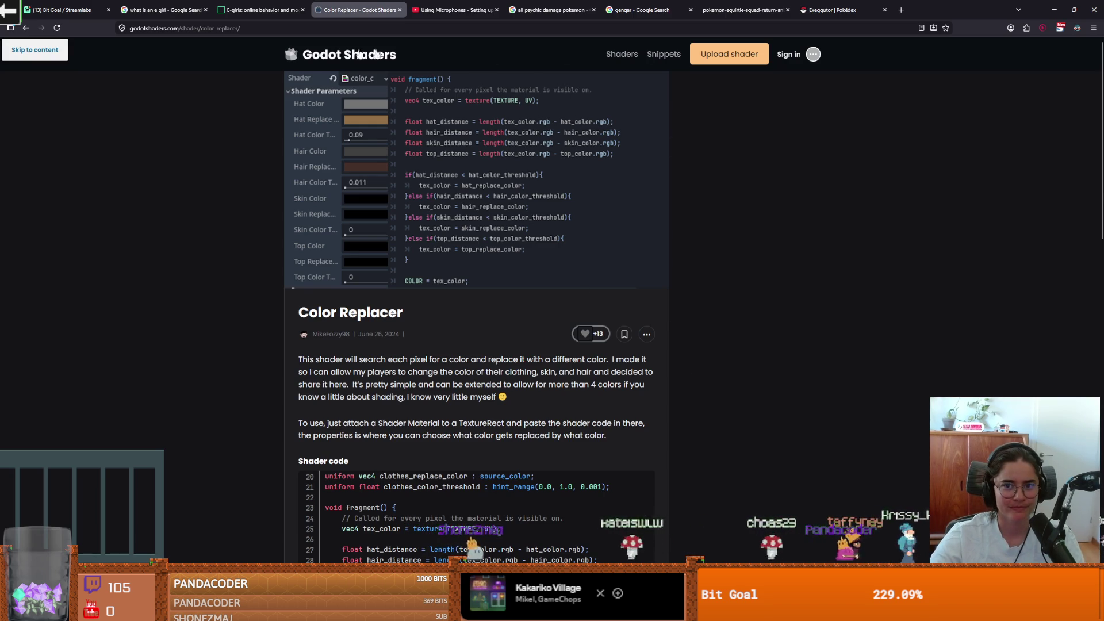
{"action": "left_click", "coordinate": [627, 55]}
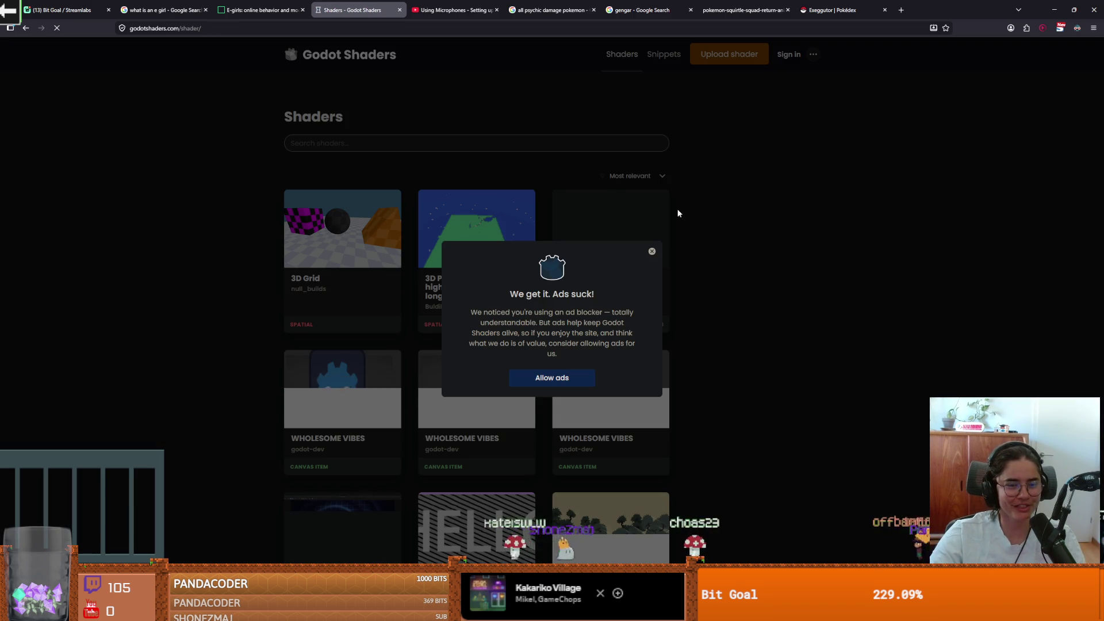
Search the shader library for 'color' and browse the results
{"action": "left_click", "coordinate": [652, 252]}
{"action": "left_click", "coordinate": [485, 145]}
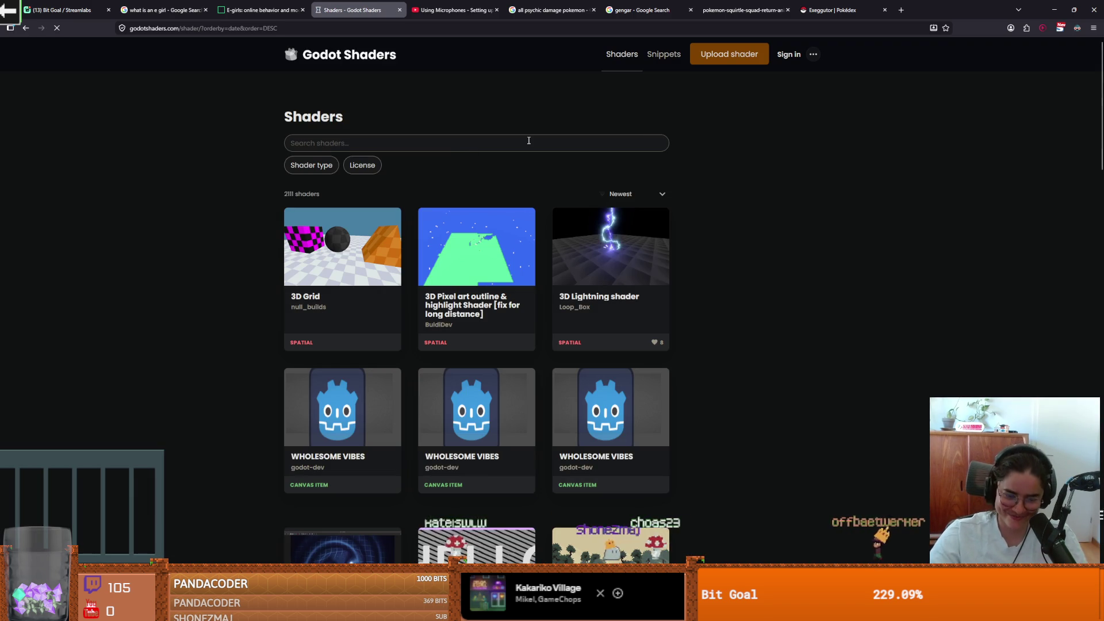
{"action": "type", "text": "color"}
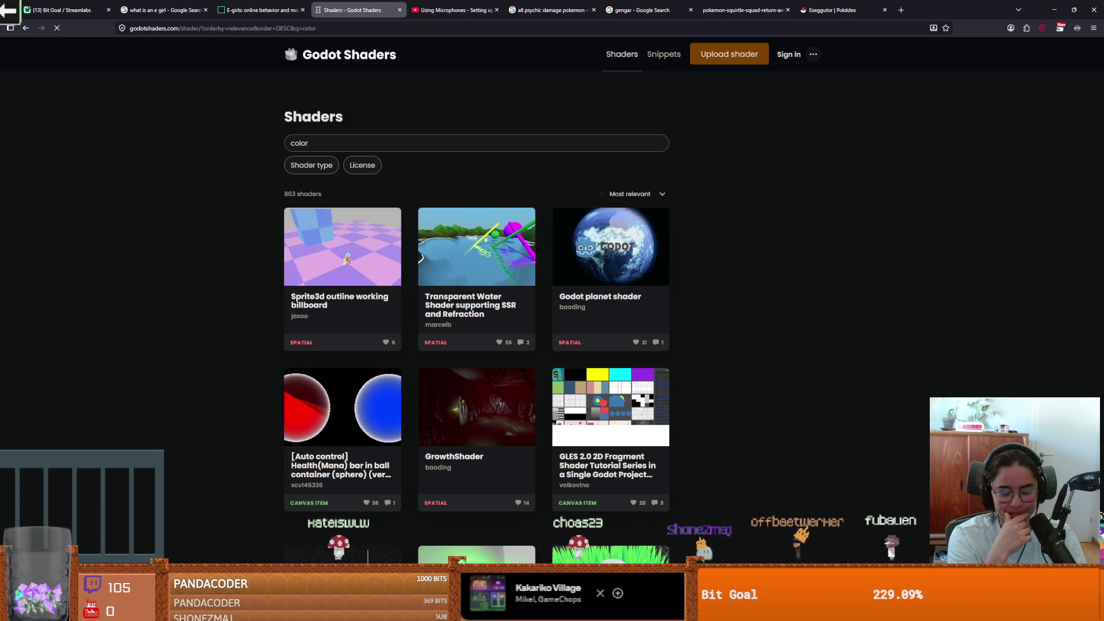
{"action": "scroll", "coordinate": [713, 382], "scroll_direction": "down", "scroll_amount": 5}
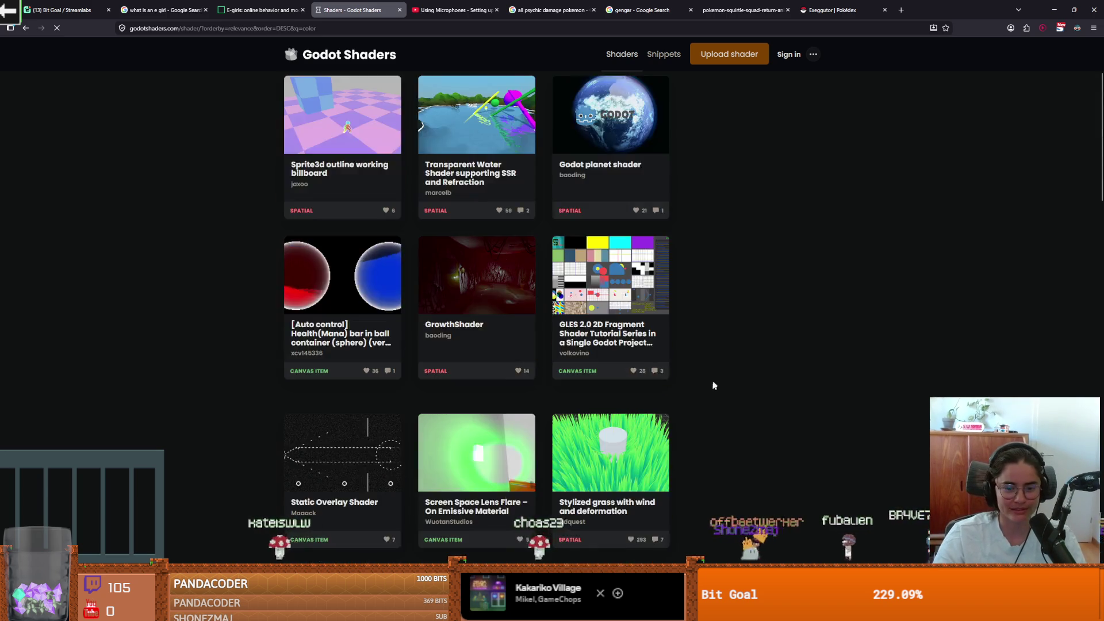
{"action": "scroll", "coordinate": [698, 441], "scroll_direction": "down", "scroll_amount": 3}
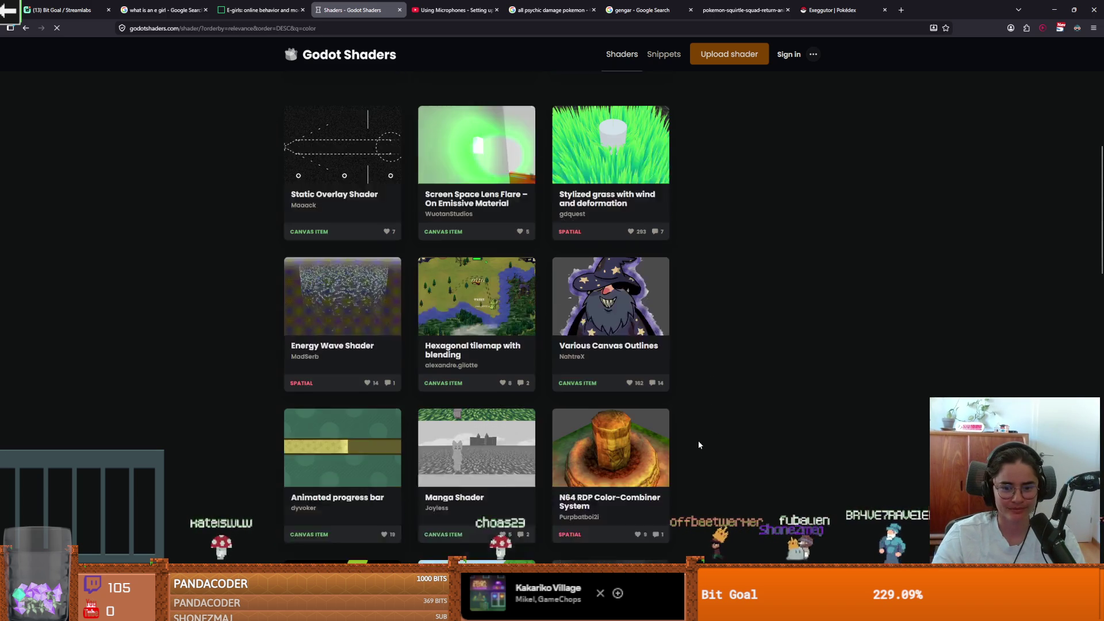
{"action": "scroll", "coordinate": [698, 440], "scroll_direction": "down", "scroll_amount": 8}
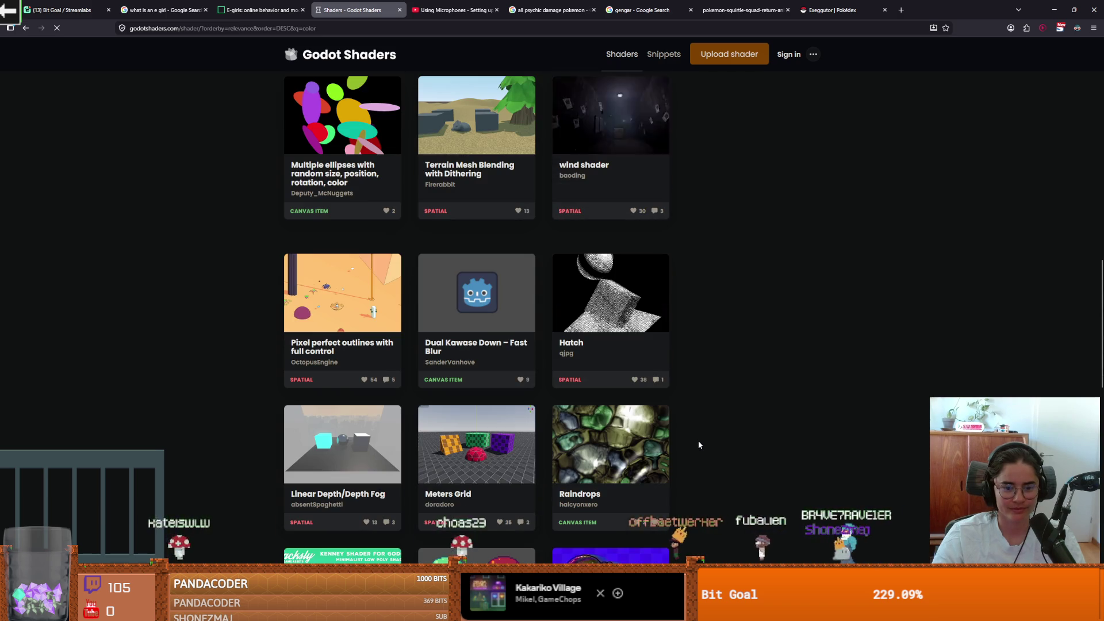
{"action": "scroll", "coordinate": [693, 434], "scroll_direction": "down", "scroll_amount": 2}
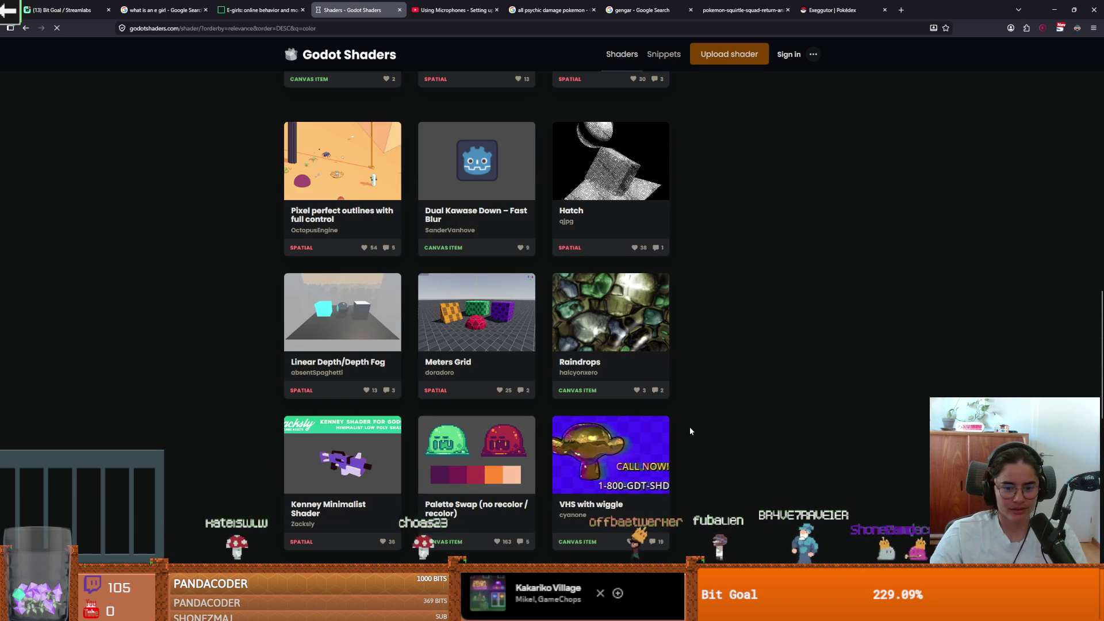
Open the Palette Swap (no recolor / recolor) shader and scroll through its code
{"action": "left_click", "coordinate": [516, 483]}
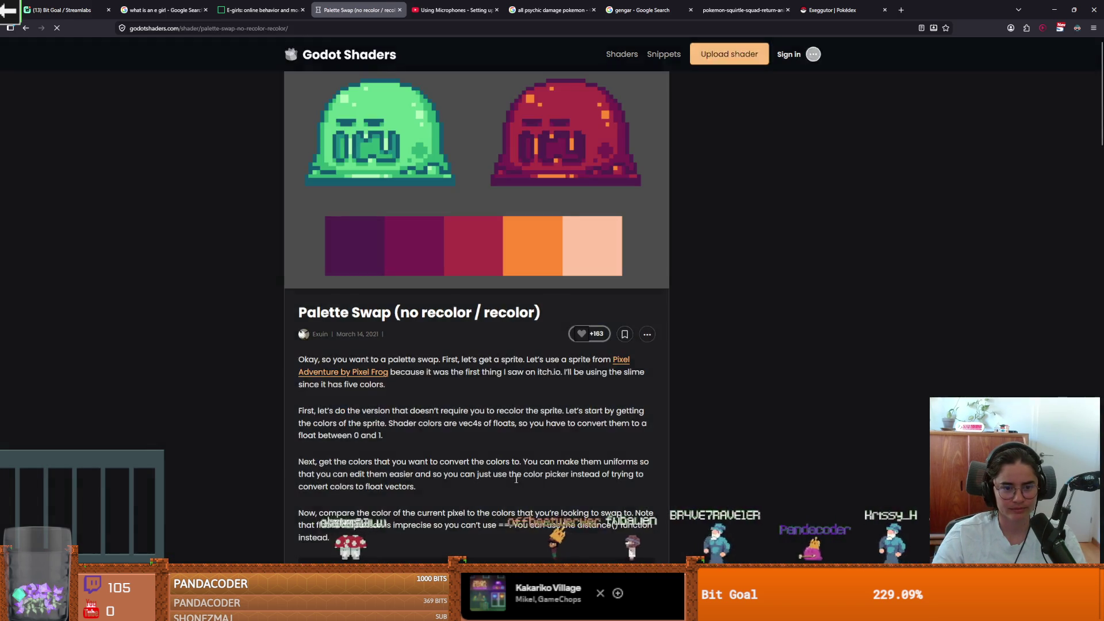
{"action": "left_click", "coordinate": [654, 251]}
{"action": "scroll", "coordinate": [754, 398], "scroll_direction": "down", "scroll_amount": 2}
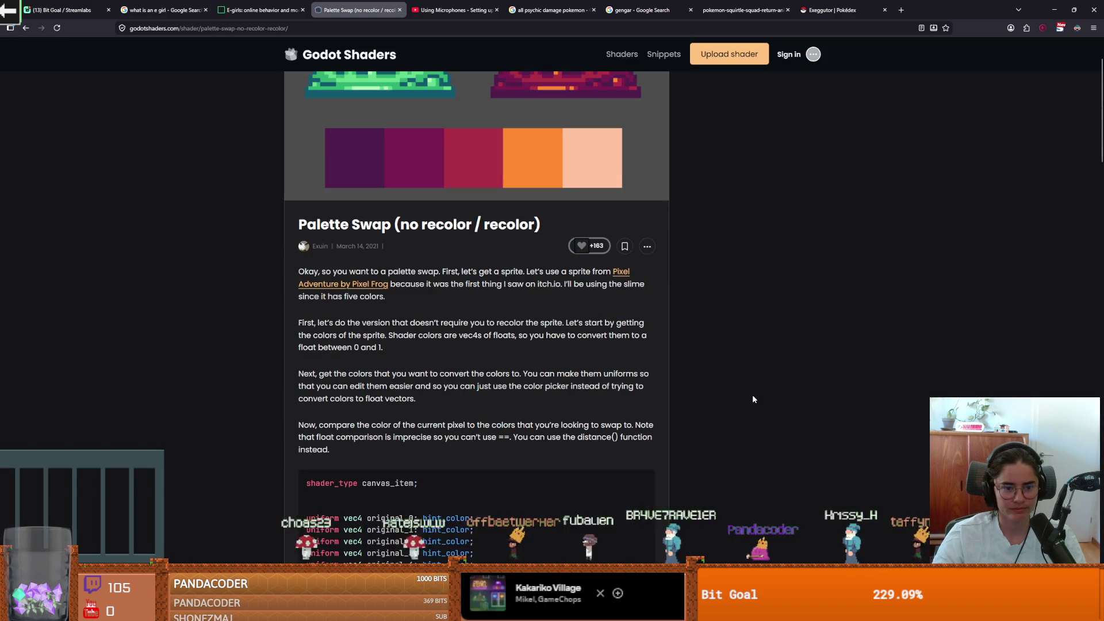
{"action": "scroll", "coordinate": [754, 398], "scroll_direction": "down", "scroll_amount": 3}
{"action": "scroll", "coordinate": [753, 399], "scroll_direction": "down", "scroll_amount": 4}
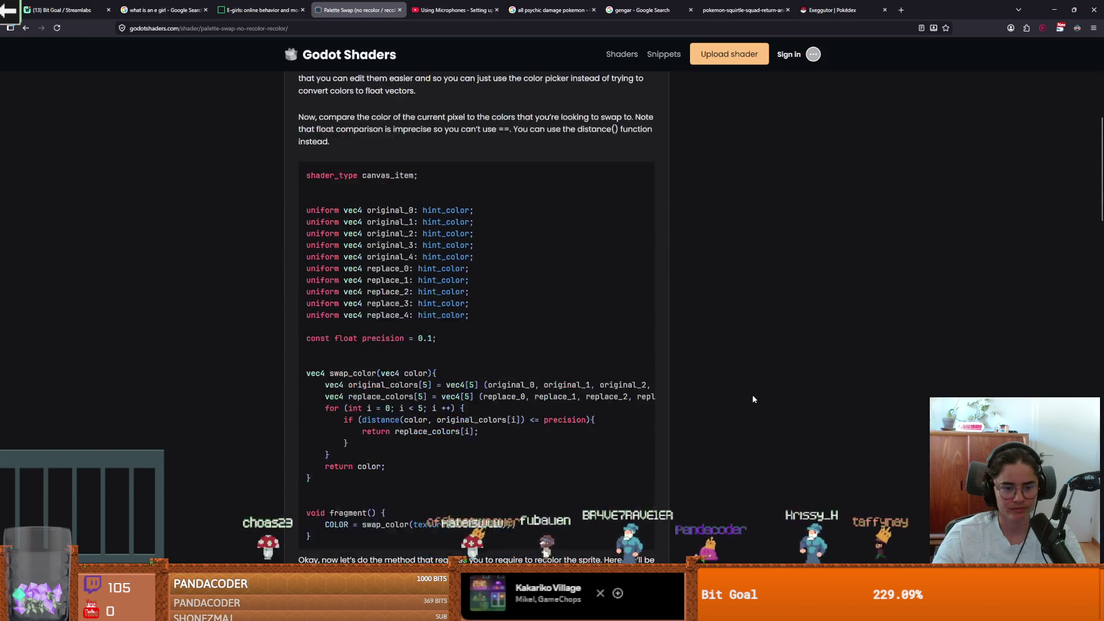
{"action": "scroll", "coordinate": [753, 398], "scroll_direction": "down", "scroll_amount": 1}
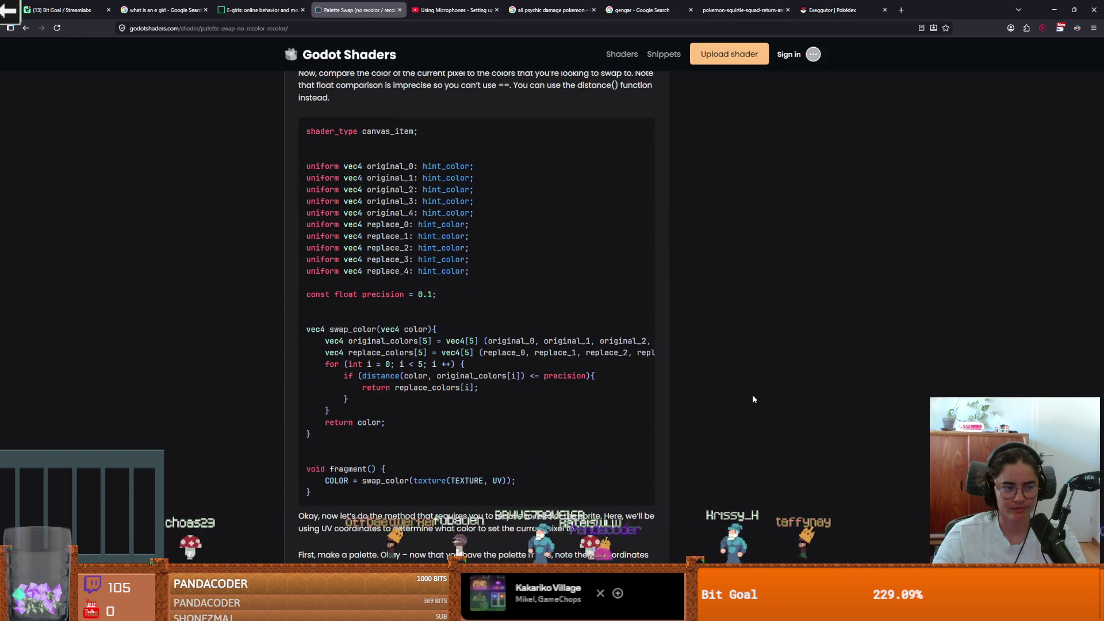
{"action": "scroll", "coordinate": [754, 399], "scroll_direction": "down", "scroll_amount": 10}
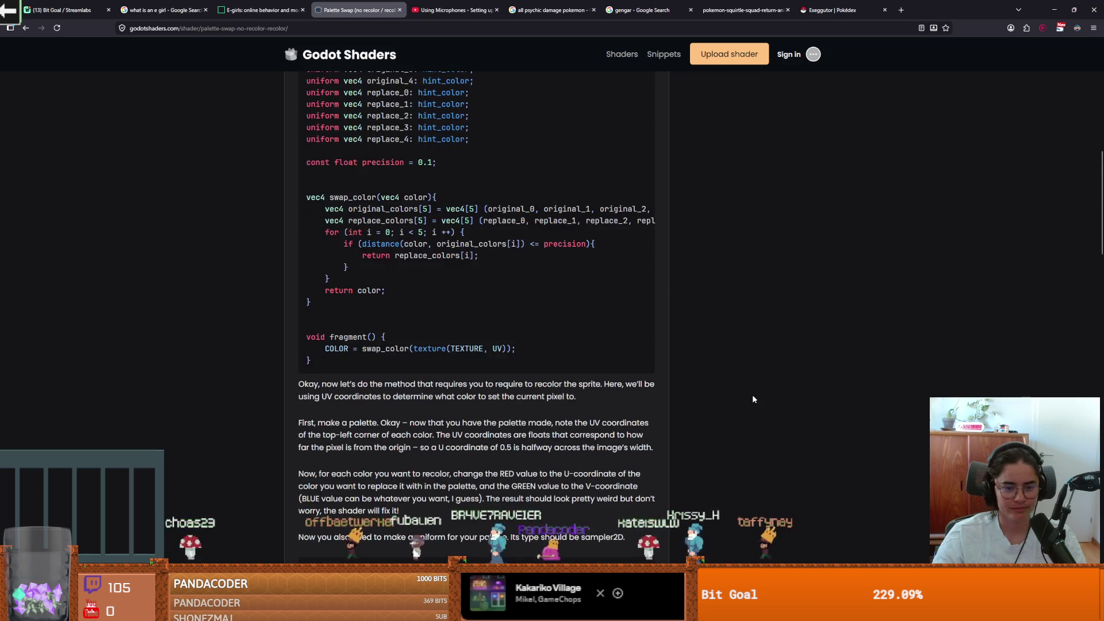
{"action": "scroll", "coordinate": [753, 398], "scroll_direction": "up", "scroll_amount": 10}
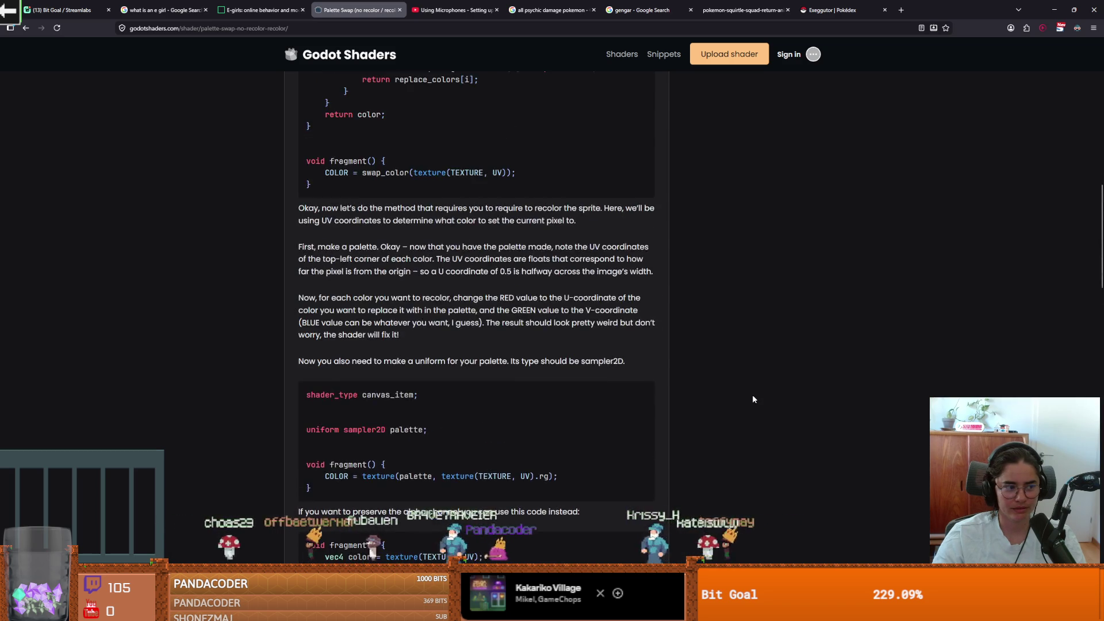
{"action": "scroll", "coordinate": [754, 399], "scroll_direction": "up", "scroll_amount": 3}
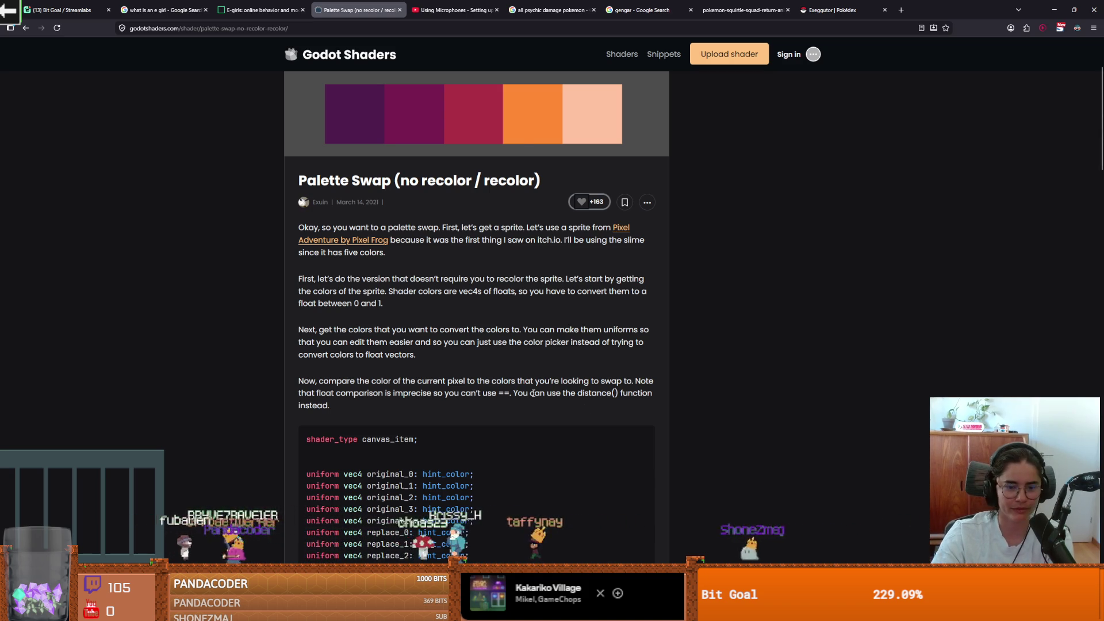
Return to the top of the Palette Swap article and read down to the Live Preview
{"action": "key", "text": "Tab"}
{"action": "scroll", "coordinate": [430, 330], "scroll_direction": "down", "scroll_amount": 1}
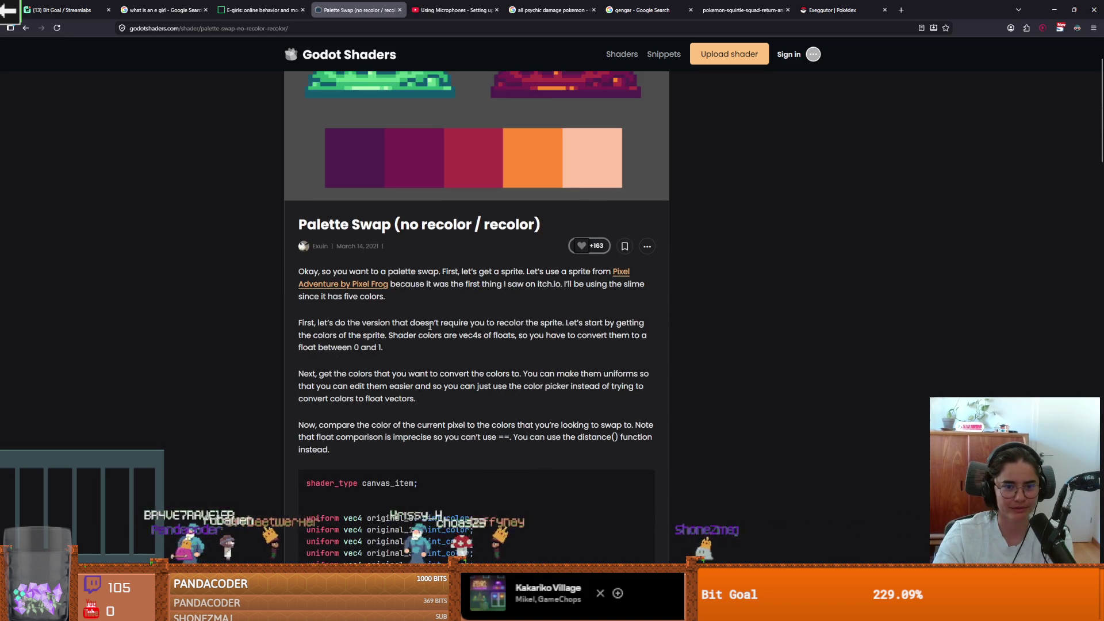
{"action": "scroll", "coordinate": [430, 328], "scroll_direction": "up", "scroll_amount": 1}
{"action": "scroll", "coordinate": [430, 326], "scroll_direction": "down", "scroll_amount": 2}
{"action": "scroll", "coordinate": [430, 327], "scroll_direction": "down", "scroll_amount": 1}
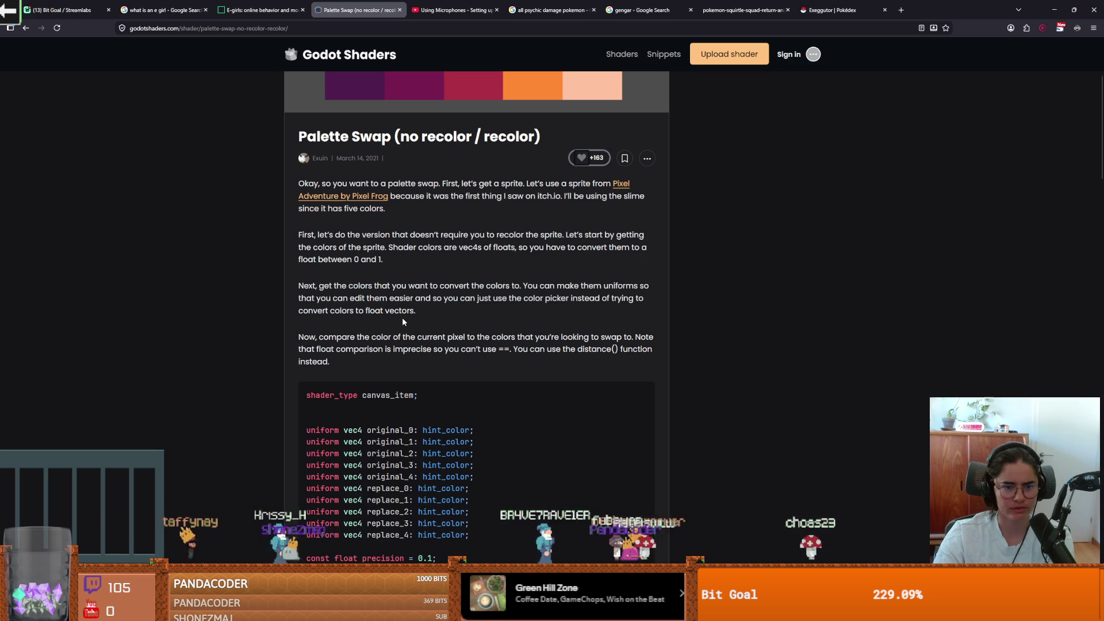
{"action": "scroll", "coordinate": [403, 322], "scroll_direction": "down", "scroll_amount": 1}
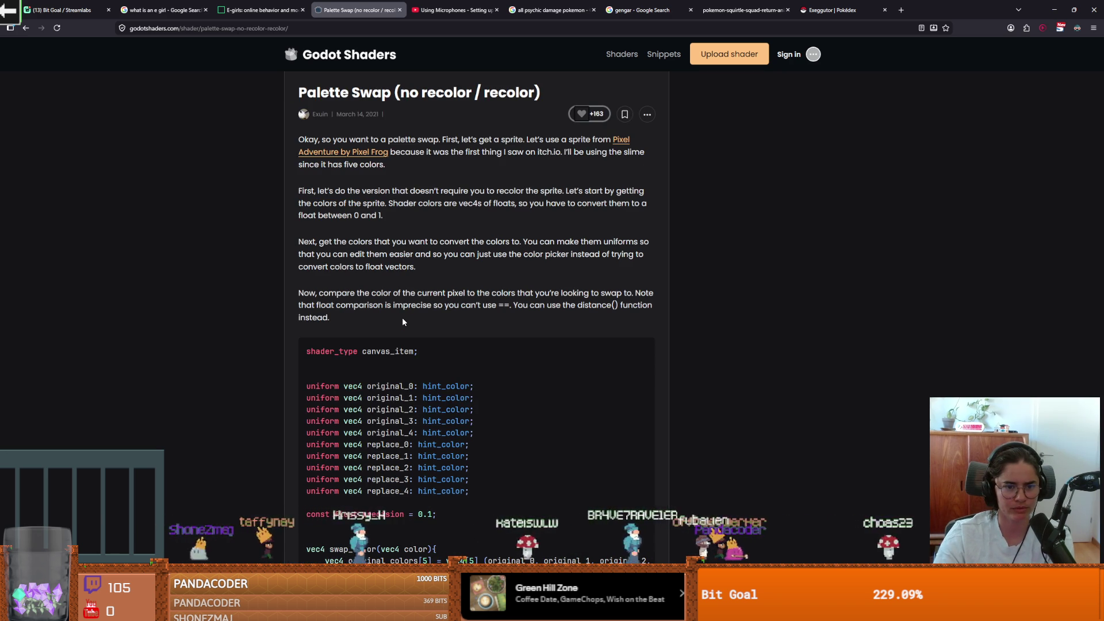
{"action": "scroll", "coordinate": [403, 321], "scroll_direction": "down", "scroll_amount": 3}
{"action": "scroll", "coordinate": [402, 321], "scroll_direction": "down", "scroll_amount": 6}
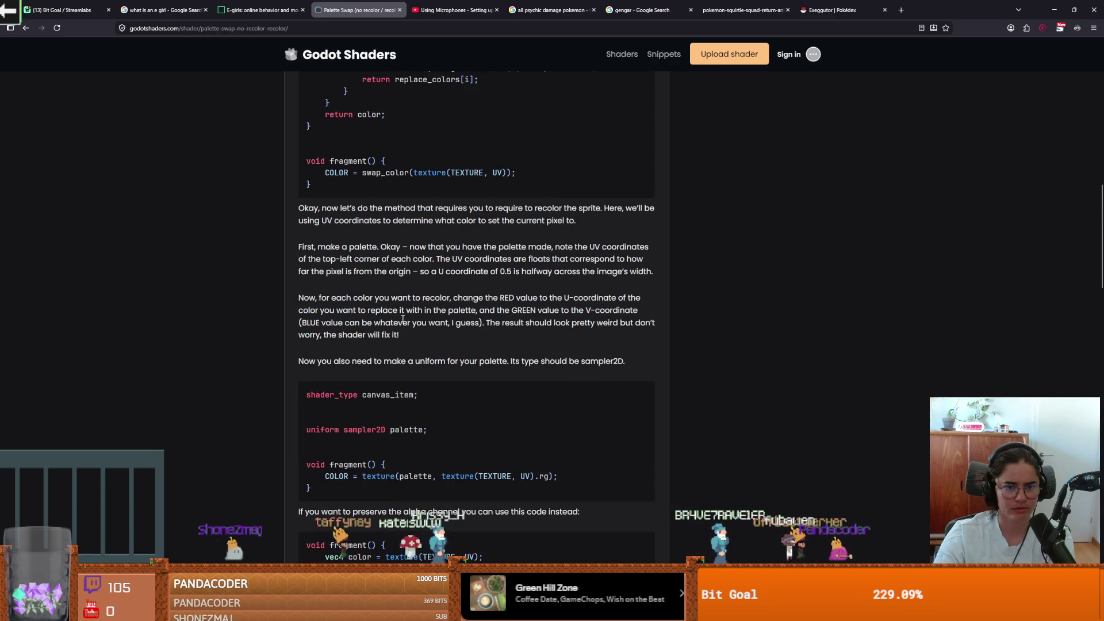
{"action": "scroll", "coordinate": [403, 321], "scroll_direction": "down", "scroll_amount": 4}
{"action": "scroll", "coordinate": [403, 321], "scroll_direction": "down", "scroll_amount": 8}
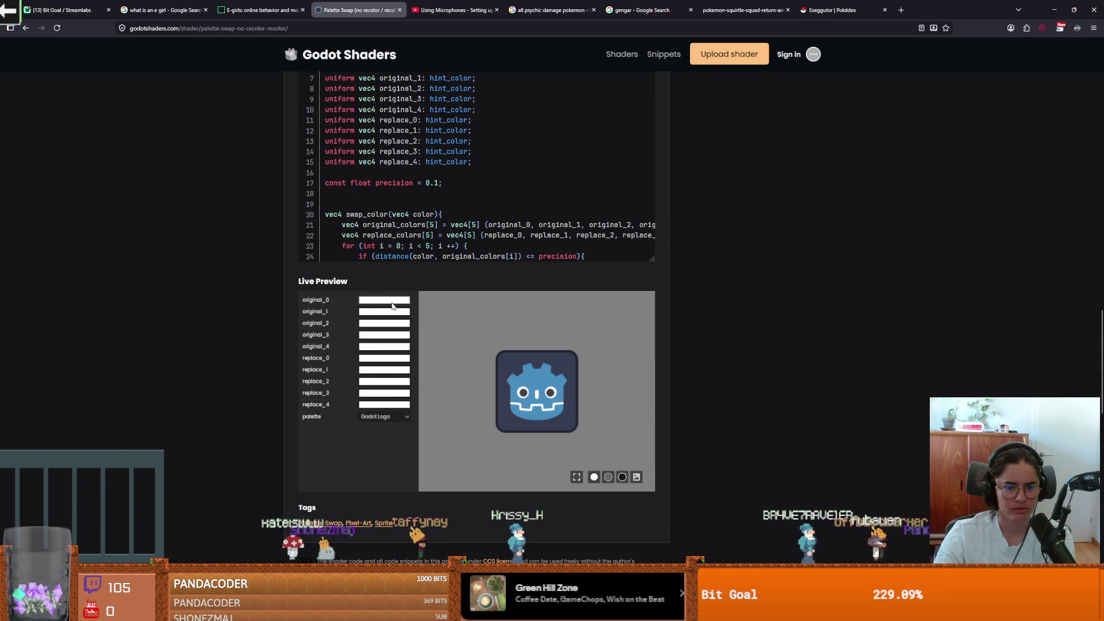
In the live preview, set original_0 to Godot blue 478cbf and replace_0 to red
{"action": "left_click", "coordinate": [388, 324]}
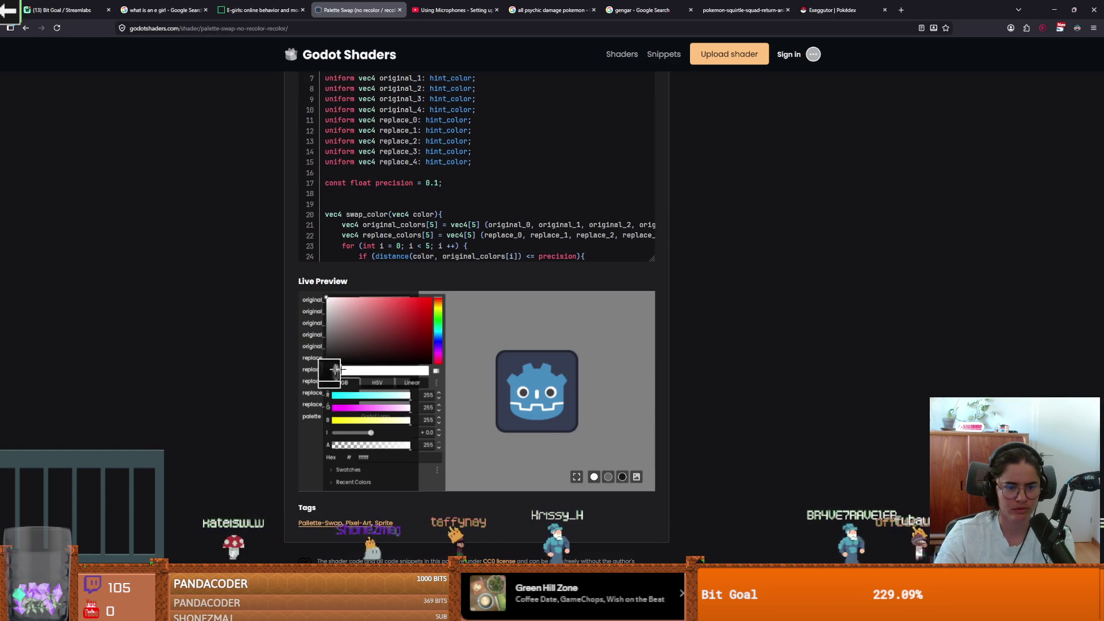
{"action": "type", "text": "478cbf"}
{"action": "key", "text": "Return"}
{"action": "key", "text": "Escape"}
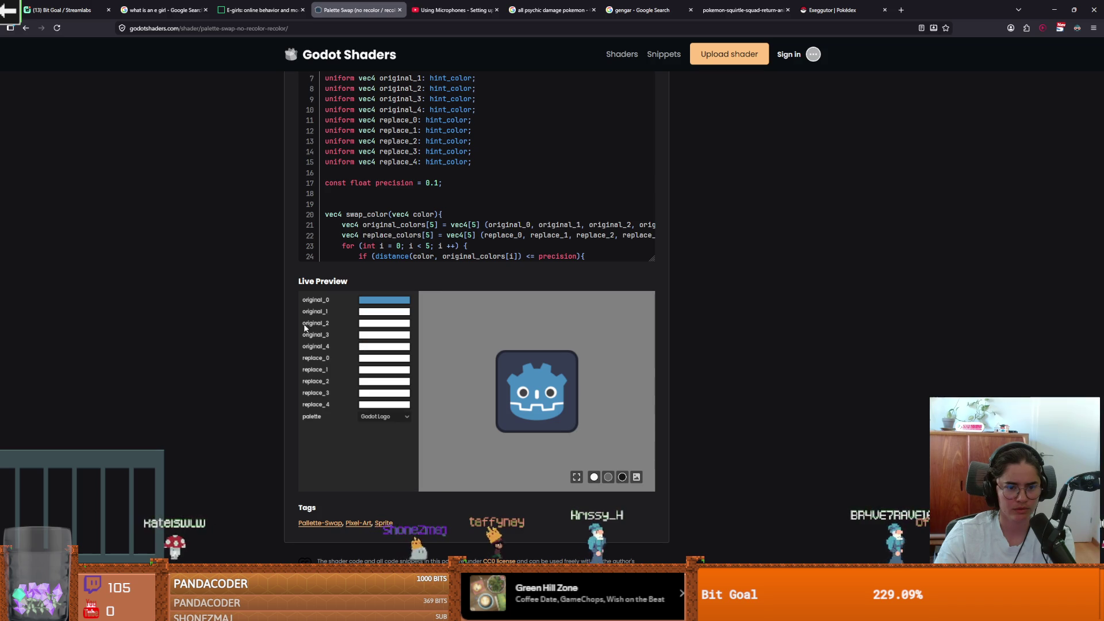
{"action": "left_click", "coordinate": [384, 358]}
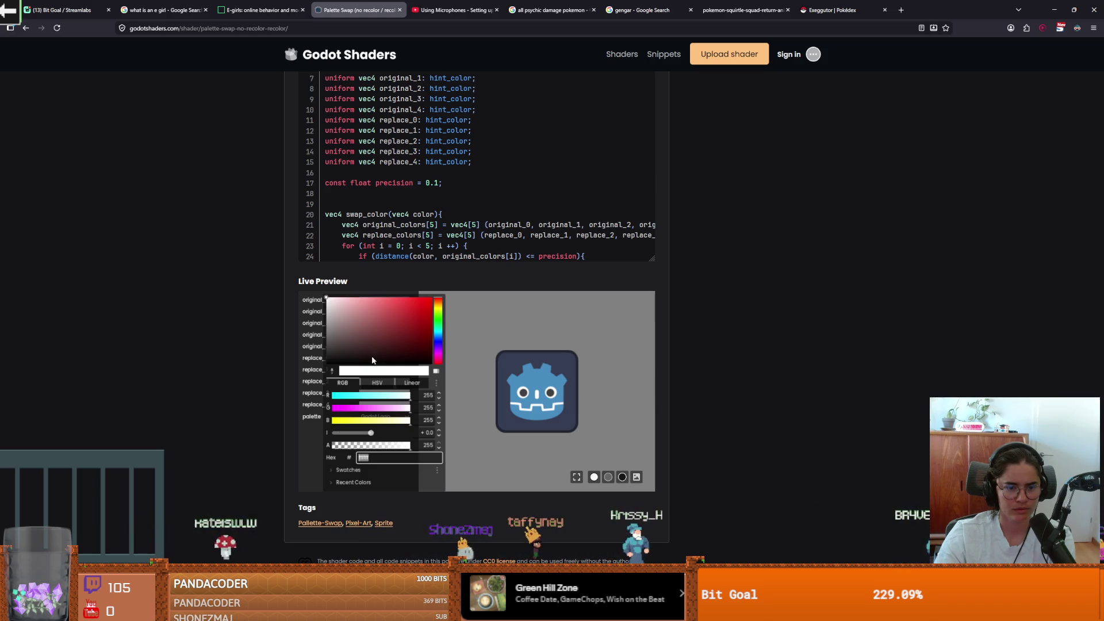
{"action": "left_click", "coordinate": [409, 323]}
{"action": "left_click", "coordinate": [308, 356]}
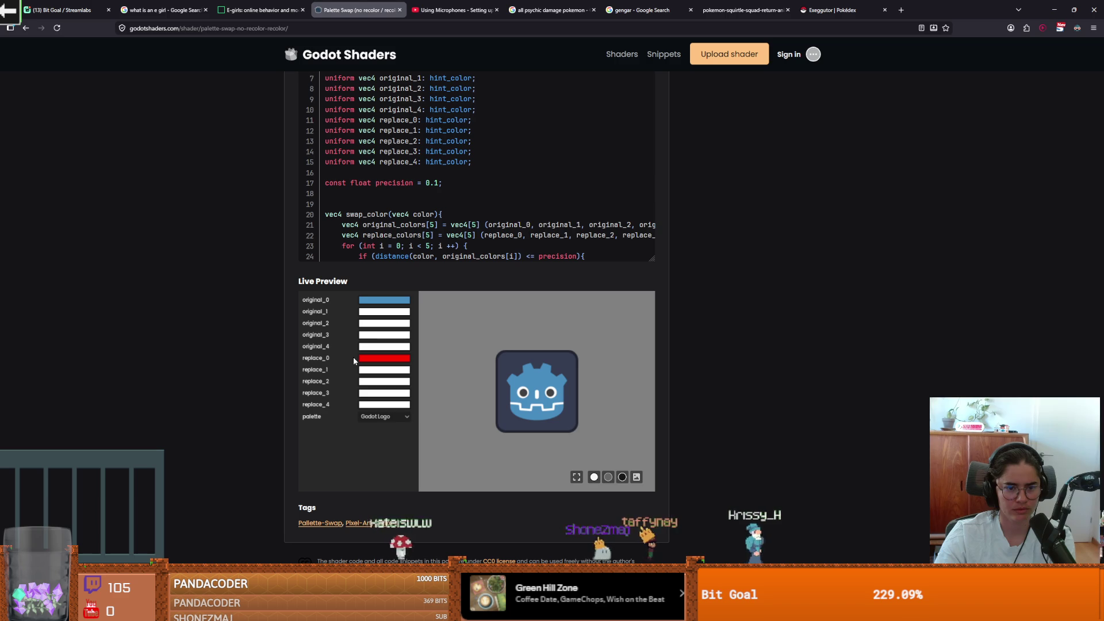
Check the preview palette list, keeping the Godot Logo palette
{"action": "left_click", "coordinate": [371, 415]}
{"action": "left_click", "coordinate": [379, 429]}
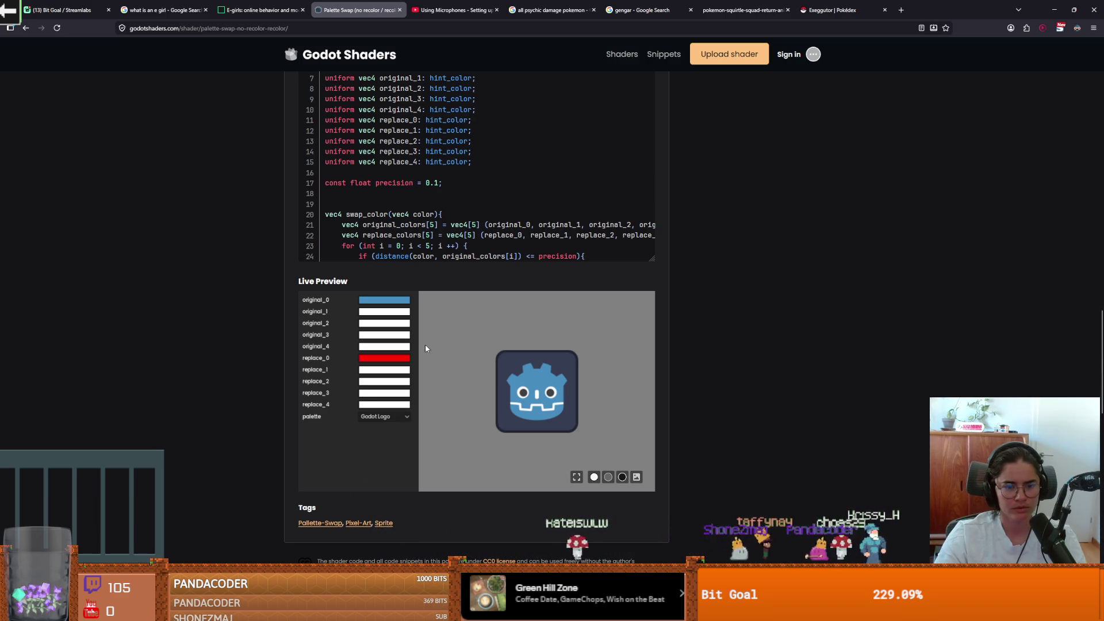
{"action": "key", "text": "space"}
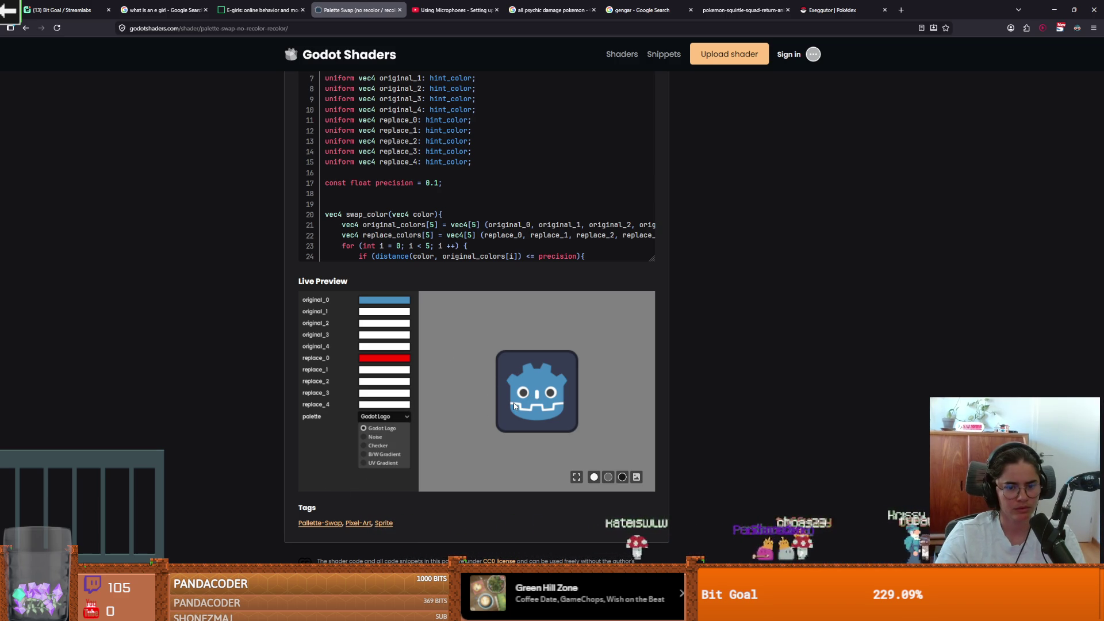
{"action": "left_click", "coordinate": [515, 406]}
Set the preview background to the leaf image, toggle the enlarged preview, and return to Godot
{"action": "left_click", "coordinate": [595, 478]}
{"action": "left_click", "coordinate": [608, 478]}
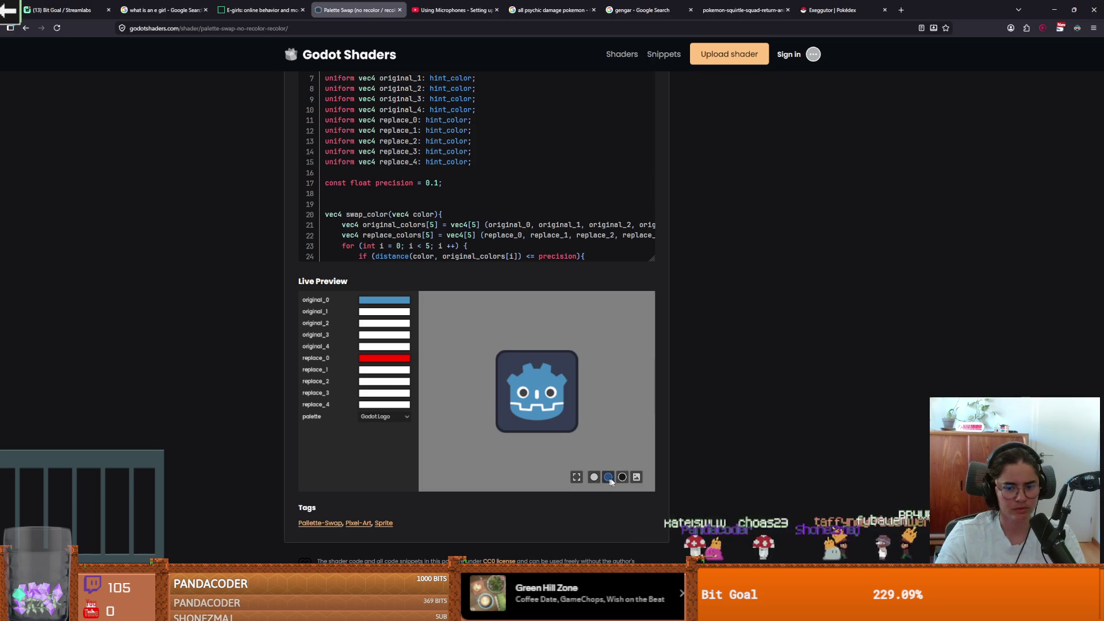
{"action": "left_click", "coordinate": [622, 478]}
{"action": "left_click", "coordinate": [636, 478]}
{"action": "left_click", "coordinate": [578, 477]}
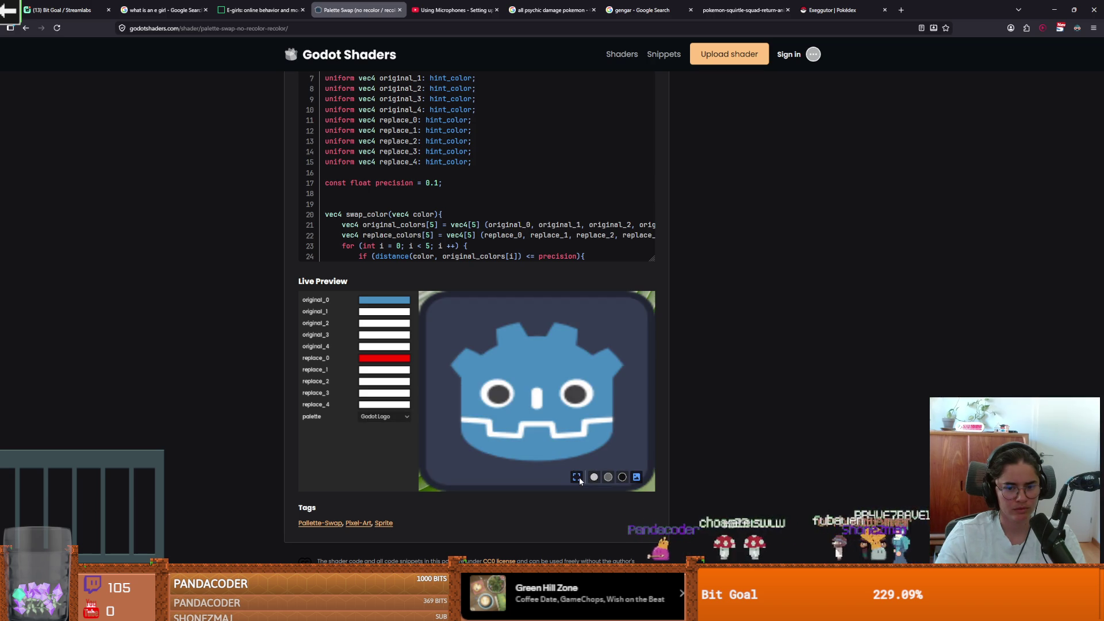
{"action": "left_click", "coordinate": [574, 475]}
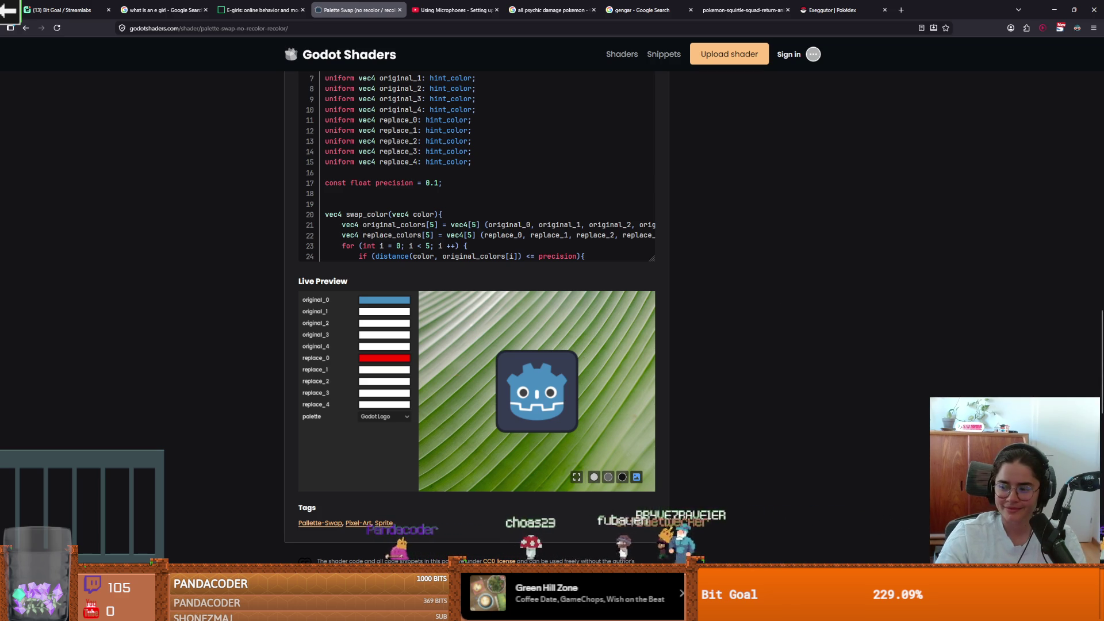
{"action": "key", "text": "alt+Tab"}
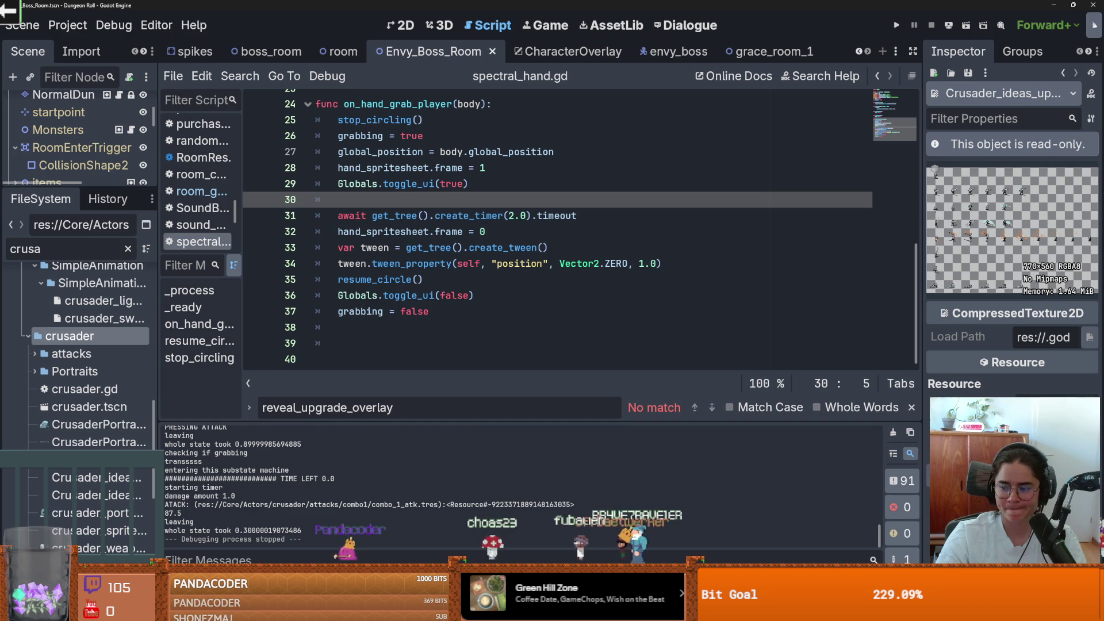
Glance at the shader page and the 'eboy' image search before returning to Godot
{"action": "key", "text": "alt+Tab"}
{"action": "key", "text": "alt+Tab"}
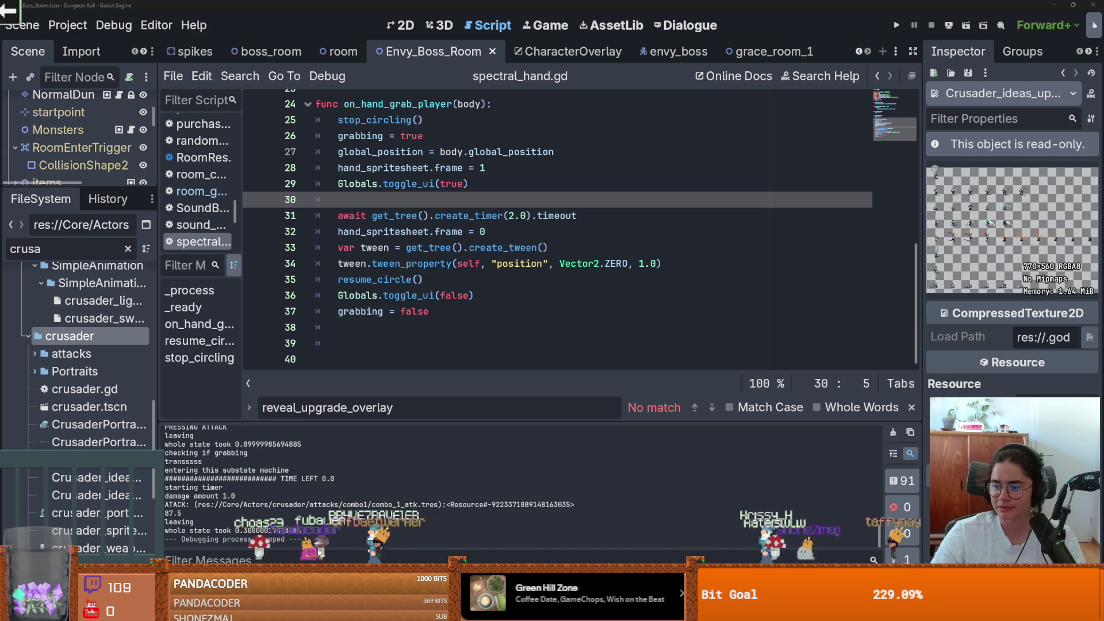
{"action": "key", "text": "alt+Tab"}
{"action": "scroll", "coordinate": [535, 194], "scroll_direction": "down", "scroll_amount": 3}
{"action": "scroll", "coordinate": [535, 194], "scroll_direction": "up", "scroll_amount": 3}
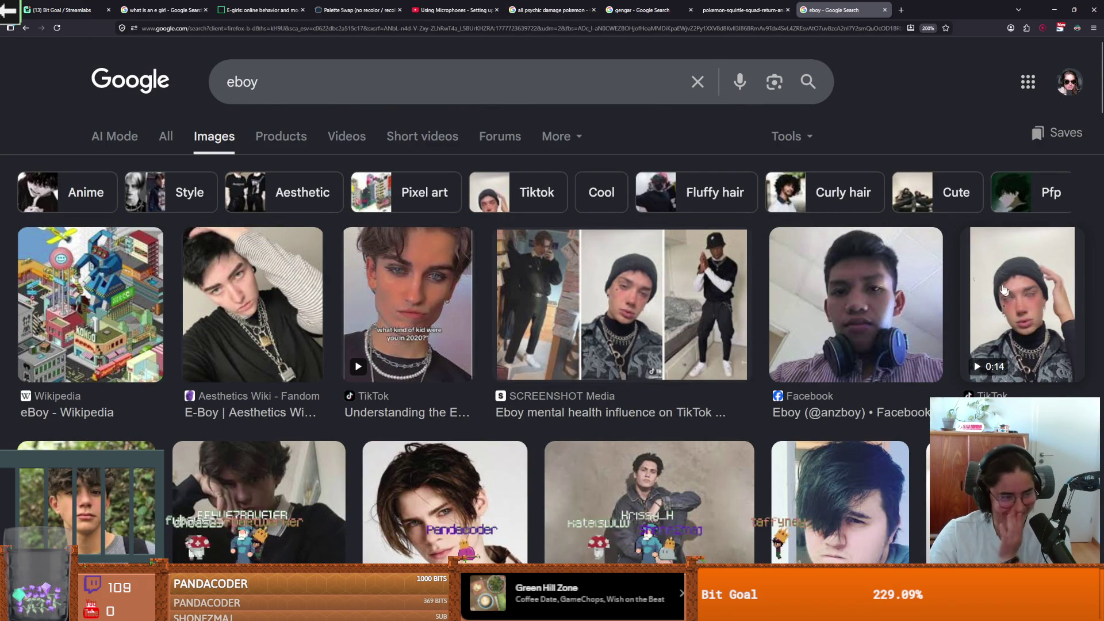
{"action": "key", "text": "alt+Tab"}
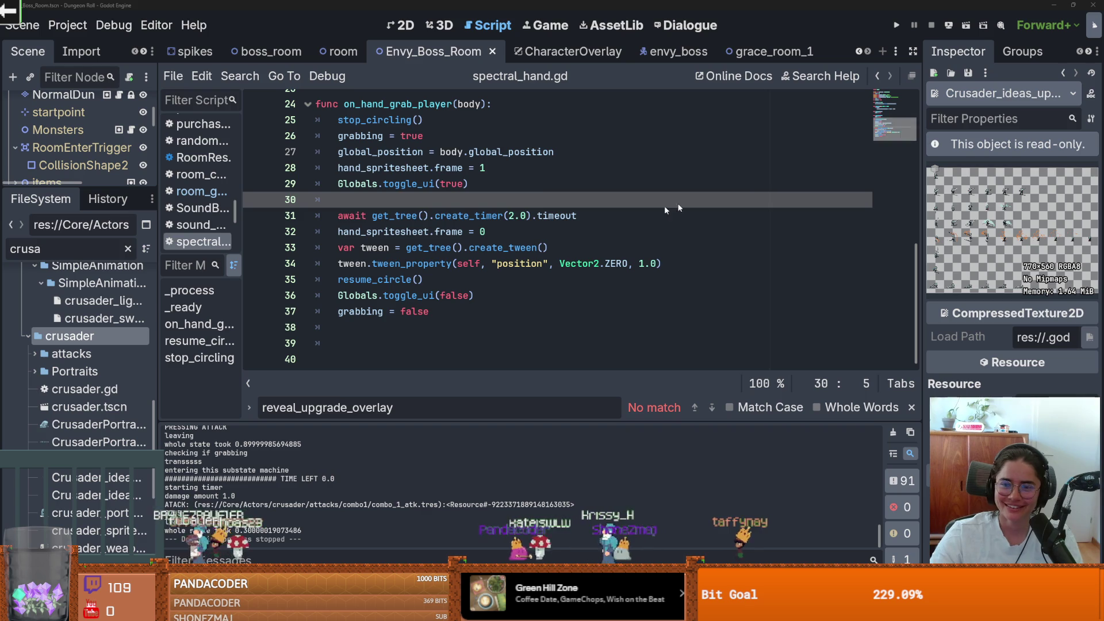
Save the scene with Ctrl+S and right-click the project folder in the FileSystem dock
{"action": "left_click", "coordinate": [541, 217]}
{"action": "key", "text": "ctrl+s"}
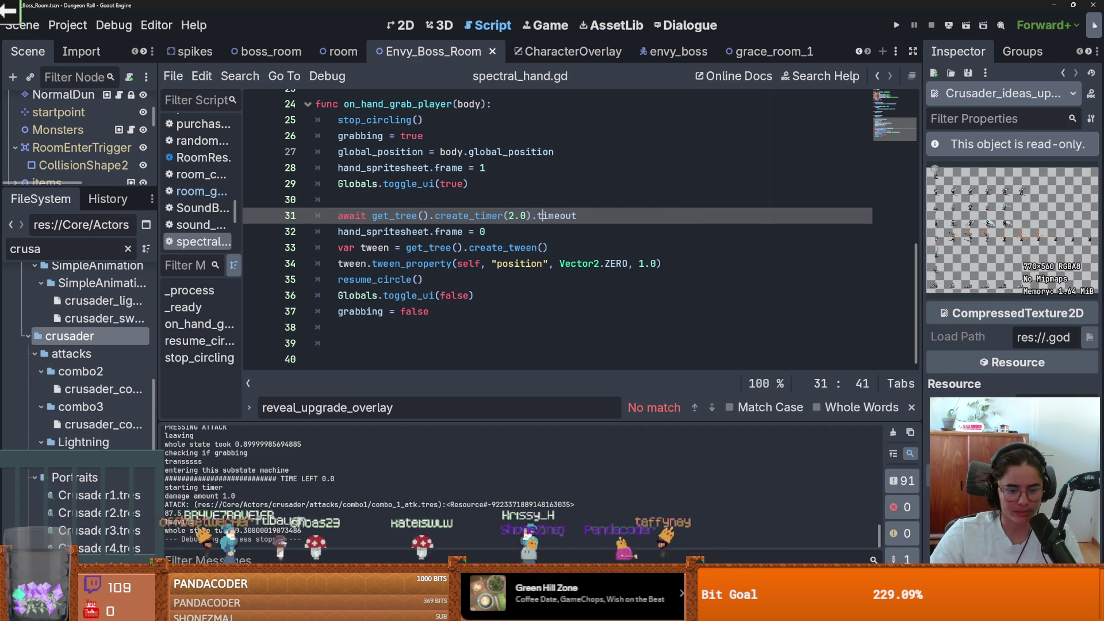
{"action": "scroll", "coordinate": [66, 412], "scroll_direction": "up", "scroll_amount": 6}
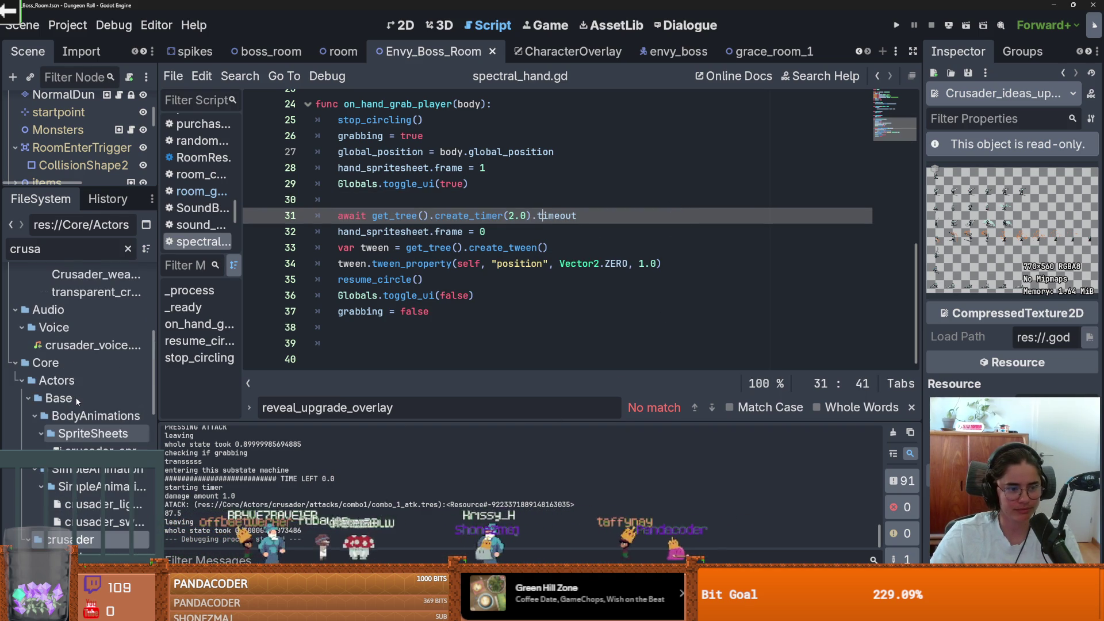
{"action": "scroll", "coordinate": [77, 441], "scroll_direction": "down", "scroll_amount": 2}
{"action": "right_click", "coordinate": [75, 333]}
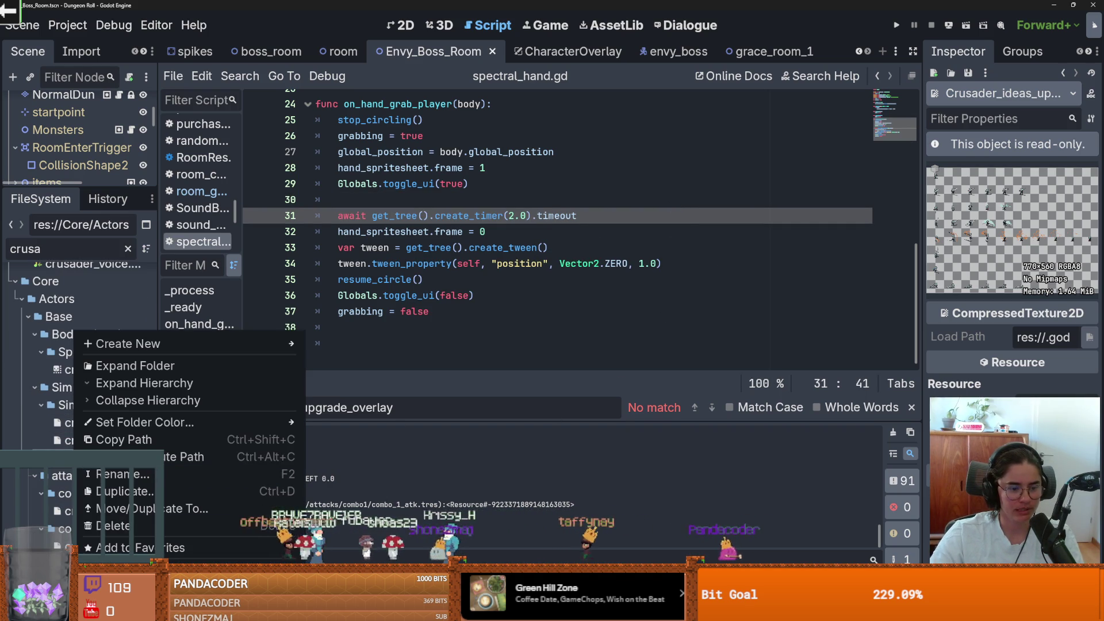
Open the crusader folder in File Explorer and drag crusader_sprite_sheet.png into Aseprite
{"action": "left_click", "coordinate": [144, 570]}
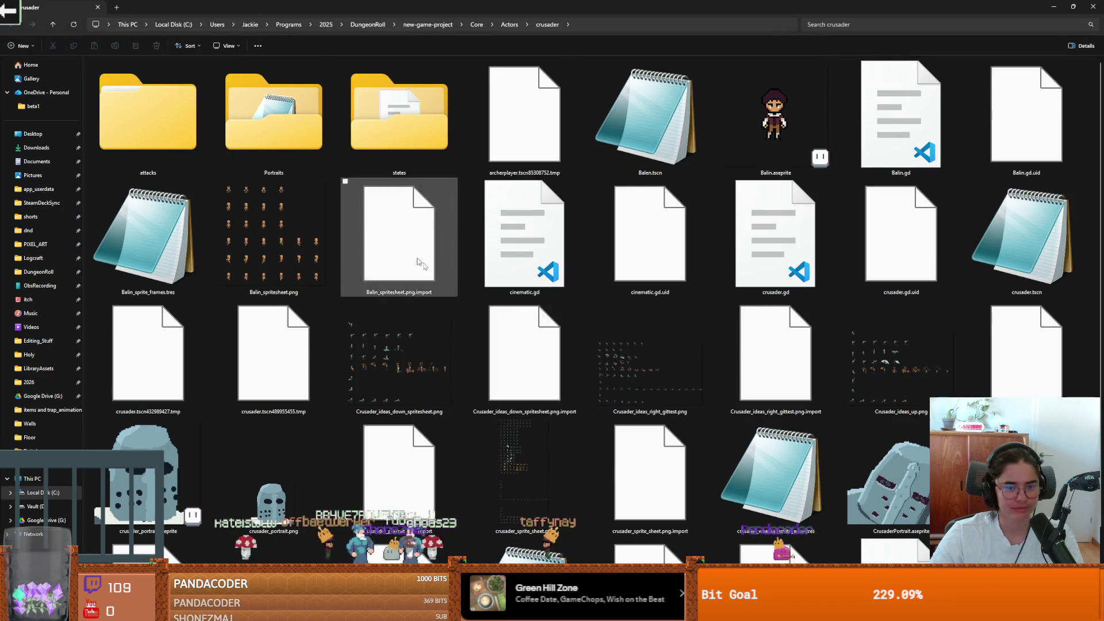
{"action": "scroll", "coordinate": [632, 400], "scroll_direction": "down", "scroll_amount": 1}
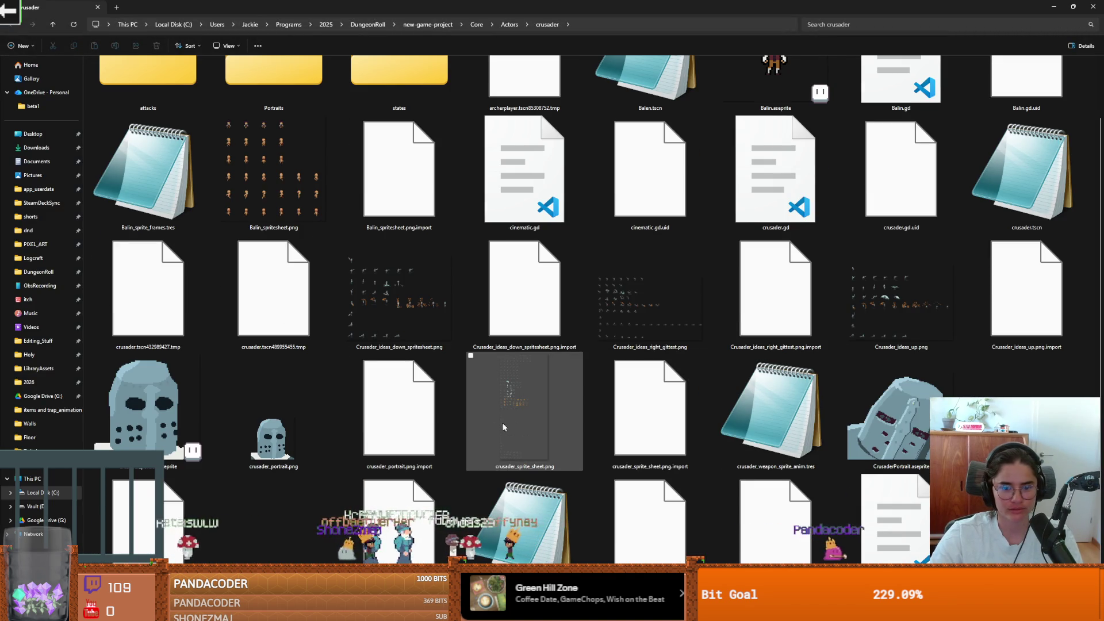
{"action": "right_click", "coordinate": [525, 423]}
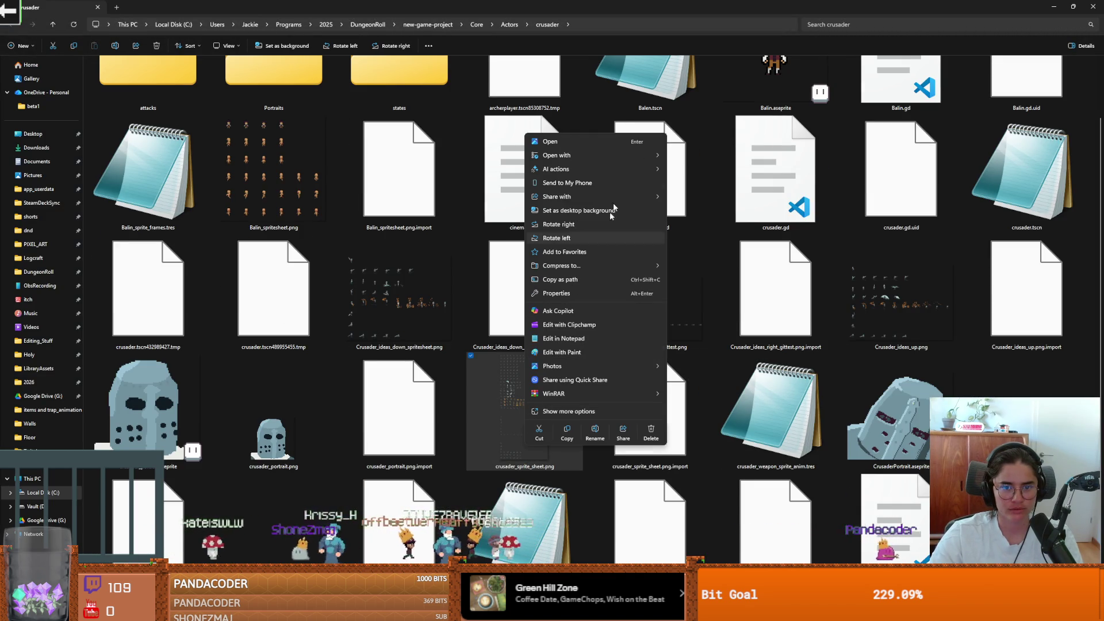
{"action": "left_click", "coordinate": [527, 389]}
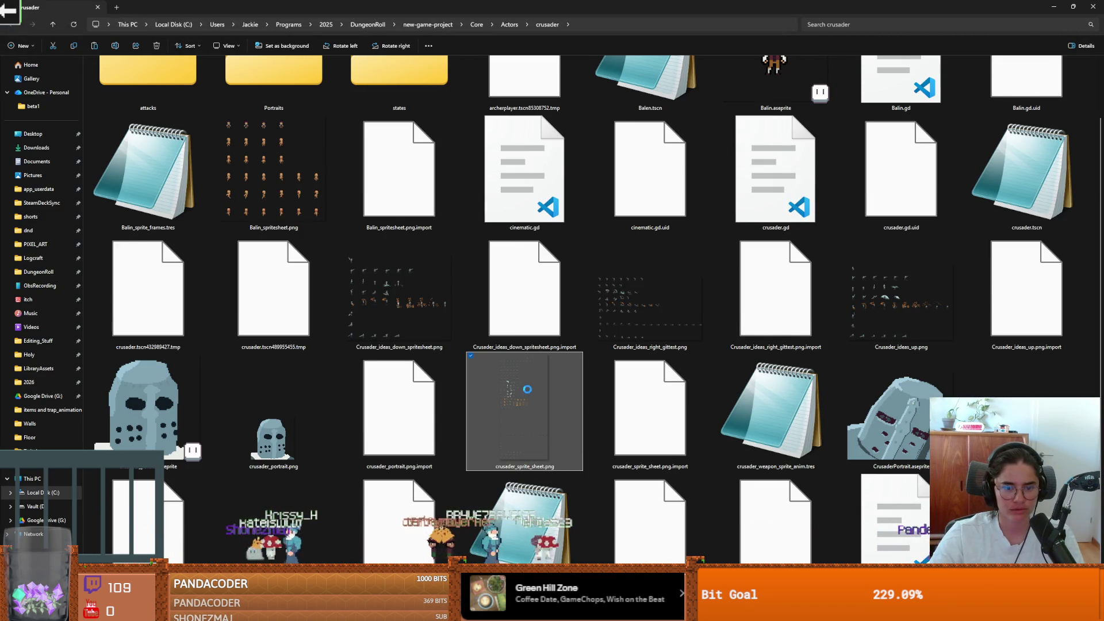
{"action": "scroll", "coordinate": [525, 402], "scroll_direction": "down", "scroll_amount": 2}
{"action": "mouse_move", "coordinate": [528, 389]}
{"action": "left_mouse_down"}
{"action": "mouse_move", "coordinate": [525, 403]}
{"action": "mouse_move", "coordinate": [177, 532]}
{"action": "left_mouse_up"}
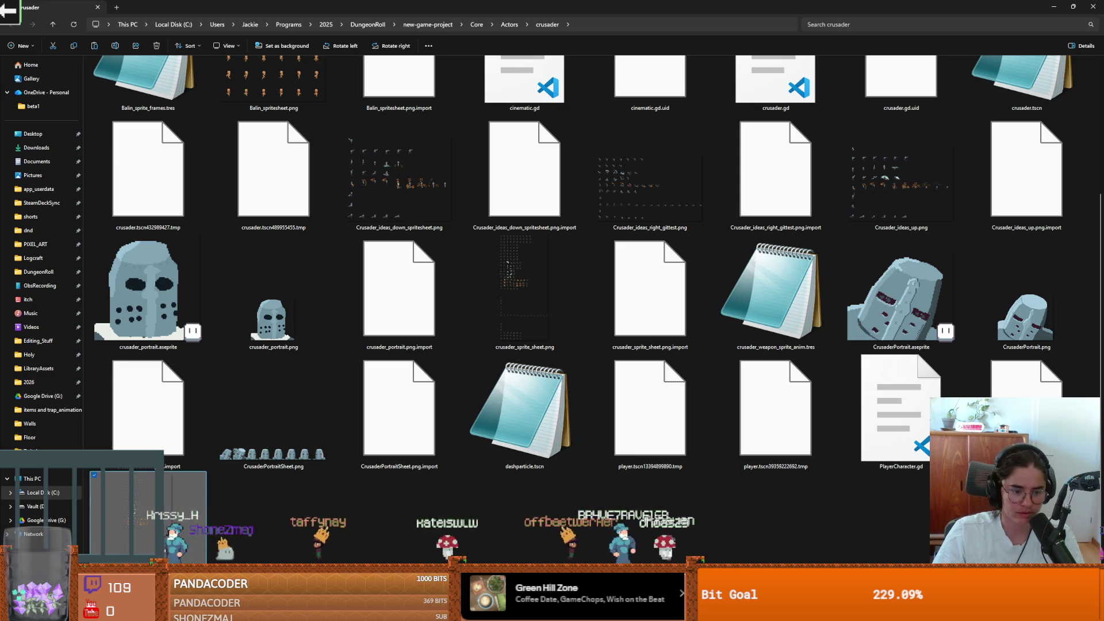
{"action": "mouse_move", "coordinate": [178, 531]}
{"action": "left_mouse_down"}
{"action": "mouse_move", "coordinate": [274, 411]}
{"action": "mouse_move", "coordinate": [173, 506]}
{"action": "mouse_move", "coordinate": [144, 511]}
{"action": "mouse_move", "coordinate": [308, 151]}
{"action": "left_mouse_up"}
{"action": "key", "text": "alt+Tab"}
{"action": "key", "text": "alt+Tab"}
{"action": "key", "text": "alt+Tab"}
{"action": "scroll", "coordinate": [309, 152], "scroll_direction": "up", "scroll_amount": 10}
{"action": "scroll", "coordinate": [308, 152], "scroll_direction": "left", "scroll_amount": 5}
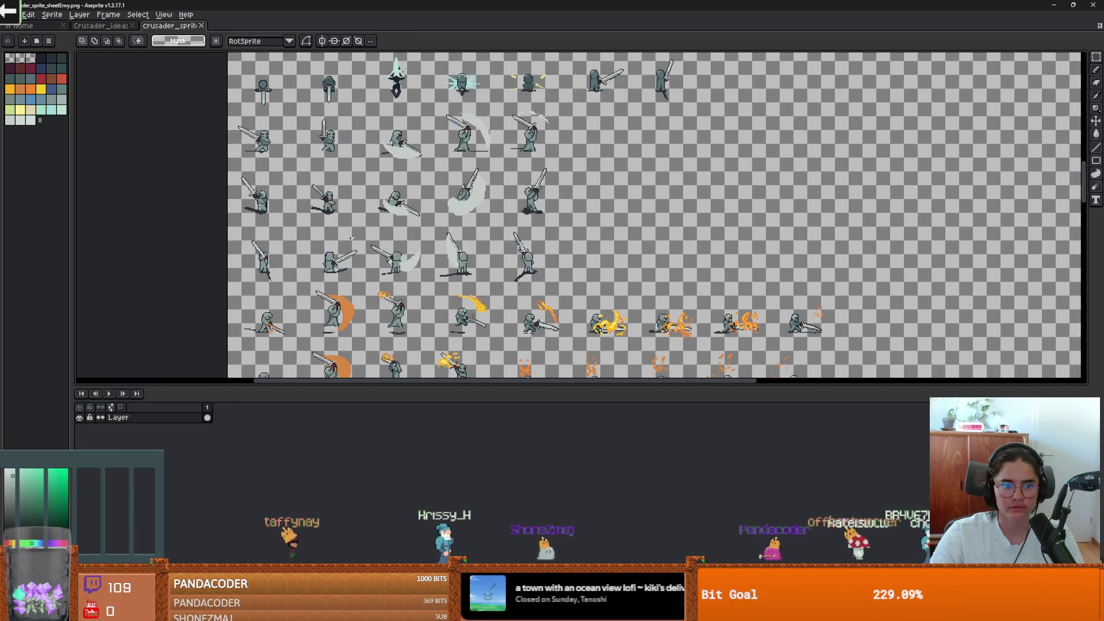
{"action": "scroll", "coordinate": [372, 233], "scroll_direction": "down", "scroll_amount": 1}
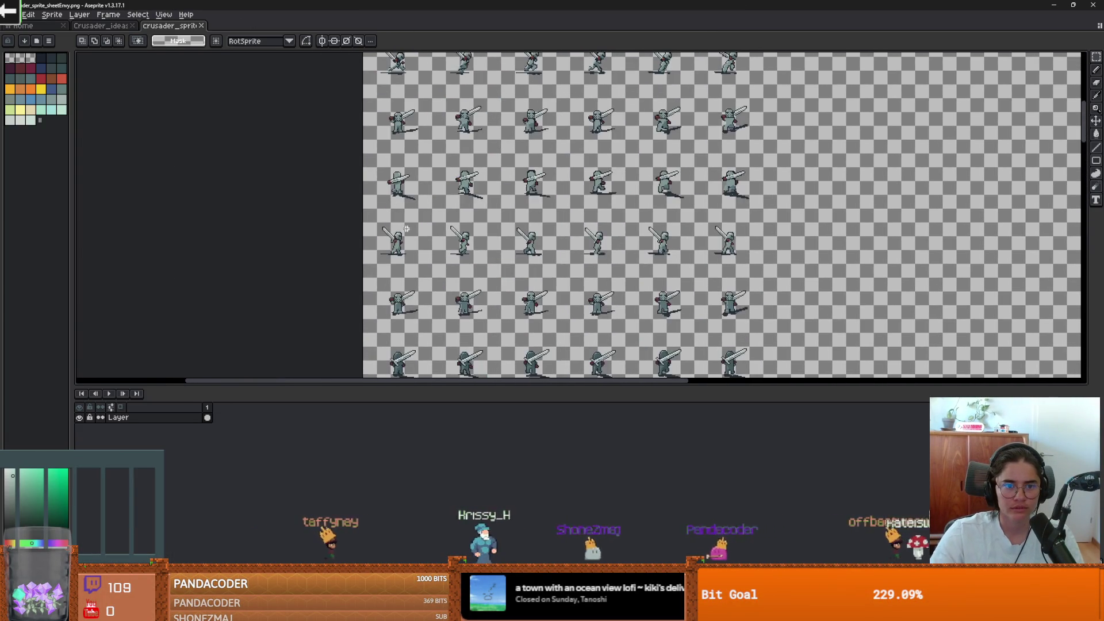
{"action": "scroll", "coordinate": [437, 183], "scroll_direction": "up", "scroll_amount": 3}
{"action": "scroll", "coordinate": [436, 183], "scroll_direction": "down", "scroll_amount": 3}
{"action": "scroll", "coordinate": [453, 236], "scroll_direction": "up", "scroll_amount": 2}
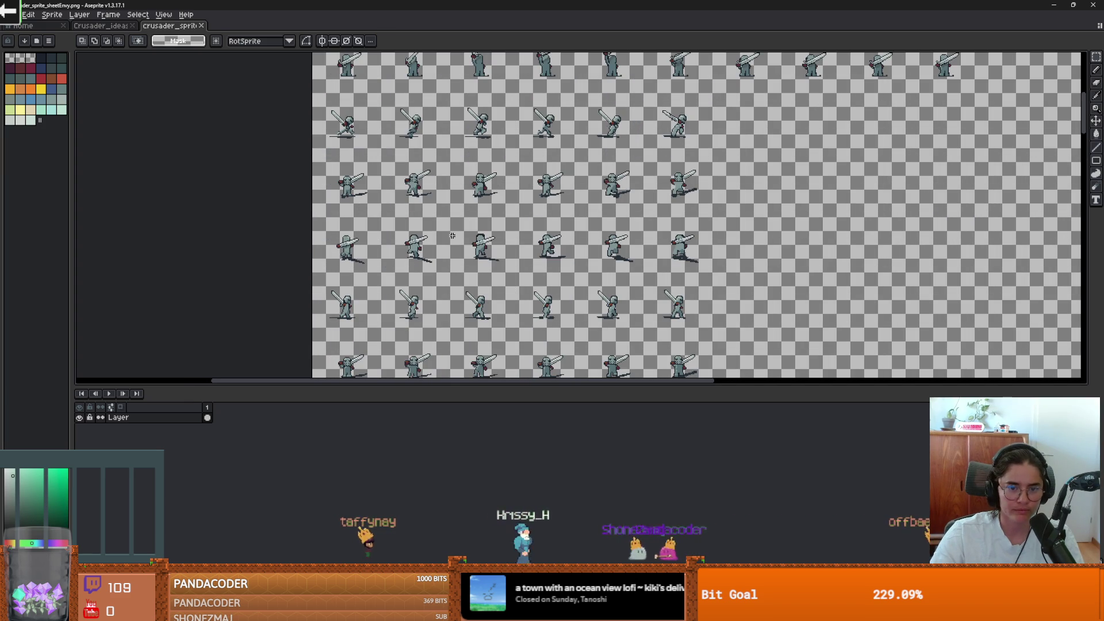
{"action": "key", "text": "F4"}
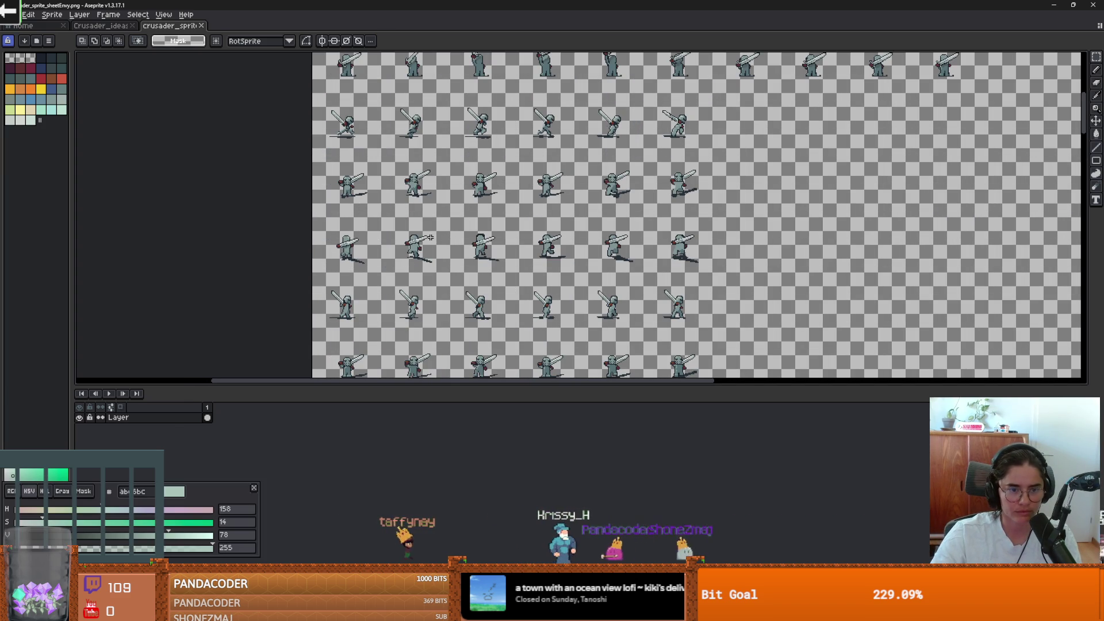
{"action": "key", "text": "shift+r"}
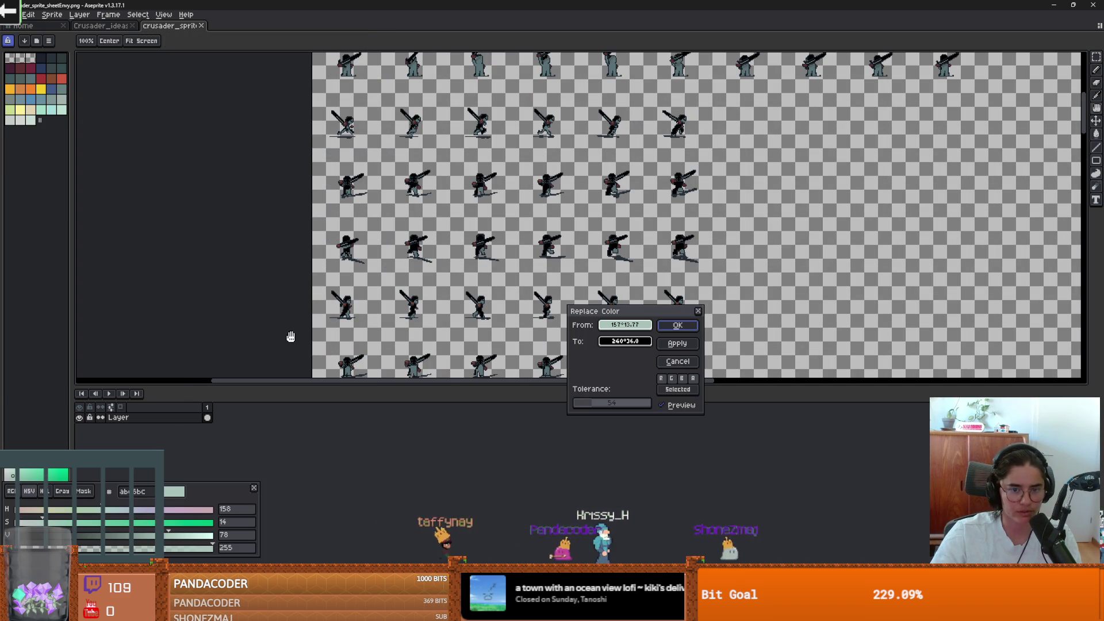
{"action": "scroll", "coordinate": [426, 271], "scroll_direction": "up", "scroll_amount": 3}
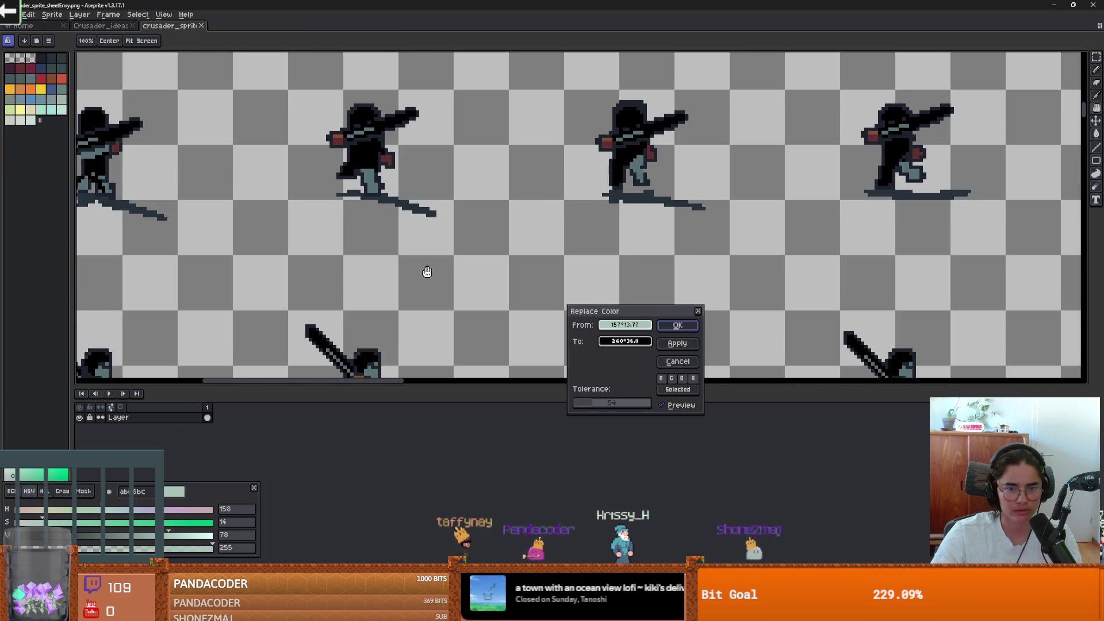
{"action": "left_click", "coordinate": [613, 341]}
{"action": "left_click", "coordinate": [613, 341]}
{"action": "left_click", "coordinate": [32, 147]}
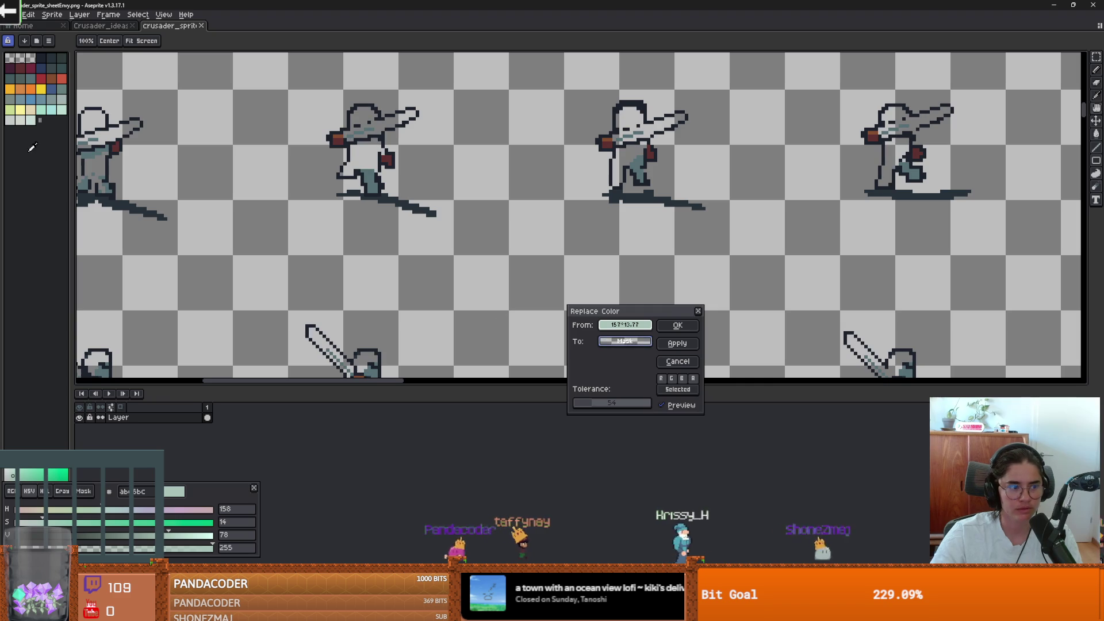
{"action": "left_click", "coordinate": [41, 58]}
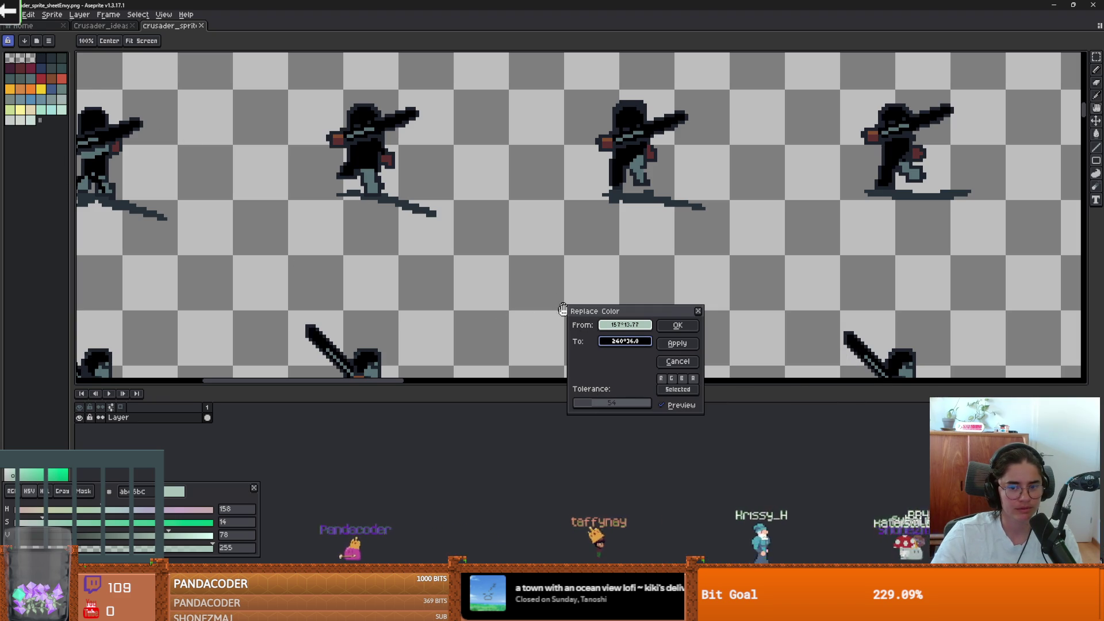
{"action": "left_click", "coordinate": [624, 341]}
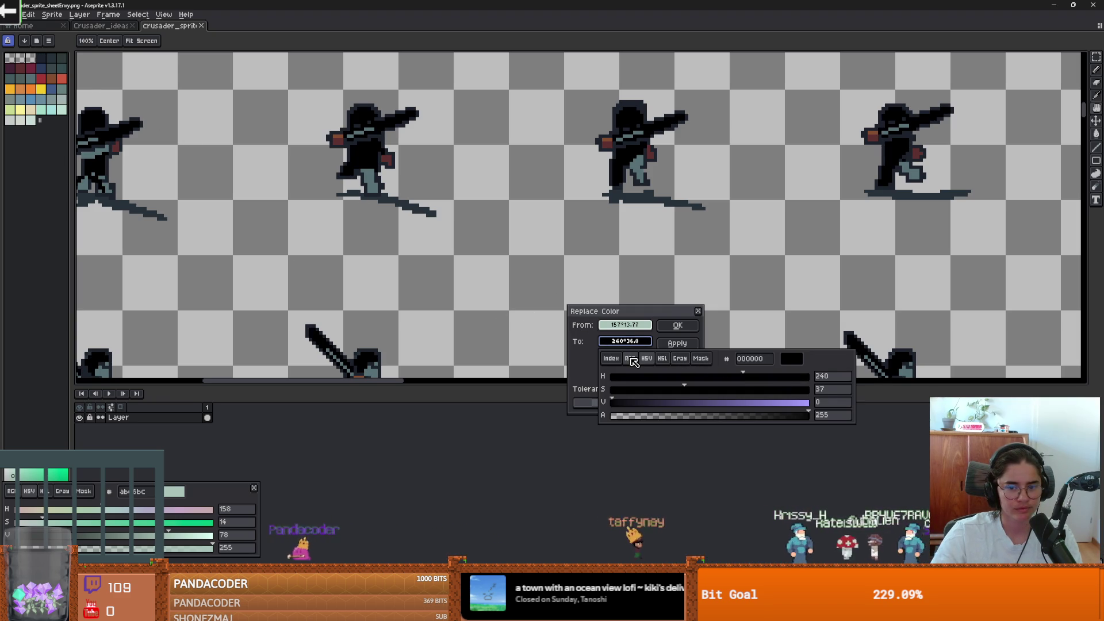
{"action": "left_click", "coordinate": [631, 358]}
{"action": "left_click", "coordinate": [611, 358]}
{"action": "left_click", "coordinate": [731, 296]}
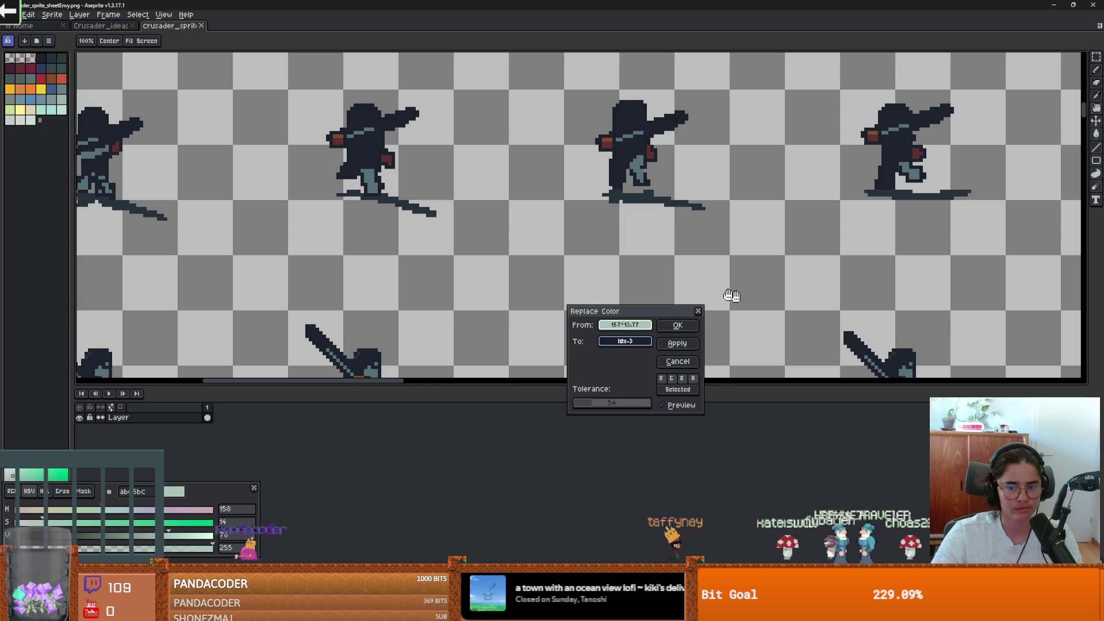
{"action": "left_click", "coordinate": [693, 325]}
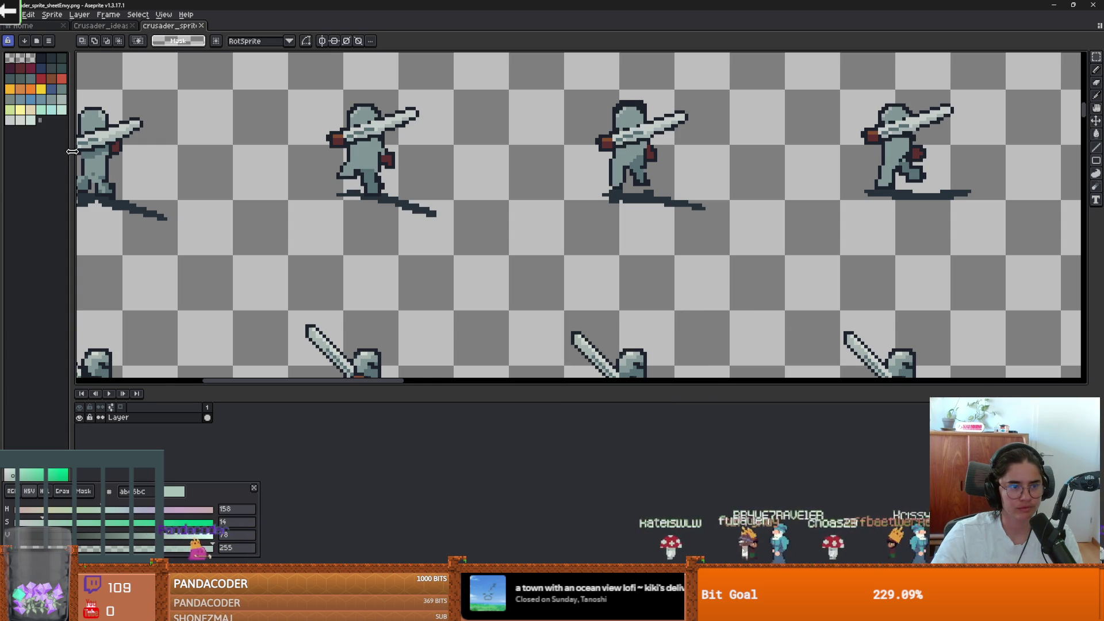
Apply the adamcyoungis palette preset, then widen the palette panel and scroll its swatches
{"action": "mouse_move", "coordinate": [72, 151]}
{"action": "left_mouse_down"}
{"action": "mouse_move", "coordinate": [55, 152]}
{"action": "mouse_move", "coordinate": [65, 151]}
{"action": "left_mouse_up"}
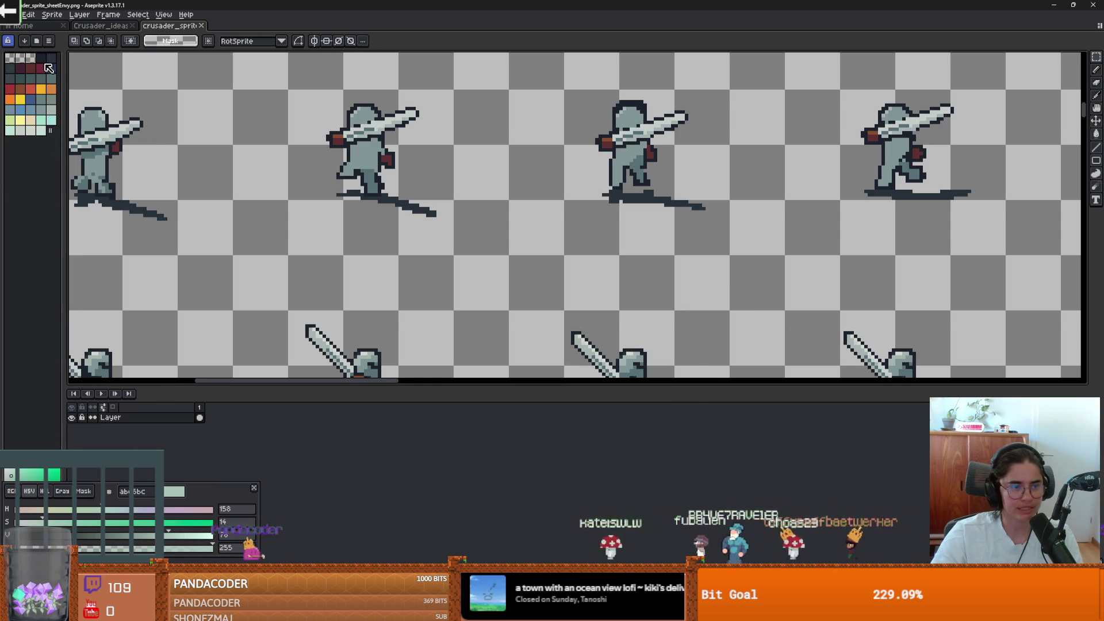
{"action": "left_click", "coordinate": [42, 38]}
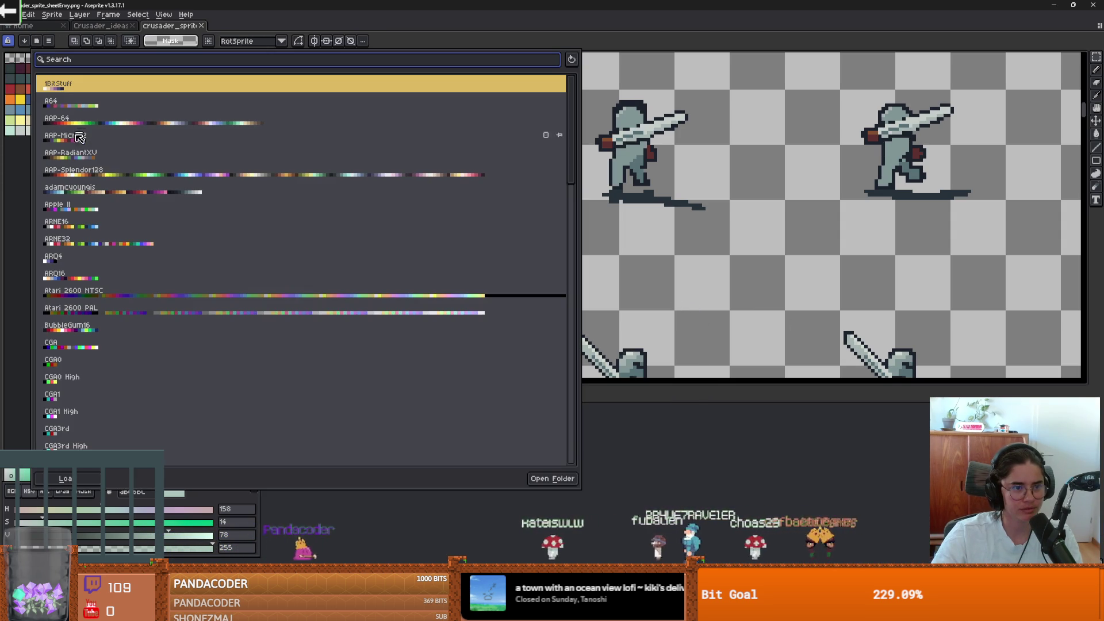
{"action": "left_click", "coordinate": [54, 192]}
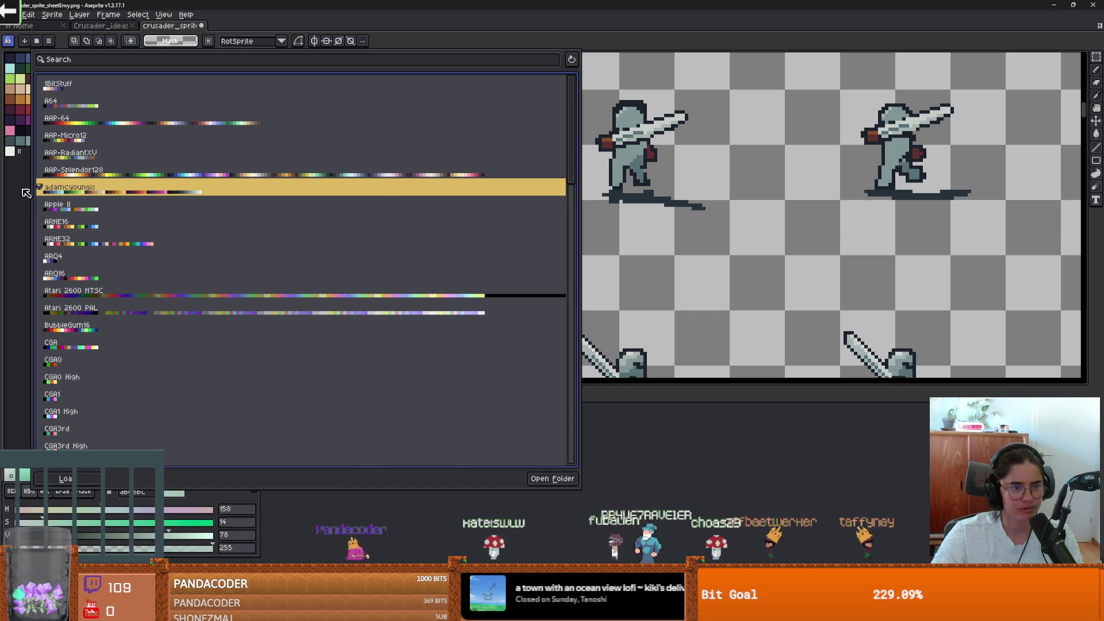
{"action": "left_click", "coordinate": [26, 192]}
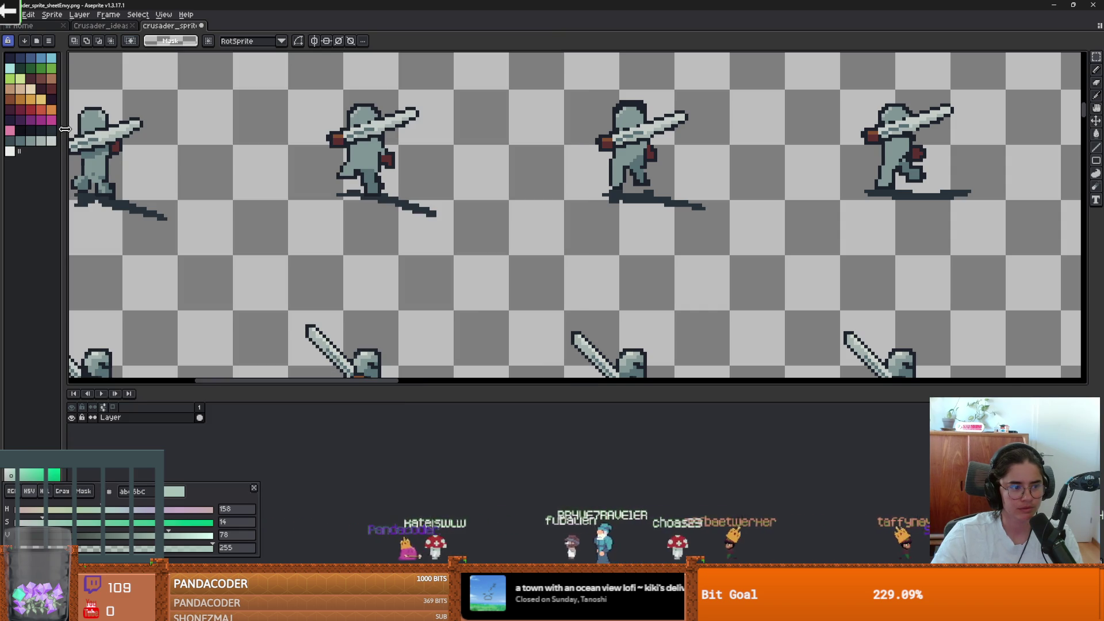
{"action": "left_click_drag", "start_coordinate": [66, 128], "coordinate": [76, 129]}
{"action": "scroll", "coordinate": [304, 212], "scroll_direction": "down", "scroll_amount": 2}
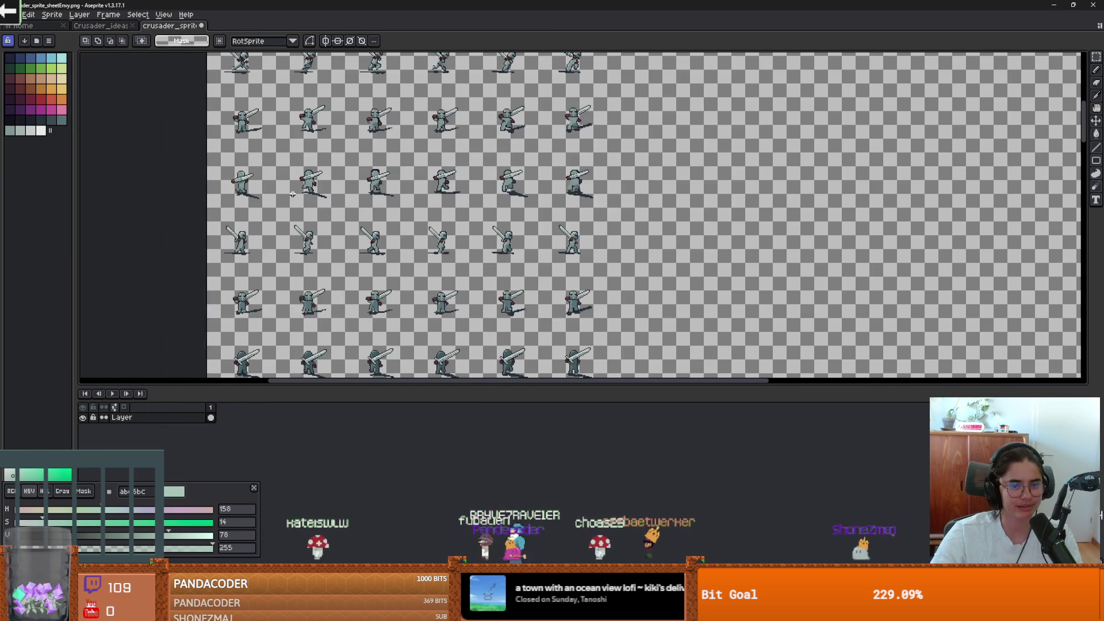
{"action": "scroll", "coordinate": [304, 212], "scroll_direction": "up", "scroll_amount": 1}
{"action": "scroll", "coordinate": [304, 211], "scroll_direction": "down", "scroll_amount": 2}
{"action": "scroll", "coordinate": [304, 211], "scroll_direction": "up", "scroll_amount": 2}
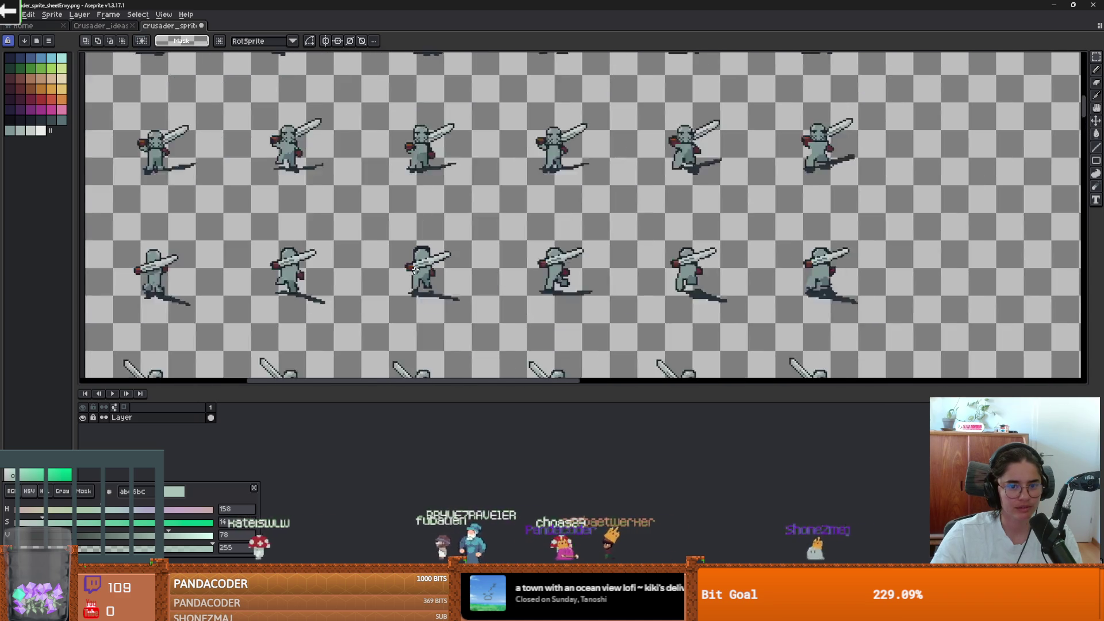
{"action": "scroll", "coordinate": [304, 212], "scroll_direction": "down", "scroll_amount": 1}
{"action": "scroll", "coordinate": [417, 214], "scroll_direction": "up", "scroll_amount": 2}
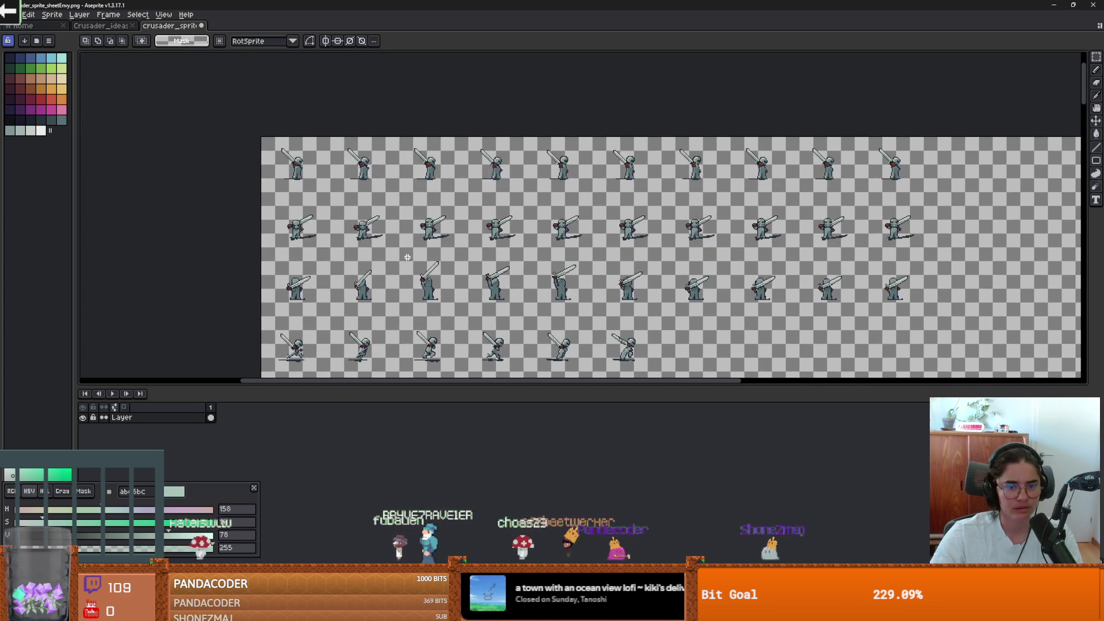
Start Replace Color with tolerance 0 and the knight's body grey #819796 as From
{"action": "key", "text": "shift+r"}
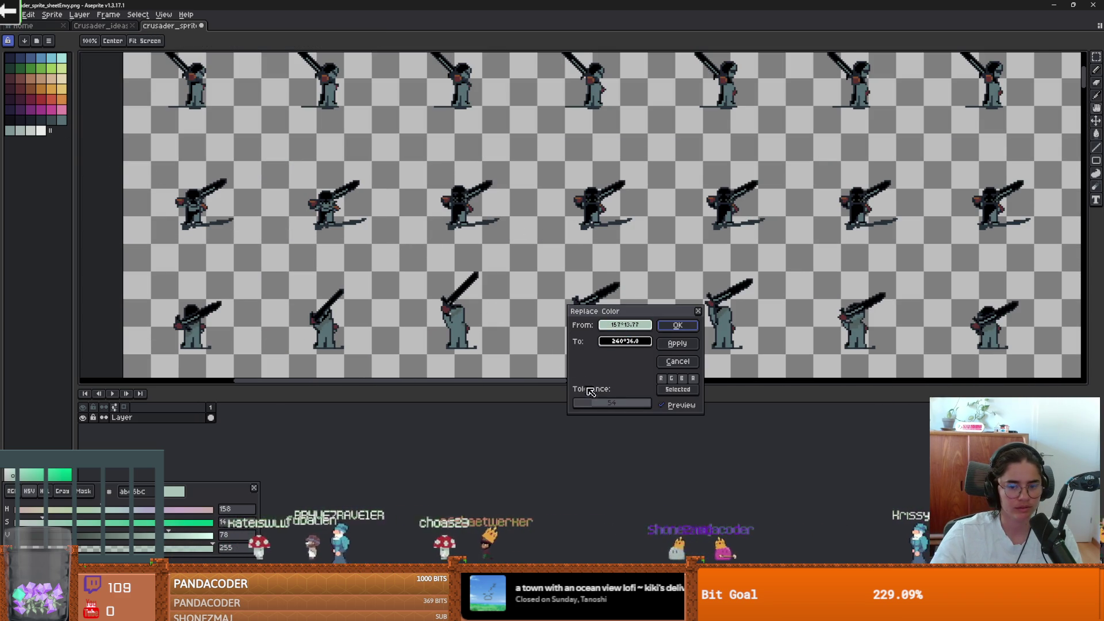
{"action": "left_click_drag", "start_coordinate": [590, 403], "coordinate": [572, 403]}
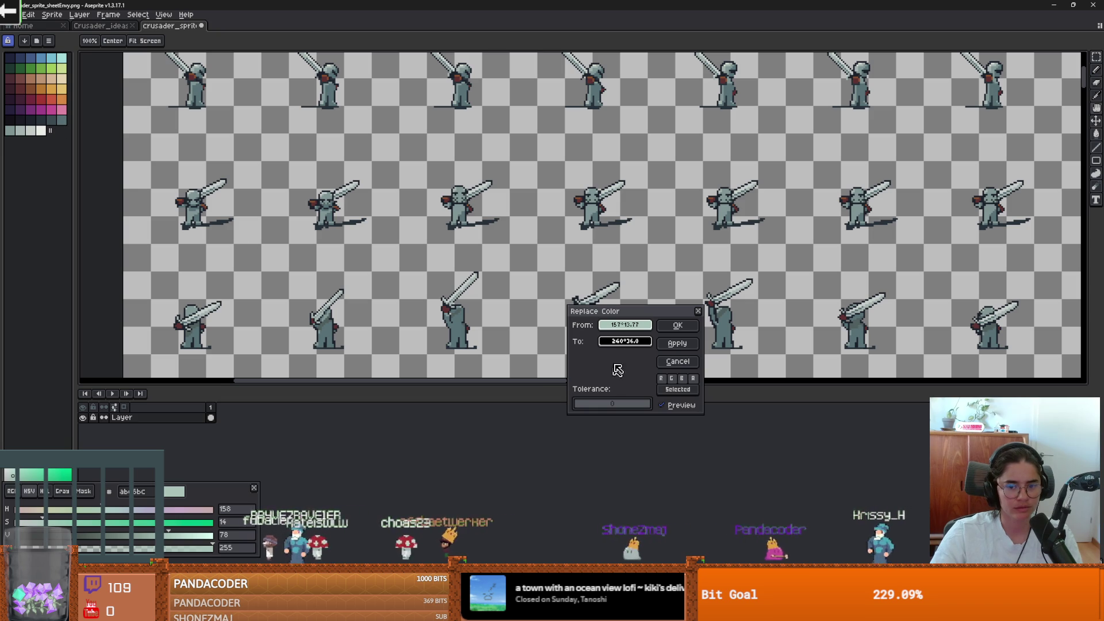
{"action": "right_click", "coordinate": [166, 194]}
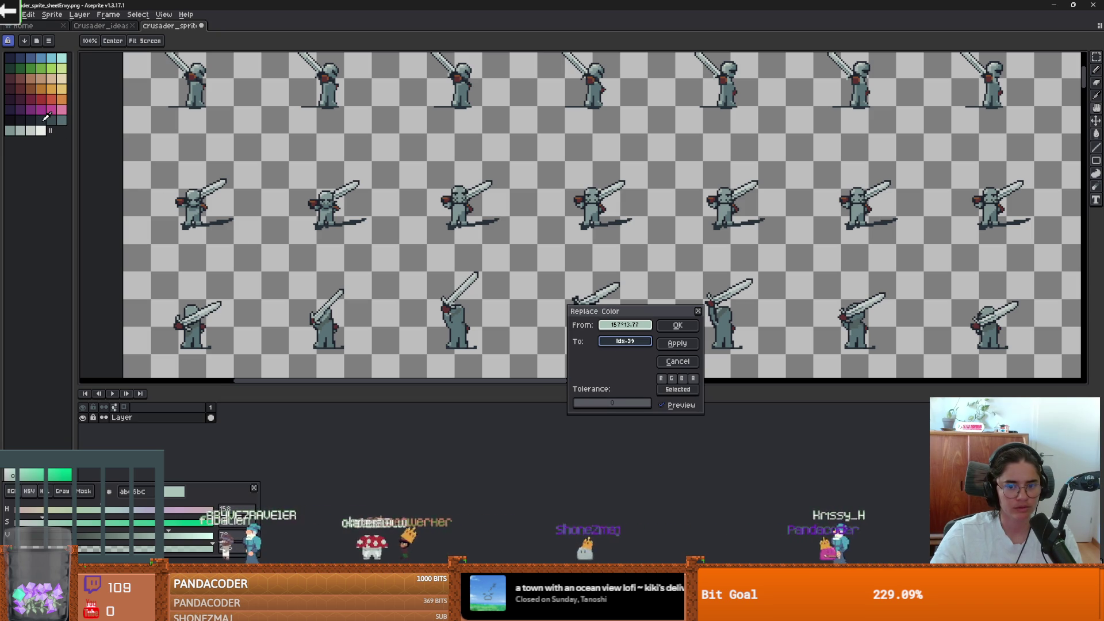
{"action": "left_click", "coordinate": [594, 201]}
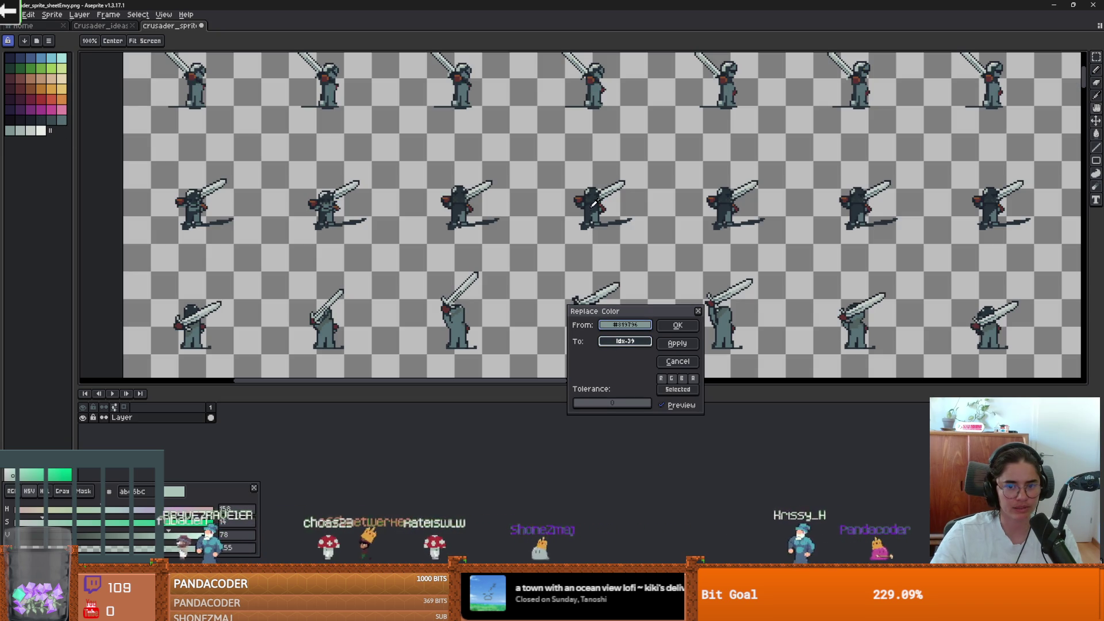
Preview blue, brown, near-white and grey-blue palette swatches as the To colour
{"action": "scroll", "coordinate": [627, 270], "scroll_direction": "up", "scroll_amount": 2}
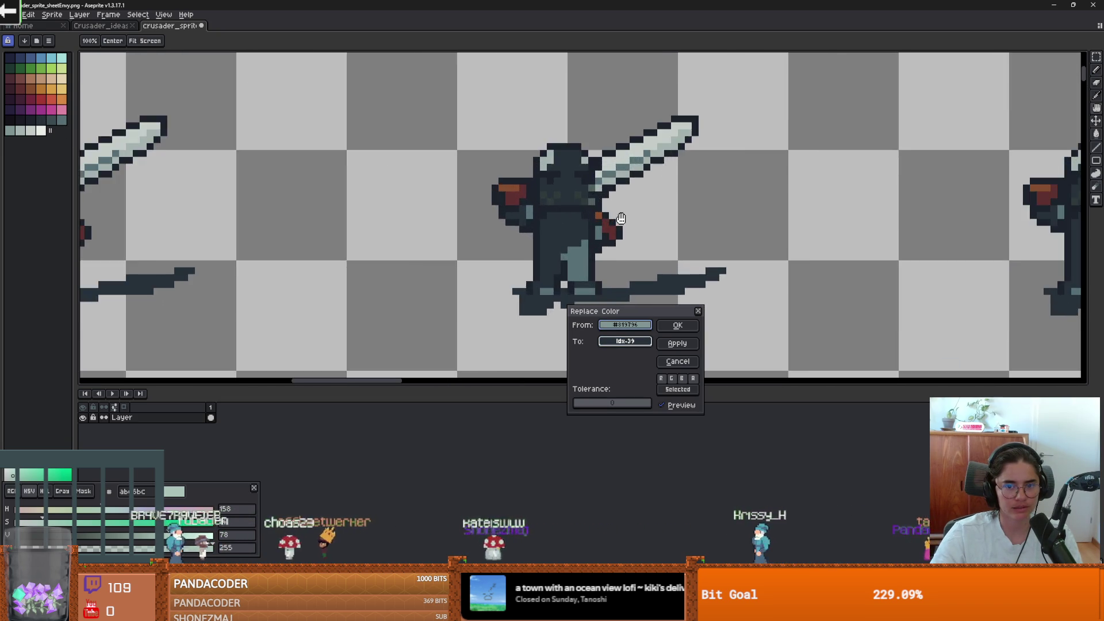
{"action": "scroll", "coordinate": [625, 249], "scroll_direction": "down", "scroll_amount": 2}
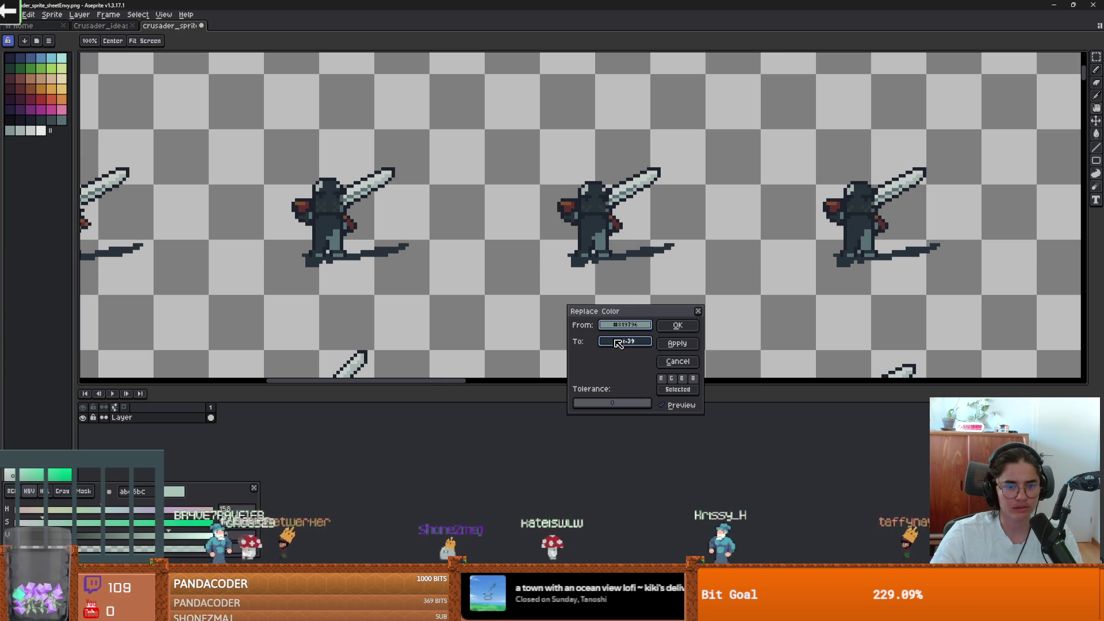
{"action": "left_click", "coordinate": [30, 56]}
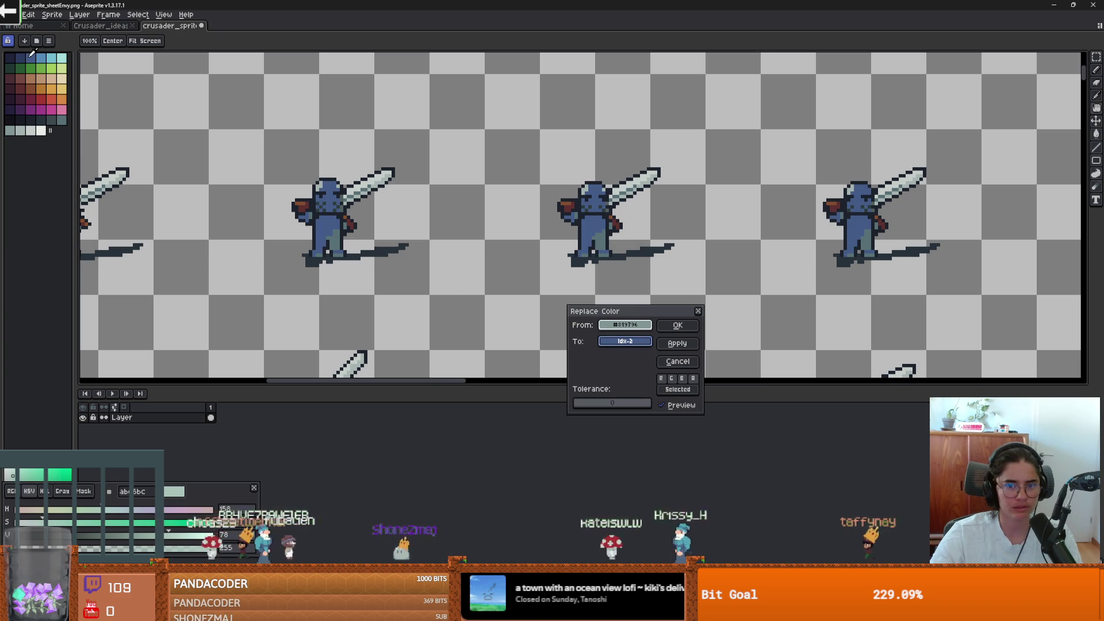
{"action": "left_click", "coordinate": [33, 74]}
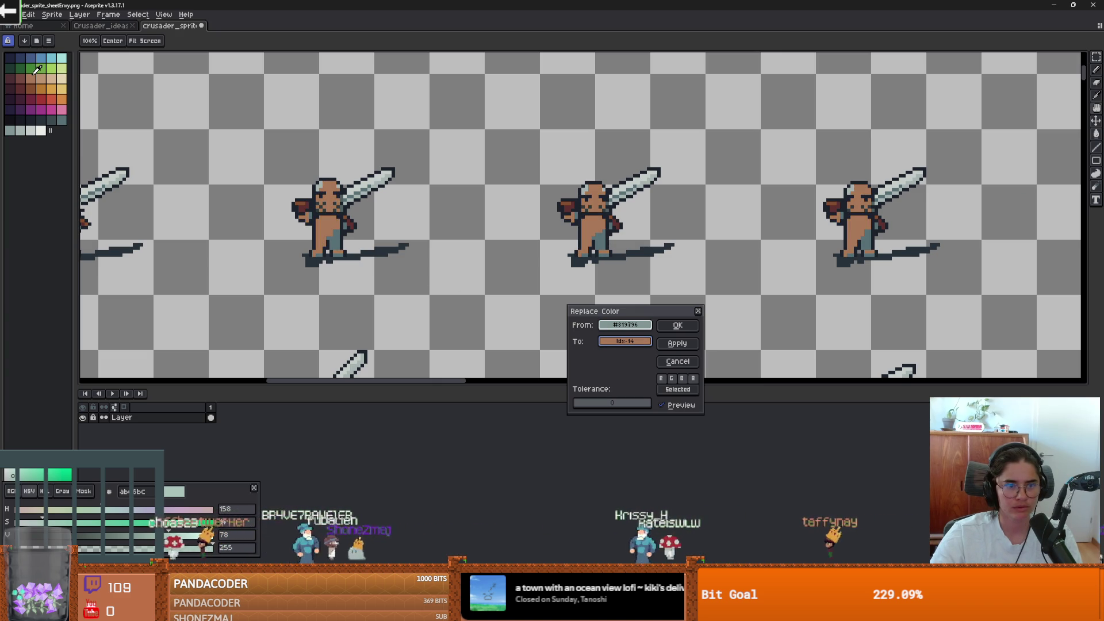
{"action": "left_click", "coordinate": [33, 85]}
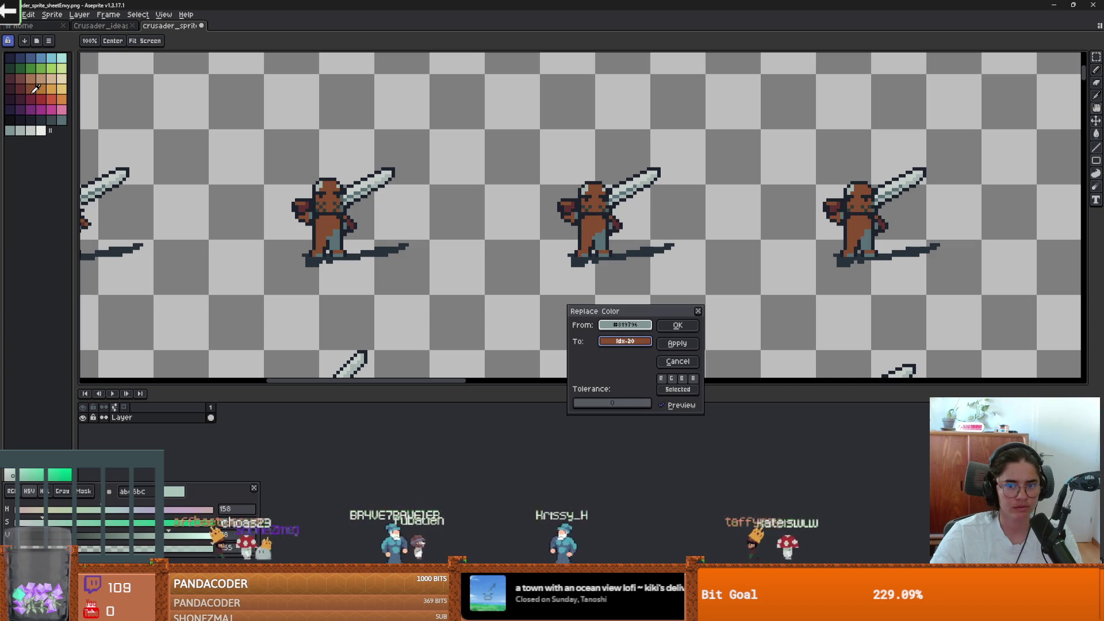
{"action": "left_click", "coordinate": [33, 129]}
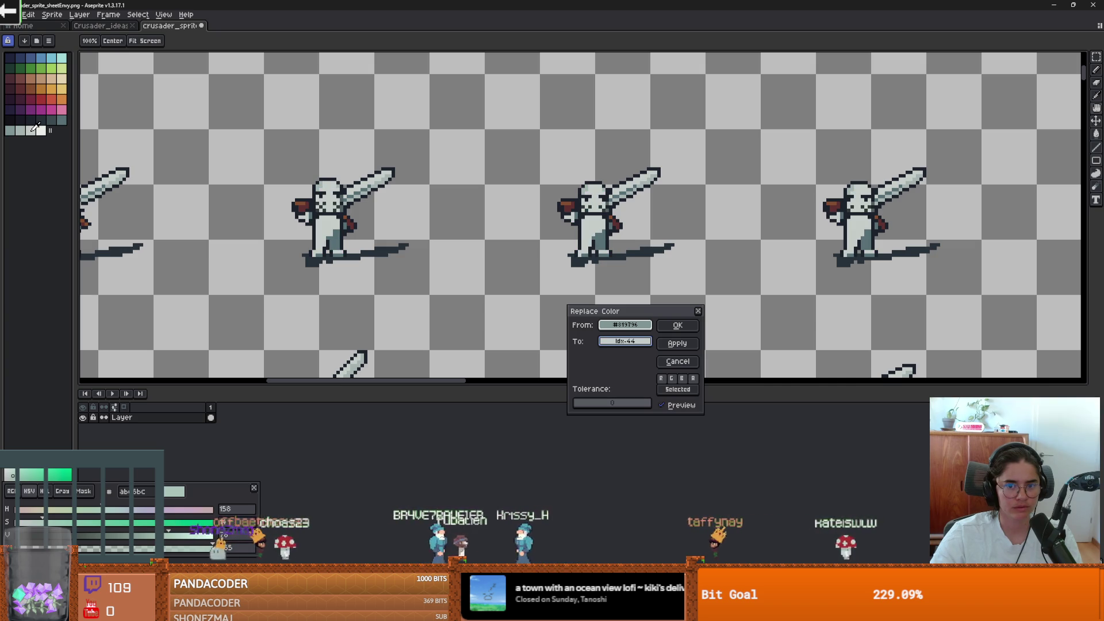
{"action": "left_click", "coordinate": [18, 125]}
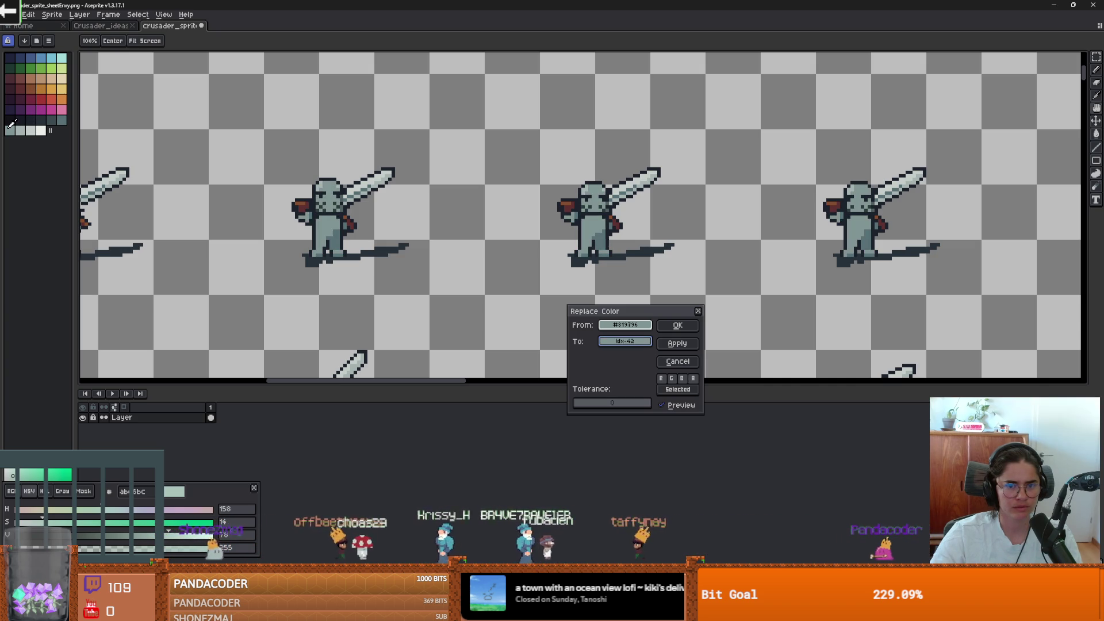
{"action": "left_click", "coordinate": [20, 129]}
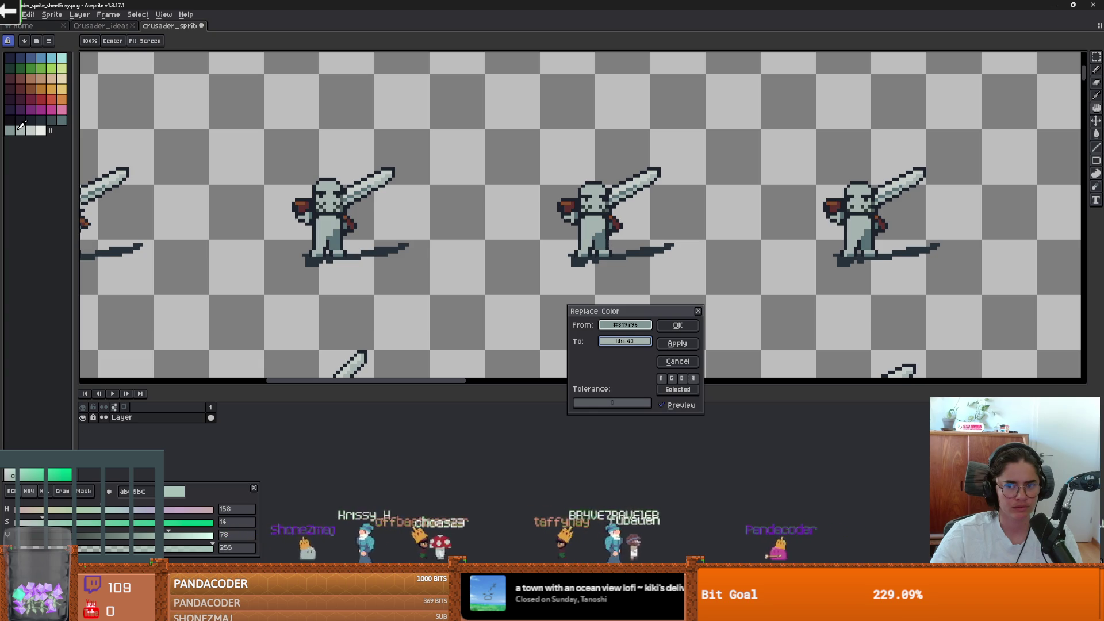
{"action": "scroll", "coordinate": [513, 185], "scroll_direction": "down", "scroll_amount": 3}
{"action": "scroll", "coordinate": [519, 200], "scroll_direction": "up", "scroll_amount": 1}
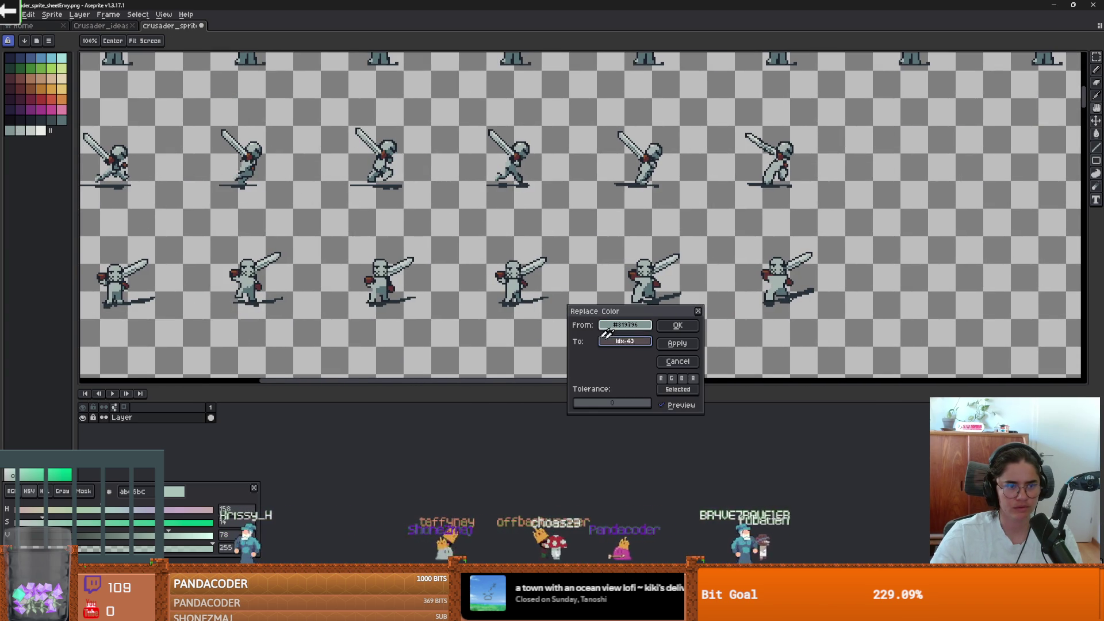
Preview green, brown and tan swatches, then settle on the darker slate tone as To
{"action": "left_click", "coordinate": [20, 78]}
{"action": "left_click", "coordinate": [20, 68]}
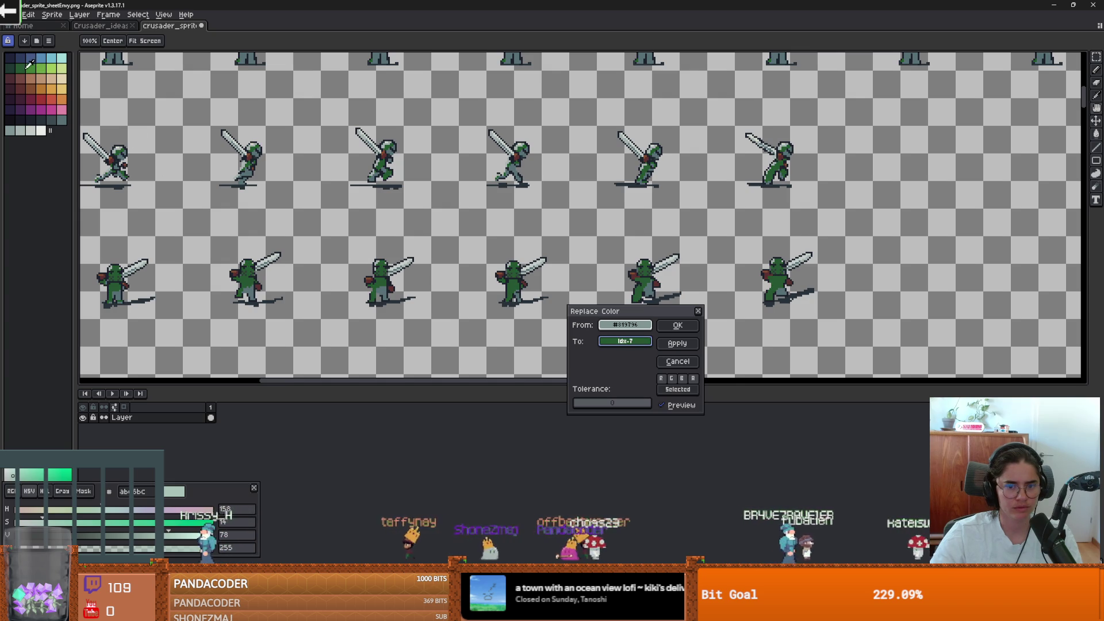
{"action": "left_click", "coordinate": [31, 68]}
{"action": "left_click", "coordinate": [20, 78]}
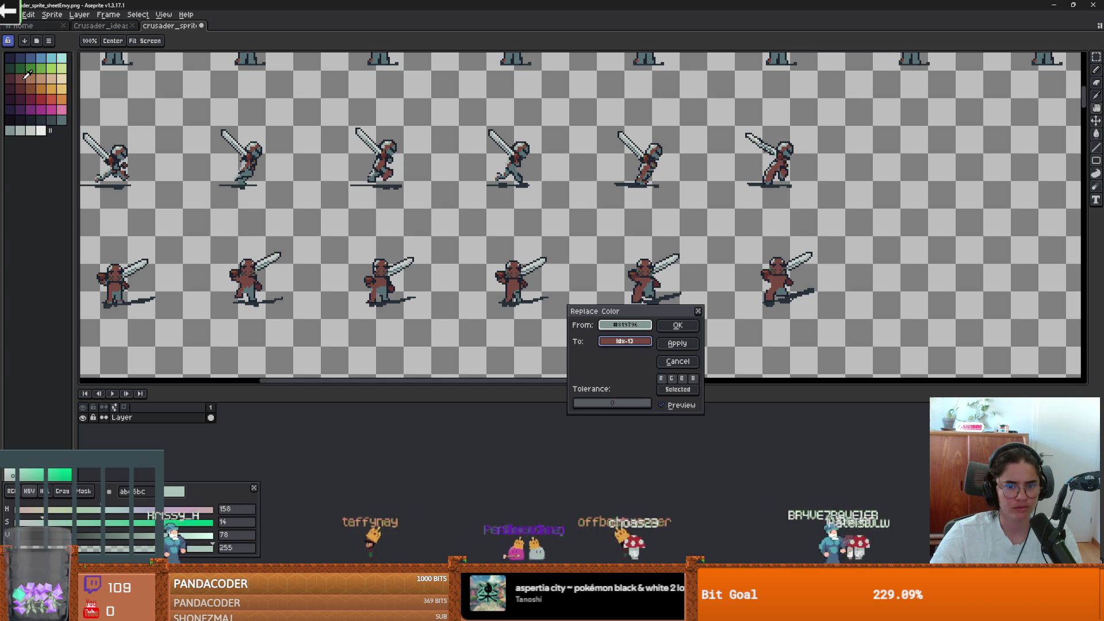
{"action": "left_click", "coordinate": [31, 77]}
{"action": "left_click", "coordinate": [62, 120]}
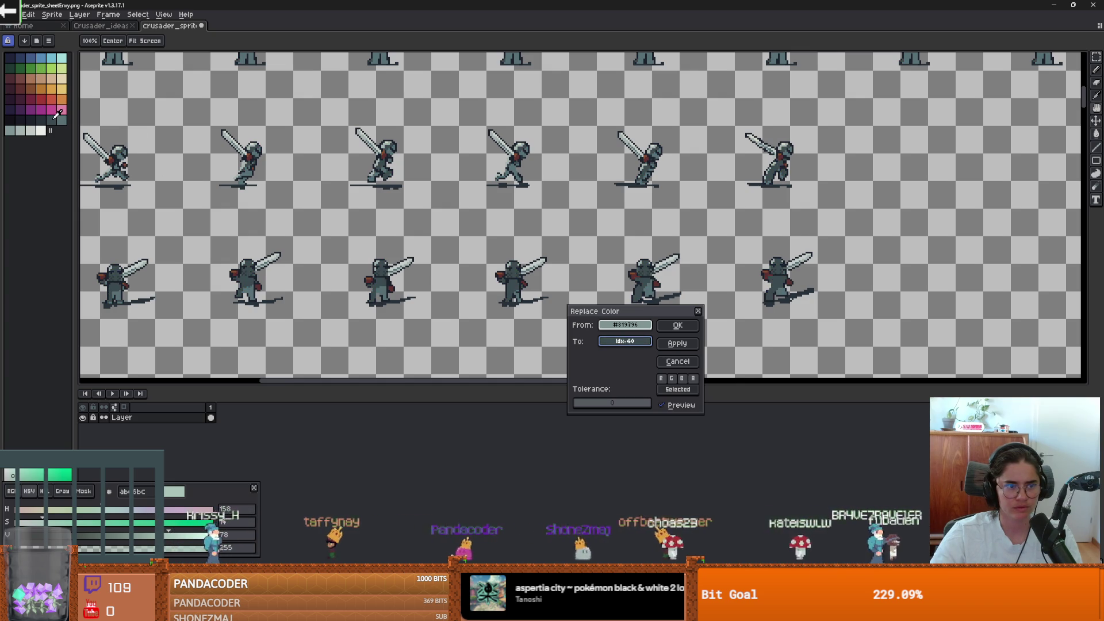
{"action": "left_click", "coordinate": [57, 120]}
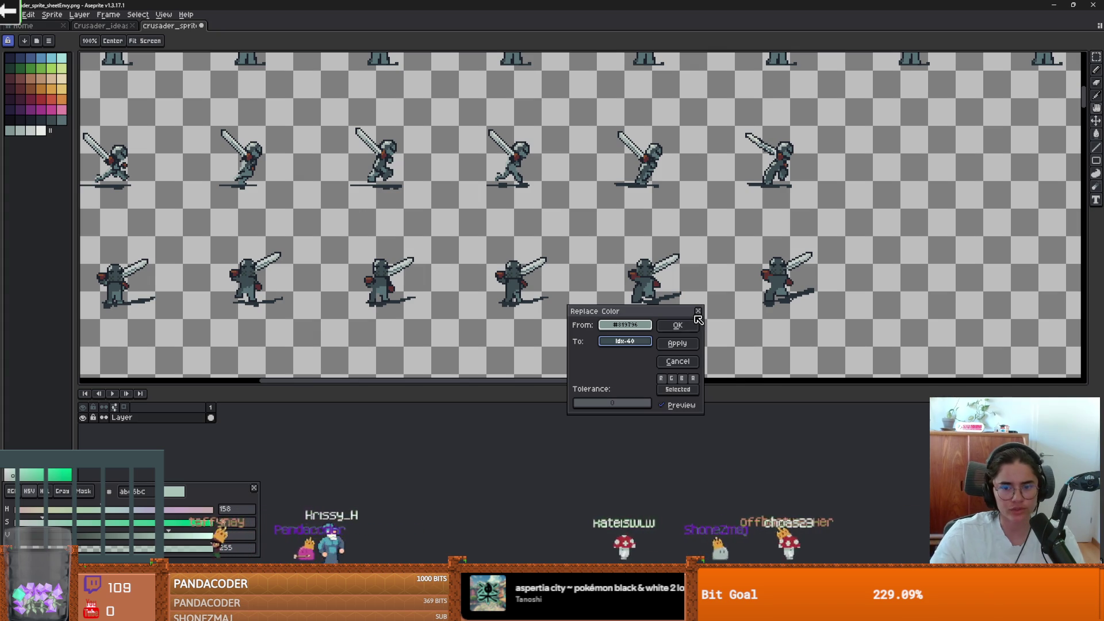
Confirm the body-grey replacement, then swap helmet grey #a8b5b2 for dark tone #202e37
{"action": "left_click", "coordinate": [677, 325]}
{"action": "scroll", "coordinate": [655, 315], "scroll_direction": "up", "scroll_amount": 1}
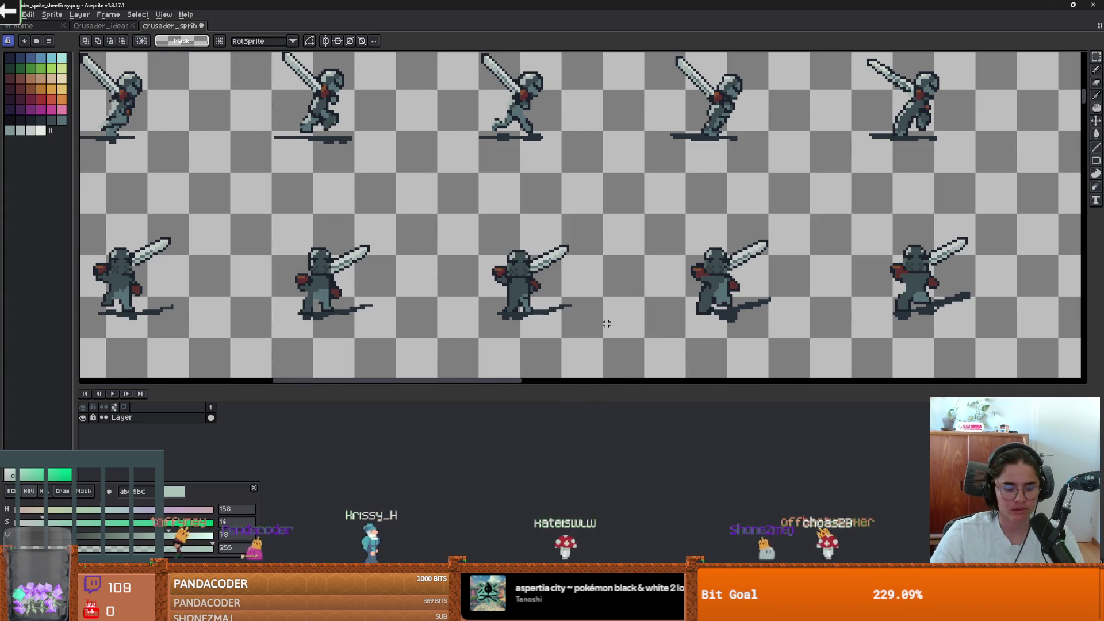
{"action": "key", "text": "shift+r"}
{"action": "left_click_drag", "start_coordinate": [633, 327], "coordinate": [517, 248]}
{"action": "mouse_move", "coordinate": [625, 341]}
{"action": "left_mouse_down"}
{"action": "mouse_move", "coordinate": [500, 86]}
{"action": "mouse_move", "coordinate": [111, 137]}
{"action": "mouse_move", "coordinate": [63, 118]}
{"action": "left_mouse_up"}
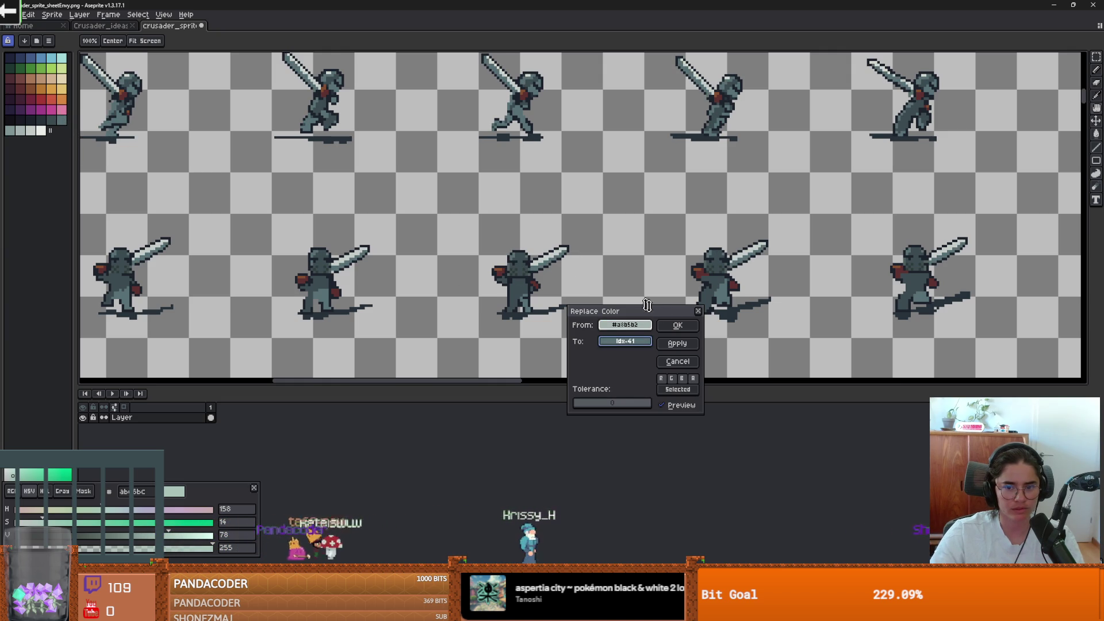
{"action": "left_click", "coordinate": [678, 326]}
Check the recoloured sheet and begin another Replace Color for the #577277 grey
{"action": "scroll", "coordinate": [536, 252], "scroll_direction": "down", "scroll_amount": 2}
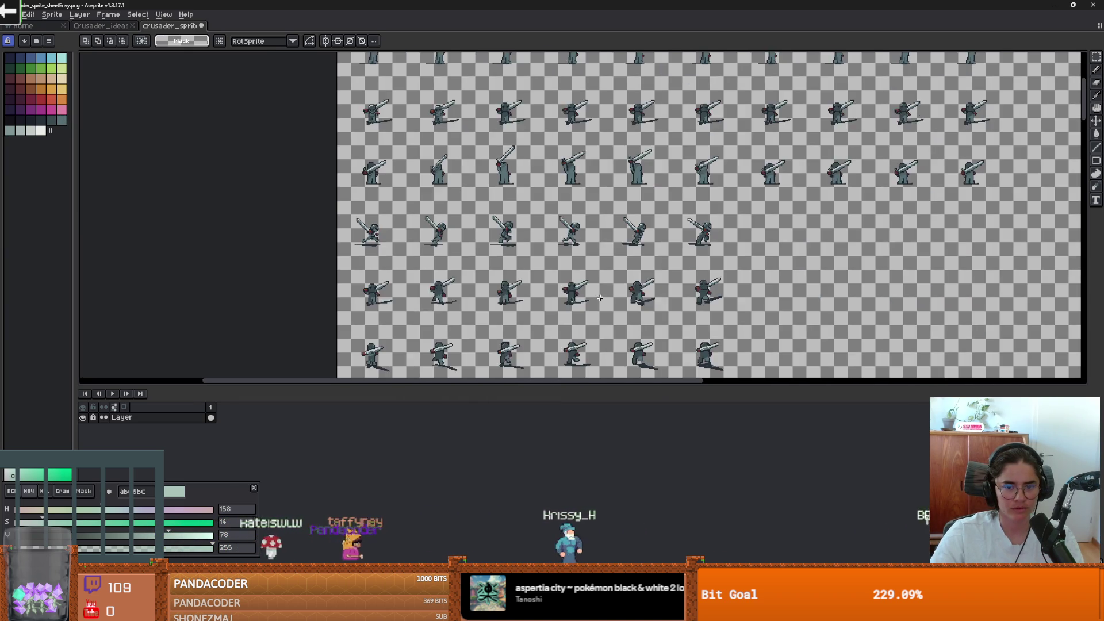
{"action": "scroll", "coordinate": [536, 252], "scroll_direction": "up", "scroll_amount": 2}
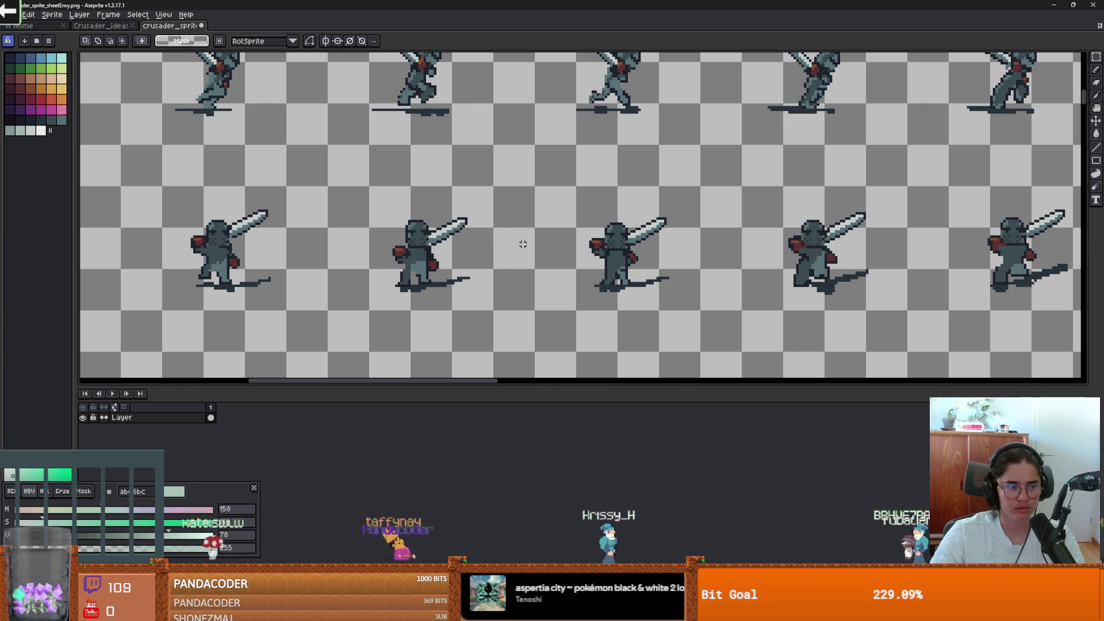
{"action": "scroll", "coordinate": [535, 244], "scroll_direction": "down", "scroll_amount": 2}
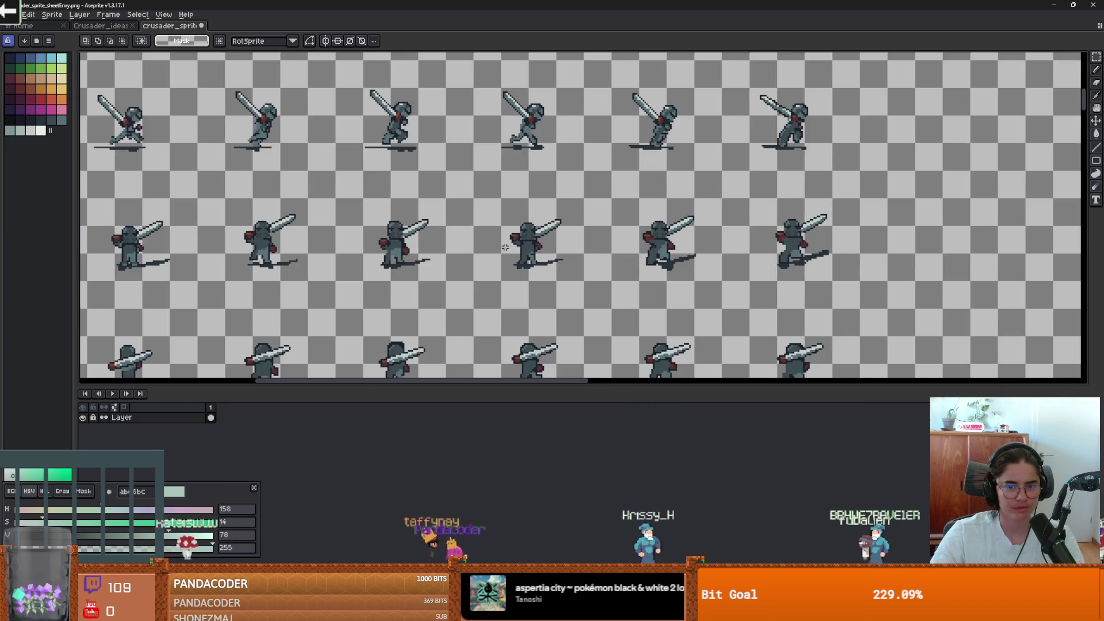
{"action": "scroll", "coordinate": [552, 259], "scroll_direction": "up", "scroll_amount": 2}
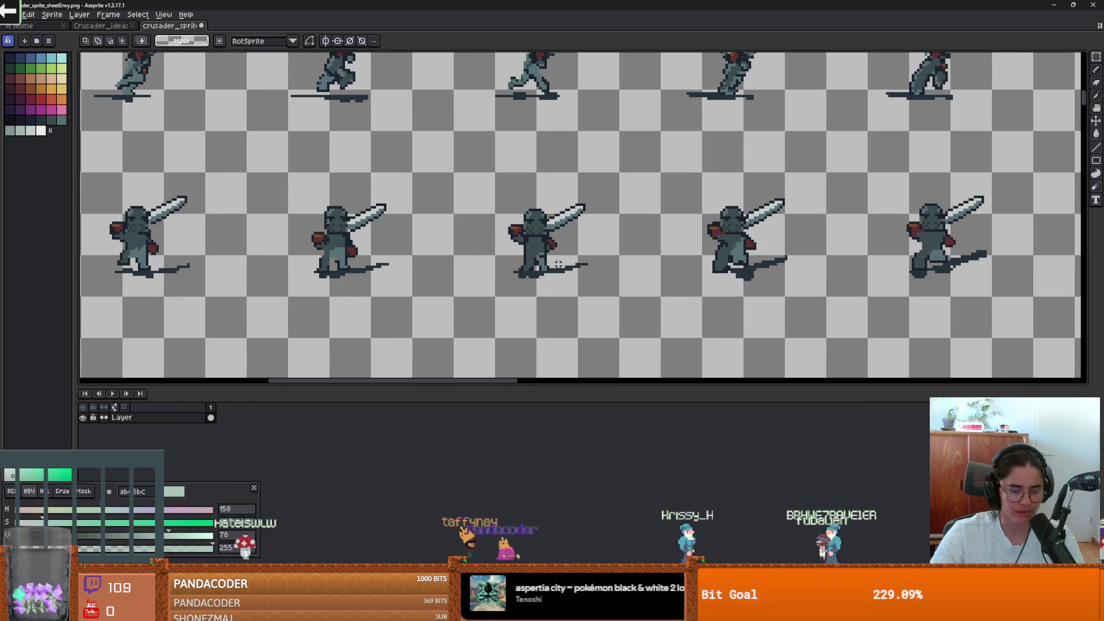
{"action": "key", "text": "shift+r"}
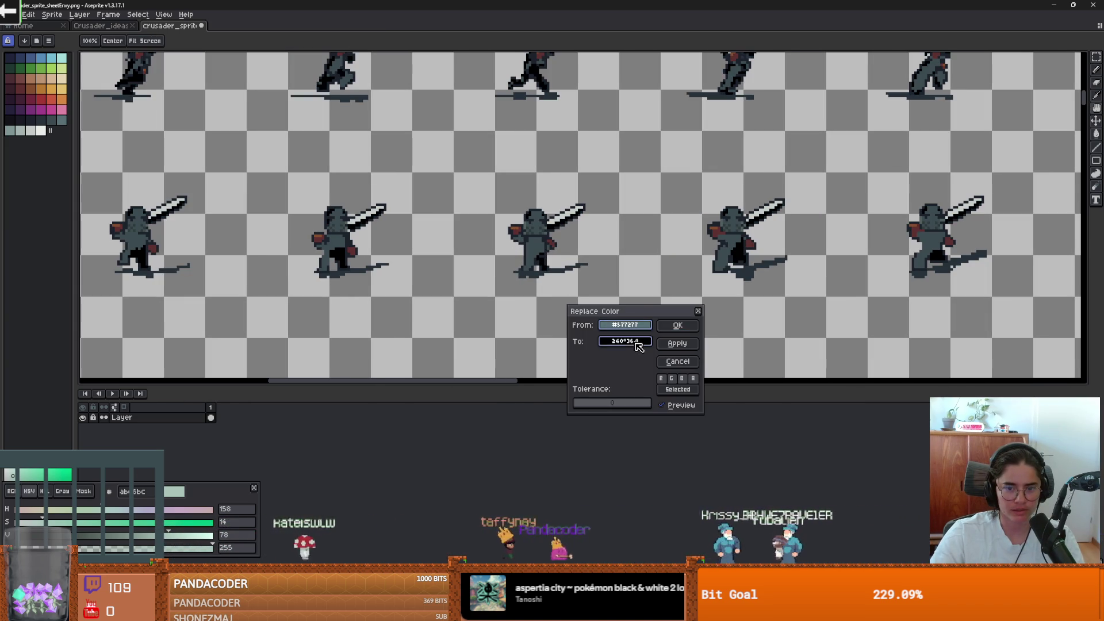
Replace #577277 with palette colour 39, after trying 40 and 41
{"action": "left_click", "coordinate": [59, 117]}
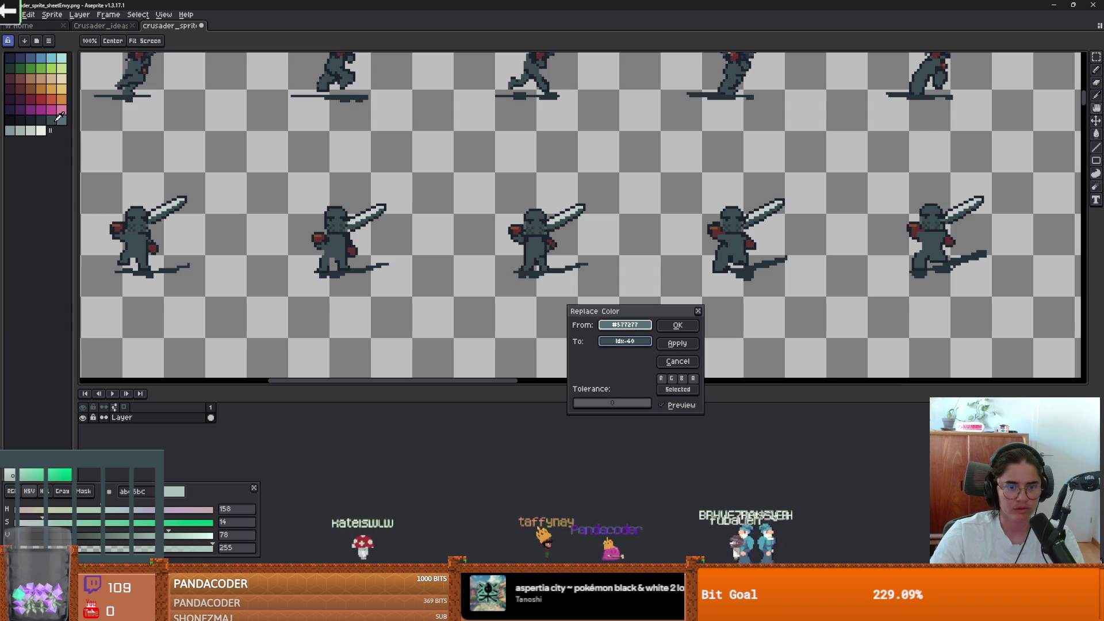
{"action": "left_click", "coordinate": [63, 120]}
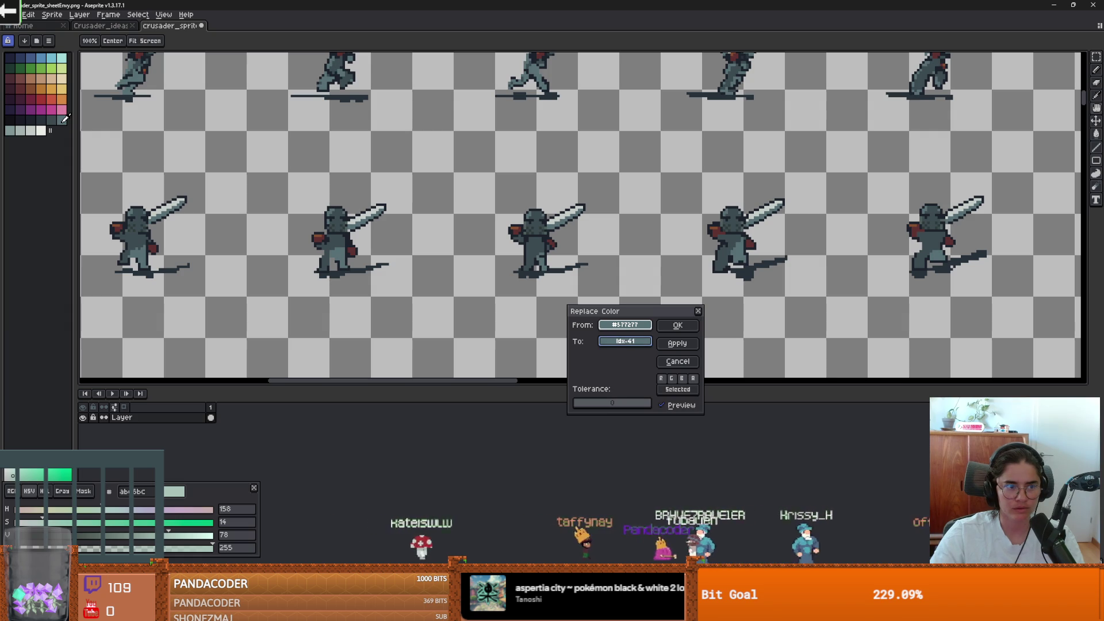
{"action": "left_click", "coordinate": [42, 119]}
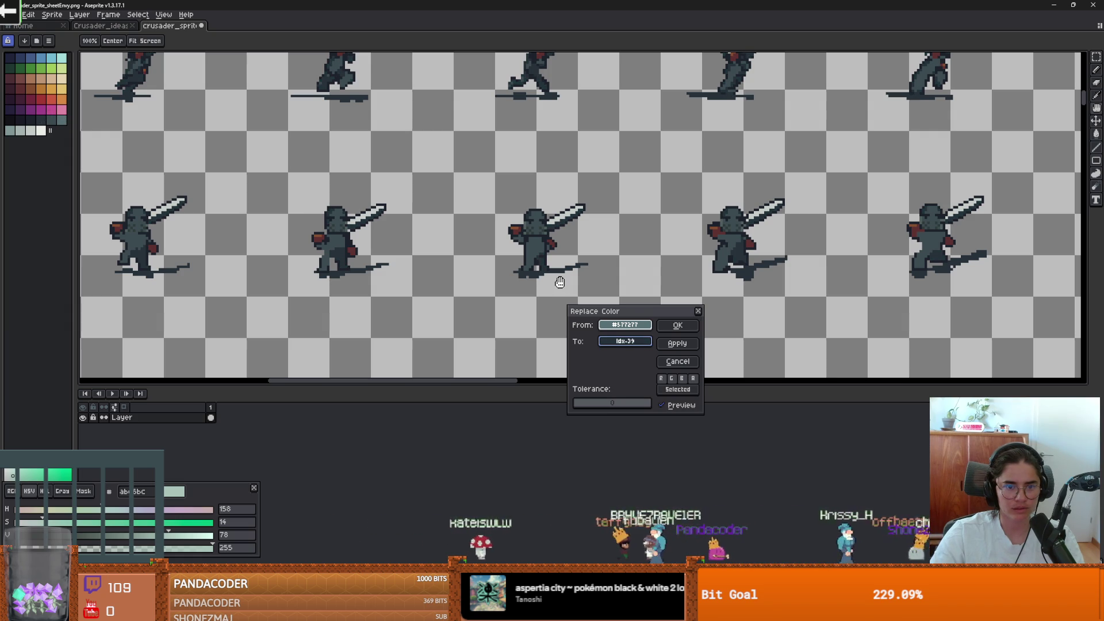
{"action": "left_click", "coordinate": [677, 325]}
Scroll around the sheet to inspect the dark slate armour on every row
{"action": "scroll", "coordinate": [422, 154], "scroll_direction": "down", "scroll_amount": 3}
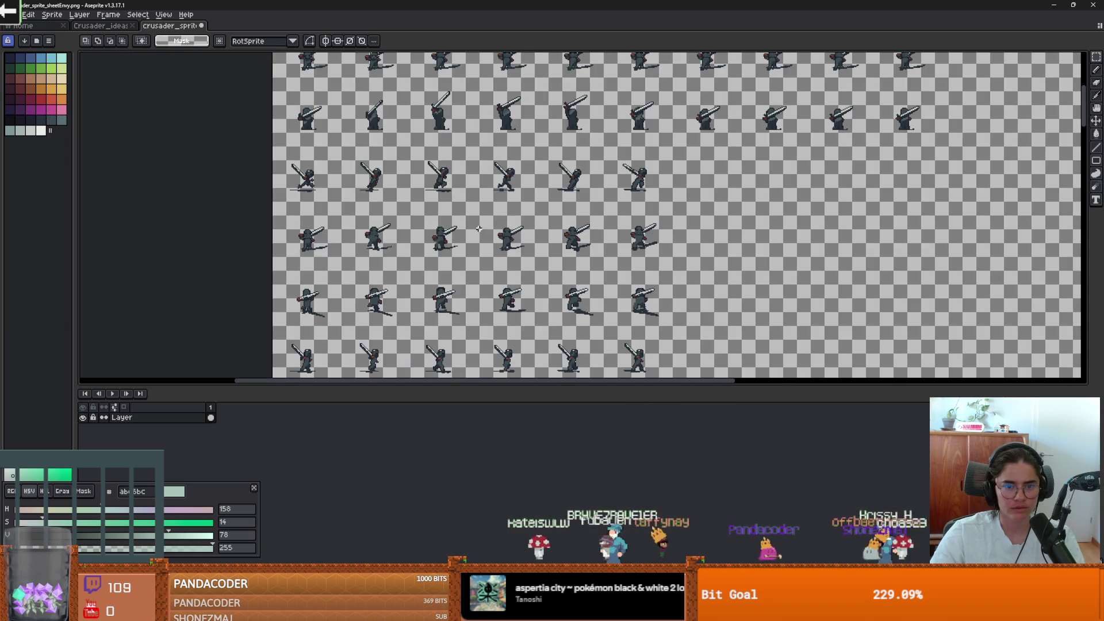
{"action": "scroll", "coordinate": [422, 154], "scroll_direction": "up", "scroll_amount": 3}
{"action": "scroll", "coordinate": [423, 154], "scroll_direction": "down", "scroll_amount": 2}
{"action": "scroll", "coordinate": [493, 239], "scroll_direction": "up", "scroll_amount": 2}
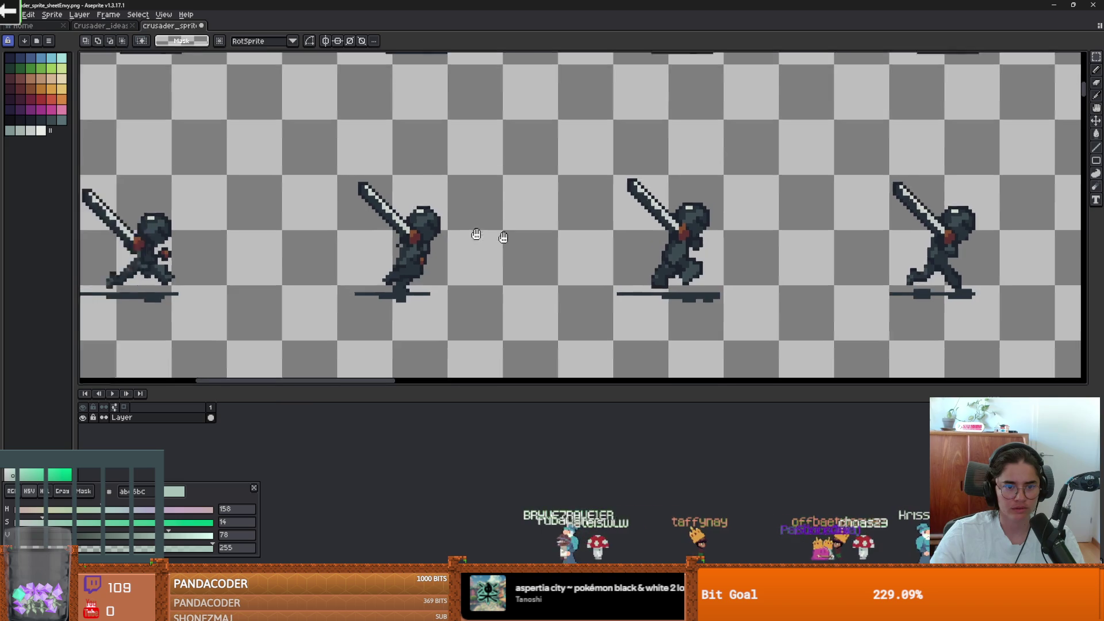
{"action": "scroll", "coordinate": [512, 235], "scroll_direction": "down", "scroll_amount": 3}
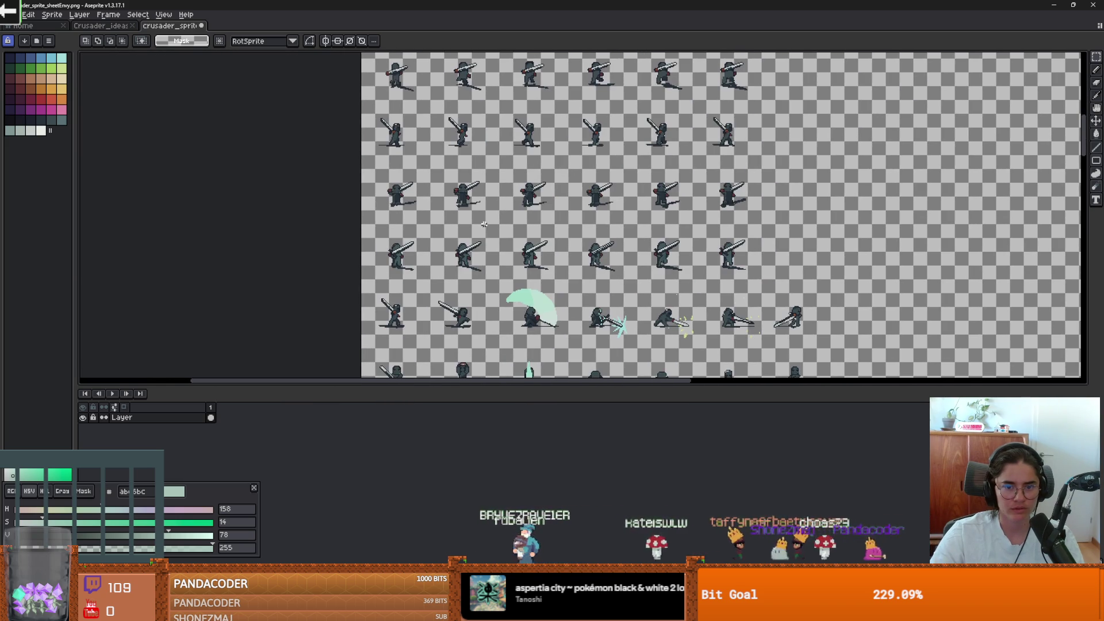
{"action": "scroll", "coordinate": [538, 171], "scroll_direction": "up", "scroll_amount": 4}
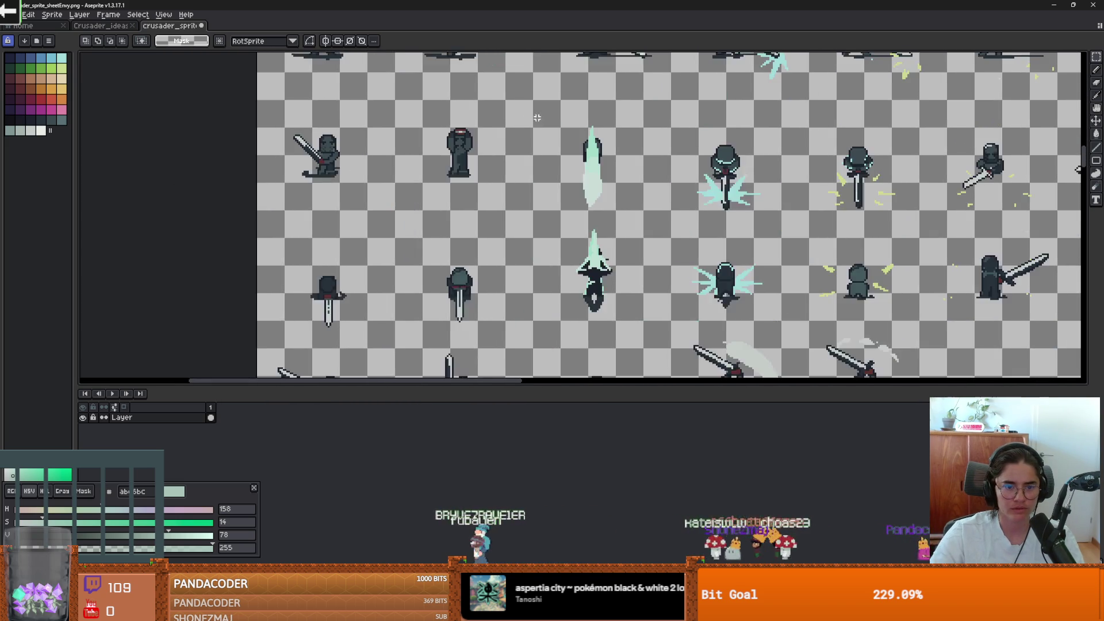
{"action": "scroll", "coordinate": [461, 149], "scroll_direction": "down", "scroll_amount": 5}
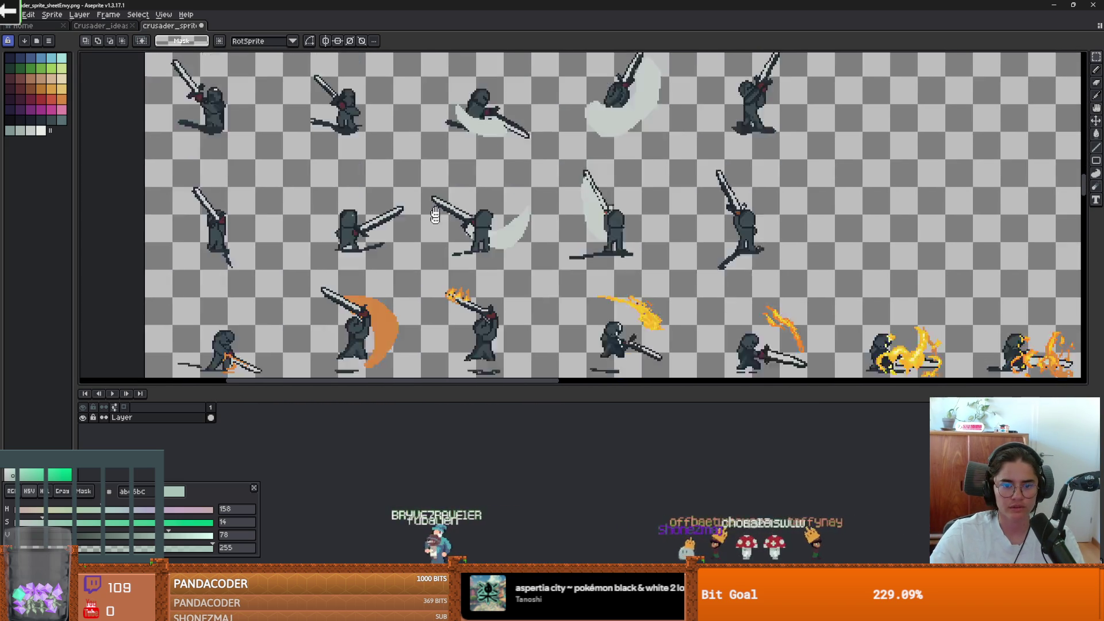
{"action": "scroll", "coordinate": [406, 241], "scroll_direction": "down", "scroll_amount": 5}
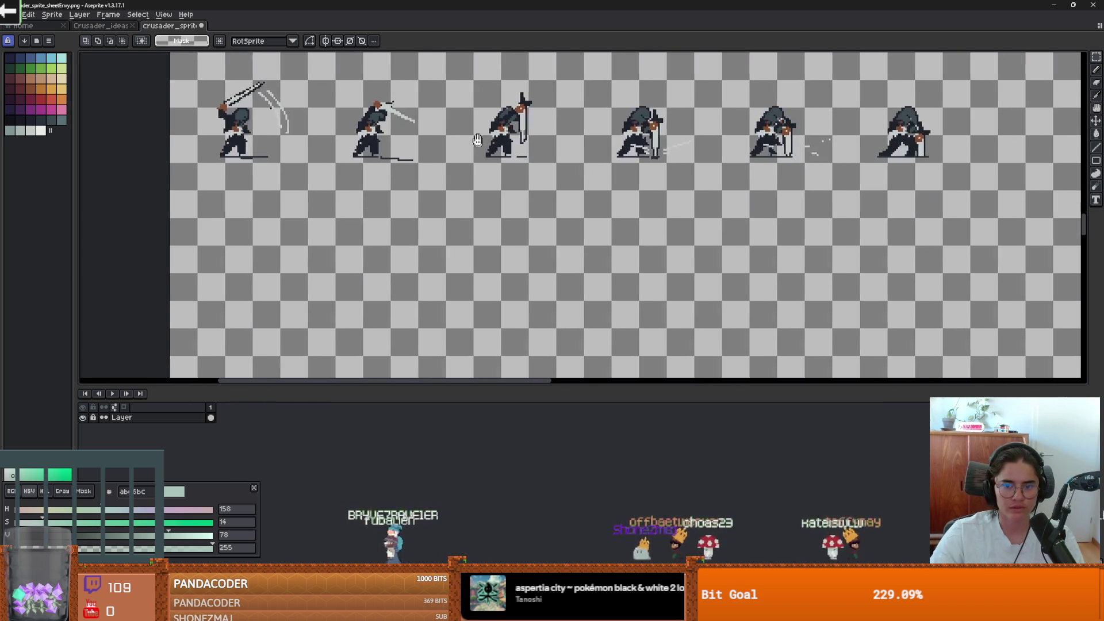
{"action": "scroll", "coordinate": [472, 287], "scroll_direction": "up", "scroll_amount": 3}
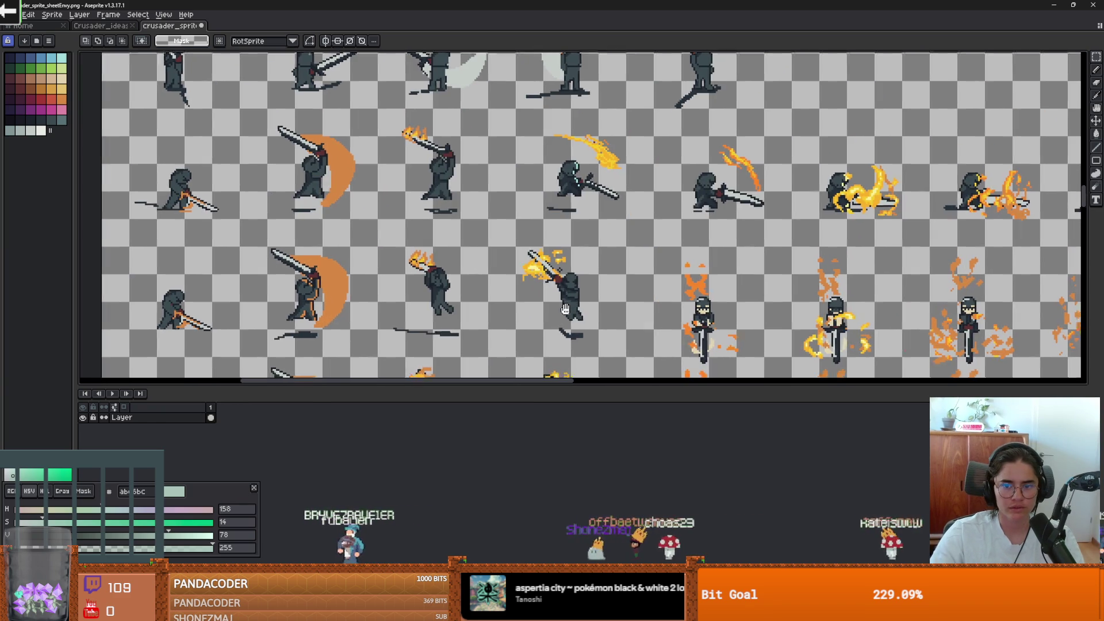
{"action": "scroll", "coordinate": [577, 249], "scroll_direction": "up", "scroll_amount": 4}
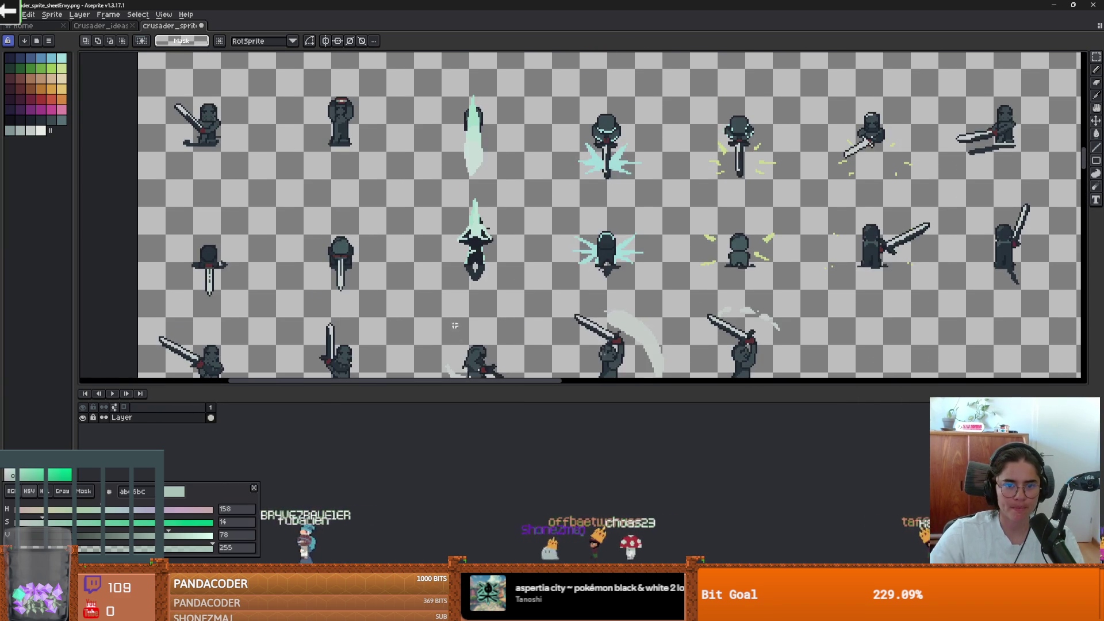
{"action": "scroll", "coordinate": [437, 309], "scroll_direction": "up", "scroll_amount": 5}
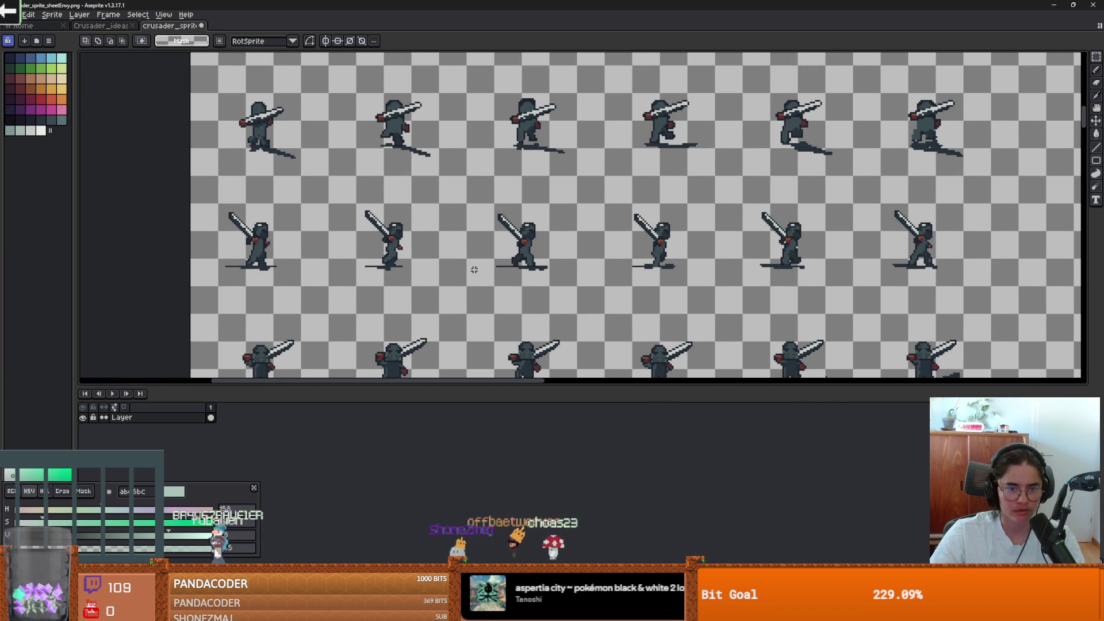
Replace the swords' light grey #d3d8cf with palette colour 41 across the sheet
{"action": "key", "text": "shift+r"}
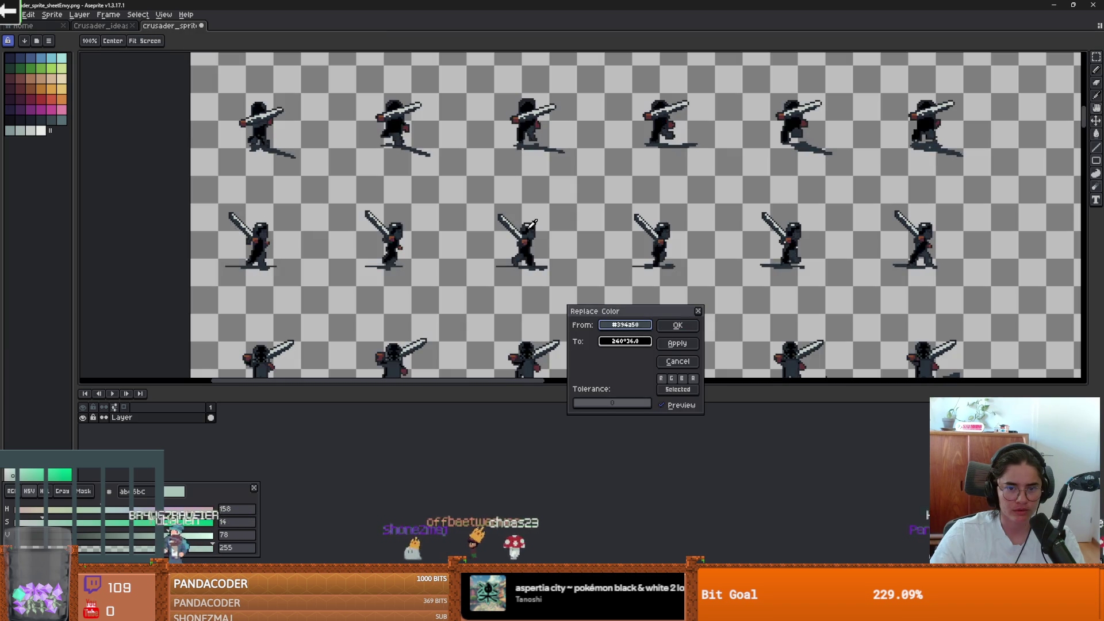
{"action": "left_click", "coordinate": [532, 221]}
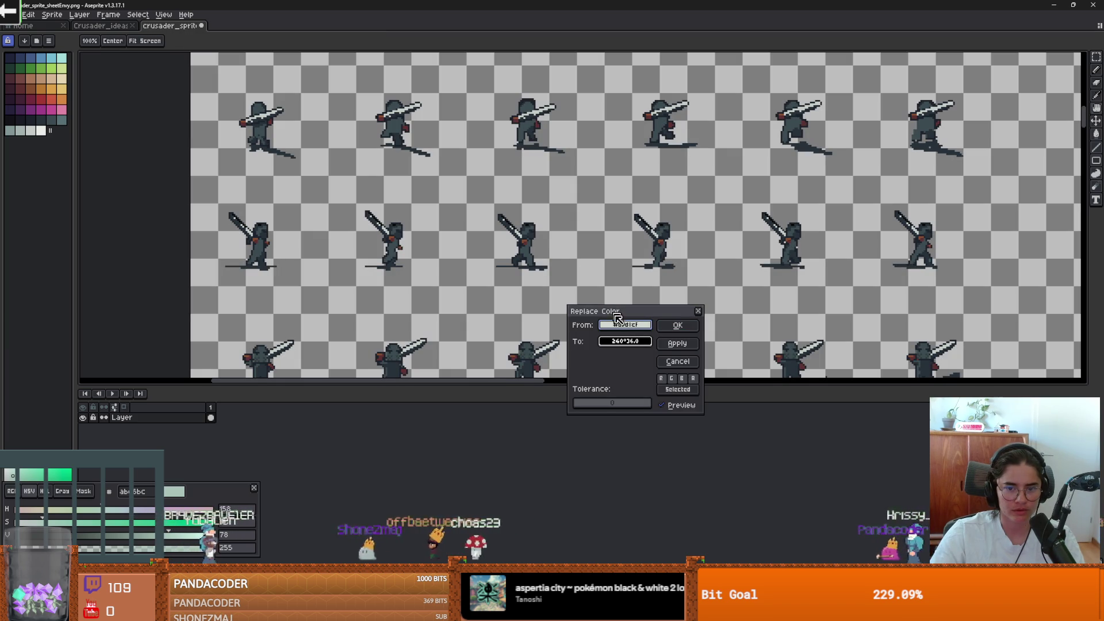
{"action": "right_click", "coordinate": [126, 112]}
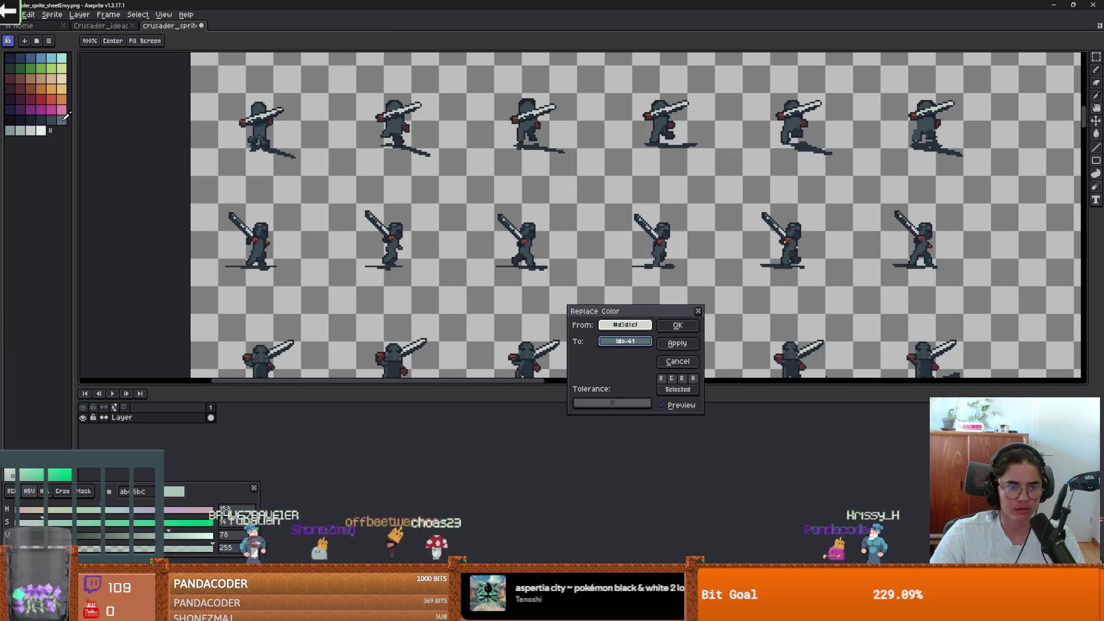
{"action": "left_click", "coordinate": [690, 330]}
Zoom in and out over the sheet to review the recoloured knights and pale blades
{"action": "scroll", "coordinate": [604, 345], "scroll_direction": "down", "scroll_amount": 2}
{"action": "scroll", "coordinate": [601, 217], "scroll_direction": "up", "scroll_amount": 4}
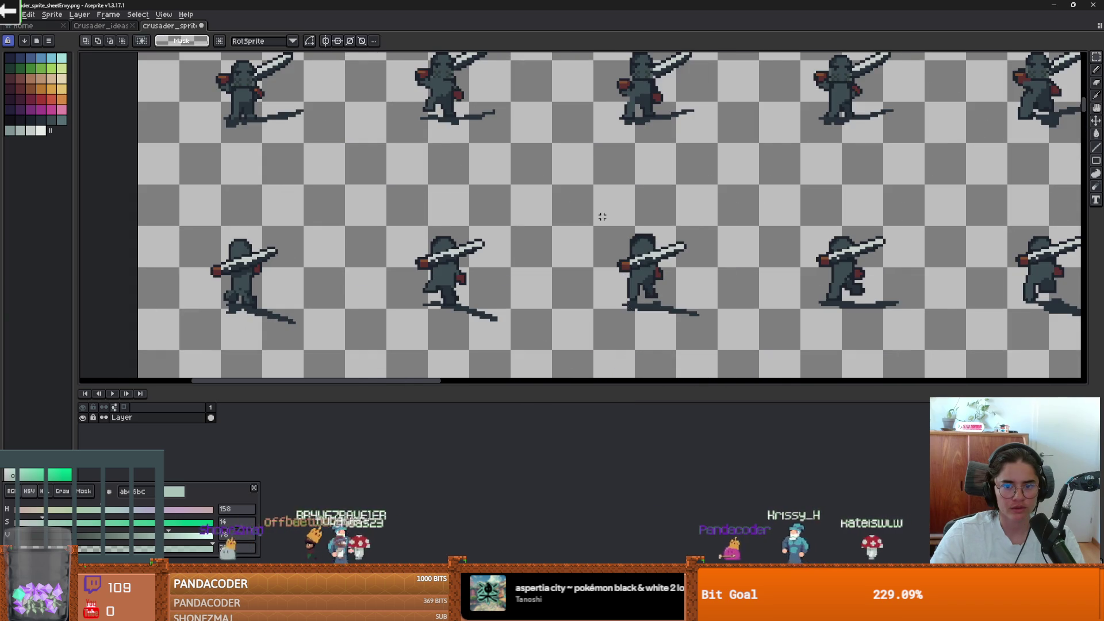
{"action": "scroll", "coordinate": [612, 222], "scroll_direction": "down", "scroll_amount": 2}
{"action": "scroll", "coordinate": [616, 247], "scroll_direction": "up", "scroll_amount": 1}
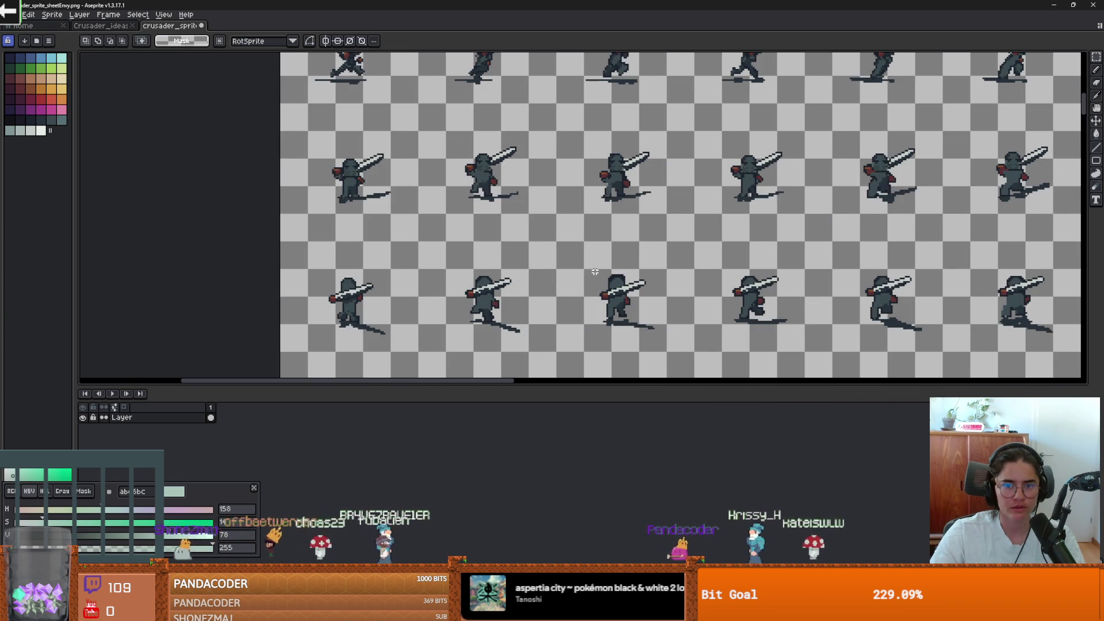
{"action": "scroll", "coordinate": [623, 275], "scroll_direction": "down", "scroll_amount": 1}
{"action": "scroll", "coordinate": [622, 275], "scroll_direction": "up", "scroll_amount": 4}
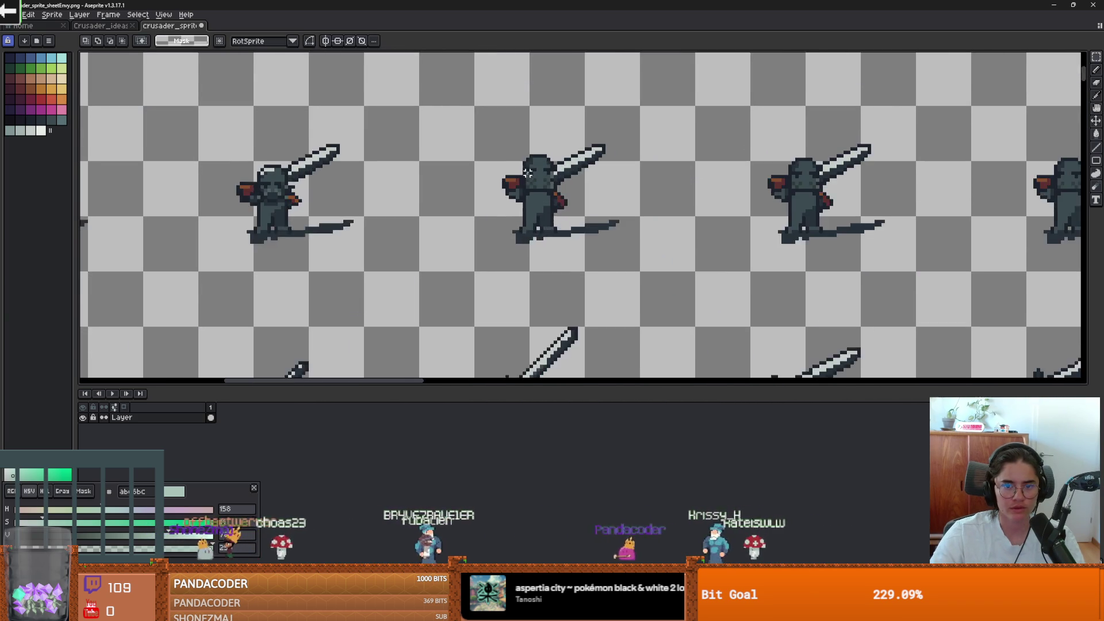
{"action": "scroll", "coordinate": [546, 259], "scroll_direction": "down", "scroll_amount": 2}
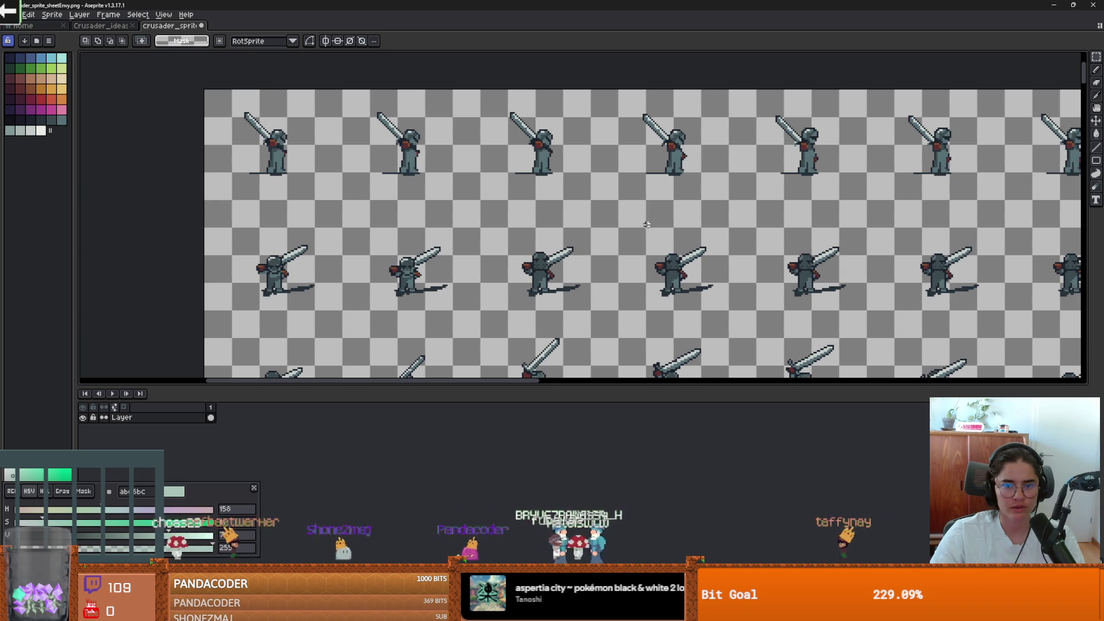
{"action": "scroll", "coordinate": [627, 230], "scroll_direction": "down", "scroll_amount": 2}
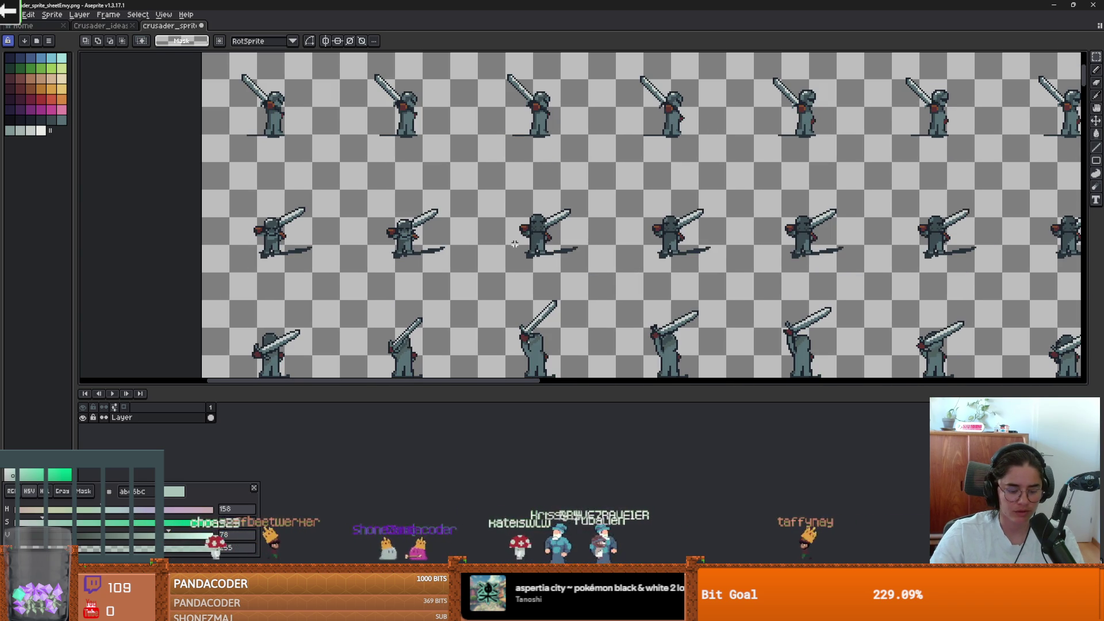
Set up a Replace Color swap from armour grey #577277, trying palette colours 40 and 39
{"action": "key", "text": "shift+r"}
{"action": "left_click", "coordinate": [546, 92]}
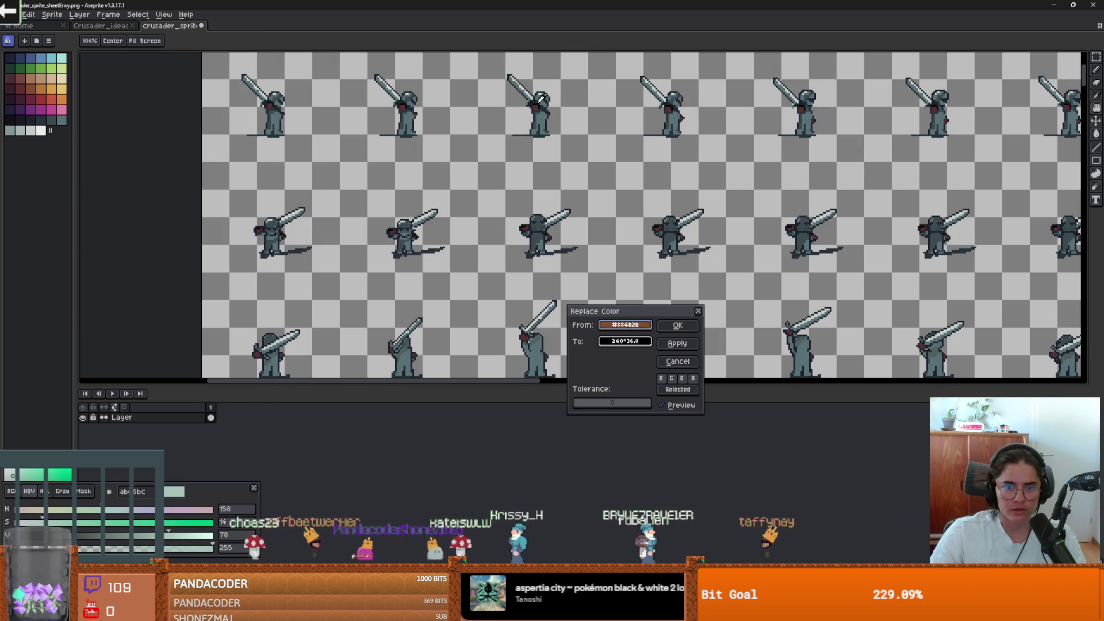
{"action": "left_click", "coordinate": [547, 95]}
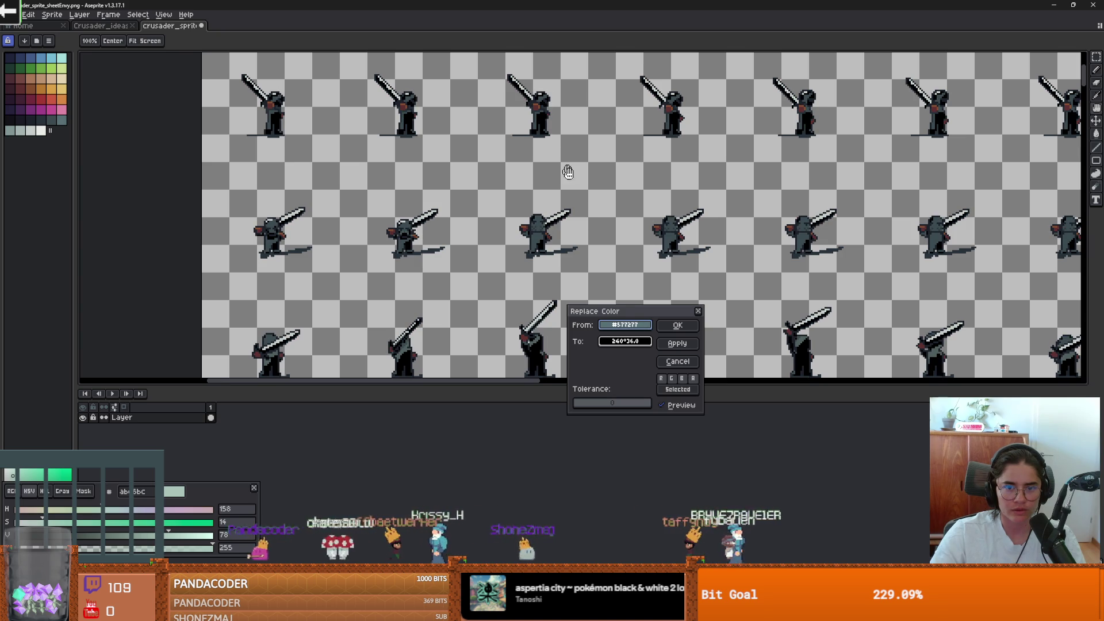
{"action": "left_click", "coordinate": [58, 118]}
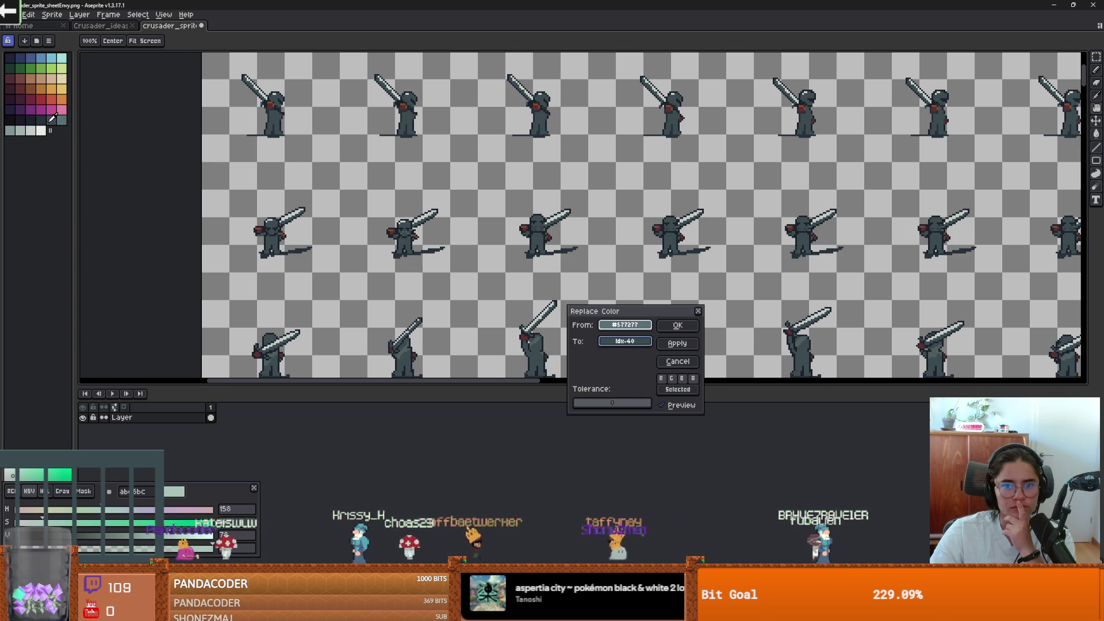
{"action": "left_click", "coordinate": [48, 118]}
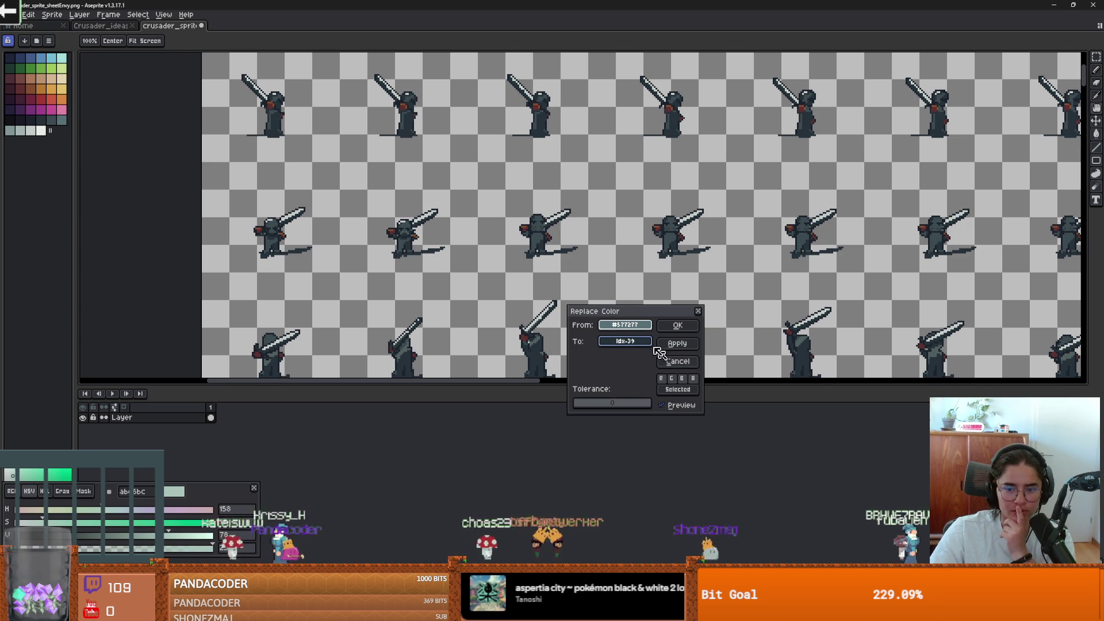
Open a custom editor for the replacement colour and show it as HSV values
{"action": "left_click", "coordinate": [635, 342]}
{"action": "left_click", "coordinate": [664, 359]}
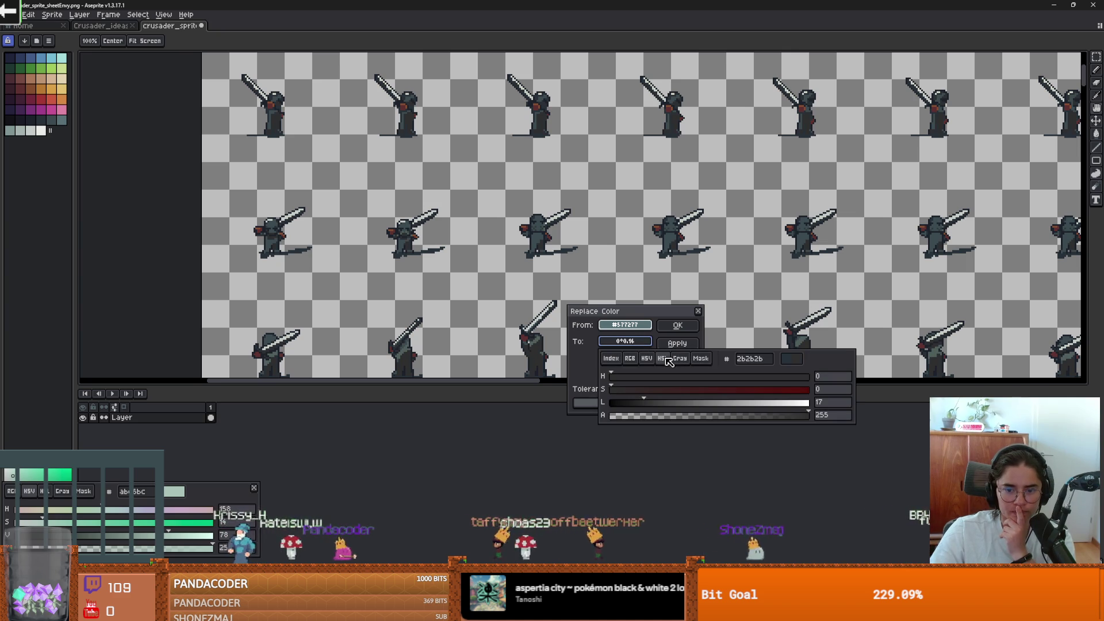
{"action": "left_click", "coordinate": [631, 358]}
{"action": "left_click", "coordinate": [650, 358]}
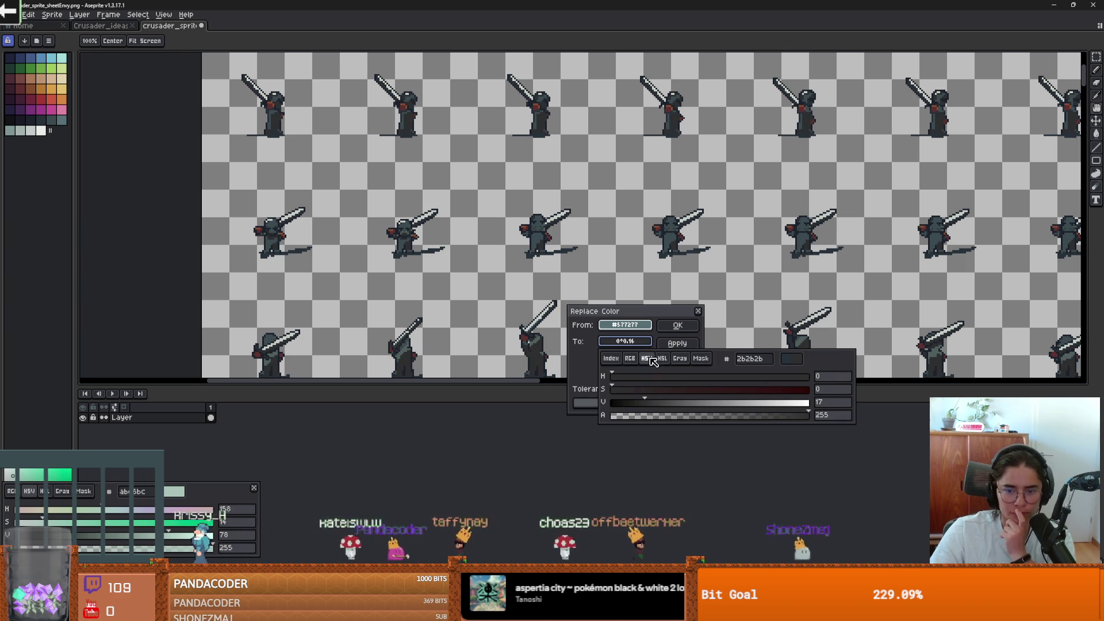
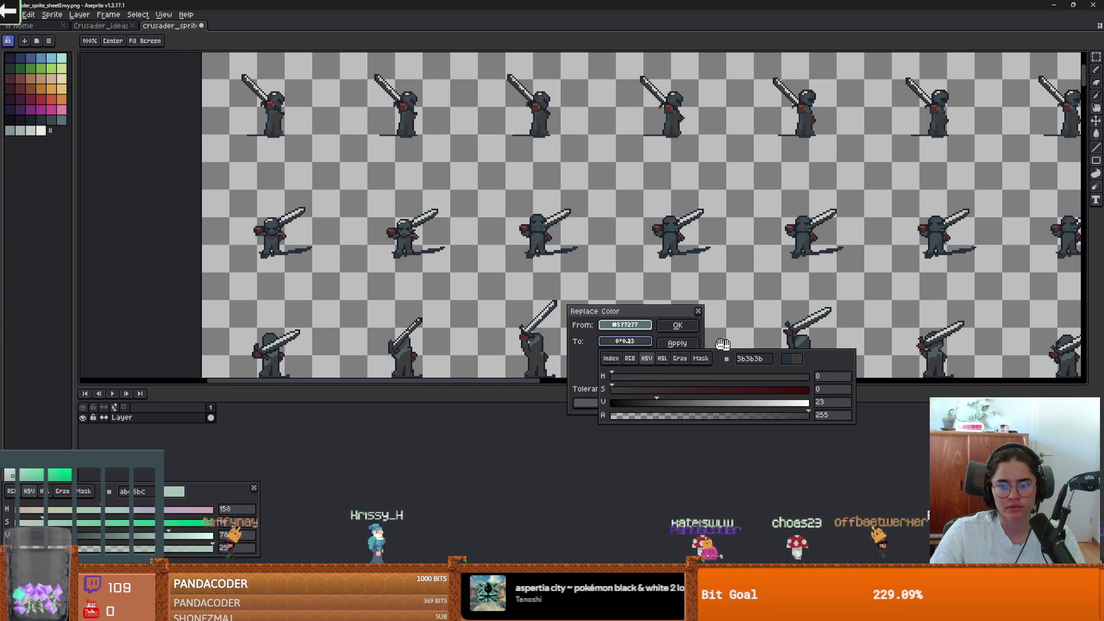
Close the Replace Color dialog to finish the colour replacement
{"action": "left_click", "coordinate": [678, 325]}
{"action": "scroll", "coordinate": [632, 253], "scroll_direction": "down", "scroll_amount": 5}
{"action": "scroll", "coordinate": [632, 254], "scroll_direction": "up", "scroll_amount": 3}
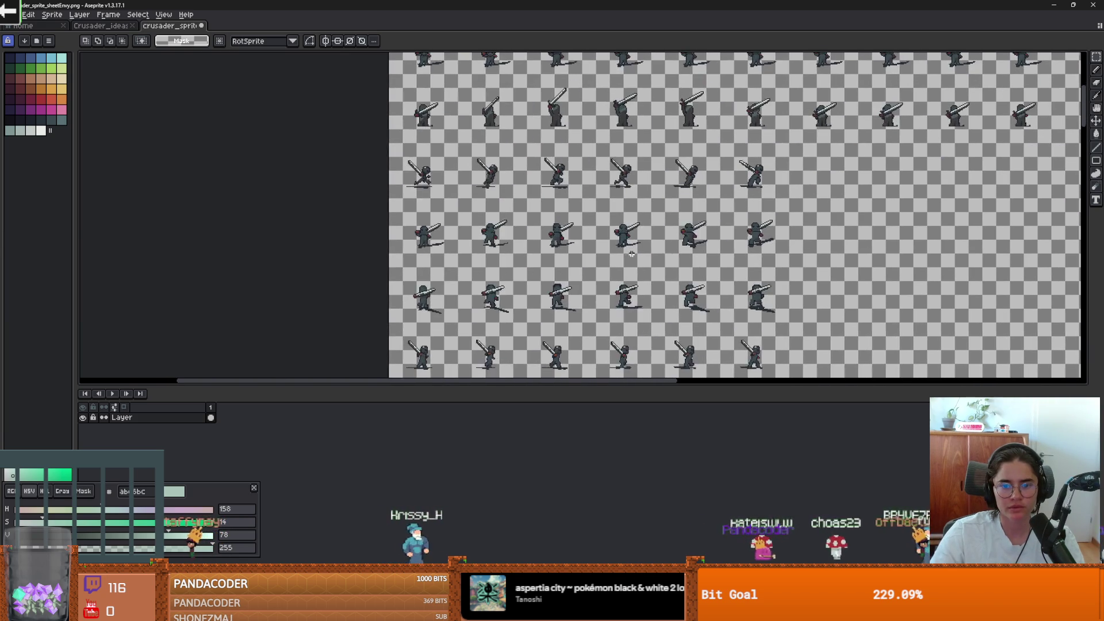
{"action": "scroll", "coordinate": [631, 254], "scroll_direction": "up", "scroll_amount": 4}
Zoom and pan around the crusader sheet to inspect the sword-swing and fire-effect frames
{"action": "scroll", "coordinate": [662, 230], "scroll_direction": "down", "scroll_amount": 1}
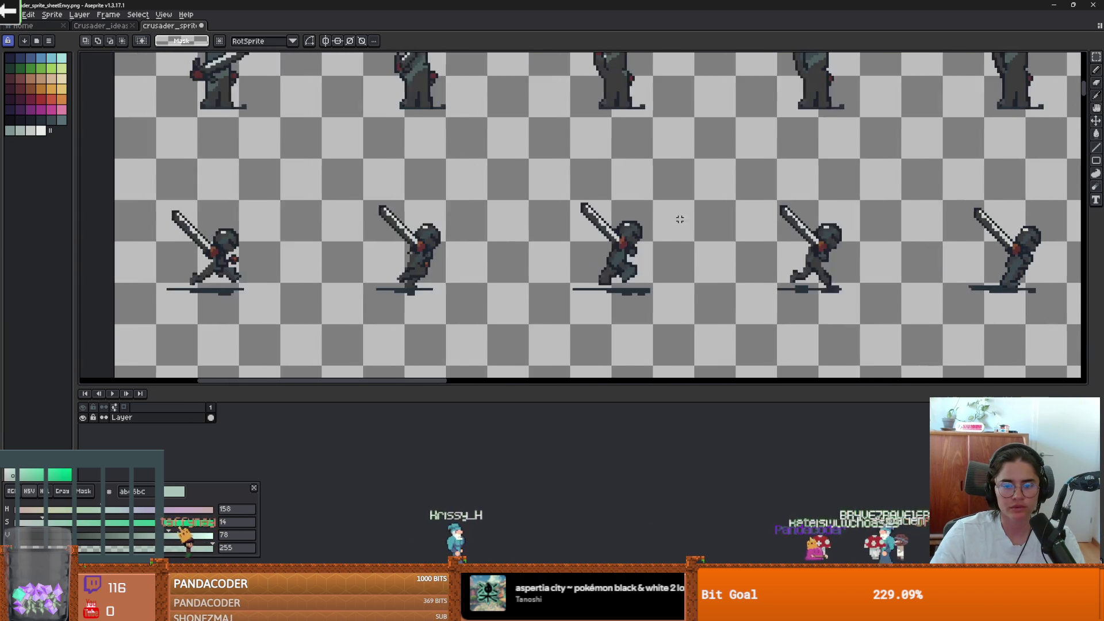
{"action": "scroll", "coordinate": [680, 219], "scroll_direction": "down", "scroll_amount": 3}
{"action": "scroll", "coordinate": [644, 235], "scroll_direction": "up", "scroll_amount": 2}
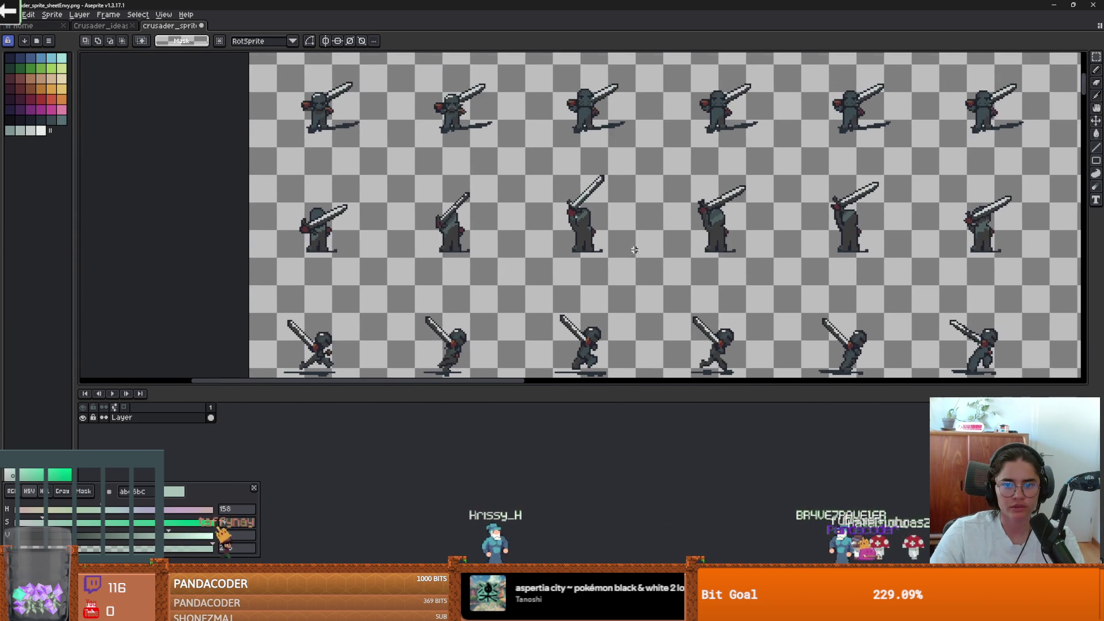
{"action": "scroll", "coordinate": [634, 250], "scroll_direction": "up", "scroll_amount": 4}
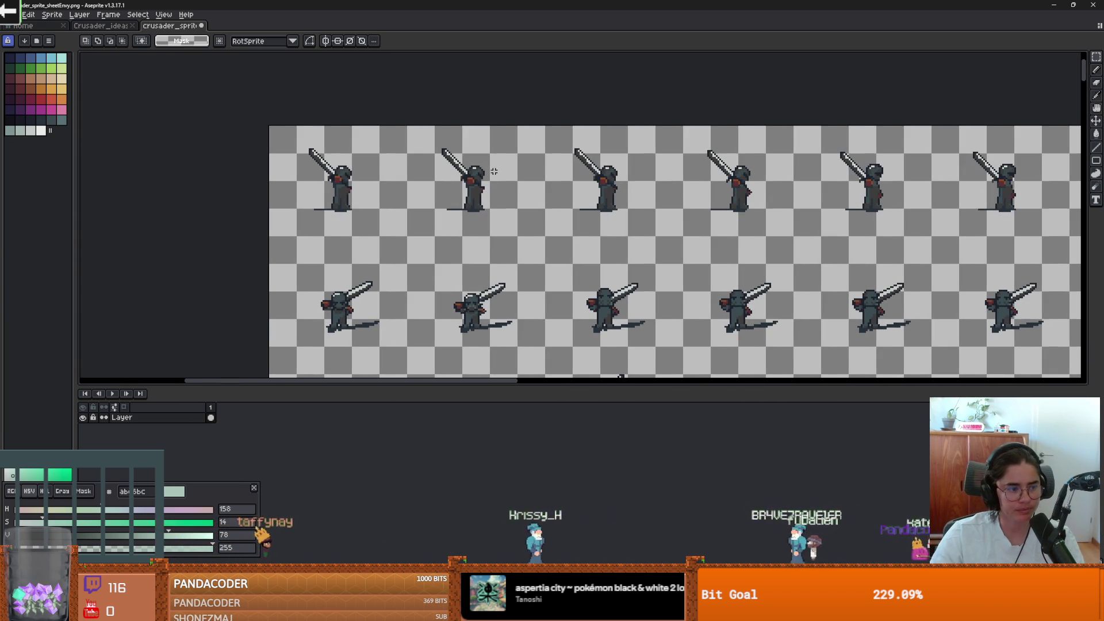
{"action": "scroll", "coordinate": [449, 197], "scroll_direction": "down", "scroll_amount": 3}
{"action": "scroll", "coordinate": [506, 241], "scroll_direction": "up", "scroll_amount": 2}
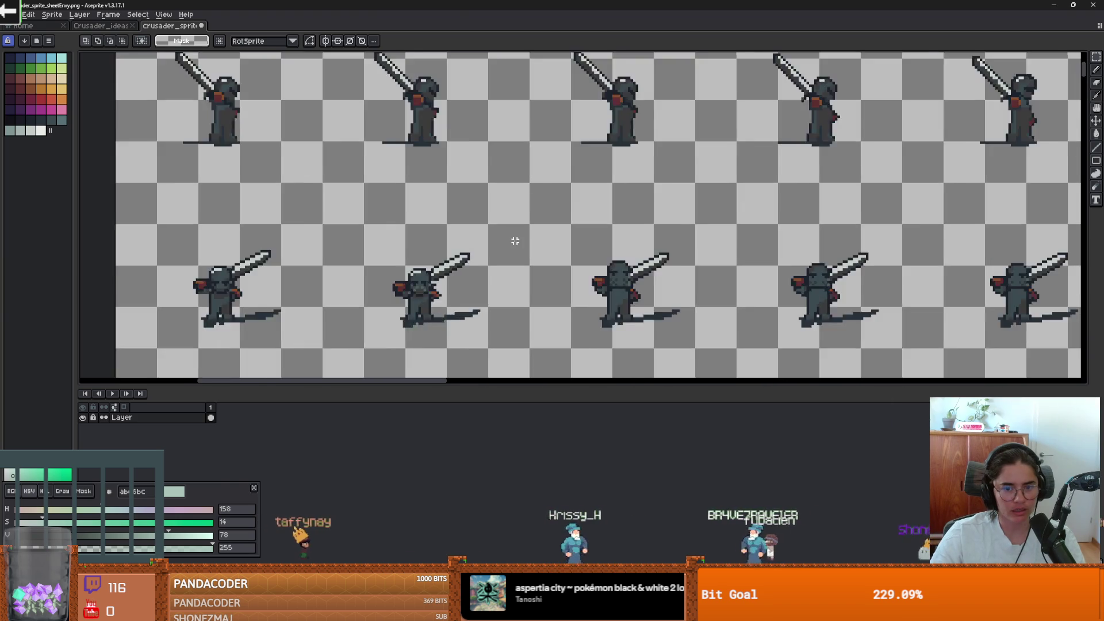
{"action": "scroll", "coordinate": [506, 246], "scroll_direction": "down", "scroll_amount": 1}
{"action": "scroll", "coordinate": [580, 152], "scroll_direction": "up", "scroll_amount": 2}
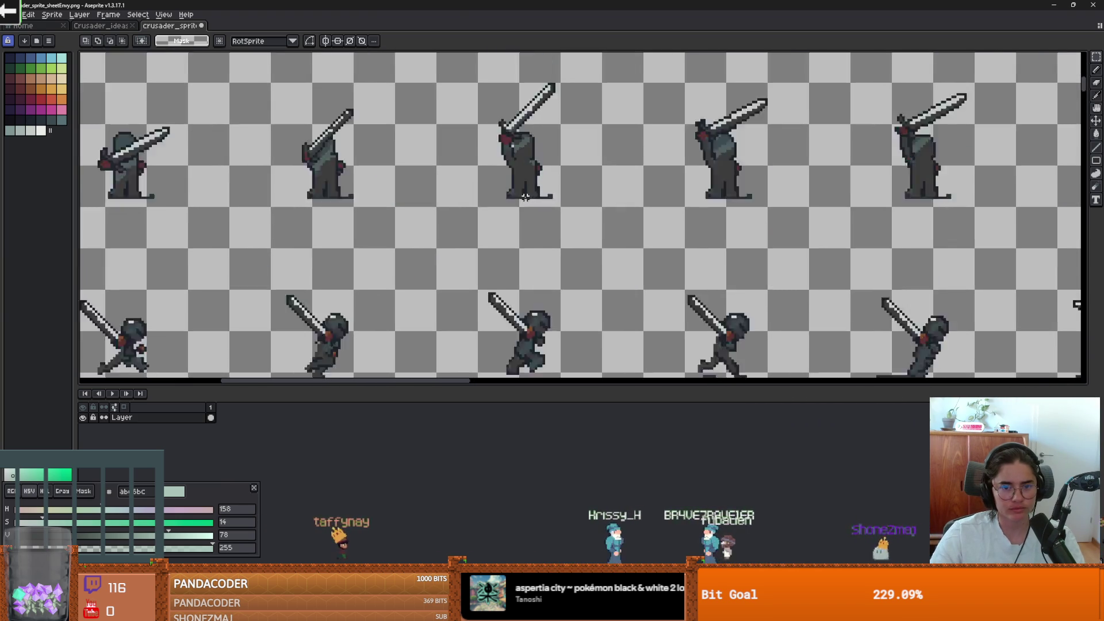
{"action": "scroll", "coordinate": [584, 173], "scroll_direction": "down", "scroll_amount": 4}
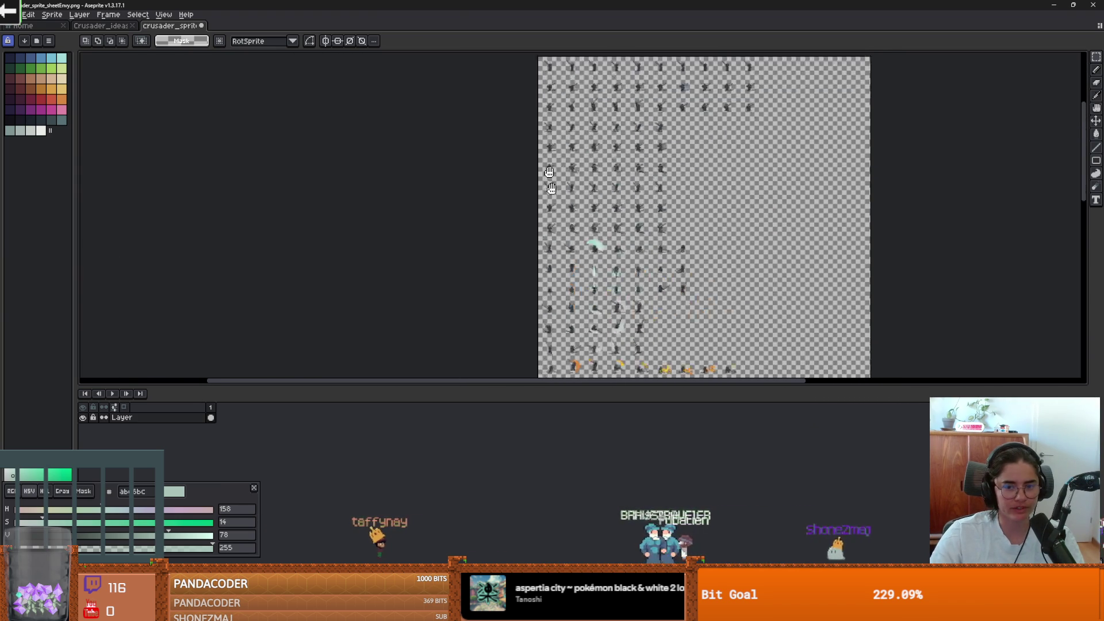
{"action": "scroll", "coordinate": [592, 118], "scroll_direction": "up", "scroll_amount": 5}
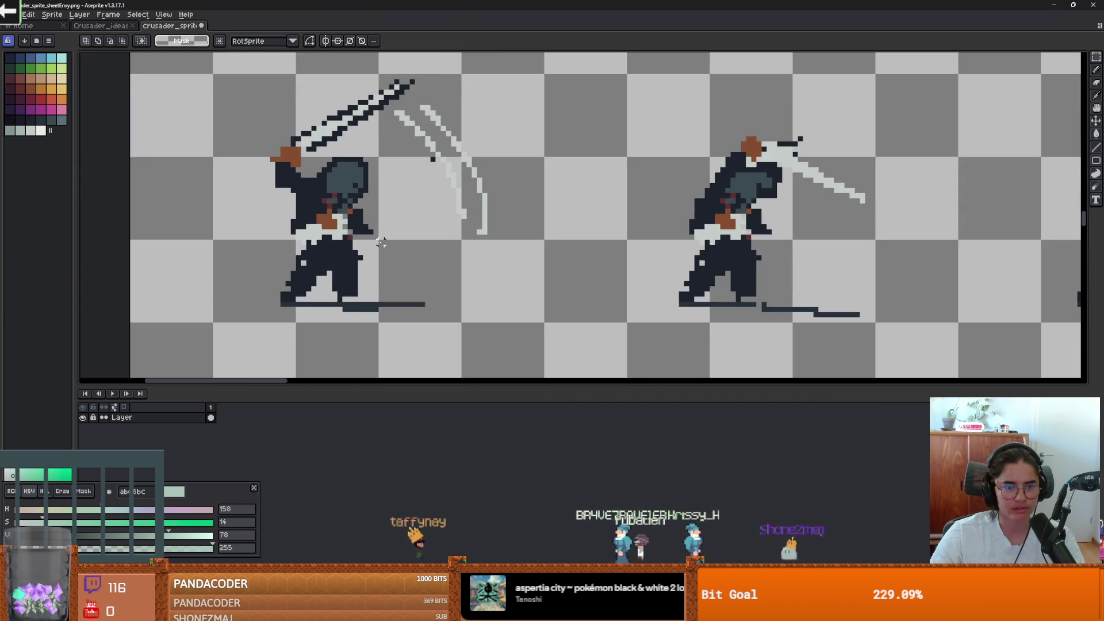
{"action": "scroll", "coordinate": [380, 249], "scroll_direction": "up", "scroll_amount": 3}
{"action": "scroll", "coordinate": [383, 241], "scroll_direction": "down", "scroll_amount": 2}
{"action": "scroll", "coordinate": [396, 254], "scroll_direction": "up", "scroll_amount": 1}
{"action": "scroll", "coordinate": [397, 256], "scroll_direction": "right", "scroll_amount": 5}
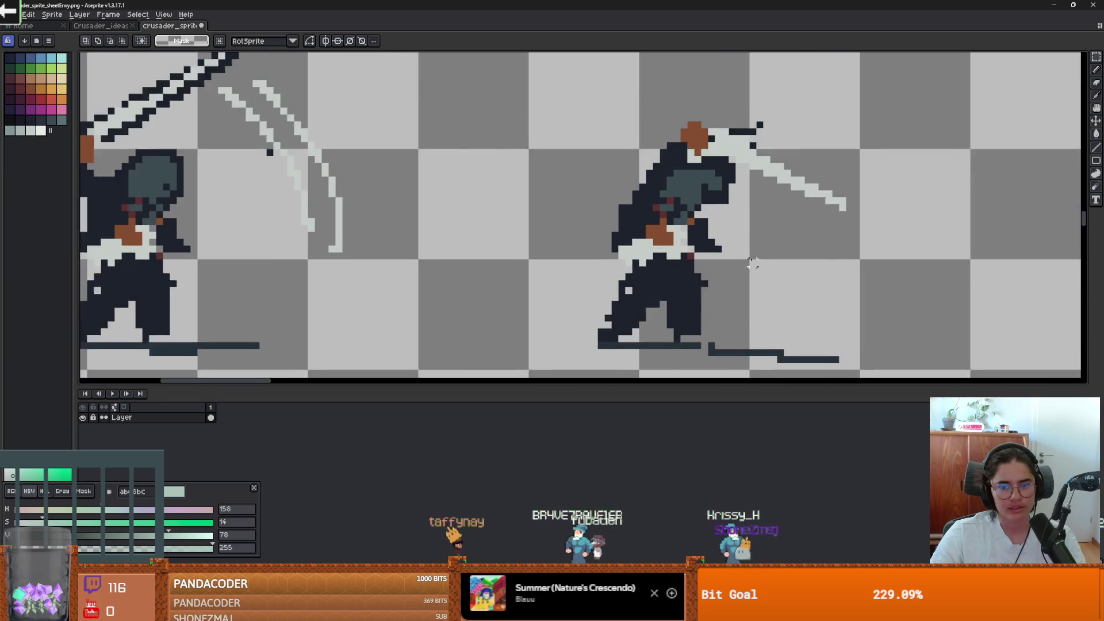
{"action": "scroll", "coordinate": [382, 229], "scroll_direction": "up", "scroll_amount": 1}
{"action": "scroll", "coordinate": [382, 237], "scroll_direction": "down", "scroll_amount": 4}
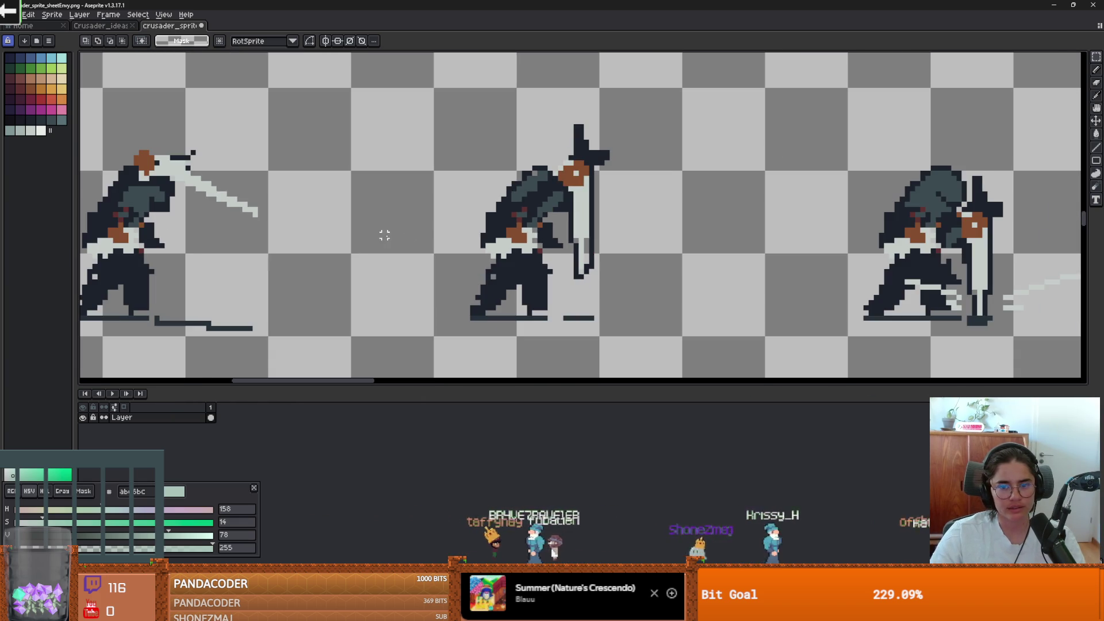
{"action": "scroll", "coordinate": [553, 262], "scroll_direction": "down", "scroll_amount": 2}
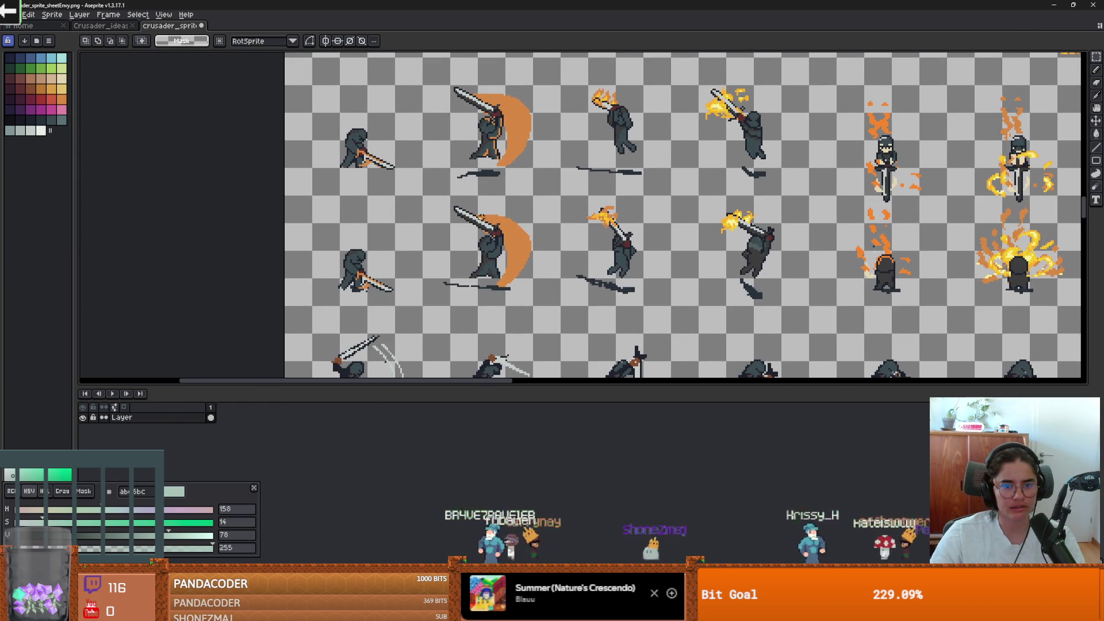
{"action": "scroll", "coordinate": [430, 167], "scroll_direction": "up", "scroll_amount": 2}
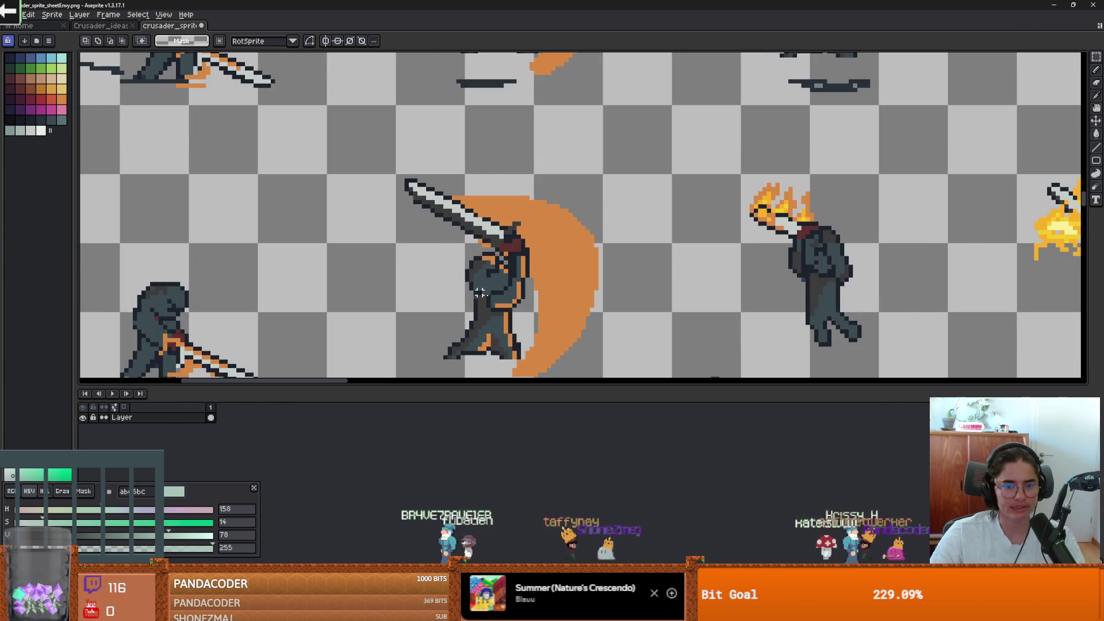
{"action": "scroll", "coordinate": [437, 202], "scroll_direction": "down", "scroll_amount": 4}
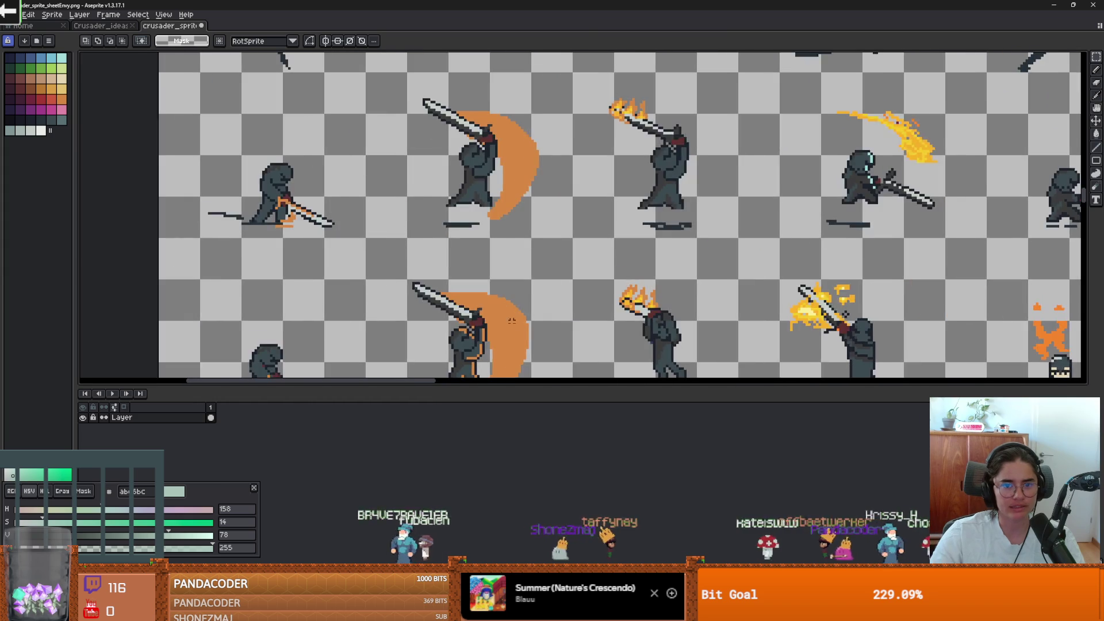
{"action": "scroll", "coordinate": [402, 196], "scroll_direction": "down", "scroll_amount": 2}
{"action": "scroll", "coordinate": [404, 221], "scroll_direction": "up", "scroll_amount": 2}
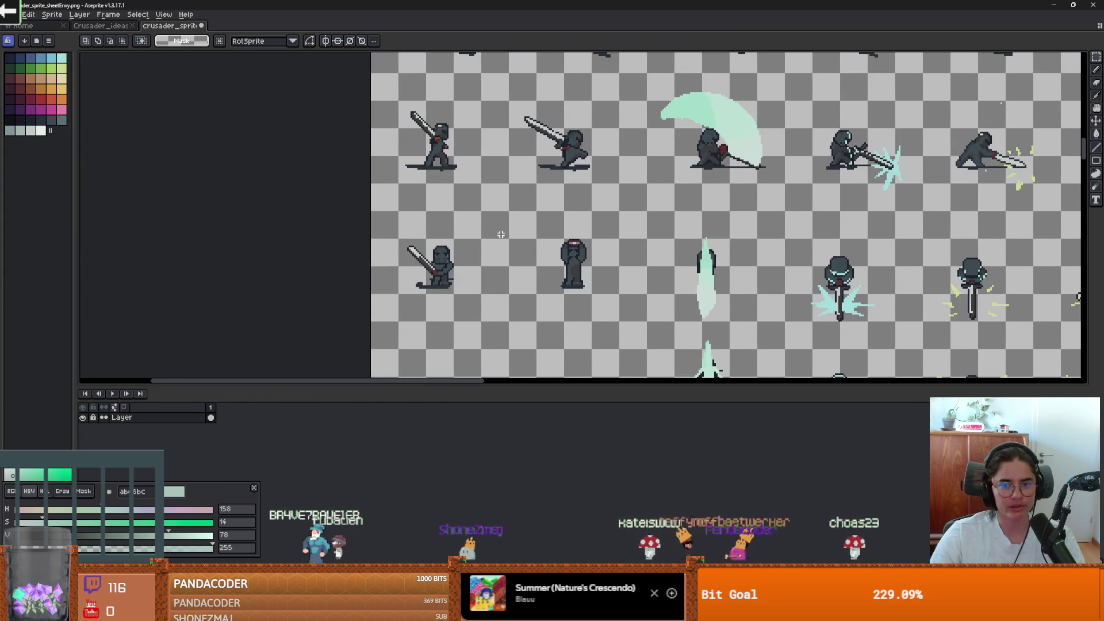
{"action": "scroll", "coordinate": [528, 242], "scroll_direction": "up", "scroll_amount": 3}
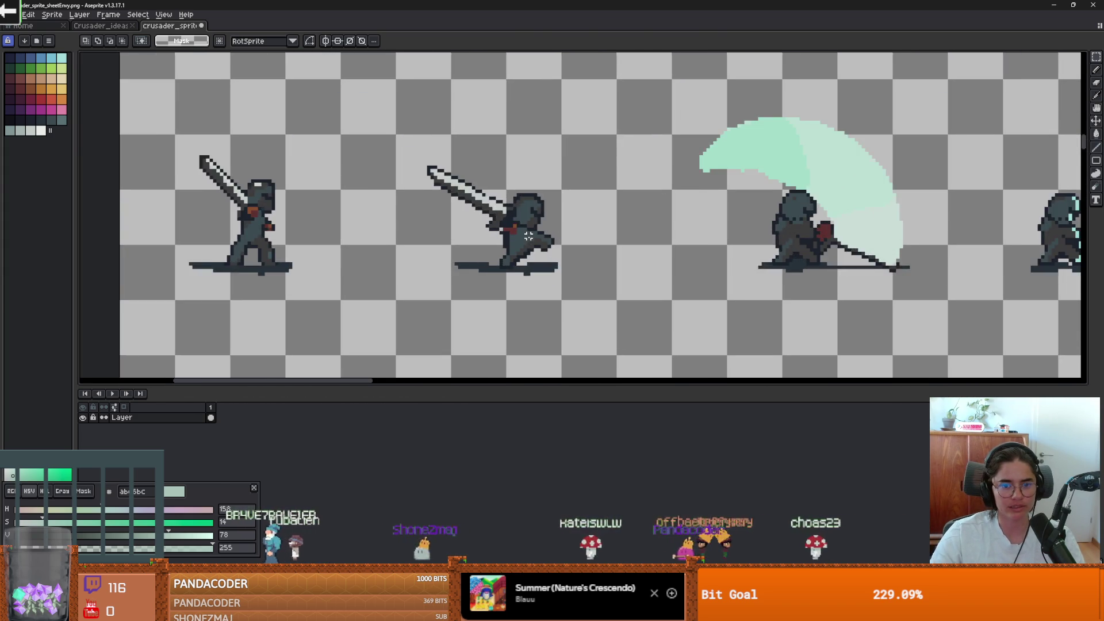
{"action": "scroll", "coordinate": [494, 247], "scroll_direction": "down", "scroll_amount": 1}
{"action": "scroll", "coordinate": [466, 254], "scroll_direction": "down", "scroll_amount": 1}
{"action": "scroll", "coordinate": [523, 249], "scroll_direction": "up", "scroll_amount": 1}
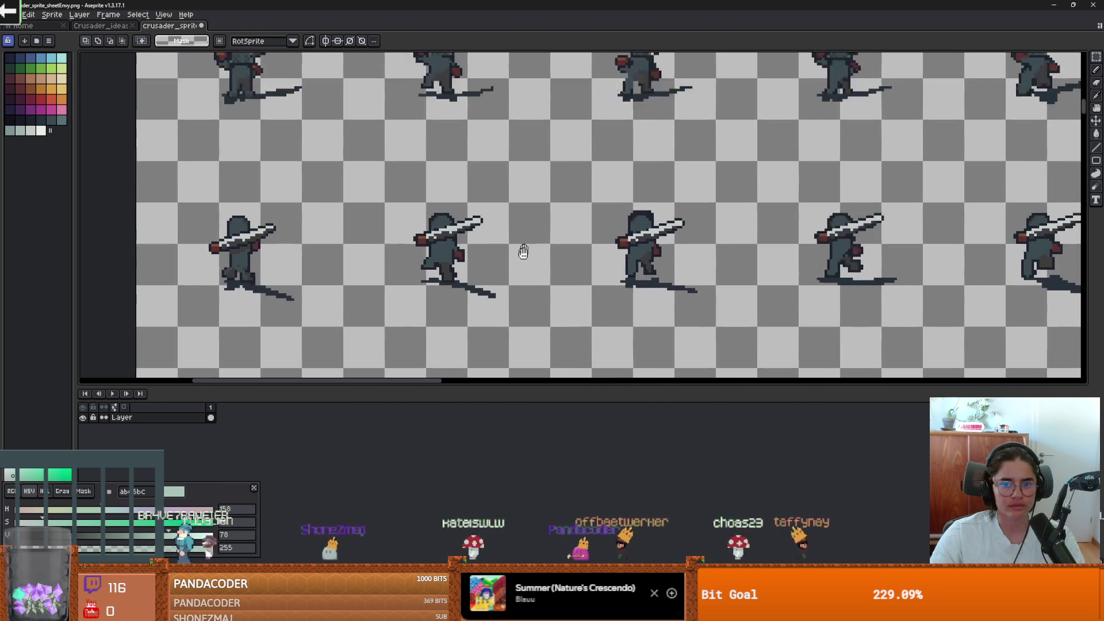
{"action": "scroll", "coordinate": [508, 205], "scroll_direction": "down", "scroll_amount": 1}
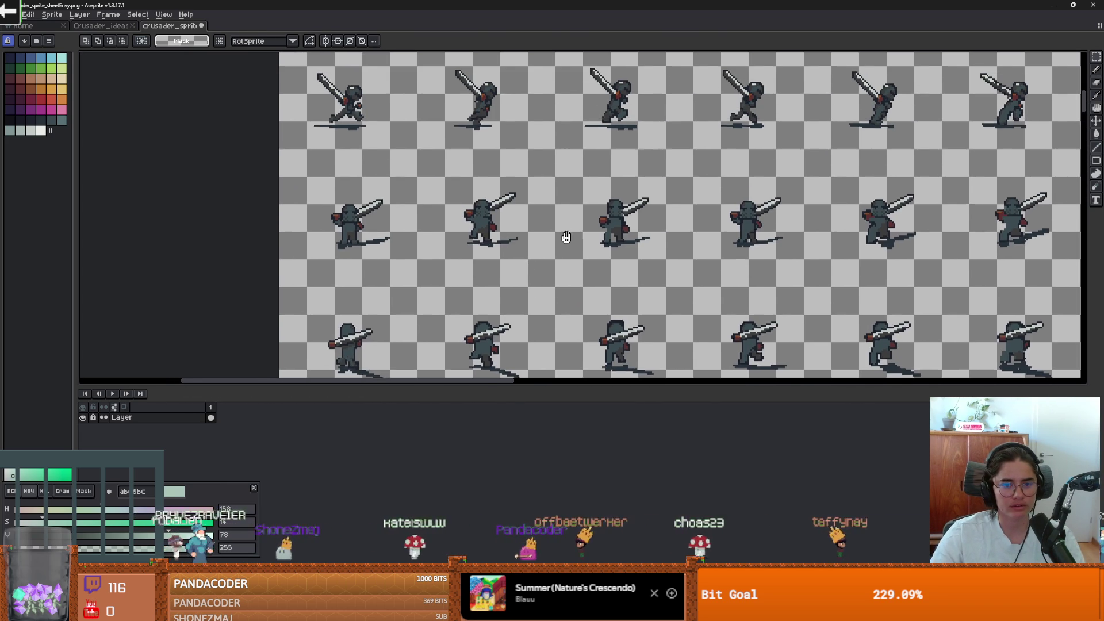
{"action": "scroll", "coordinate": [454, 100], "scroll_direction": "down", "scroll_amount": 2}
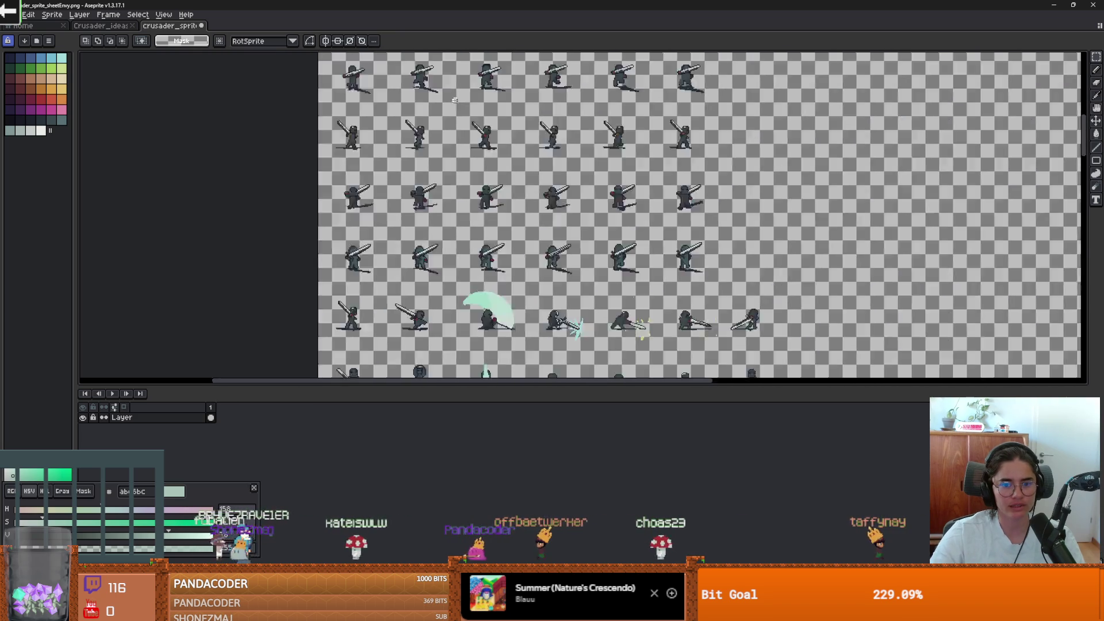
{"action": "scroll", "coordinate": [453, 262], "scroll_direction": "up", "scroll_amount": 2}
{"action": "scroll", "coordinate": [403, 210], "scroll_direction": "up", "scroll_amount": 1}
{"action": "scroll", "coordinate": [520, 155], "scroll_direction": "down", "scroll_amount": 1}
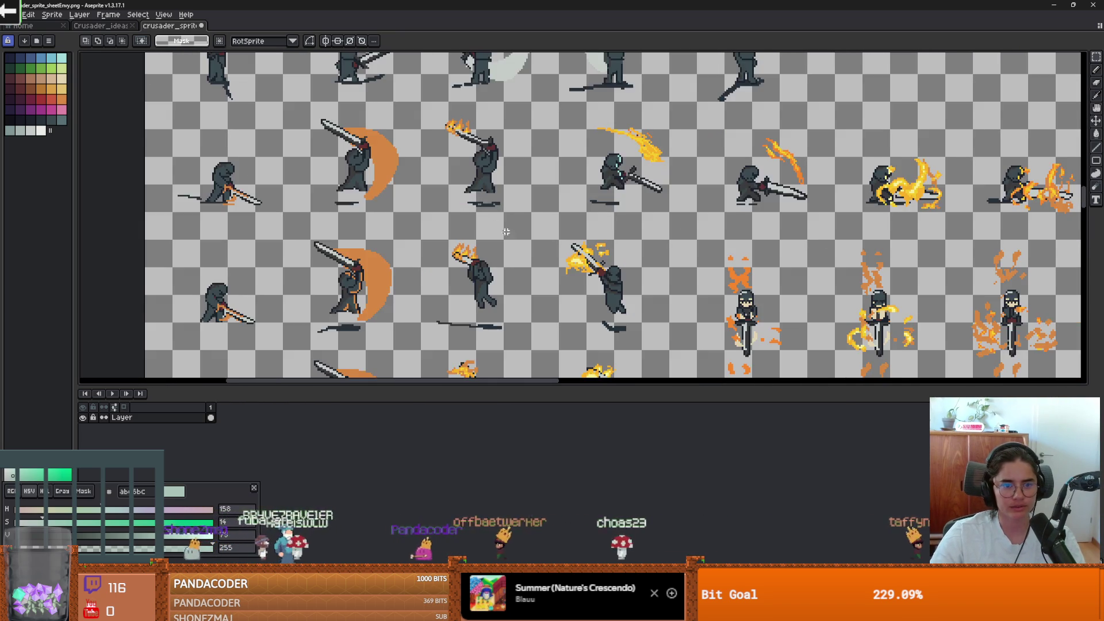
{"action": "scroll", "coordinate": [520, 155], "scroll_direction": "down", "scroll_amount": 1}
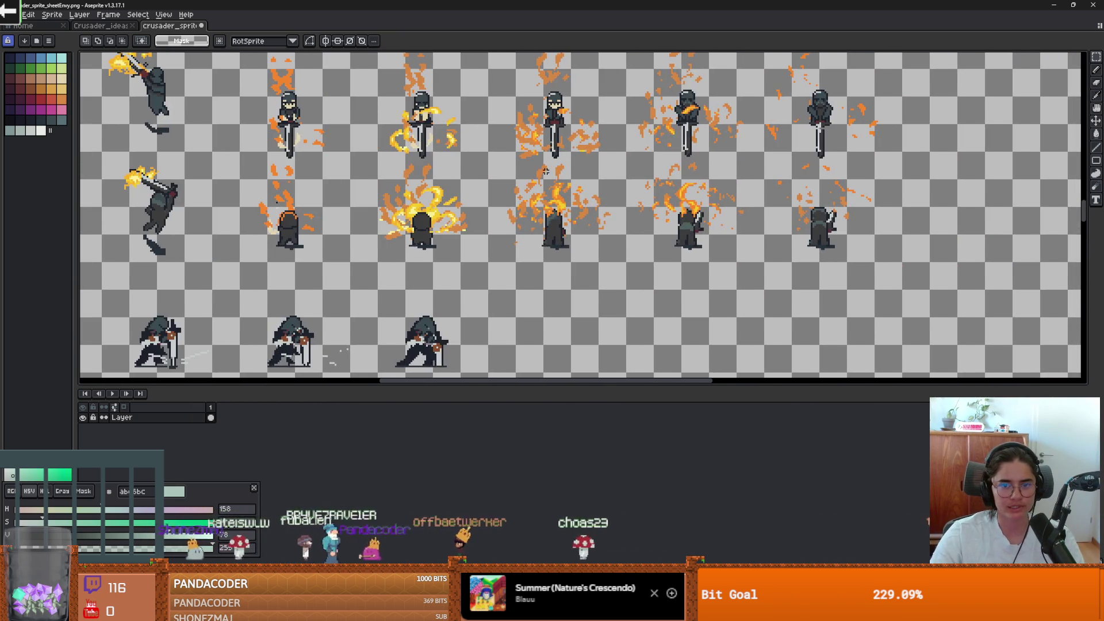
{"action": "scroll", "coordinate": [457, 171], "scroll_direction": "up", "scroll_amount": 1}
{"action": "scroll", "coordinate": [457, 171], "scroll_direction": "down", "scroll_amount": 2}
{"action": "scroll", "coordinate": [457, 171], "scroll_direction": "up", "scroll_amount": 2}
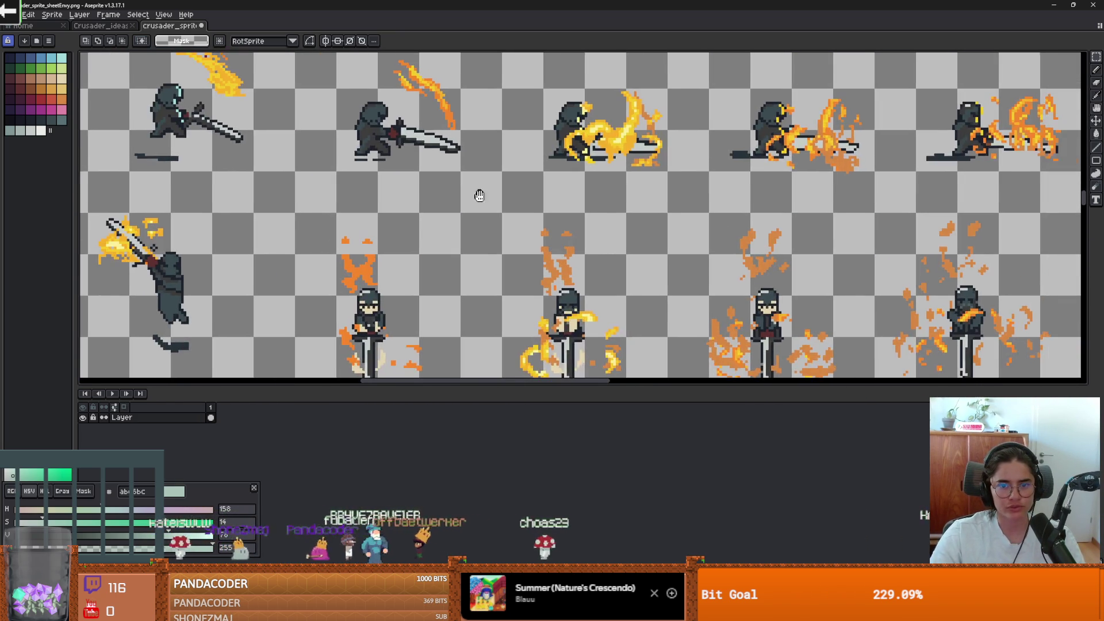
{"action": "scroll", "coordinate": [447, 193], "scroll_direction": "down", "scroll_amount": 1}
{"action": "scroll", "coordinate": [447, 194], "scroll_direction": "down", "scroll_amount": 2}
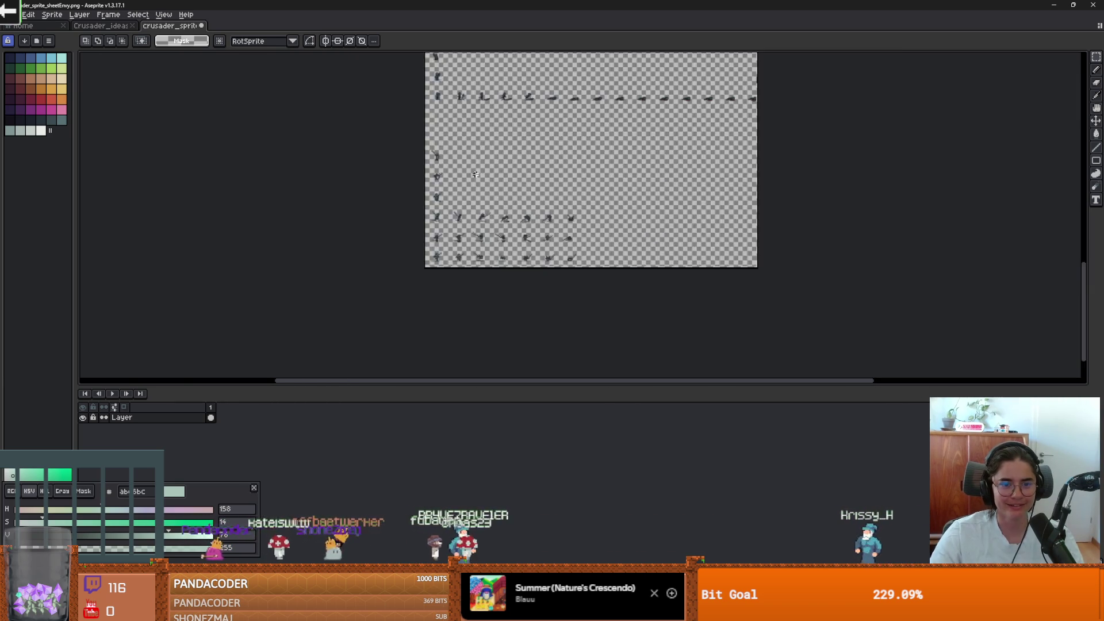
Undo the sheet back to its grid of knight frames in sword poses
{"action": "scroll", "coordinate": [476, 175], "scroll_direction": "up", "scroll_amount": 3}
{"action": "scroll", "coordinate": [449, 218], "scroll_direction": "down", "scroll_amount": 2}
{"action": "scroll", "coordinate": [461, 232], "scroll_direction": "down", "scroll_amount": 3}
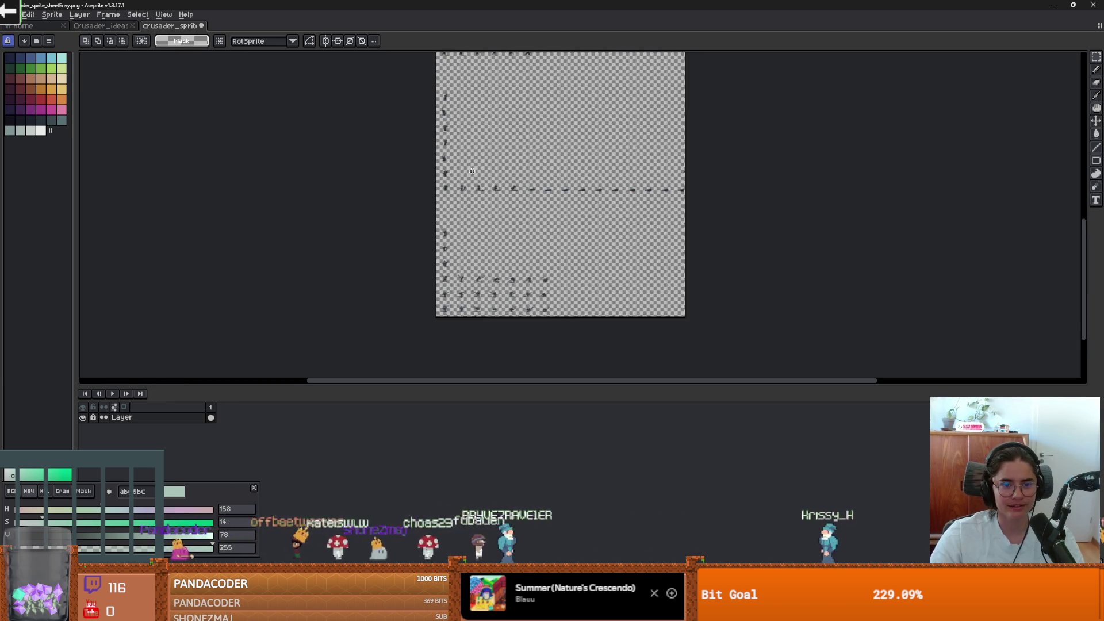
{"action": "scroll", "coordinate": [479, 283], "scroll_direction": "up", "scroll_amount": 5}
{"action": "scroll", "coordinate": [529, 191], "scroll_direction": "up", "scroll_amount": 1}
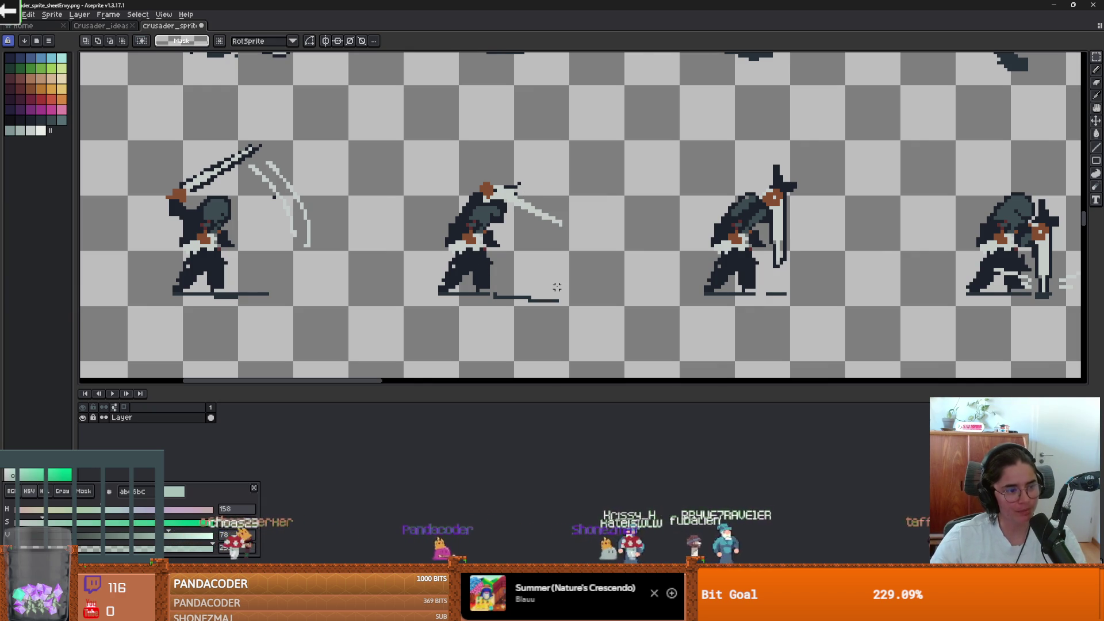
{"action": "scroll", "coordinate": [547, 280], "scroll_direction": "down", "scroll_amount": 1}
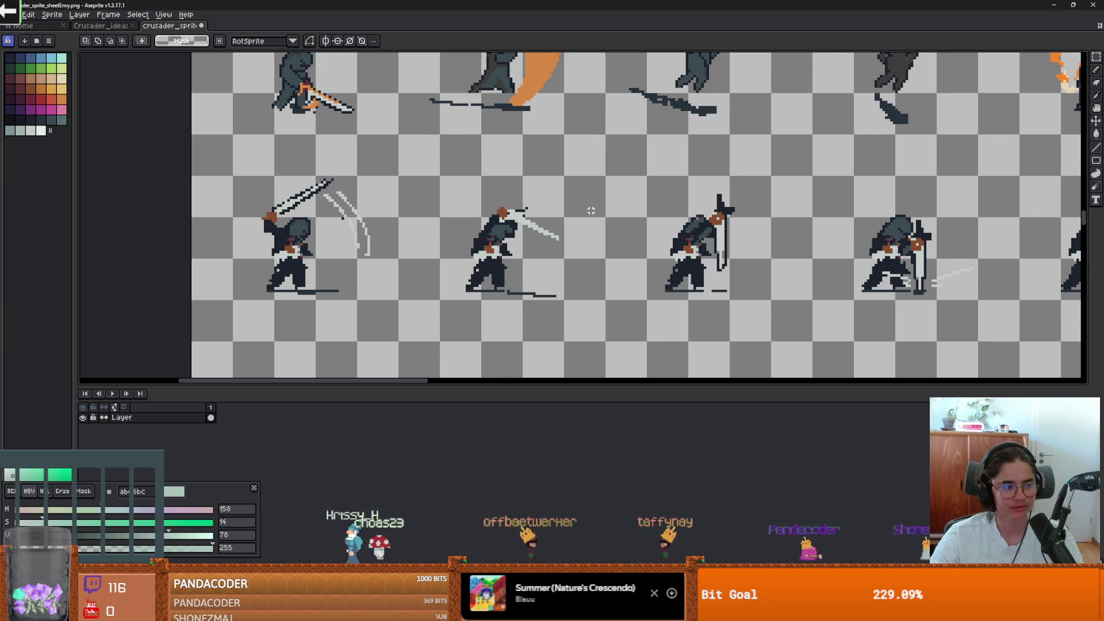
{"action": "scroll", "coordinate": [591, 211], "scroll_direction": "down", "scroll_amount": 1}
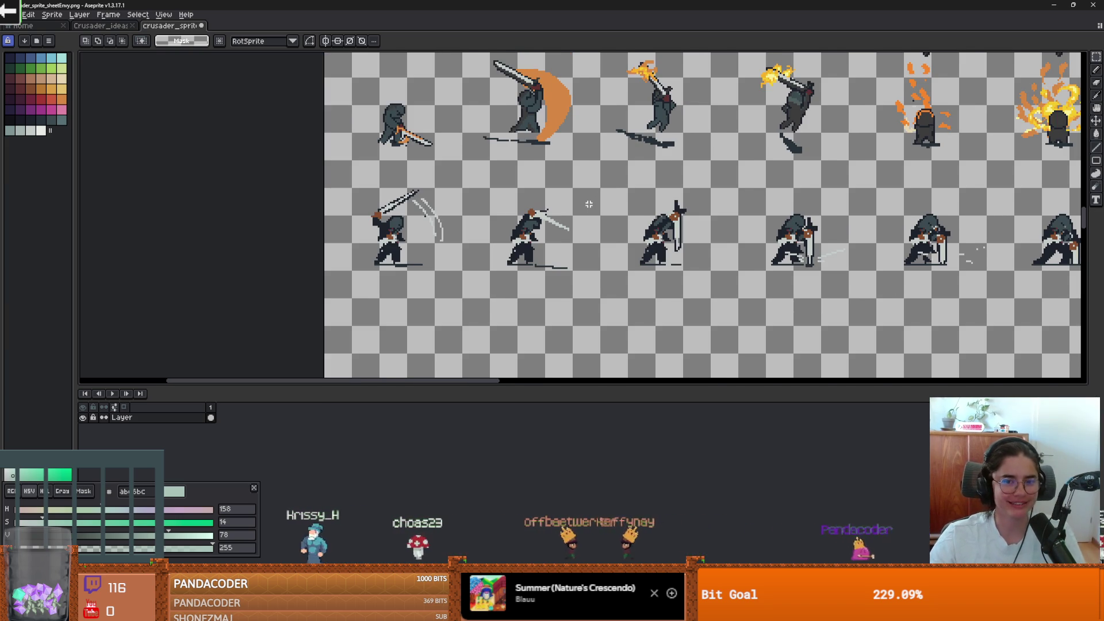
{"action": "scroll", "coordinate": [589, 205], "scroll_direction": "down", "scroll_amount": 1}
{"action": "scroll", "coordinate": [518, 204], "scroll_direction": "up", "scroll_amount": 5}
{"action": "scroll", "coordinate": [518, 204], "scroll_direction": "right", "scroll_amount": 5}
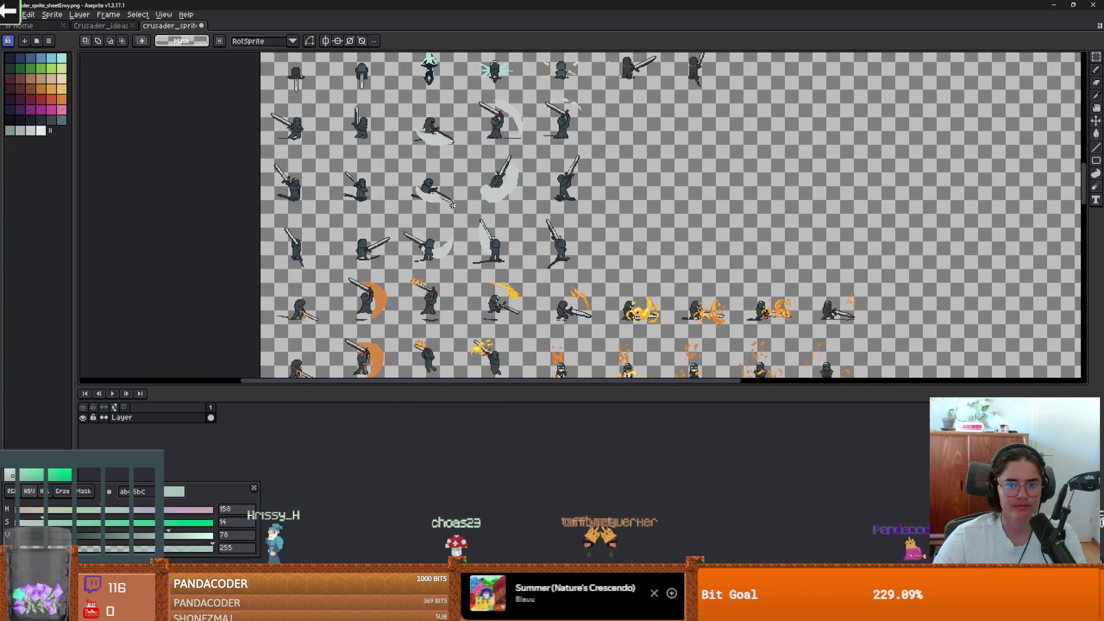
{"action": "key", "text": "ctrl+z"}
{"action": "key", "text": "ctrl+z"}
{"action": "key", "text": "ctrl+z"}
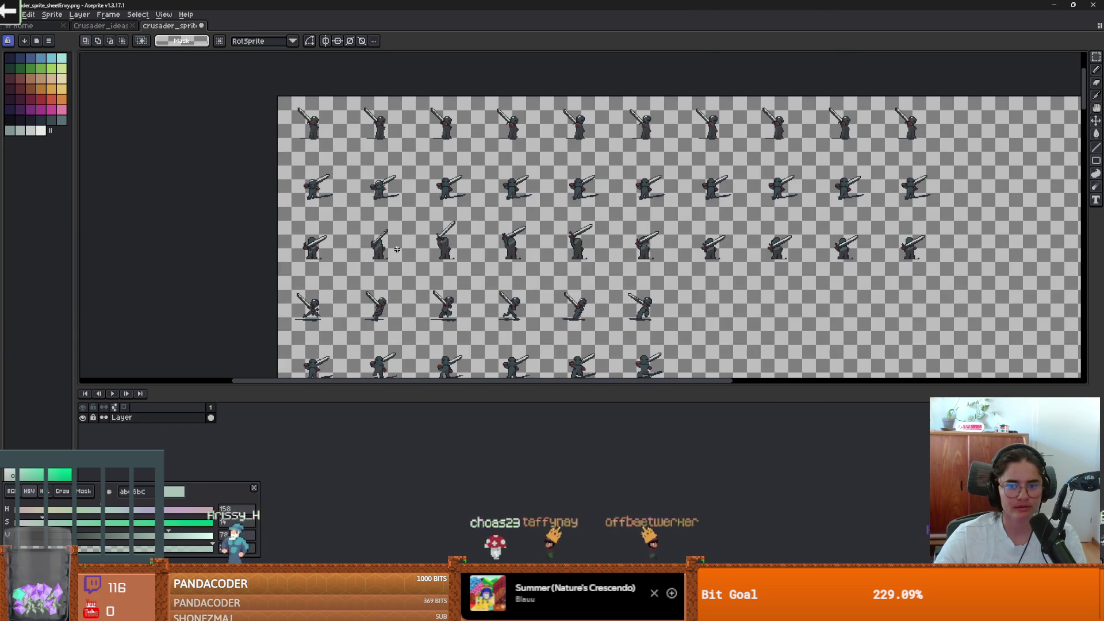
{"action": "scroll", "coordinate": [579, 225], "scroll_direction": "up", "scroll_amount": 1}
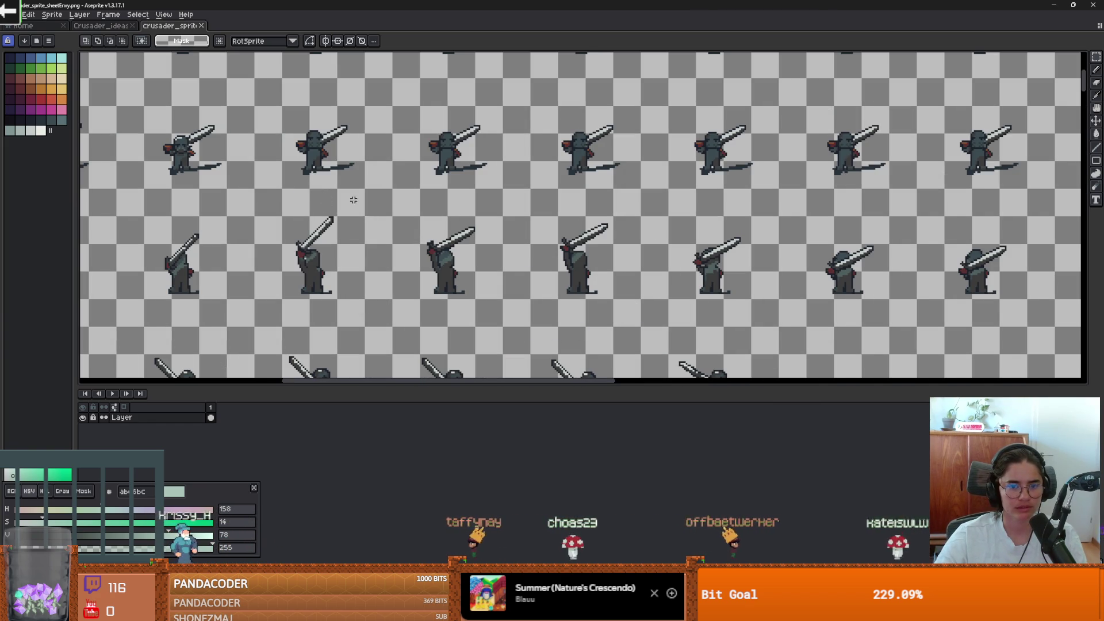
Maximize File Explorer on the crusader actor folder to find CrusaderPortraitSheet.png, then return to Aseprite
{"action": "key", "text": "alt+Tab"}
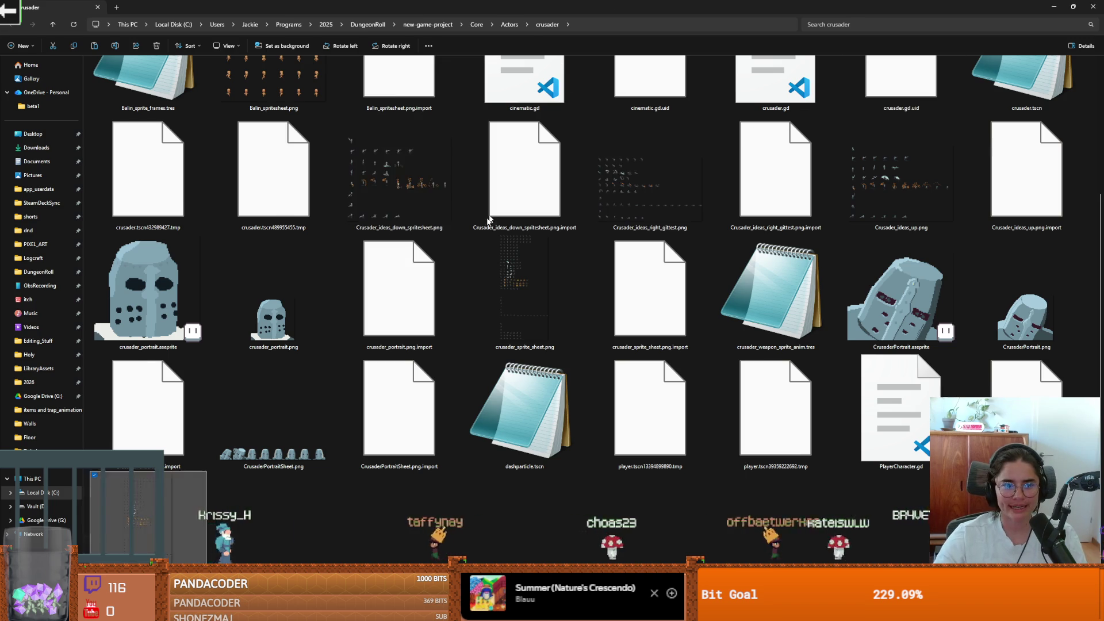
{"action": "key", "text": "super+Down"}
{"action": "double_click", "coordinate": [767, 219]}
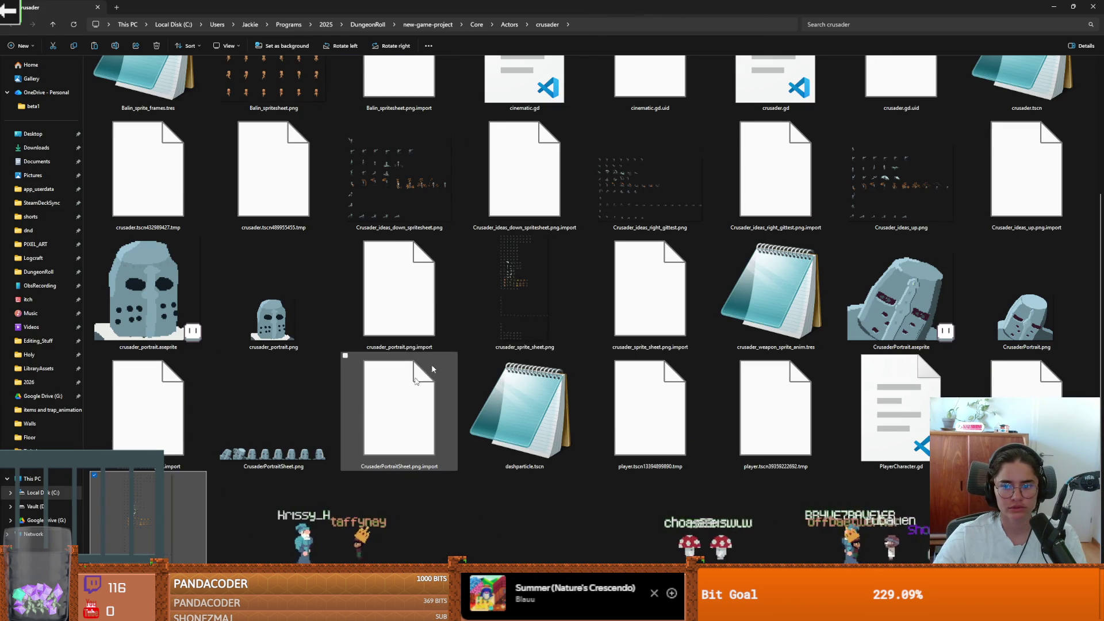
{"action": "key", "text": "alt+Tab"}
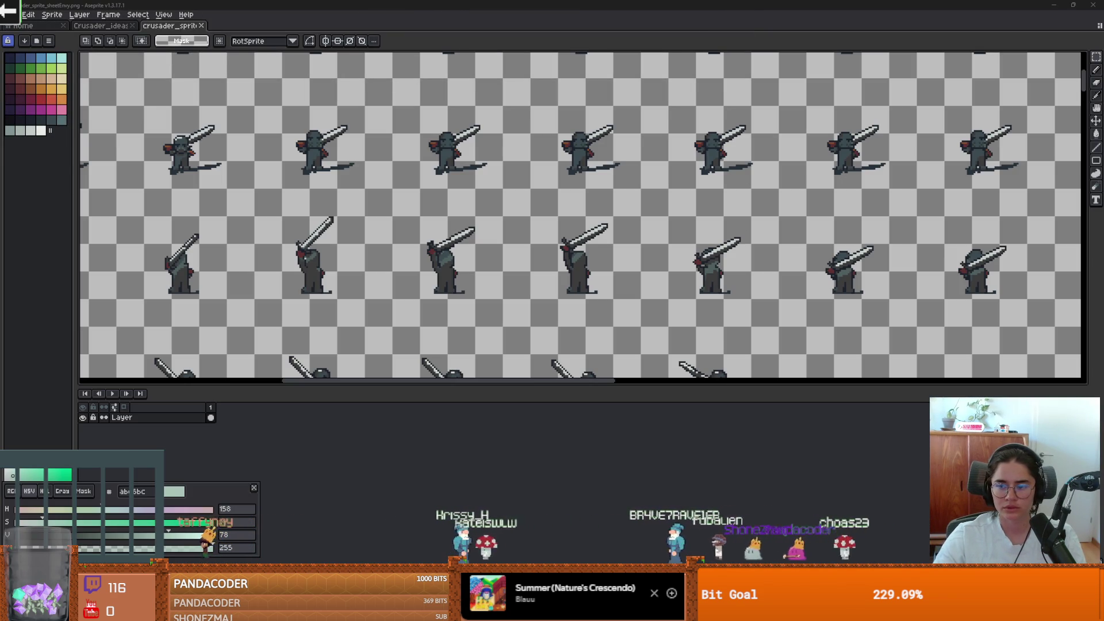
Open CrusaderPortraitSheet.png as a new document alongside the crusader sprite sheet
{"action": "left_click_drag", "start_coordinate": [161, 7], "coordinate": [158, 5]}
{"action": "left_click_drag", "start_coordinate": [222, 25], "coordinate": [345, 87]}
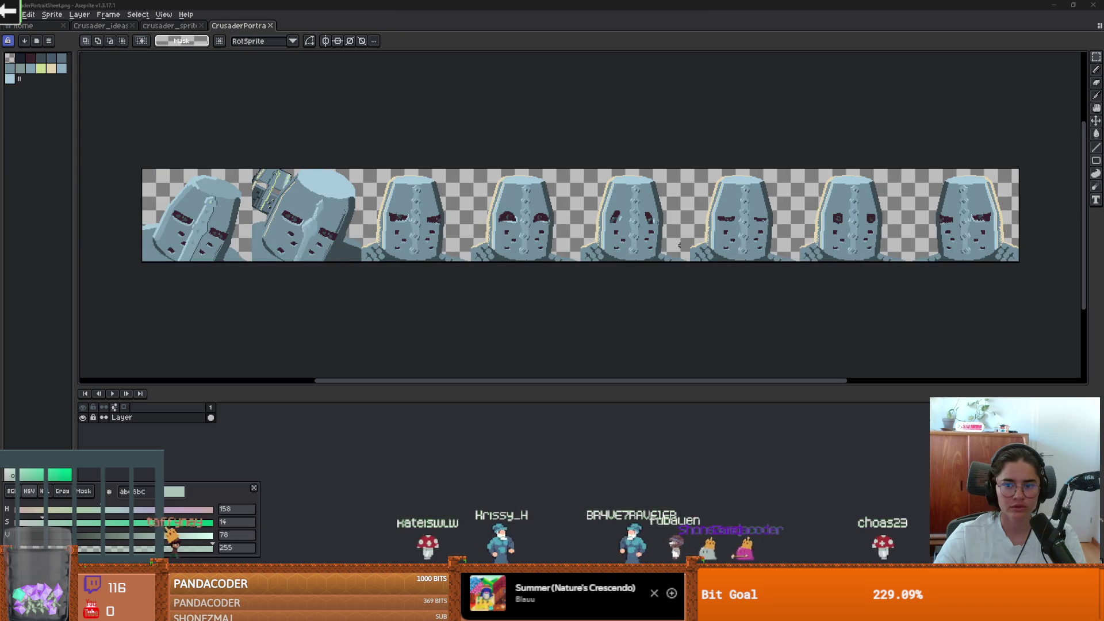
{"action": "scroll", "coordinate": [680, 246], "scroll_direction": "up", "scroll_amount": 4}
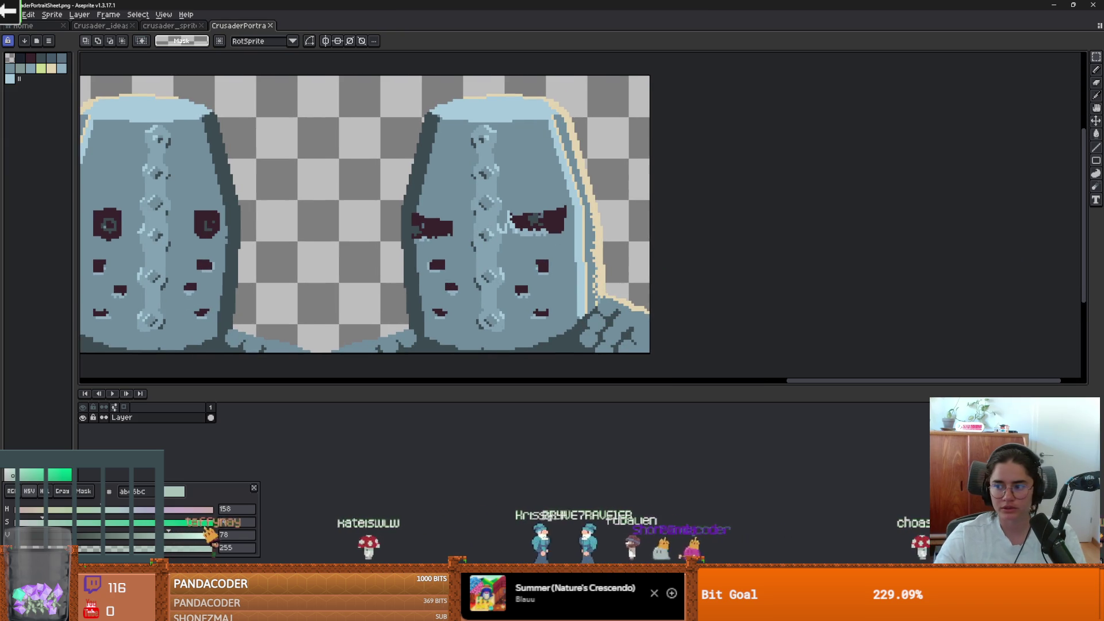
{"action": "left_click", "coordinate": [171, 26]}
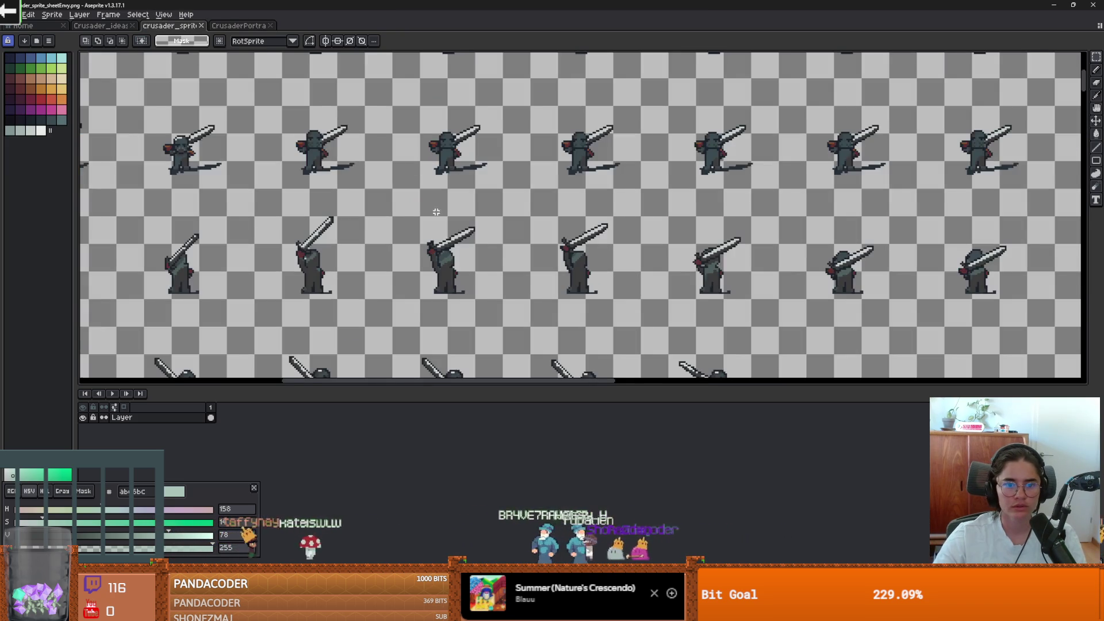
{"action": "scroll", "coordinate": [436, 211], "scroll_direction": "up", "scroll_amount": 1}
{"action": "key", "text": "i"}
{"action": "left_click", "coordinate": [225, 28]}
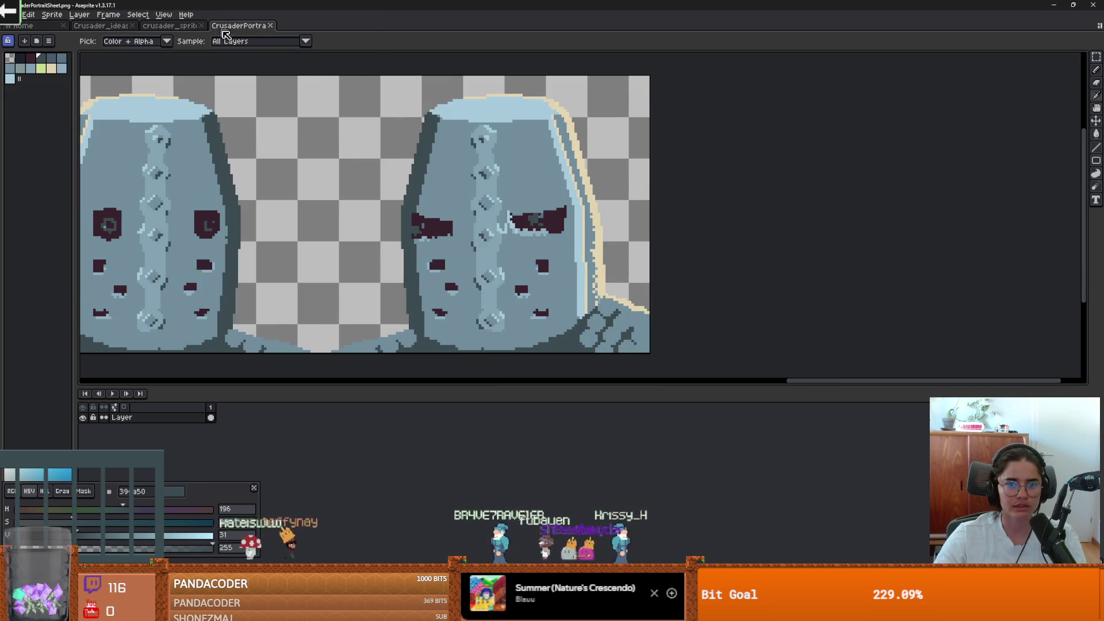
Select the right-hand helmet, try a darker Paint Bucket fill, and undo it
{"action": "key", "text": "m"}
{"action": "scroll", "coordinate": [519, 198], "scroll_direction": "down", "scroll_amount": 1}
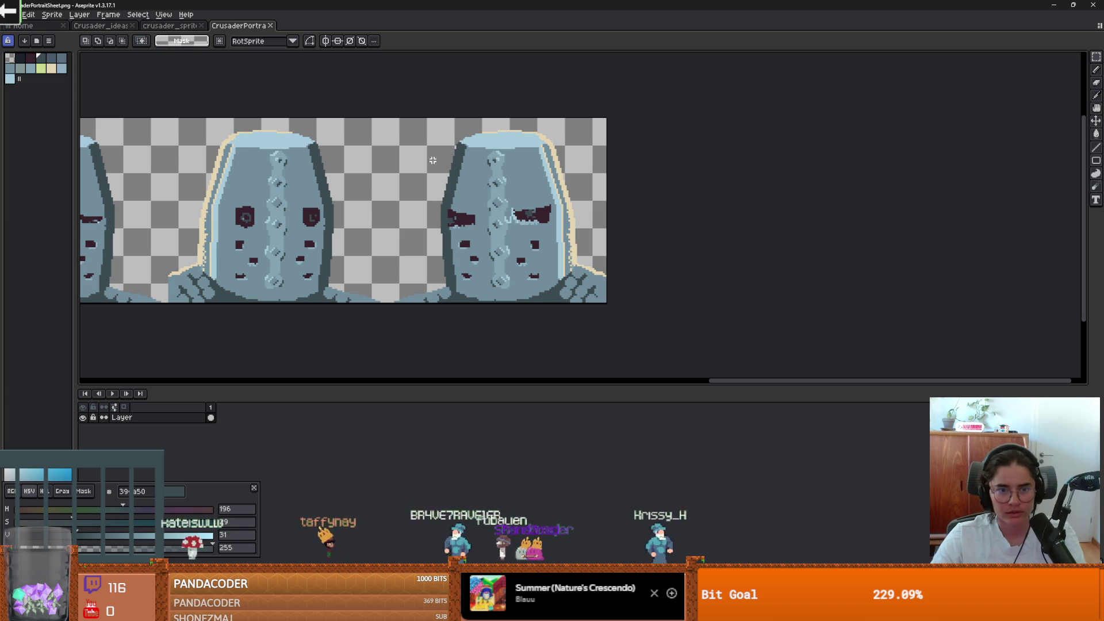
{"action": "mouse_move", "coordinate": [389, 119]}
{"action": "left_mouse_down"}
{"action": "mouse_move", "coordinate": [542, 325]}
{"action": "mouse_move", "coordinate": [613, 310]}
{"action": "left_mouse_up"}
{"action": "scroll", "coordinate": [572, 246], "scroll_direction": "down", "scroll_amount": 2}
{"action": "scroll", "coordinate": [524, 246], "scroll_direction": "up", "scroll_amount": 3}
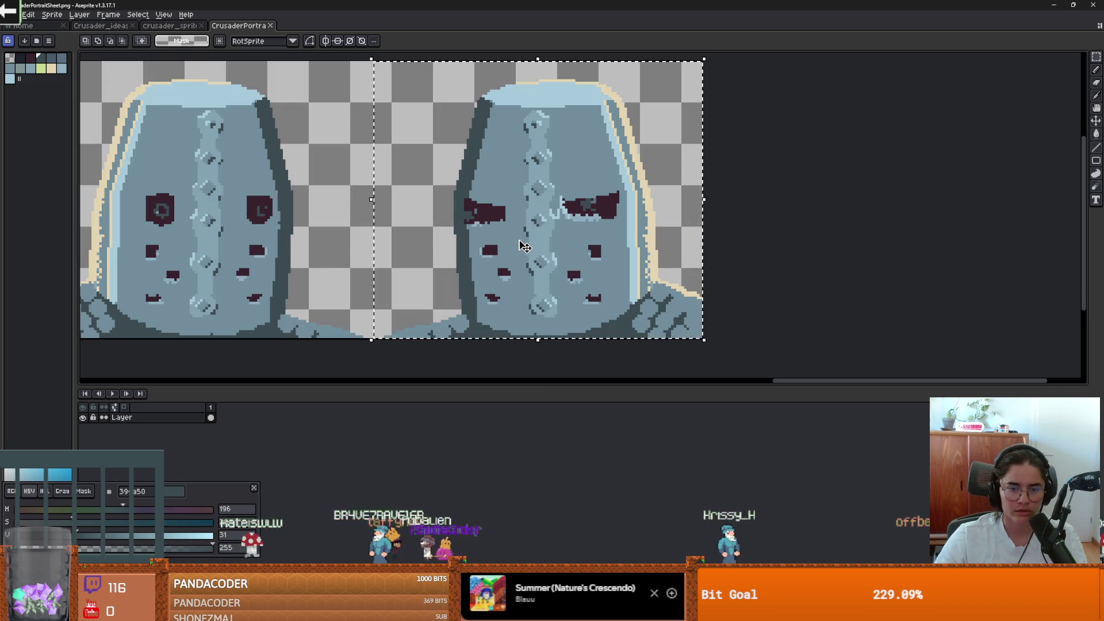
{"action": "scroll", "coordinate": [572, 262], "scroll_direction": "up", "scroll_amount": 1}
{"action": "key", "text": "g"}
{"action": "left_click", "coordinate": [571, 262]}
{"action": "scroll", "coordinate": [576, 236], "scroll_direction": "down", "scroll_amount": 1}
{"action": "key", "text": "ctrl+z"}
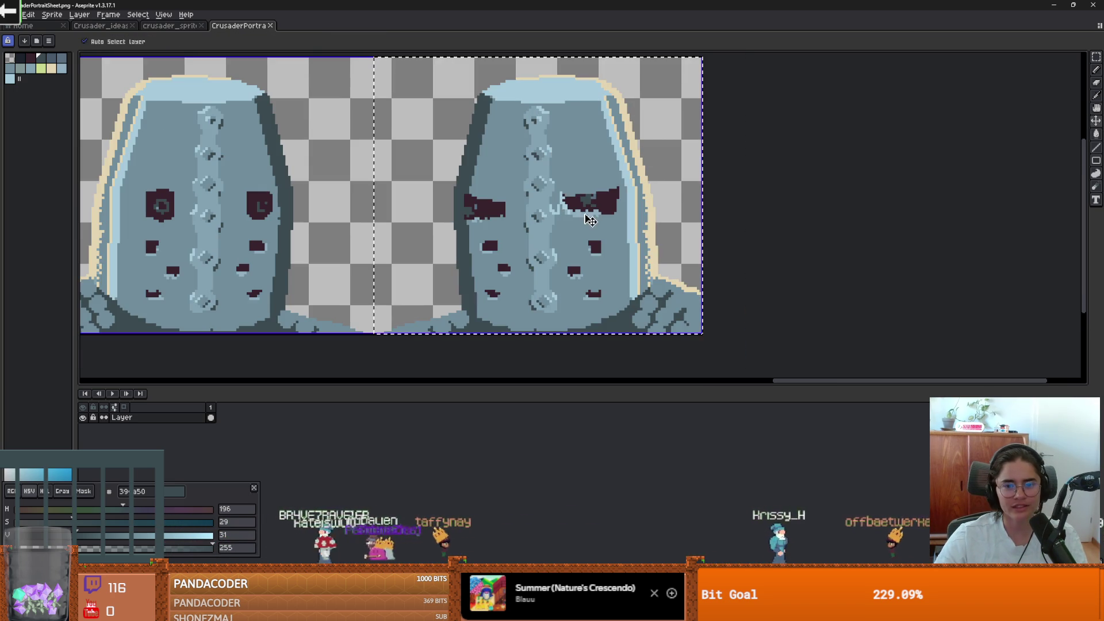
Return to the crusader sprite sheet tab with the portrait left unchanged
{"action": "key", "text": "ctrl+shift+Tab"}
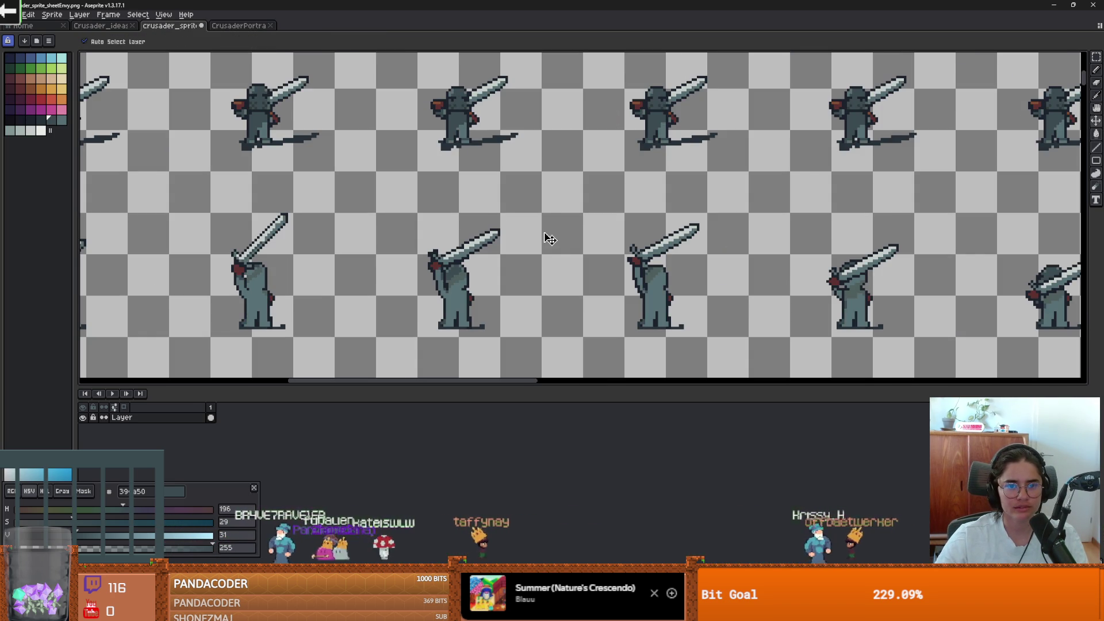
{"action": "scroll", "coordinate": [544, 233], "scroll_direction": "down", "scroll_amount": 3}
{"action": "scroll", "coordinate": [544, 232], "scroll_direction": "up", "scroll_amount": 2}
{"action": "scroll", "coordinate": [544, 233], "scroll_direction": "down", "scroll_amount": 3}
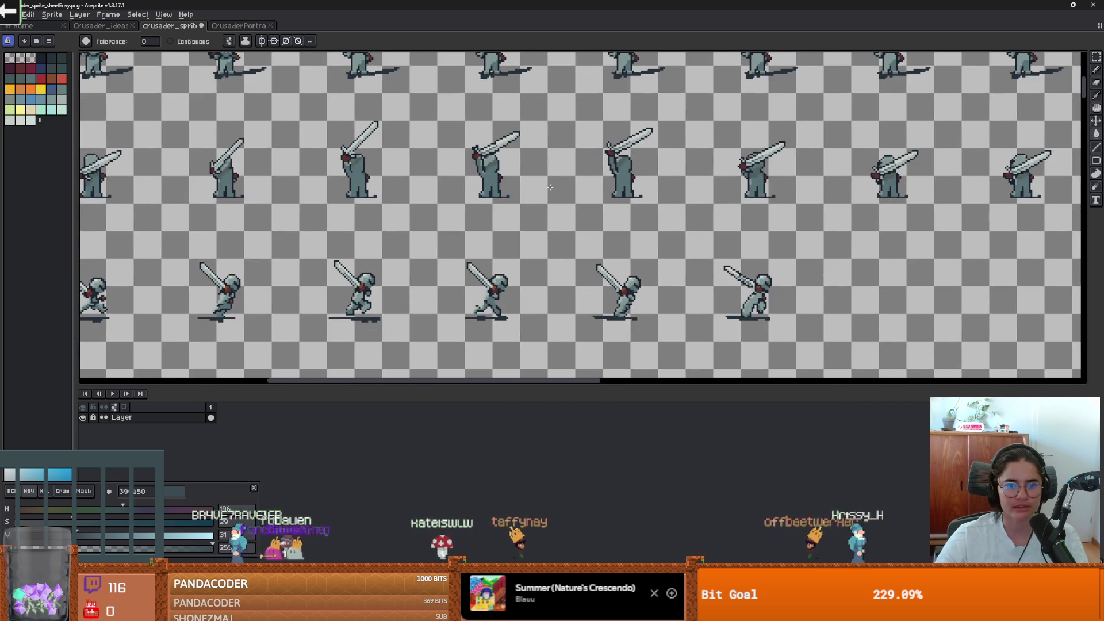
Open Brightness/Contrast and try brightness -19 with contrast 100
{"action": "left_click", "coordinate": [28, 14]}
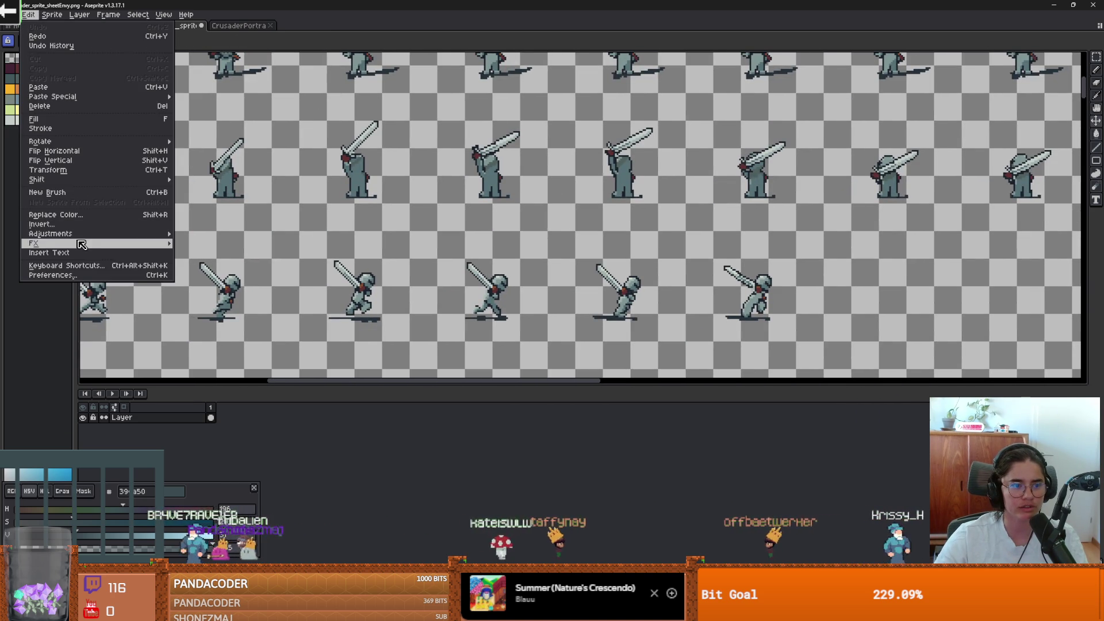
{"action": "mouse_move", "coordinate": [143, 234]}
{"action": "left_click", "coordinate": [233, 237]}
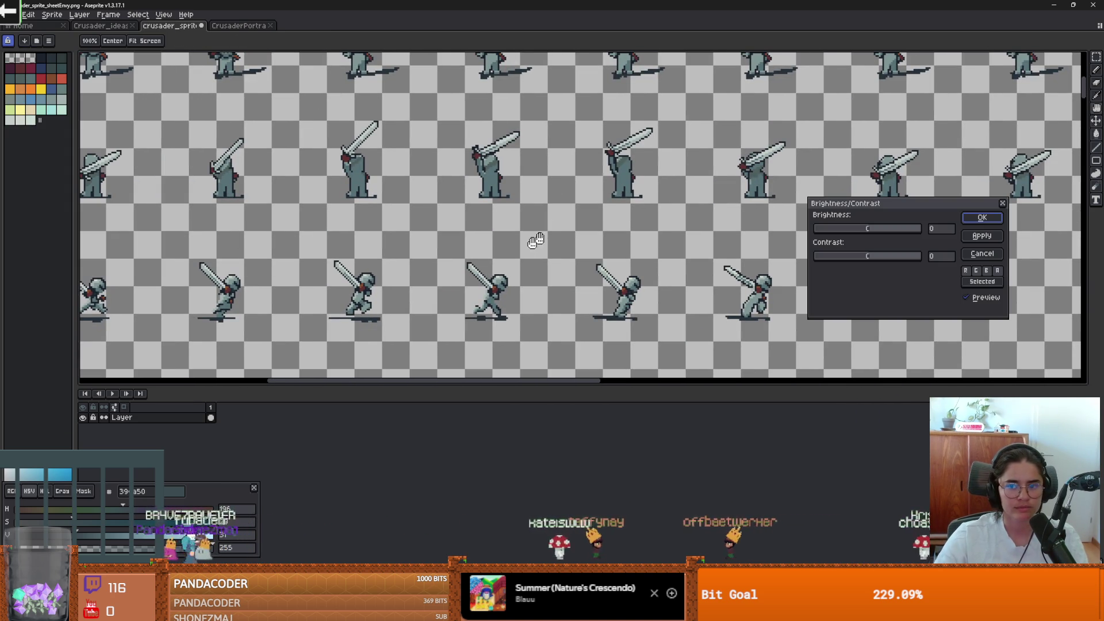
{"action": "left_click", "coordinate": [861, 230]}
{"action": "left_click_drag", "start_coordinate": [861, 229], "coordinate": [849, 230]}
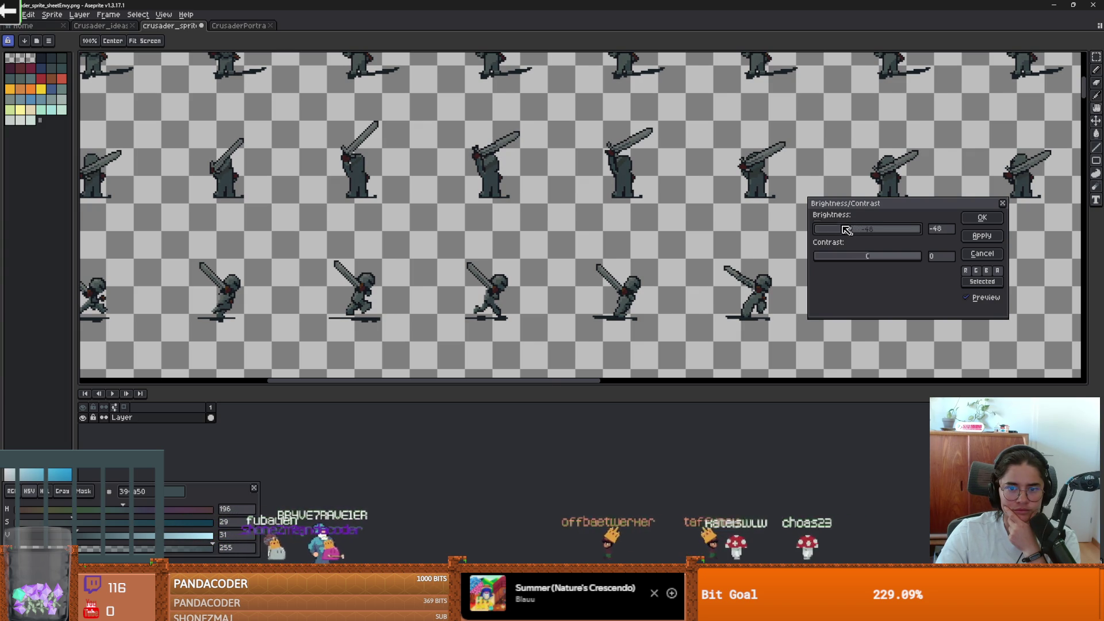
{"action": "scroll", "coordinate": [847, 230], "scroll_direction": "down", "scroll_amount": 3}
{"action": "scroll", "coordinate": [577, 185], "scroll_direction": "up", "scroll_amount": 3}
{"action": "mouse_move", "coordinate": [576, 184]}
{"action": "left_mouse_down"}
{"action": "mouse_move", "coordinate": [535, 177]}
{"action": "mouse_move", "coordinate": [709, 219]}
{"action": "left_mouse_up"}
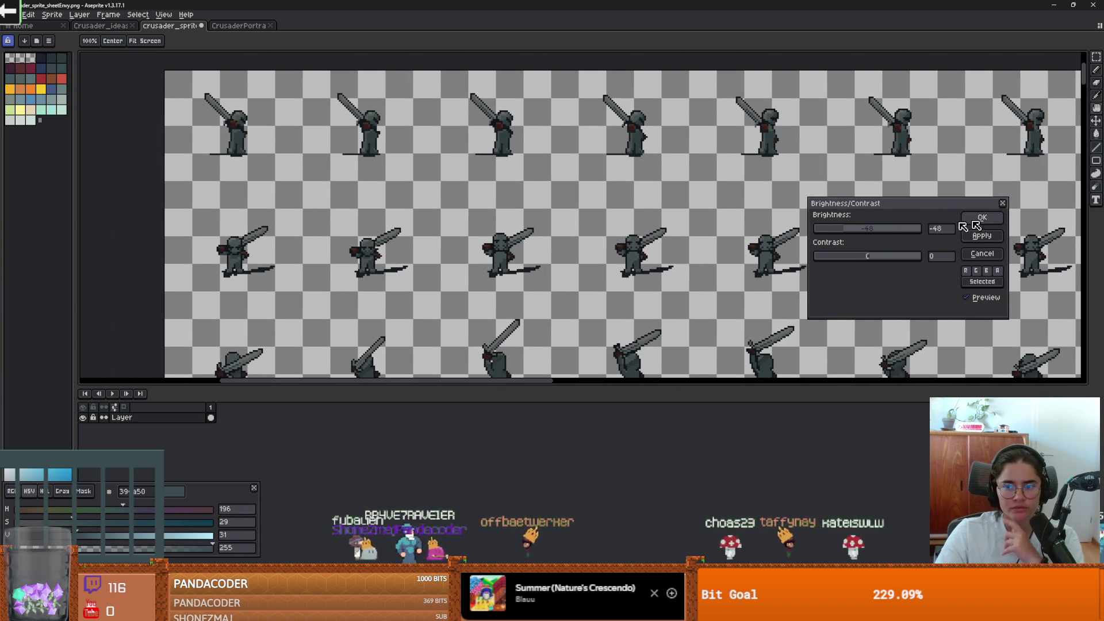
{"action": "left_click", "coordinate": [857, 229]}
{"action": "mouse_move", "coordinate": [857, 257]}
{"action": "left_mouse_down"}
{"action": "mouse_move", "coordinate": [805, 257]}
{"action": "mouse_move", "coordinate": [946, 263]}
{"action": "left_mouse_up"}
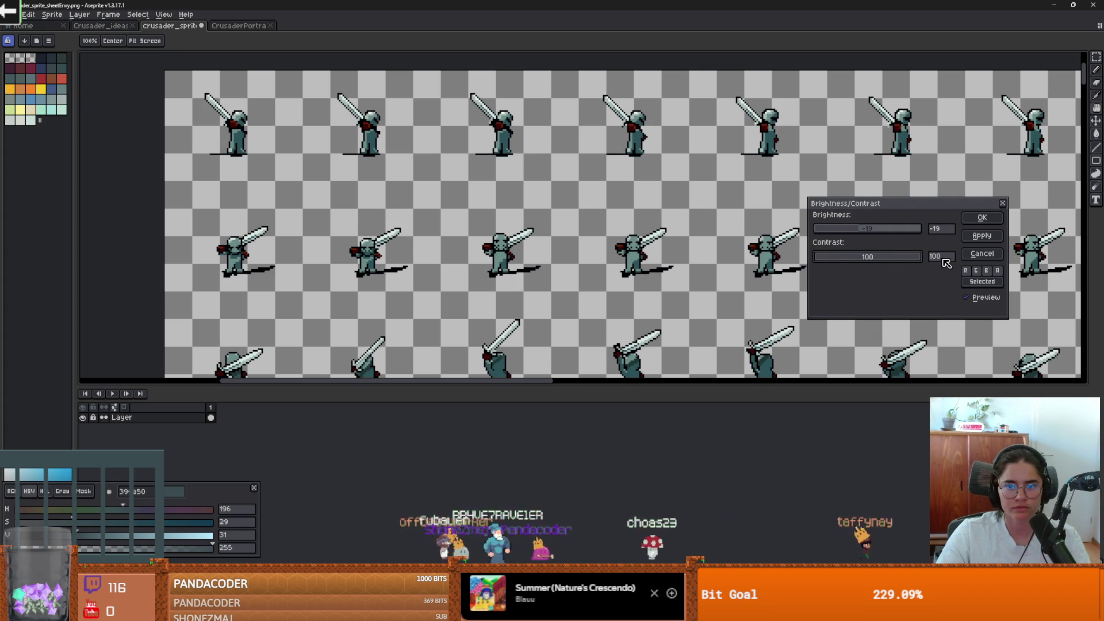
Settle on brightness 7 and contrast 100 and apply it to the sheet
{"action": "mouse_move", "coordinate": [610, 361]}
{"action": "left_mouse_down"}
{"action": "mouse_move", "coordinate": [575, 335]}
{"action": "mouse_move", "coordinate": [538, 197]}
{"action": "left_mouse_up"}
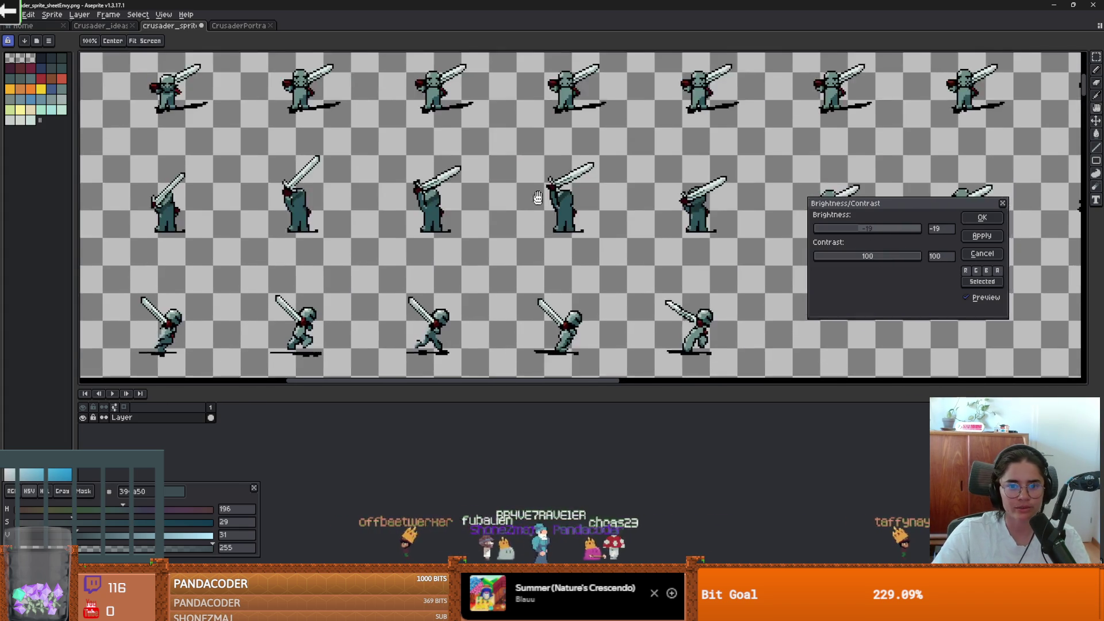
{"action": "scroll", "coordinate": [567, 239], "scroll_direction": "down", "scroll_amount": 5}
{"action": "scroll", "coordinate": [592, 226], "scroll_direction": "up", "scroll_amount": 2}
{"action": "scroll", "coordinate": [797, 243], "scroll_direction": "up", "scroll_amount": 3}
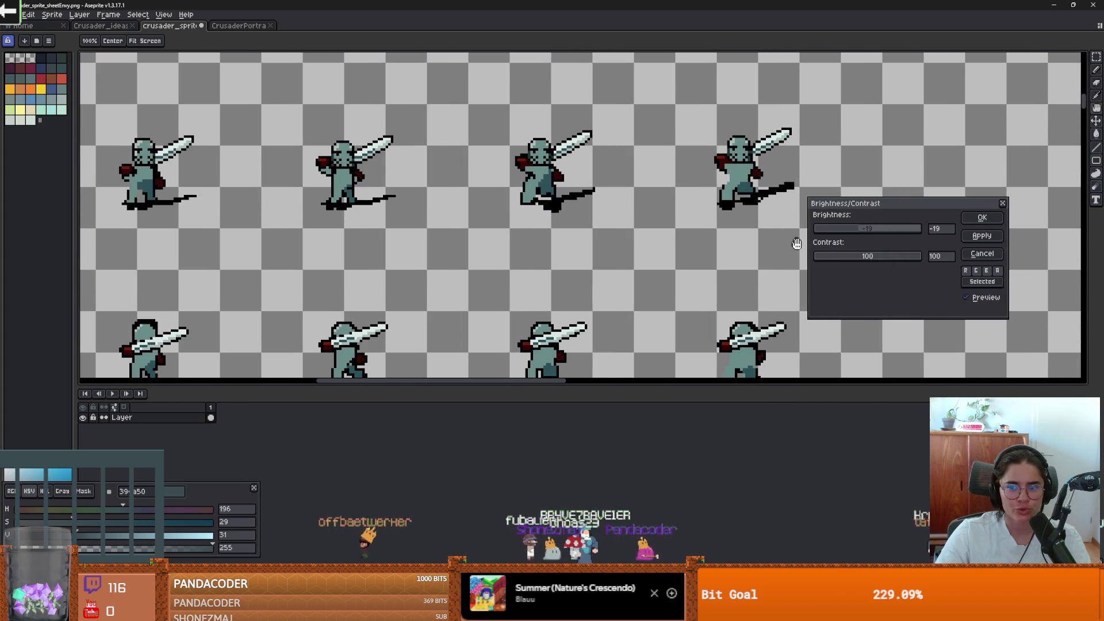
{"action": "scroll", "coordinate": [765, 240], "scroll_direction": "down", "scroll_amount": 4}
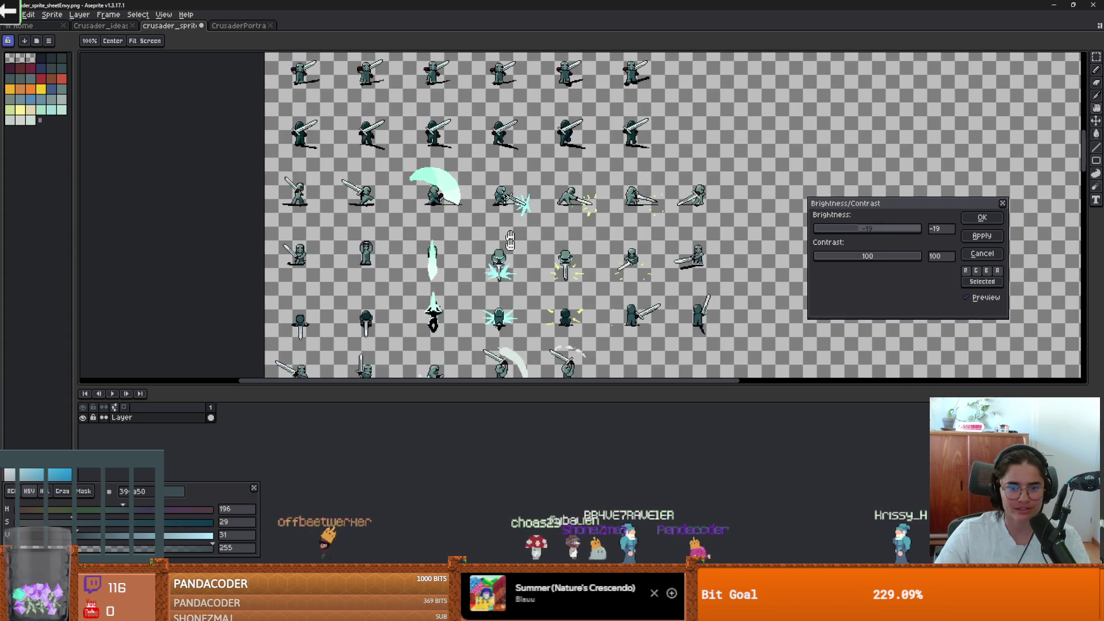
{"action": "scroll", "coordinate": [510, 241], "scroll_direction": "up", "scroll_amount": 2}
{"action": "scroll", "coordinate": [489, 244], "scroll_direction": "down", "scroll_amount": 2}
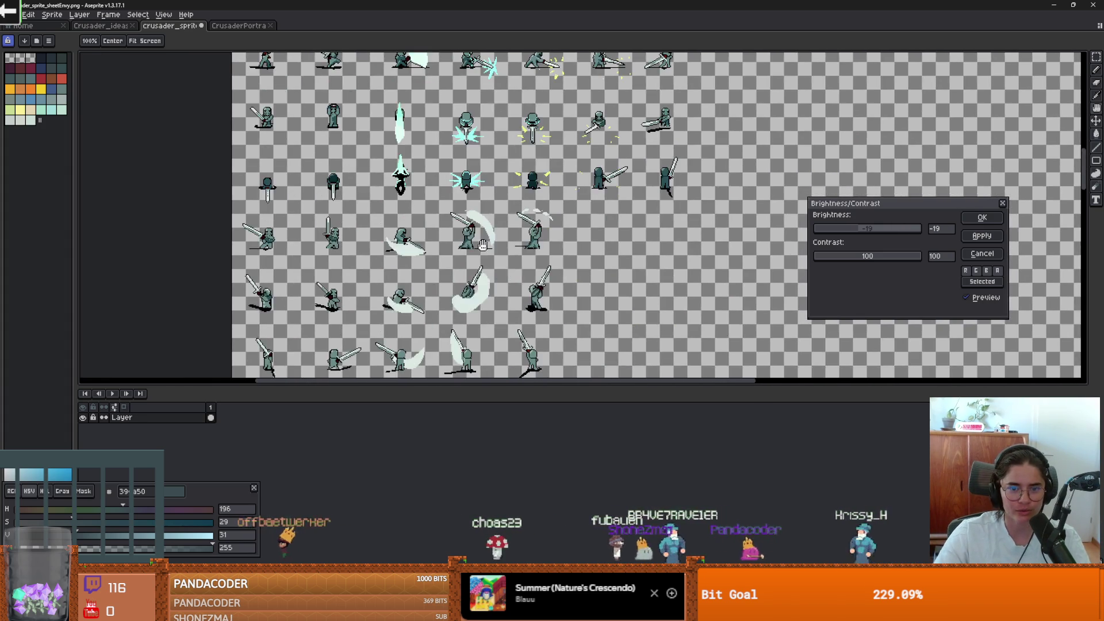
{"action": "scroll", "coordinate": [482, 245], "scroll_direction": "up", "scroll_amount": 2}
{"action": "scroll", "coordinate": [690, 259], "scroll_direction": "down", "scroll_amount": 3}
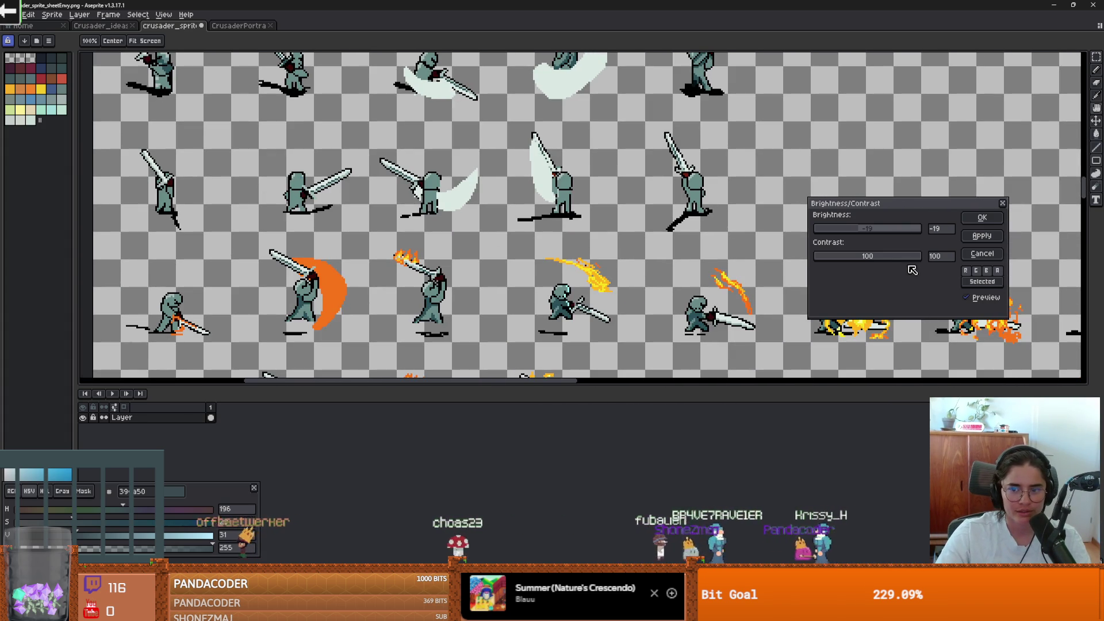
{"action": "left_click_drag", "start_coordinate": [914, 256], "coordinate": [863, 257]}
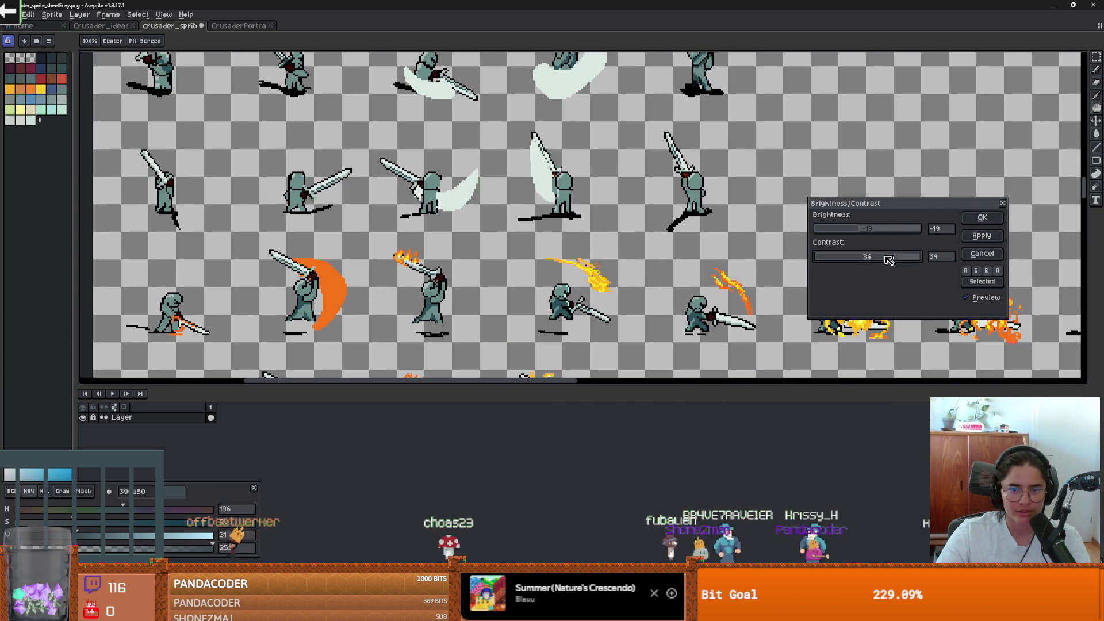
{"action": "left_click", "coordinate": [871, 229]}
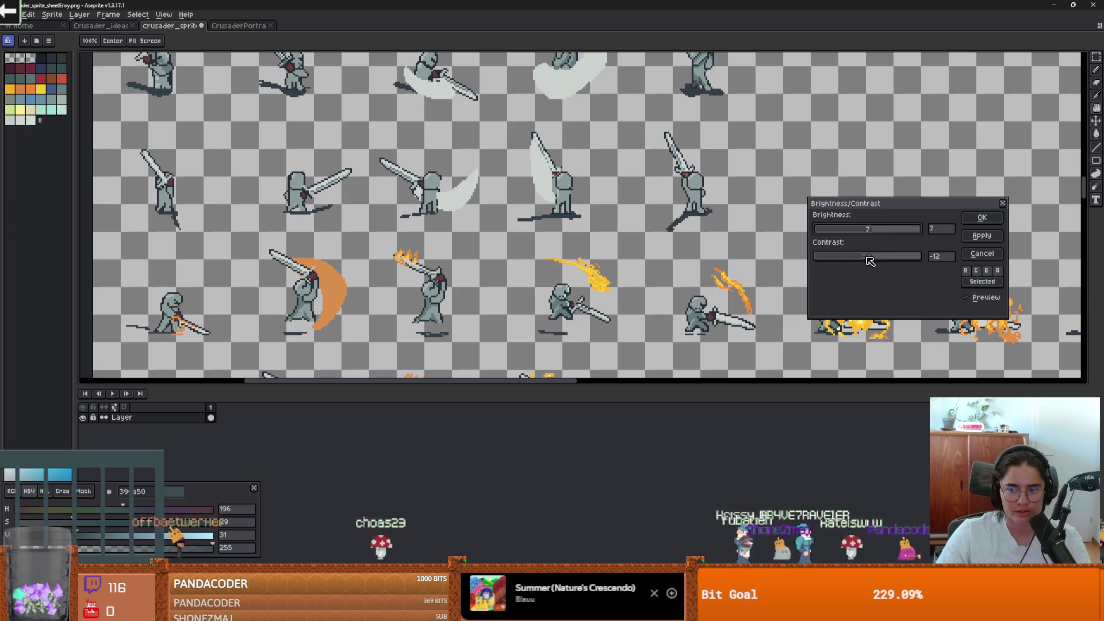
{"action": "left_click_drag", "start_coordinate": [870, 257], "coordinate": [937, 257]}
{"action": "scroll", "coordinate": [531, 125], "scroll_direction": "down", "scroll_amount": 2}
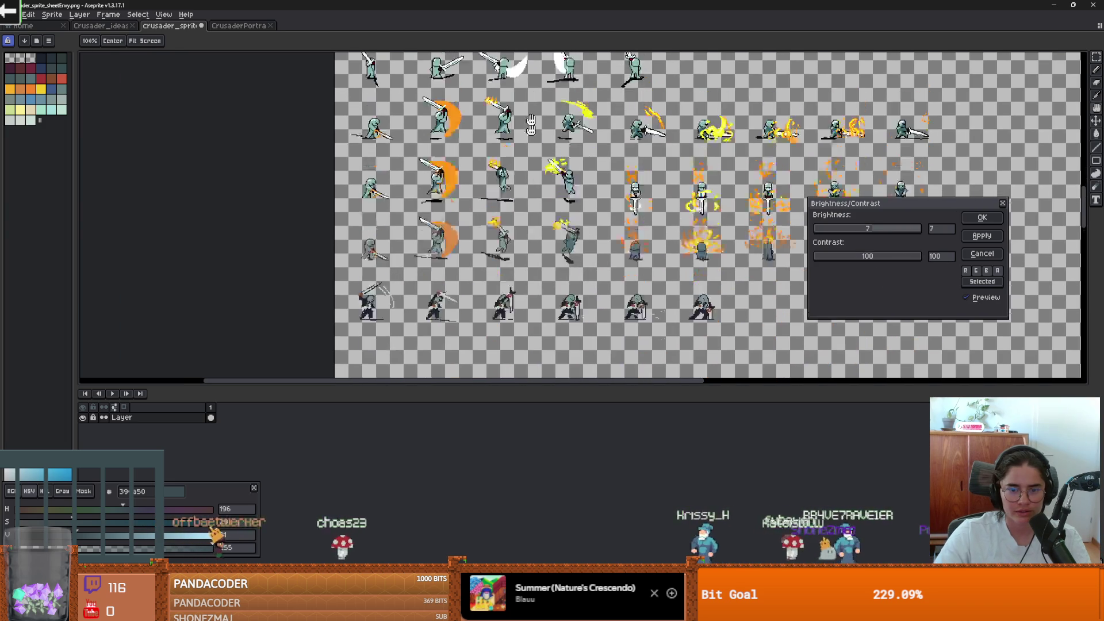
{"action": "scroll", "coordinate": [486, 206], "scroll_direction": "down", "scroll_amount": 3}
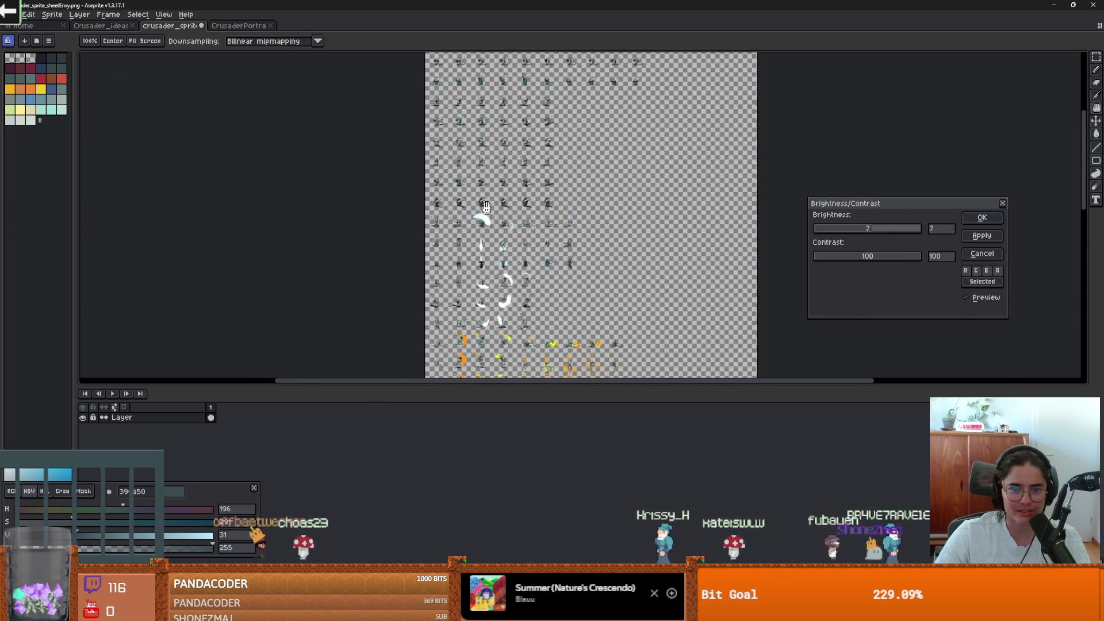
{"action": "scroll", "coordinate": [486, 206], "scroll_direction": "up", "scroll_amount": 4}
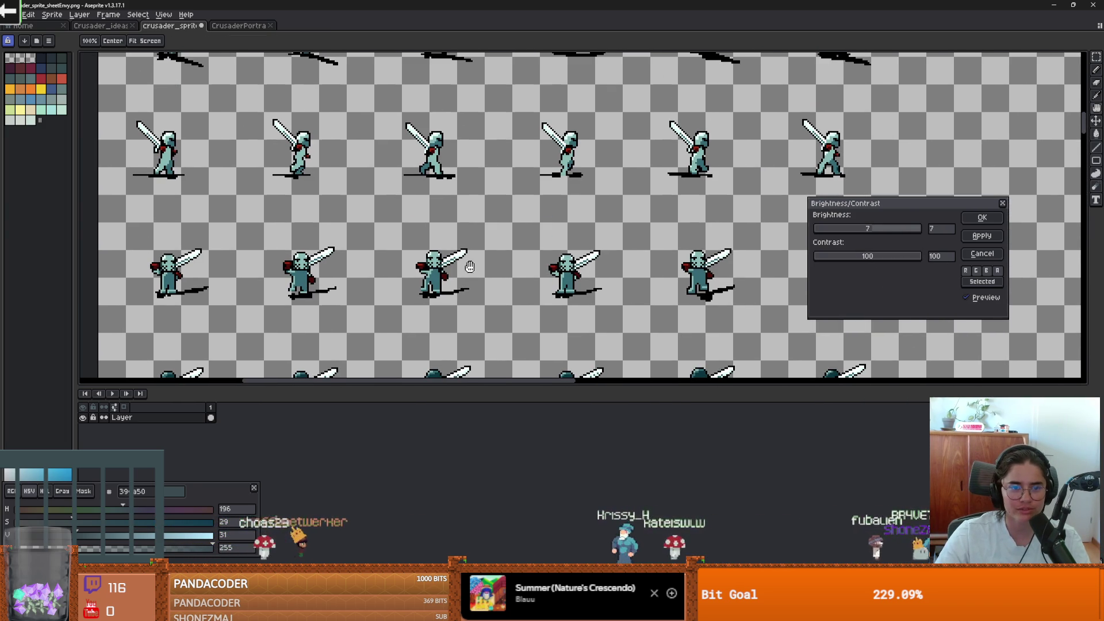
{"action": "left_click_drag", "start_coordinate": [470, 266], "coordinate": [469, 356]}
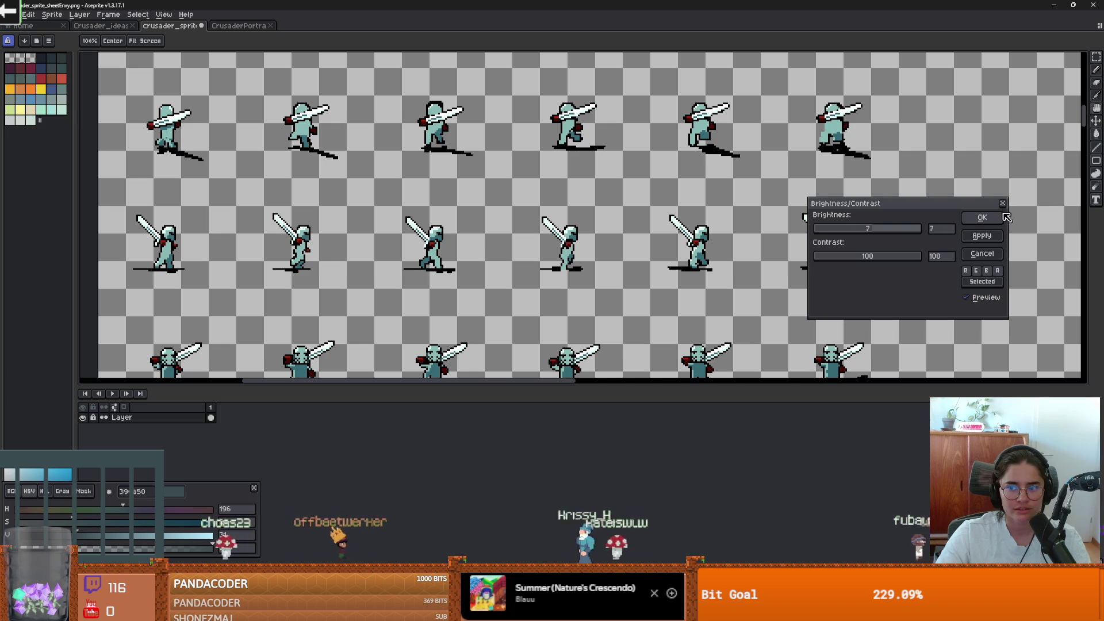
{"action": "left_click", "coordinate": [983, 218]}
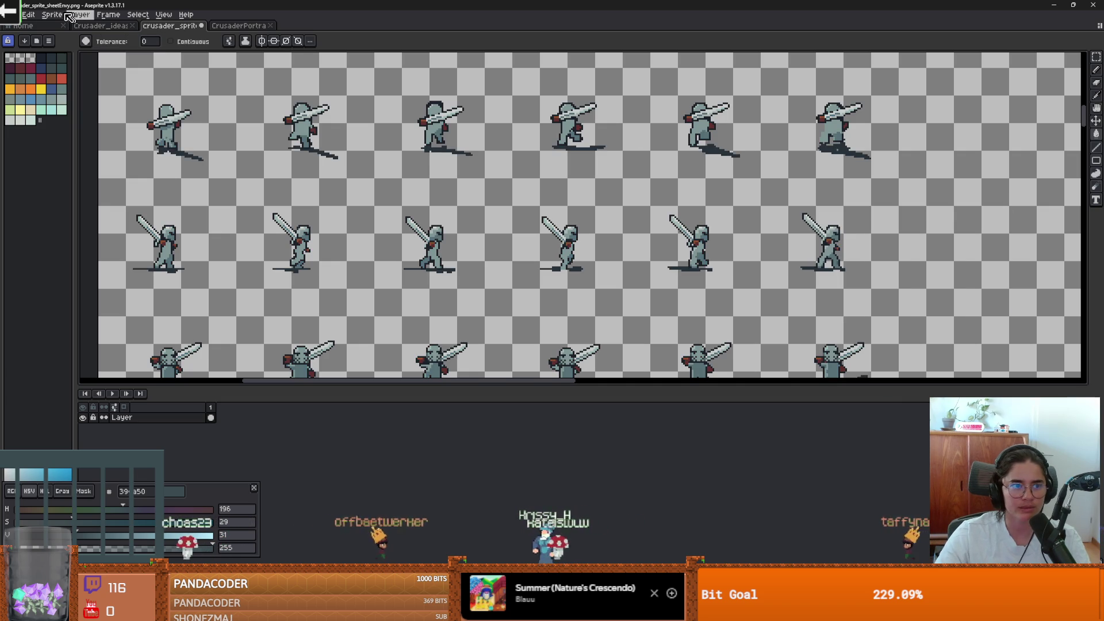
Open Hue/Saturation and try hue shifts between -180 and 180
{"action": "left_click", "coordinate": [28, 15]}
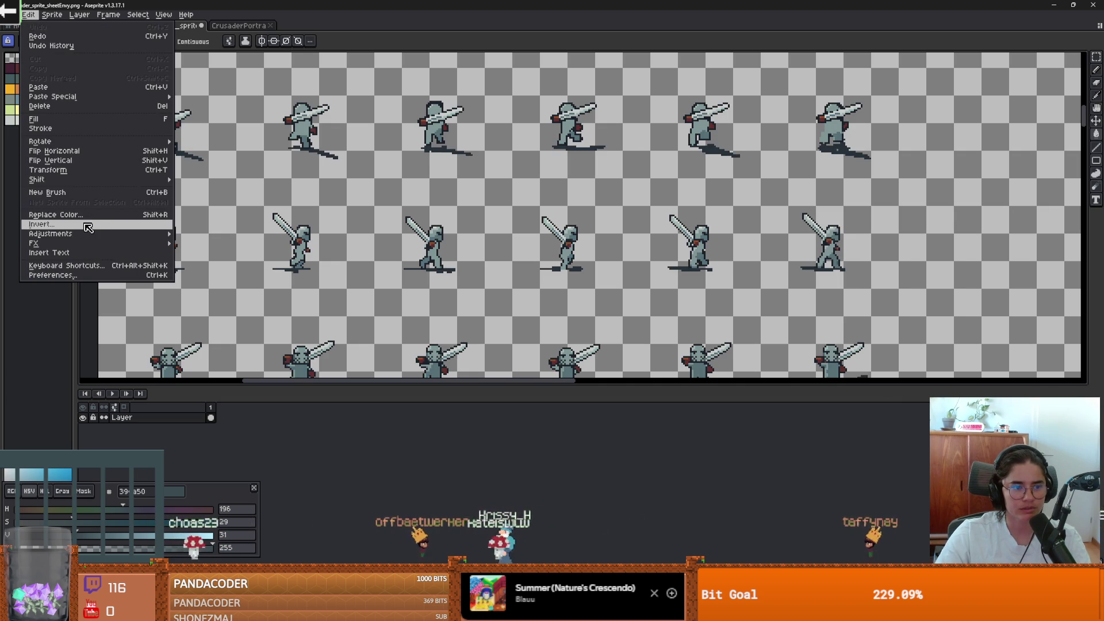
{"action": "mouse_move", "coordinate": [89, 234]}
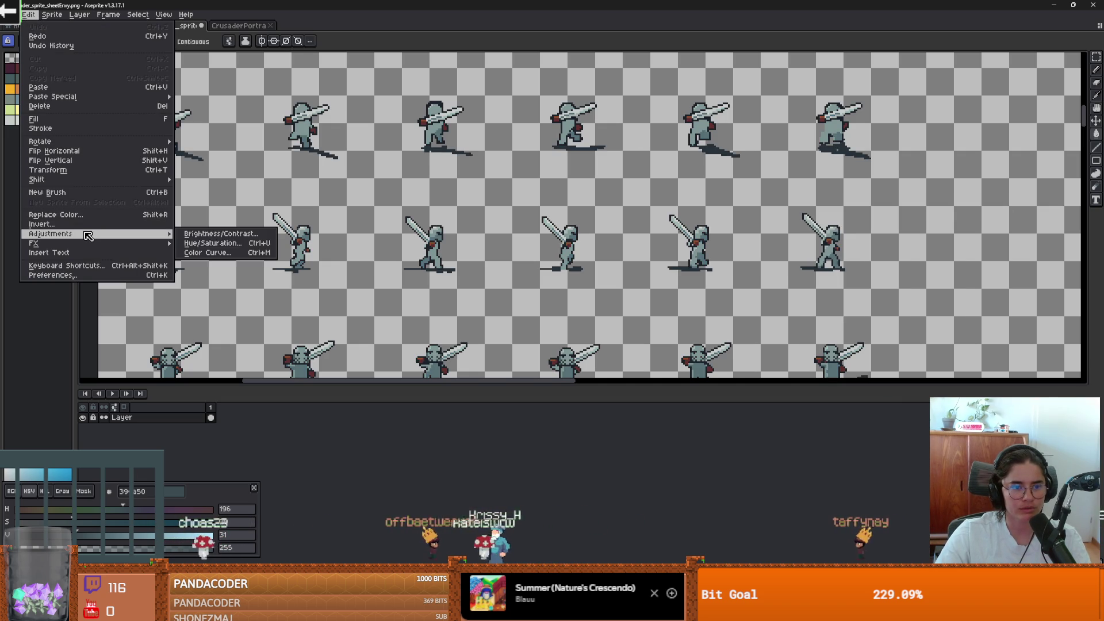
{"action": "left_click", "coordinate": [232, 244]}
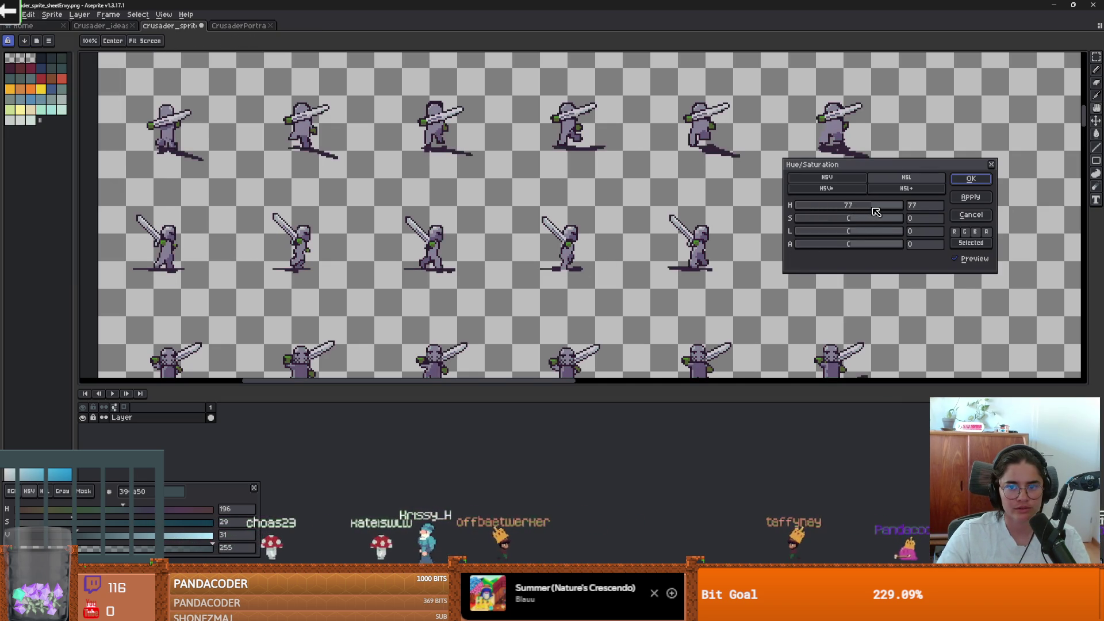
{"action": "mouse_move", "coordinate": [876, 210]}
{"action": "left_mouse_down"}
{"action": "mouse_move", "coordinate": [920, 217]}
{"action": "mouse_move", "coordinate": [789, 219]}
{"action": "left_mouse_up"}
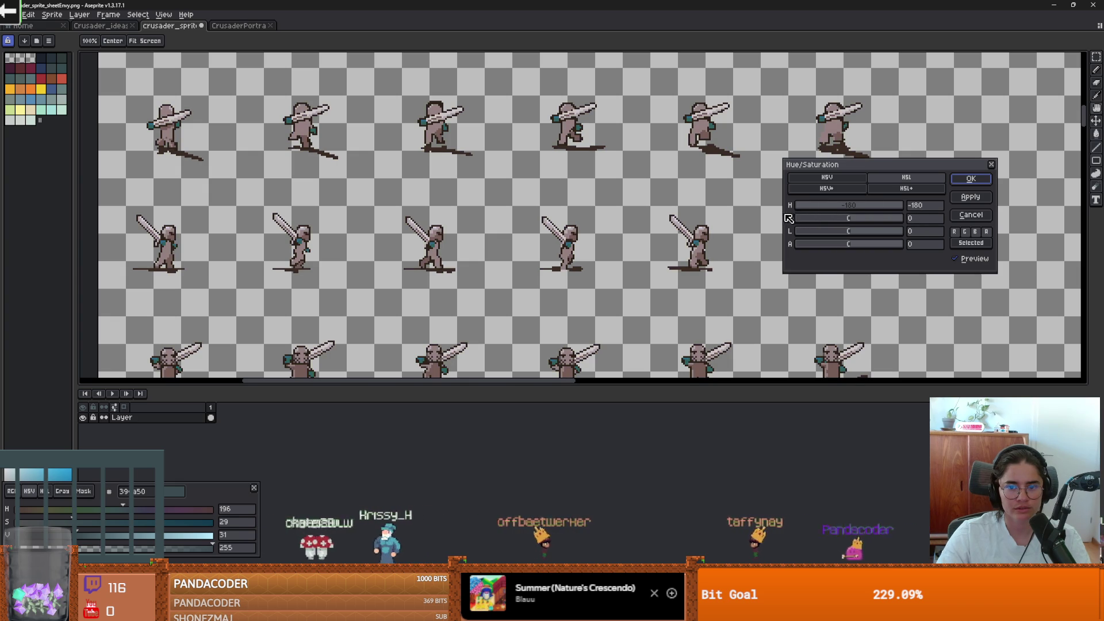
{"action": "scroll", "coordinate": [558, 251], "scroll_direction": "down", "scroll_amount": 2}
{"action": "scroll", "coordinate": [515, 254], "scroll_direction": "up", "scroll_amount": 2}
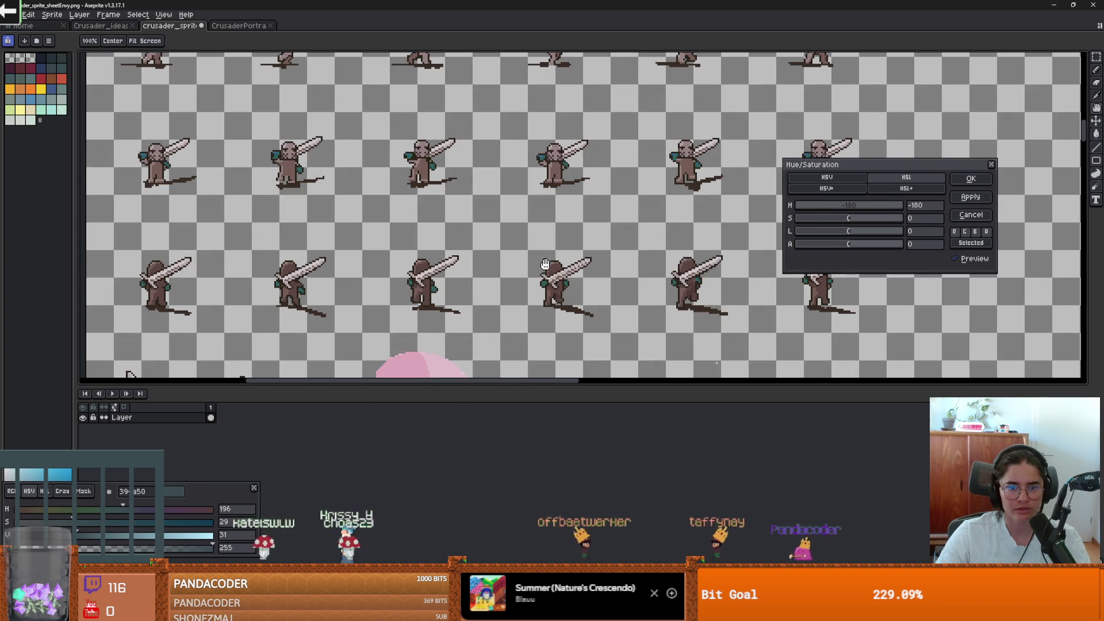
{"action": "left_click", "coordinate": [832, 209]}
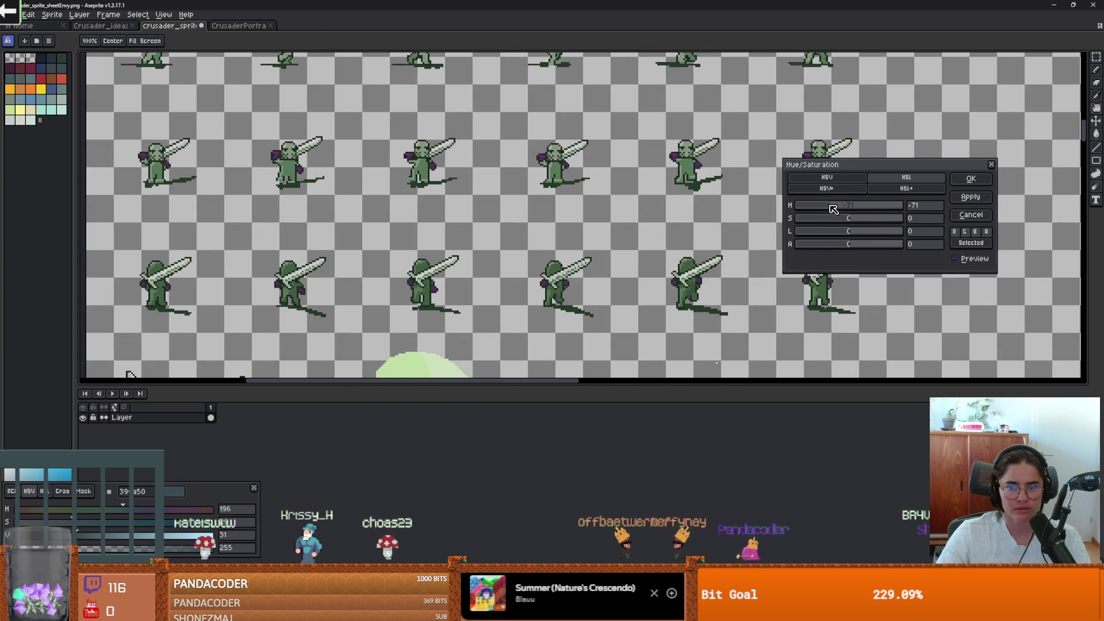
{"action": "mouse_move", "coordinate": [892, 211]}
{"action": "left_mouse_down"}
{"action": "mouse_move", "coordinate": [916, 214]}
{"action": "mouse_move", "coordinate": [857, 213]}
{"action": "mouse_move", "coordinate": [874, 215]}
{"action": "left_mouse_up"}
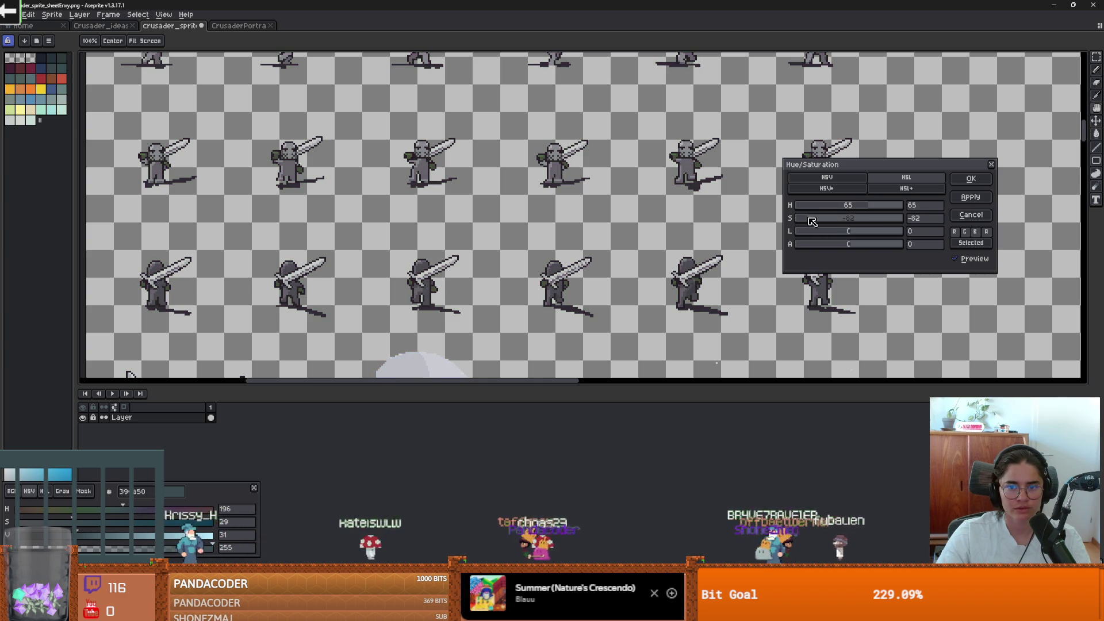
Apply hue 65 and saturation -57 to the whole sheet
{"action": "scroll", "coordinate": [576, 259], "scroll_direction": "down", "scroll_amount": 2}
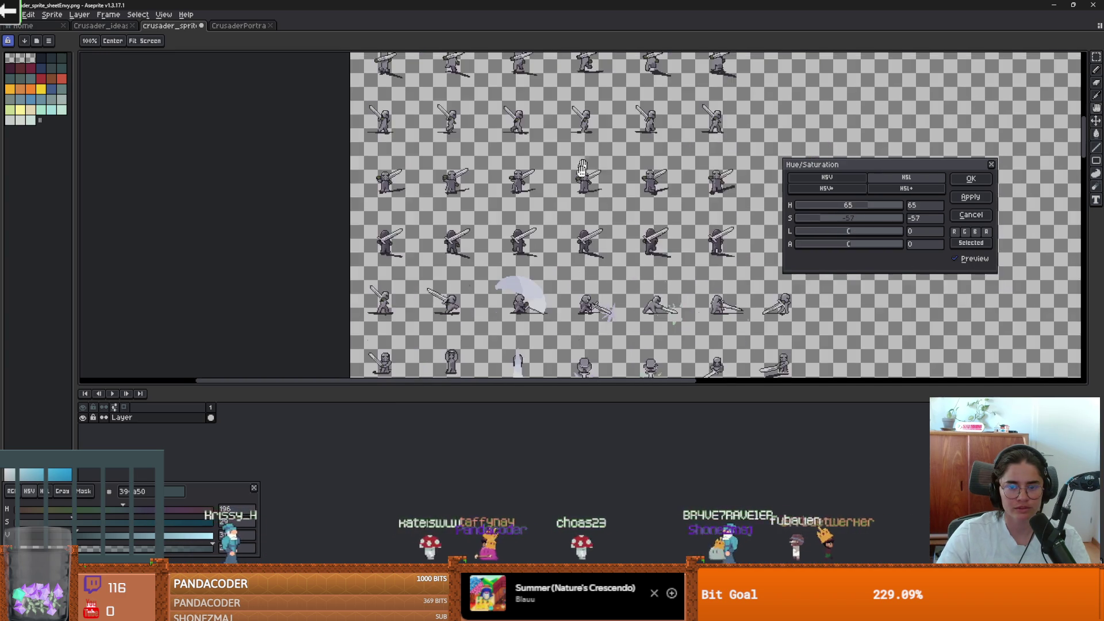
{"action": "scroll", "coordinate": [549, 255], "scroll_direction": "up", "scroll_amount": 3}
{"action": "scroll", "coordinate": [550, 255], "scroll_direction": "down", "scroll_amount": 1}
{"action": "scroll", "coordinate": [549, 256], "scroll_direction": "down", "scroll_amount": 2}
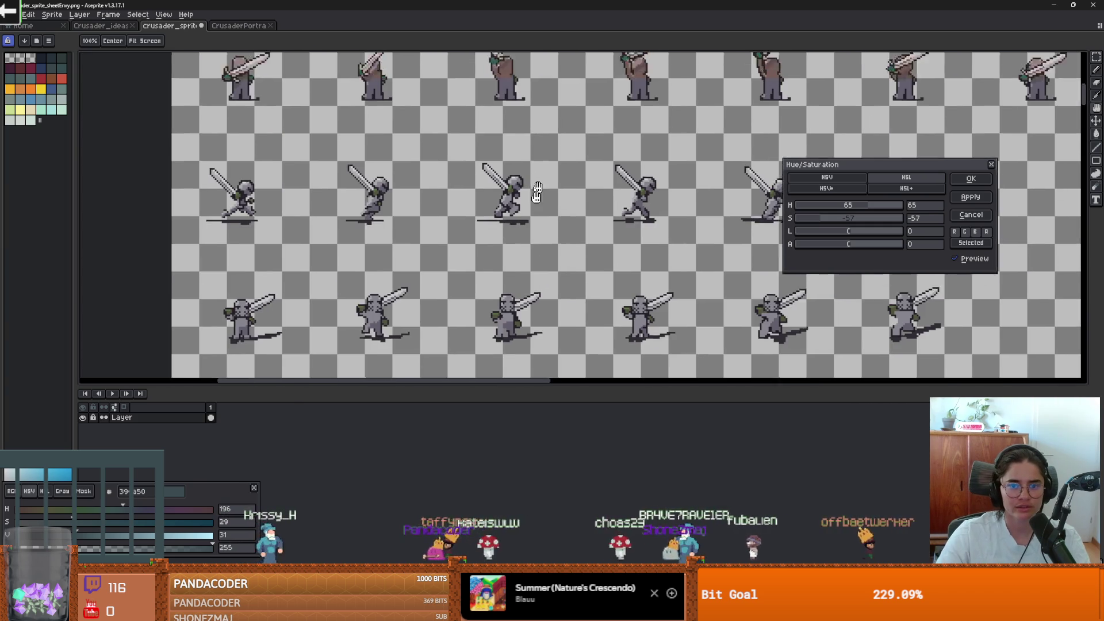
{"action": "scroll", "coordinate": [540, 230], "scroll_direction": "up", "scroll_amount": 2}
{"action": "scroll", "coordinate": [520, 179], "scroll_direction": "up", "scroll_amount": 2}
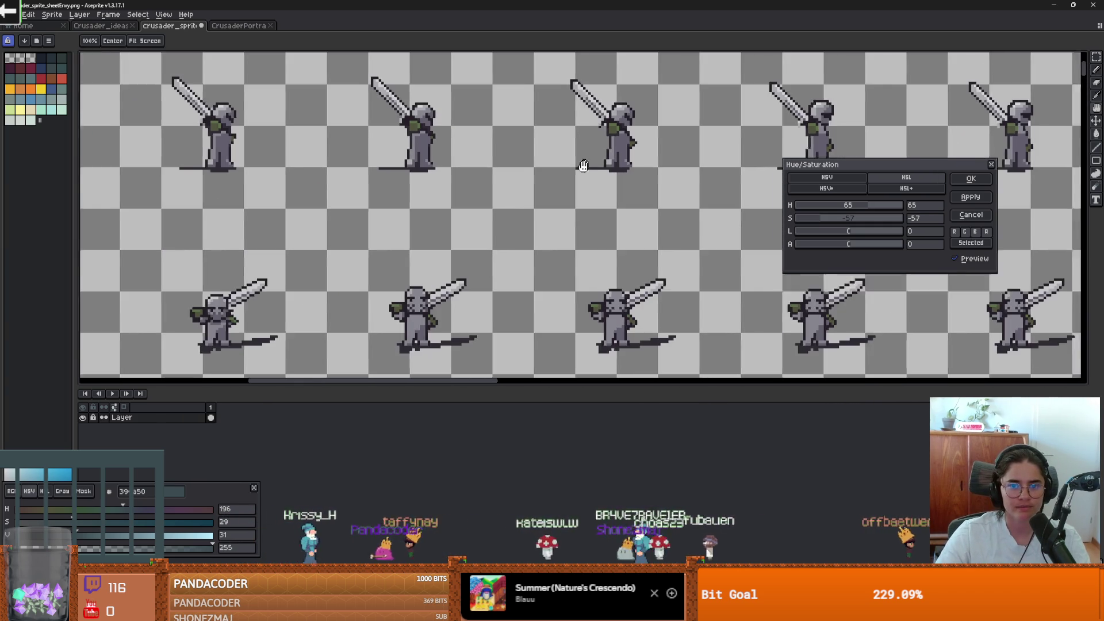
{"action": "left_click_drag", "start_coordinate": [486, 207], "coordinate": [493, 127]}
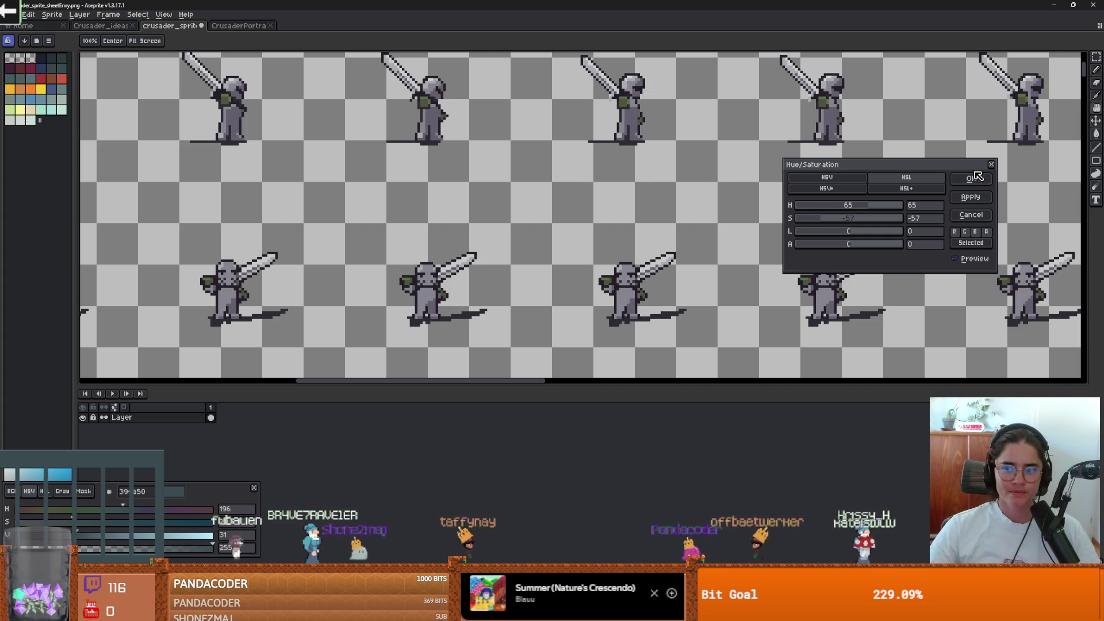
{"action": "left_click", "coordinate": [972, 180]}
Look over the grey-tinted sheet, then switch back to Godot
{"action": "scroll", "coordinate": [626, 93], "scroll_direction": "down", "scroll_amount": 4}
{"action": "scroll", "coordinate": [627, 93], "scroll_direction": "up", "scroll_amount": 1}
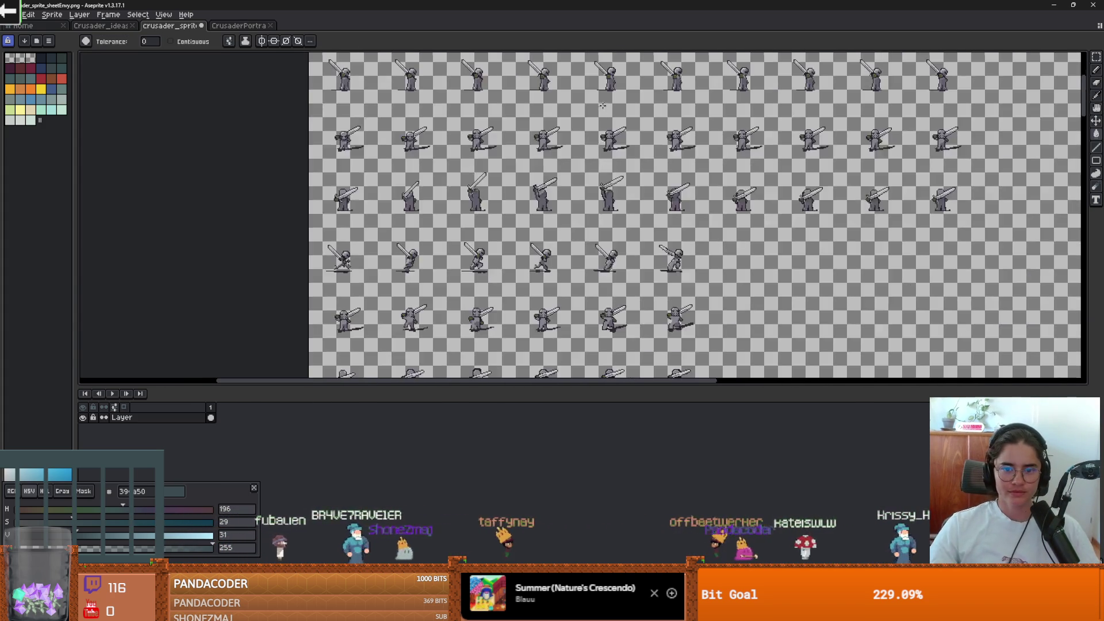
{"action": "scroll", "coordinate": [627, 93], "scroll_direction": "down", "scroll_amount": 3}
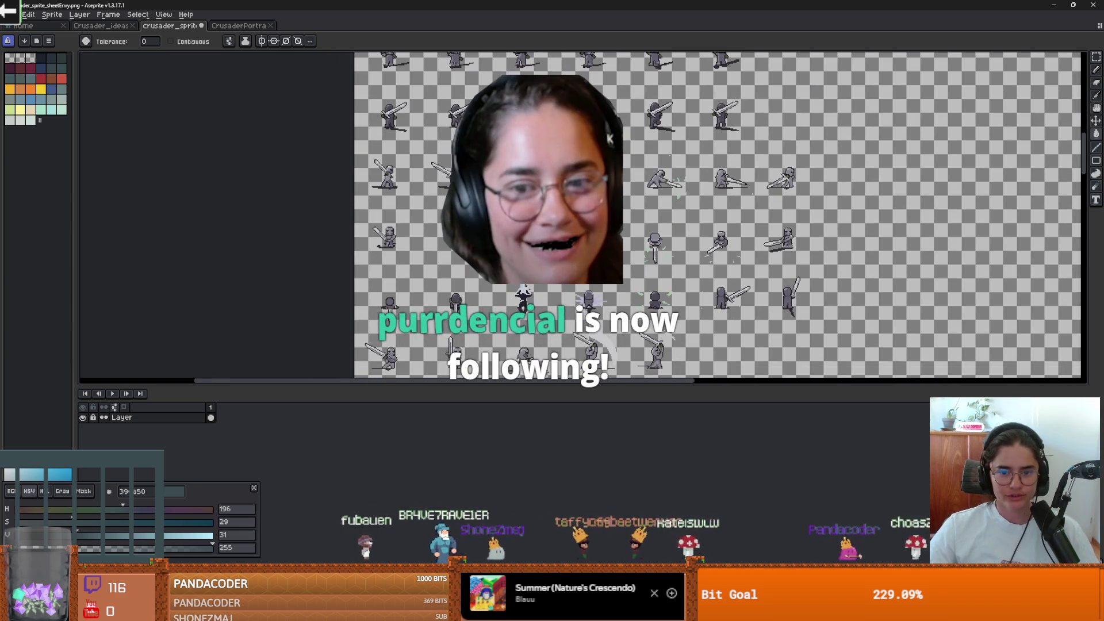
{"action": "scroll", "coordinate": [436, 244], "scroll_direction": "up", "scroll_amount": 3}
{"action": "scroll", "coordinate": [436, 244], "scroll_direction": "down", "scroll_amount": 3}
{"action": "scroll", "coordinate": [610, 210], "scroll_direction": "up", "scroll_amount": 3}
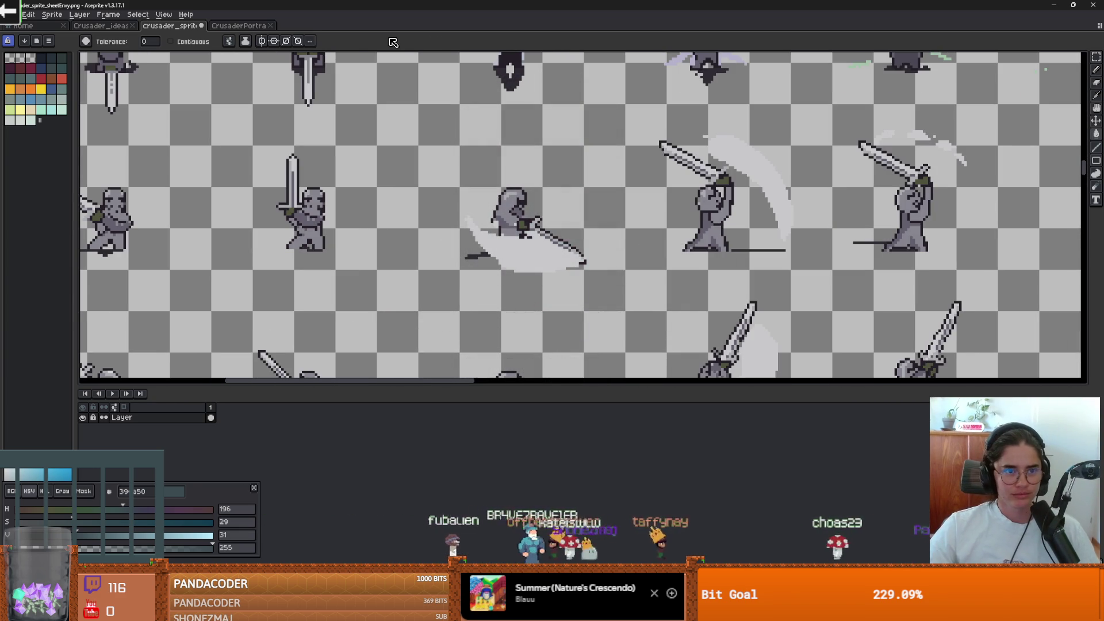
{"action": "key", "text": "alt+Tab"}
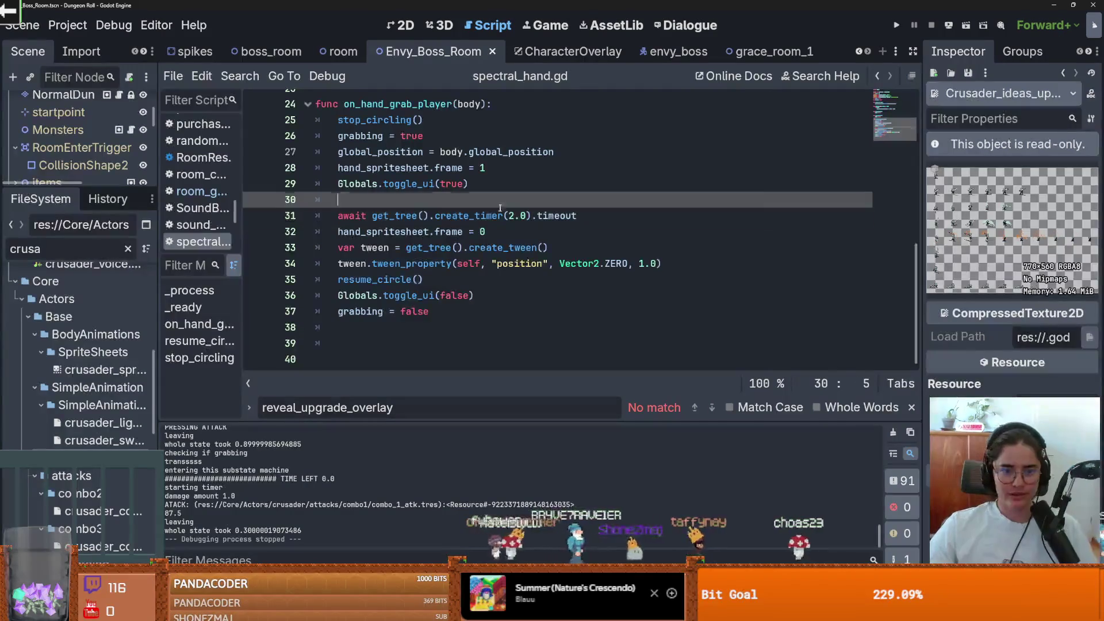
Widen the left dock to give the scene tree more room
{"action": "left_click_drag", "start_coordinate": [78, 190], "coordinate": [79, 319]}
{"action": "left_click_drag", "start_coordinate": [161, 244], "coordinate": [275, 243]}
{"action": "scroll", "coordinate": [144, 195], "scroll_direction": "up", "scroll_amount": 3}
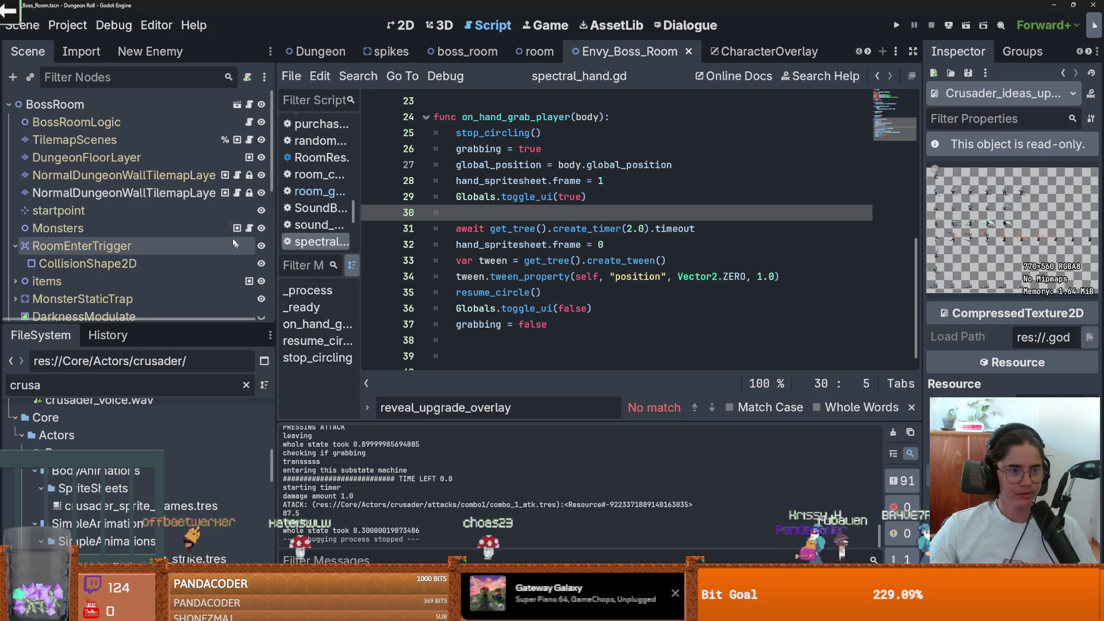
{"action": "scroll", "coordinate": [115, 173], "scroll_direction": "down", "scroll_amount": 5}
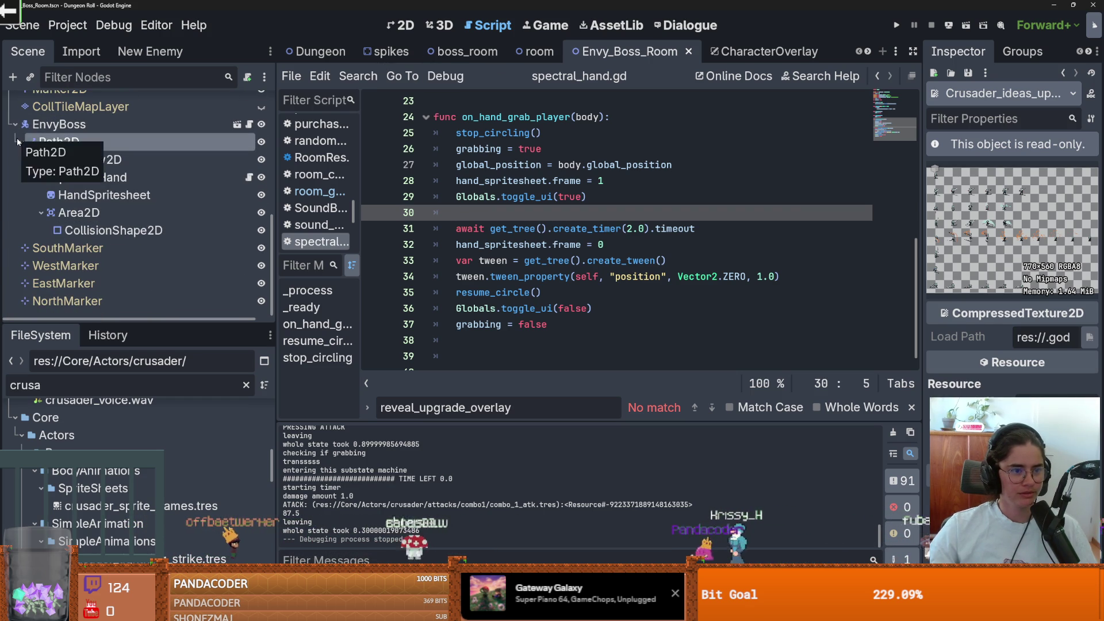
Open the EnvyBoss scene, then its BodyAnimations sub-scene in the editor
{"action": "left_click", "coordinate": [236, 124]}
{"action": "scroll", "coordinate": [106, 258], "scroll_direction": "up", "scroll_amount": 3}
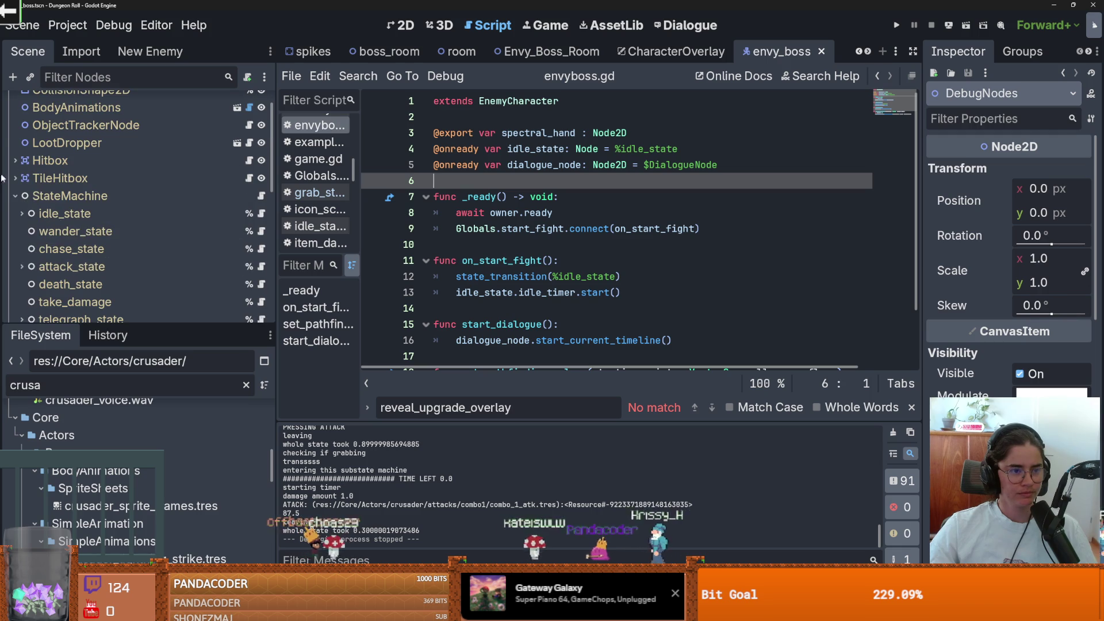
{"action": "left_click", "coordinate": [15, 194]}
{"action": "scroll", "coordinate": [115, 172], "scroll_direction": "up", "scroll_amount": 2}
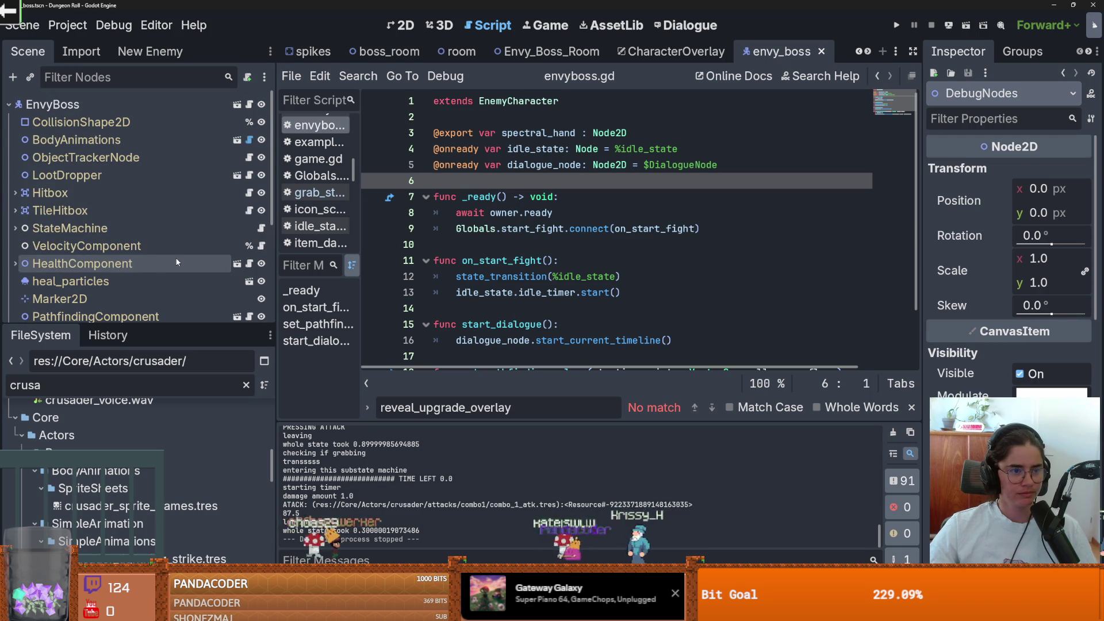
{"action": "left_click", "coordinate": [237, 141]}
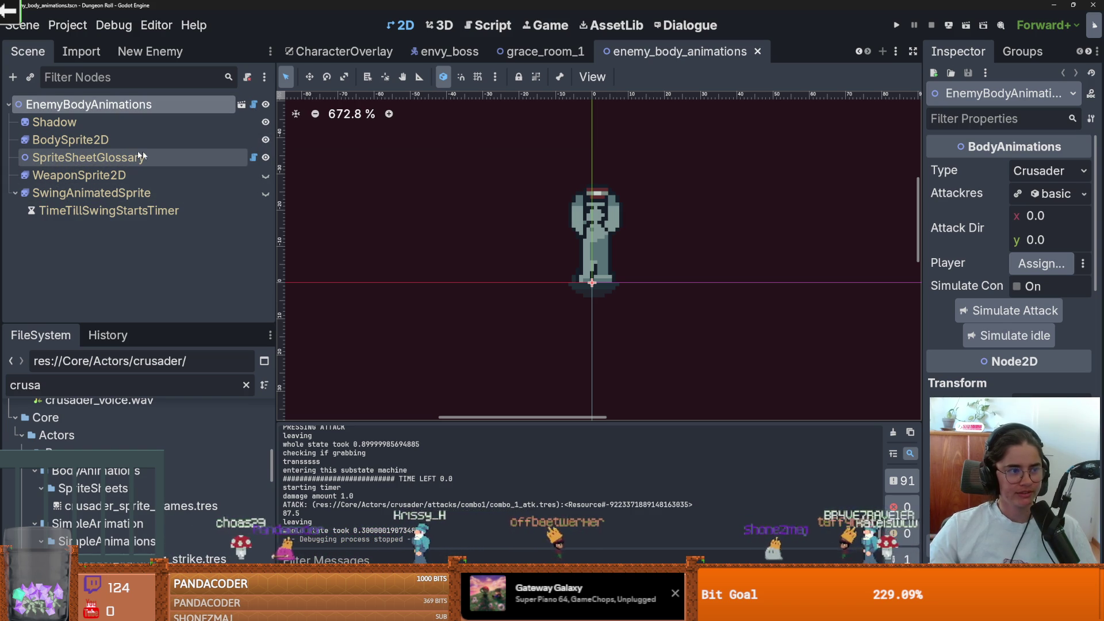
Find the Envy_Boss character type name in body_animations.gd
{"action": "left_click", "coordinate": [254, 105]}
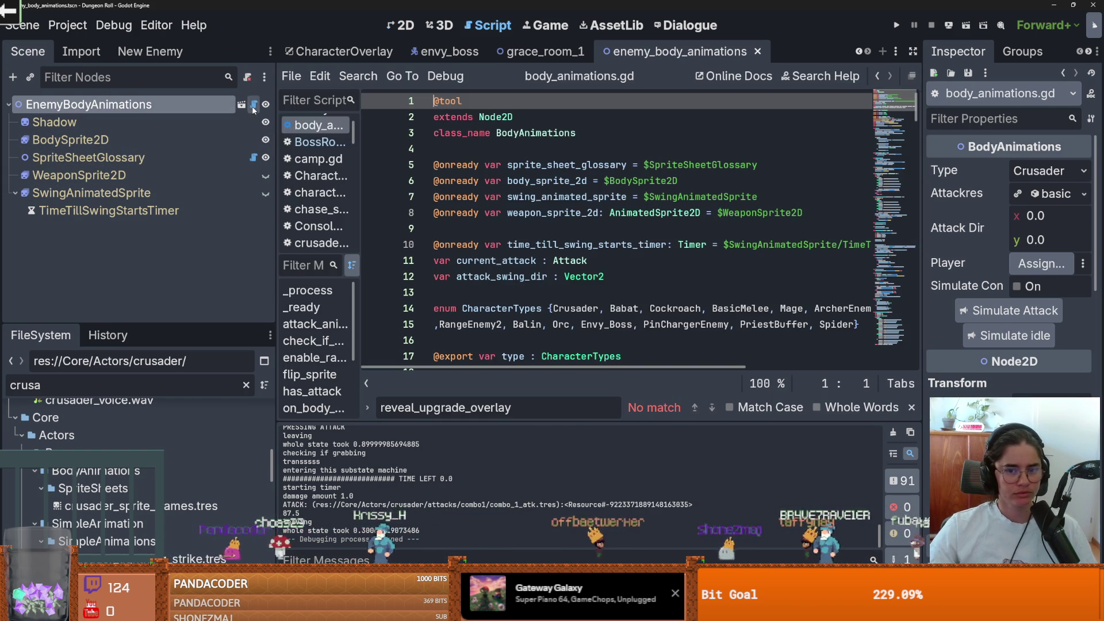
{"action": "left_click", "coordinate": [402, 25]}
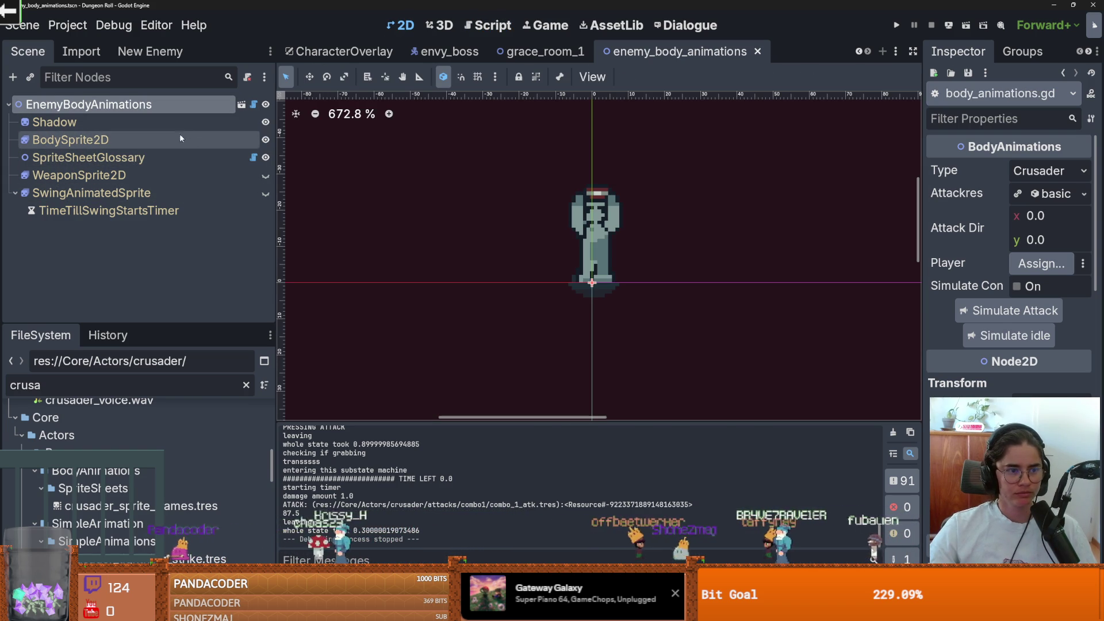
{"action": "left_click", "coordinate": [193, 107]}
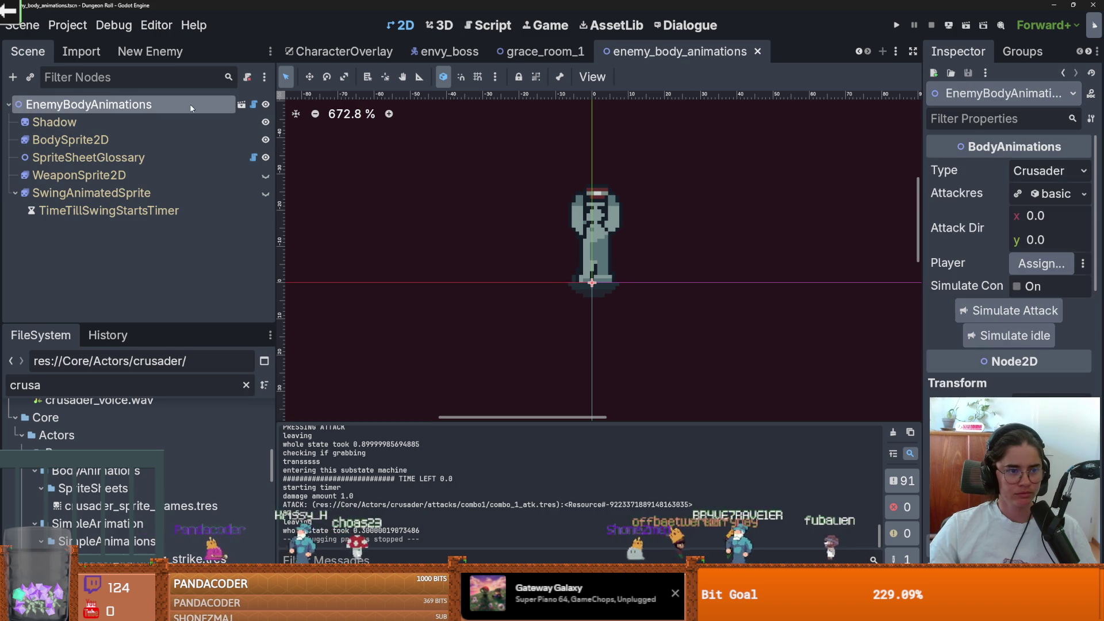
{"action": "scroll", "coordinate": [532, 273], "scroll_direction": "up", "scroll_amount": 1}
{"action": "scroll", "coordinate": [535, 261], "scroll_direction": "up", "scroll_amount": 1}
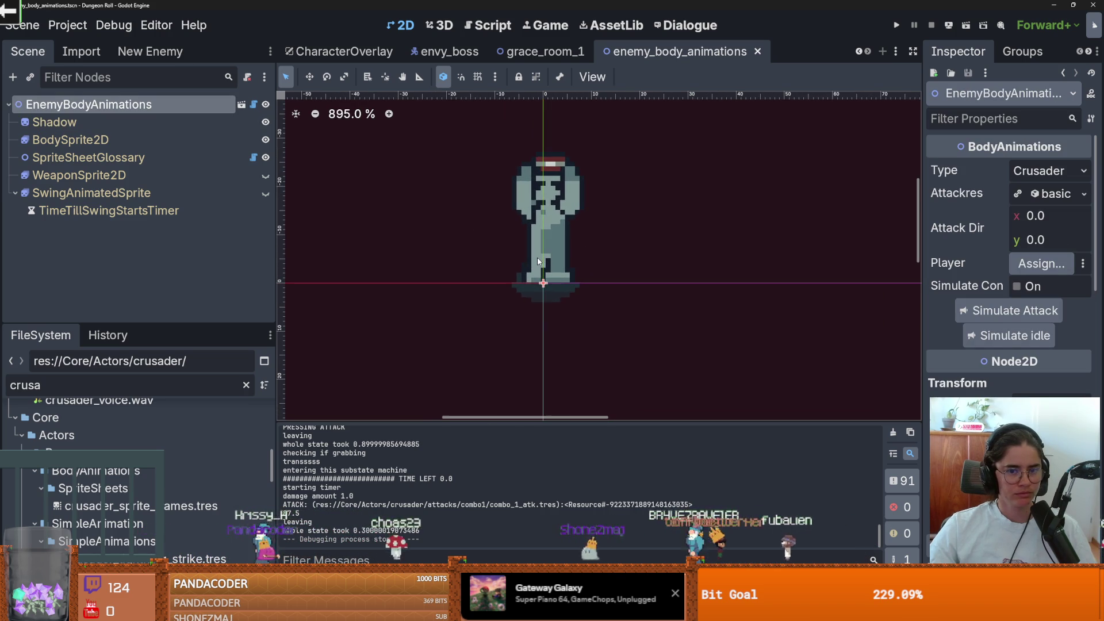
{"action": "left_click", "coordinate": [253, 105]}
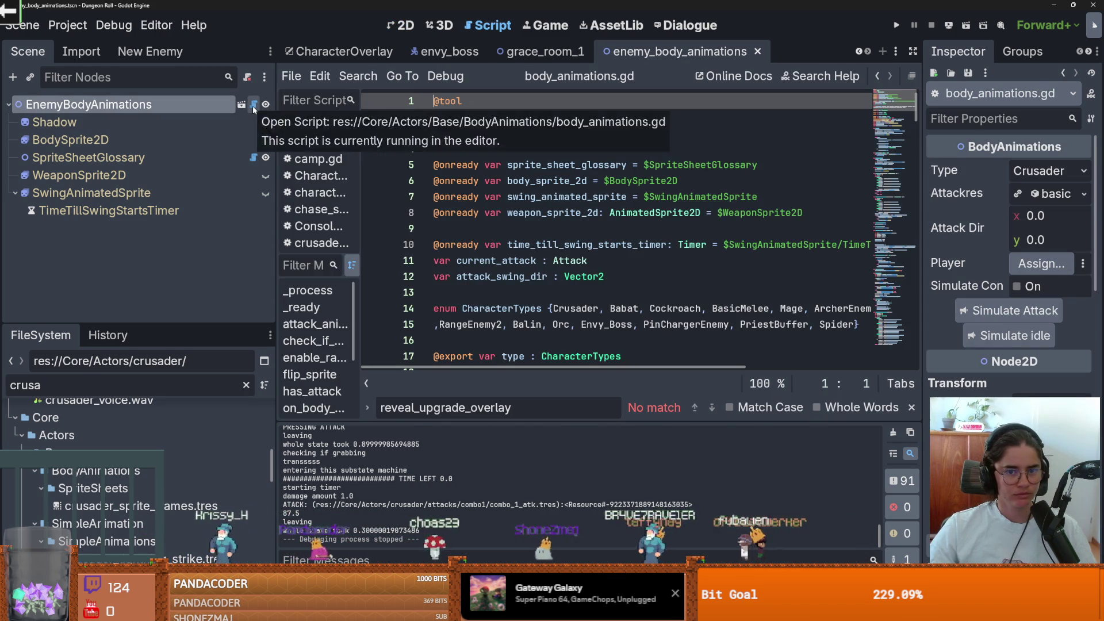
{"action": "scroll", "coordinate": [546, 212], "scroll_direction": "down", "scroll_amount": 1}
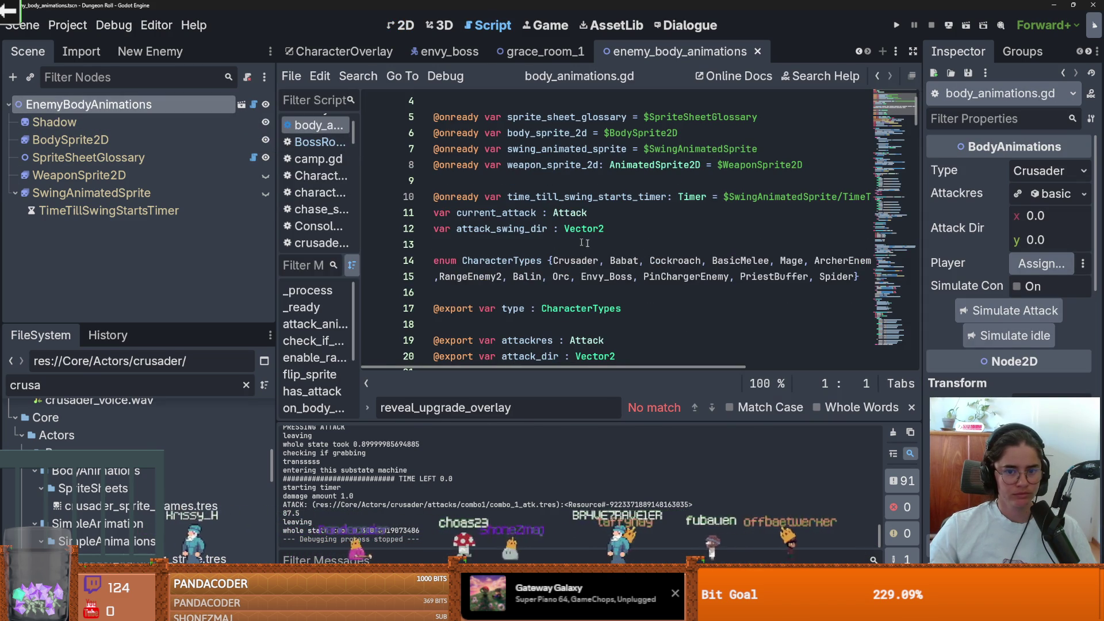
{"action": "double_click", "coordinate": [606, 276]}
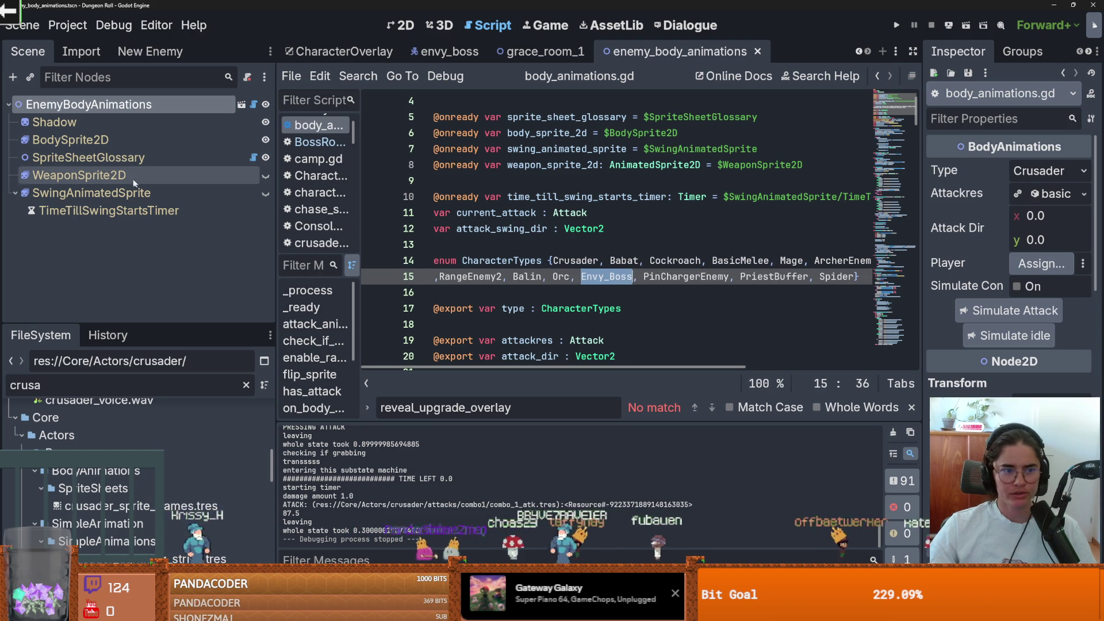
Search sprite_sheet_glossary.gd for 'Env' among the character type cases
{"action": "left_click", "coordinate": [254, 157]}
{"action": "scroll", "coordinate": [547, 260], "scroll_direction": "down", "scroll_amount": 10}
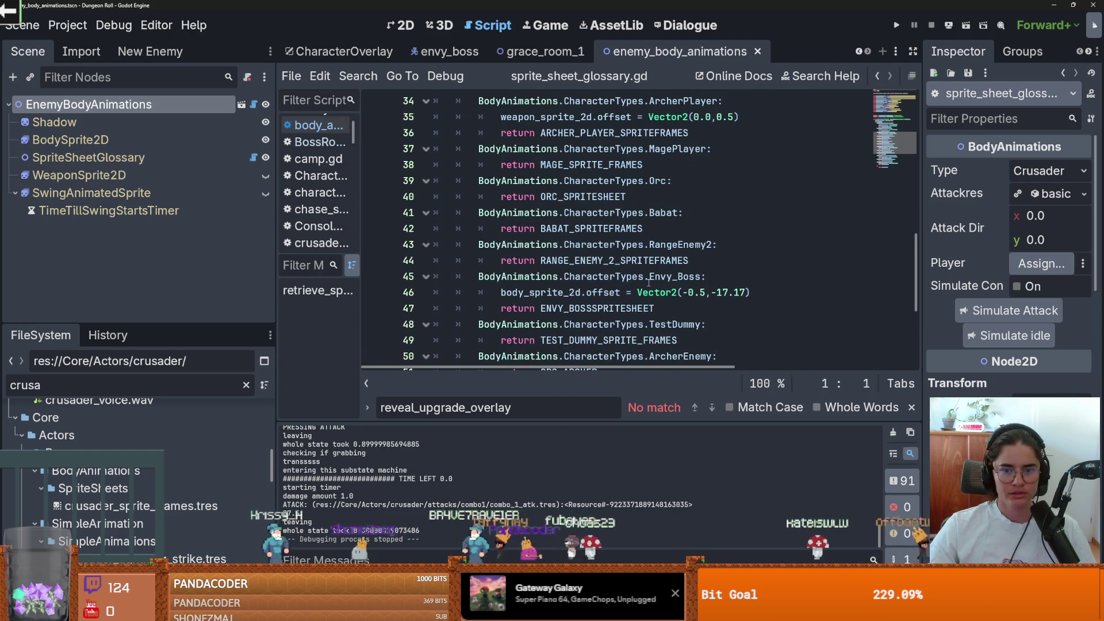
{"action": "scroll", "coordinate": [648, 282], "scroll_direction": "down", "scroll_amount": 4}
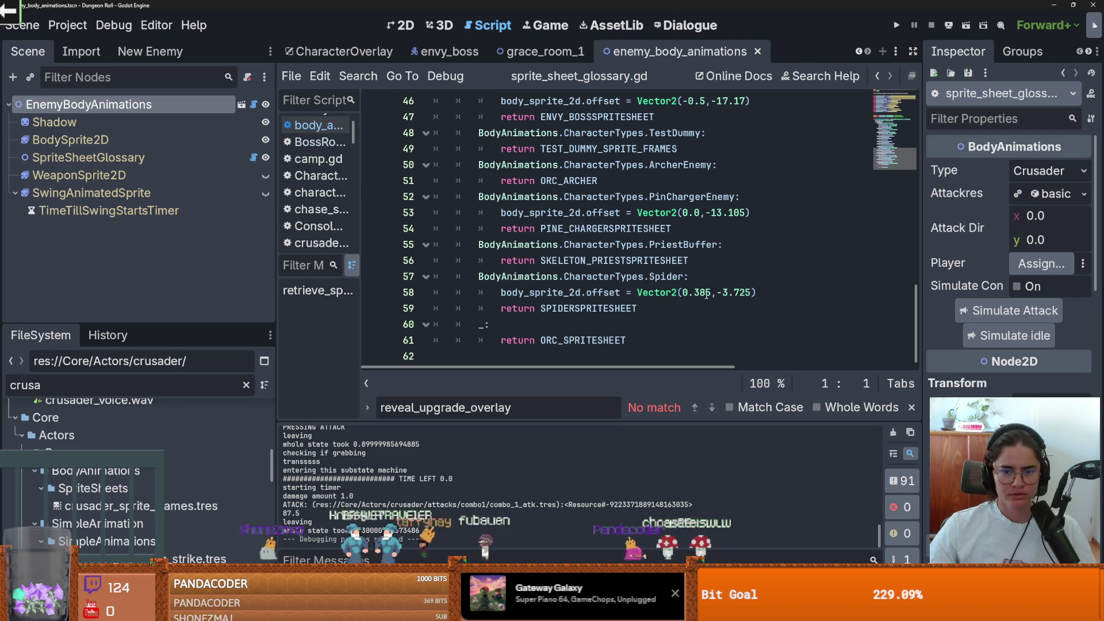
{"action": "scroll", "coordinate": [707, 294], "scroll_direction": "up", "scroll_amount": 5}
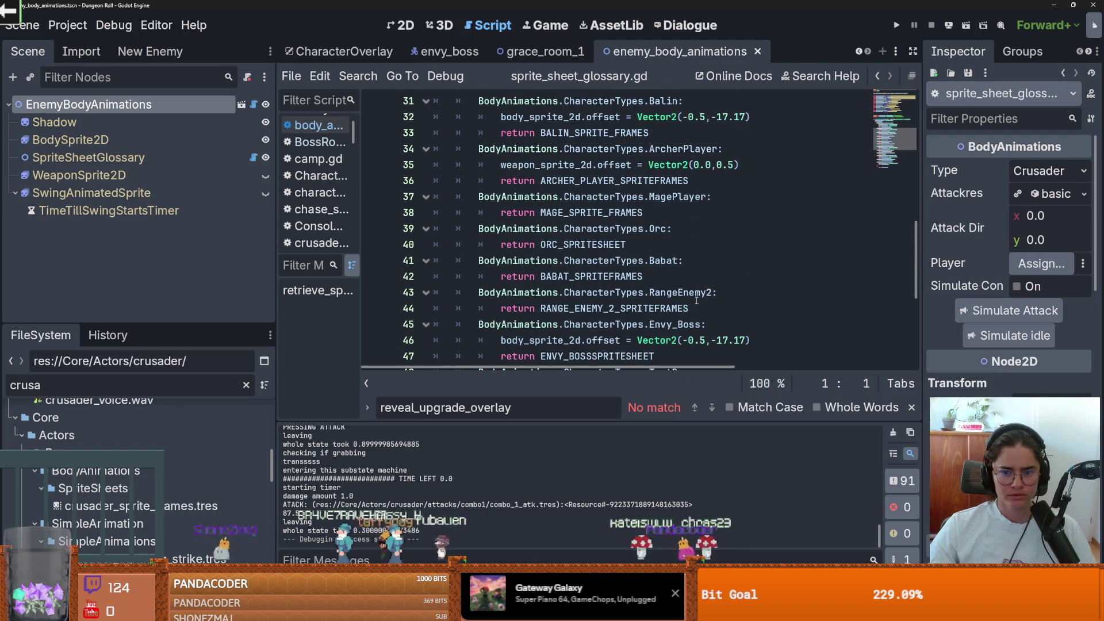
{"action": "scroll", "coordinate": [697, 299], "scroll_direction": "up", "scroll_amount": 3}
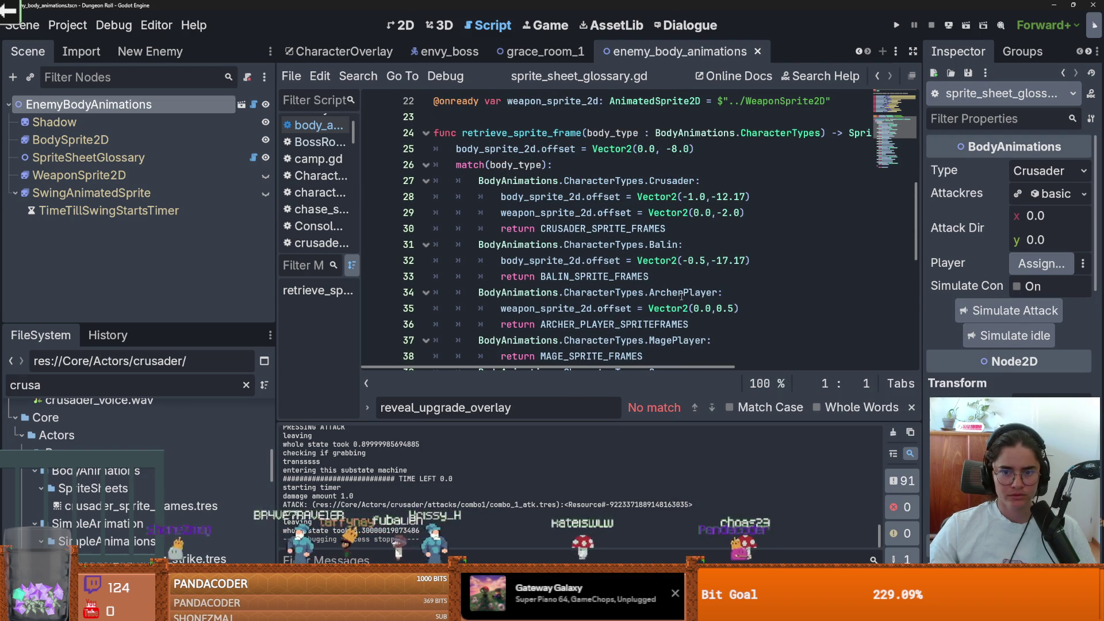
{"action": "left_click", "coordinate": [672, 293]}
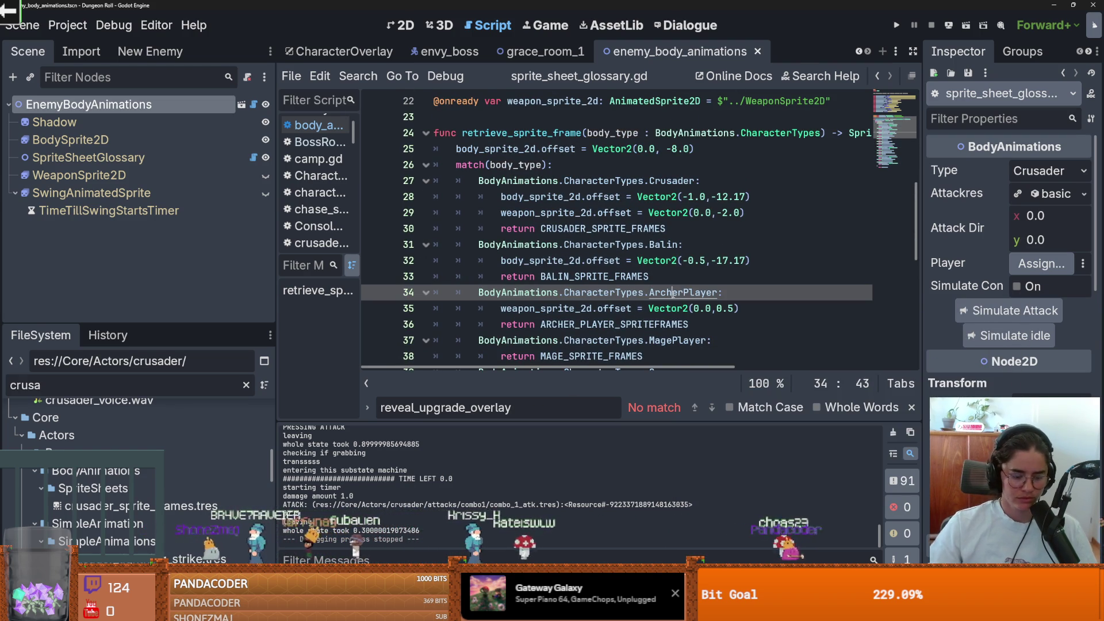
{"action": "key", "text": "ctrl+f"}
{"action": "type", "text": "En"}
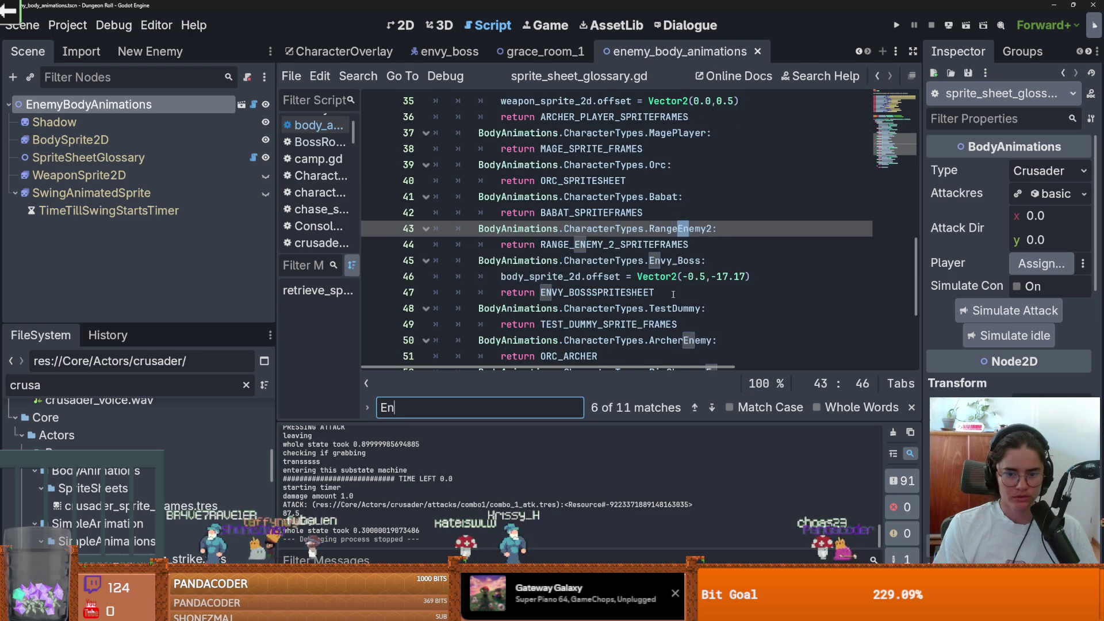
{"action": "type", "text": "v"}
Follow ENVY_BOSSSPRITESHEET to its definition and open envy_boss_sprite_frames from FileSystem
{"action": "left_click", "coordinate": [588, 260]}
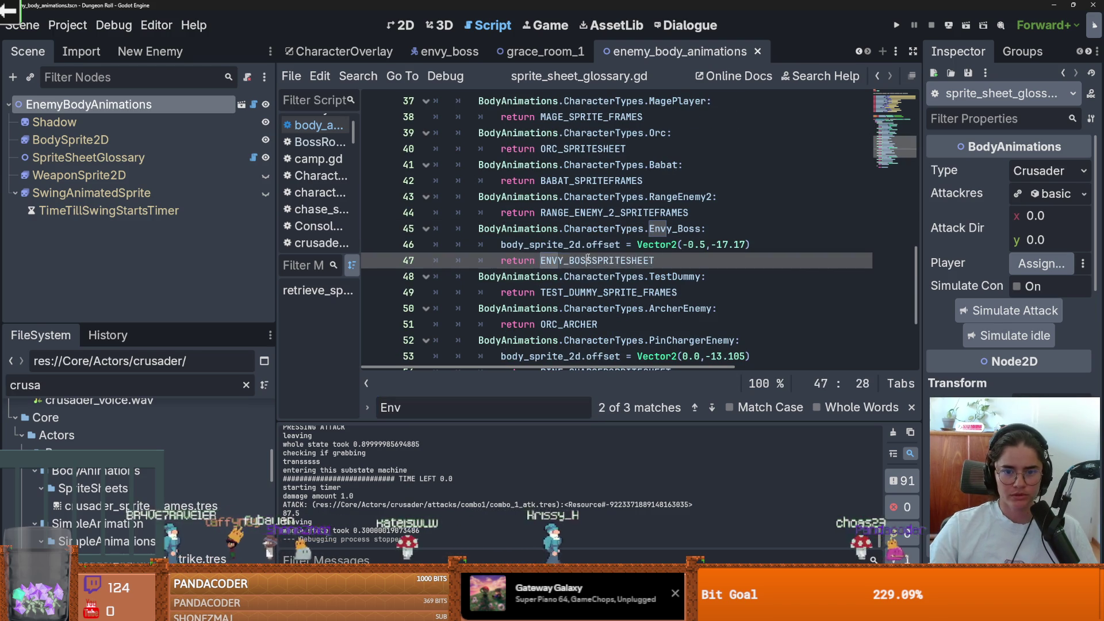
{"action": "left_click", "coordinate": [588, 260], "text": "ctrl"}
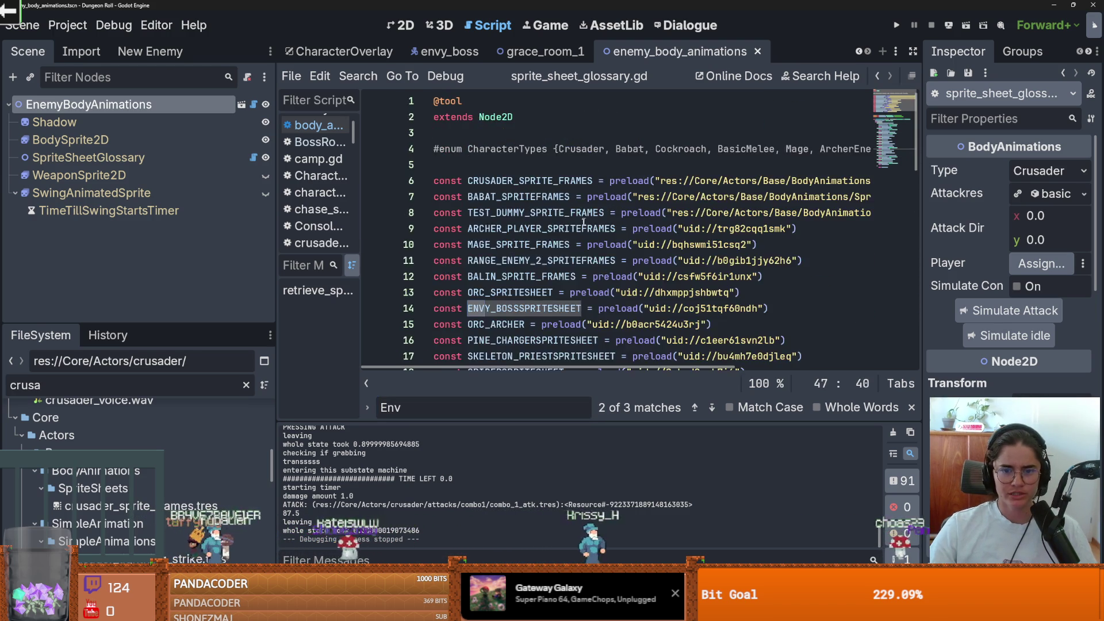
{"action": "scroll", "coordinate": [584, 221], "scroll_direction": "down", "scroll_amount": 1}
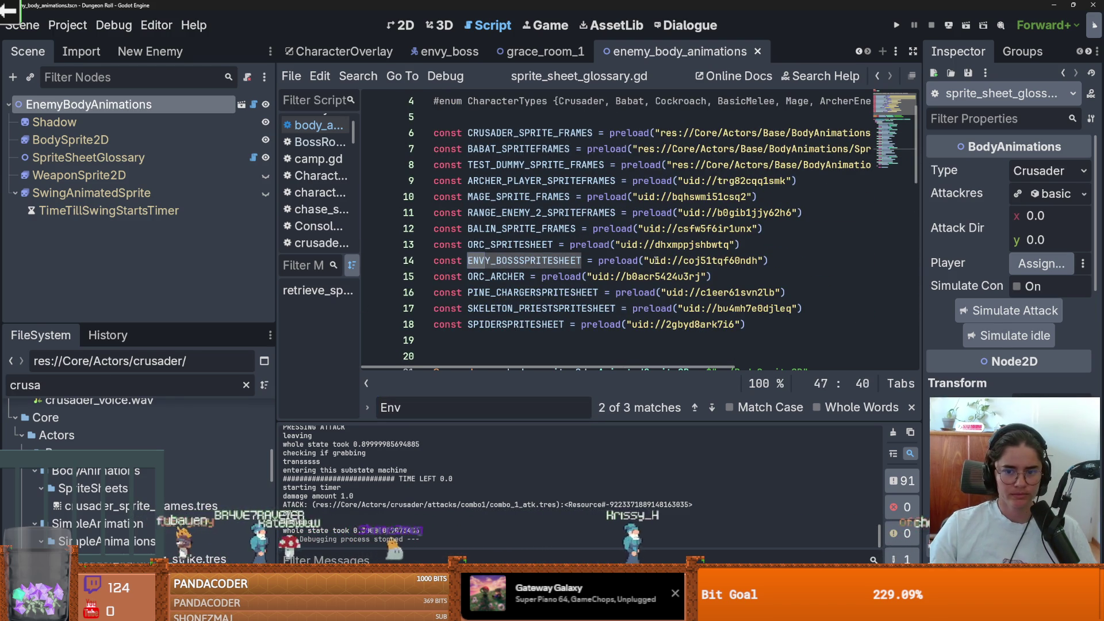
{"action": "mouse_move", "coordinate": [656, 260]}
{"action": "left_click", "coordinate": [742, 347]}
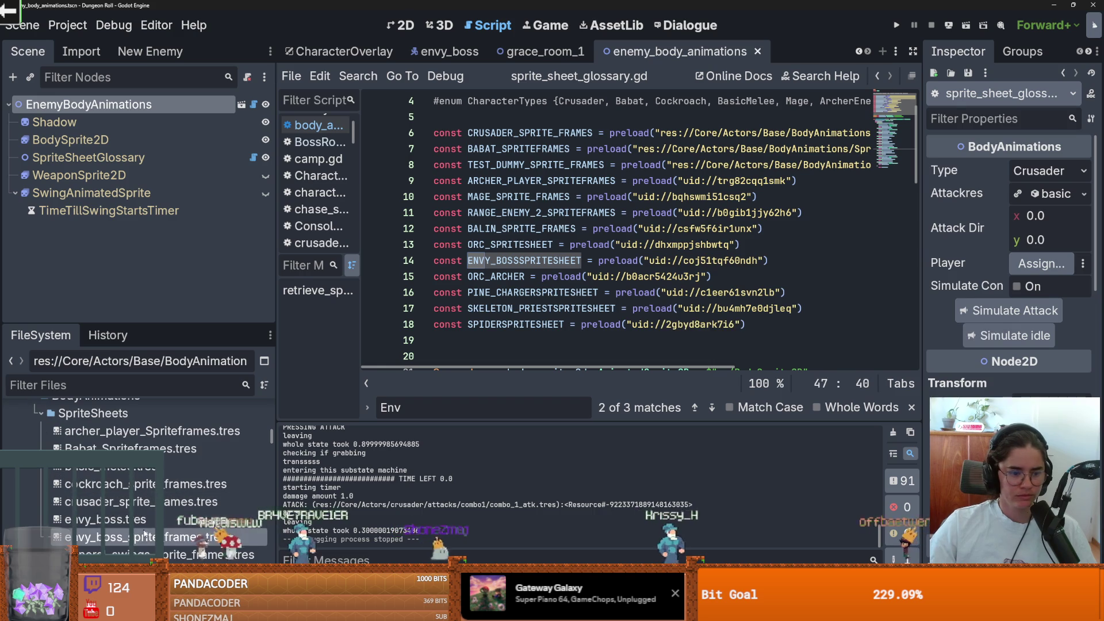
{"action": "double_click", "coordinate": [145, 536]}
Enlarge the SpriteFrames panel, cancel the sprite-sheet file picker, and switch to the browser's bow references
{"action": "left_click_drag", "start_coordinate": [516, 372], "coordinate": [516, 200]}
{"action": "left_click", "coordinate": [473, 246]}
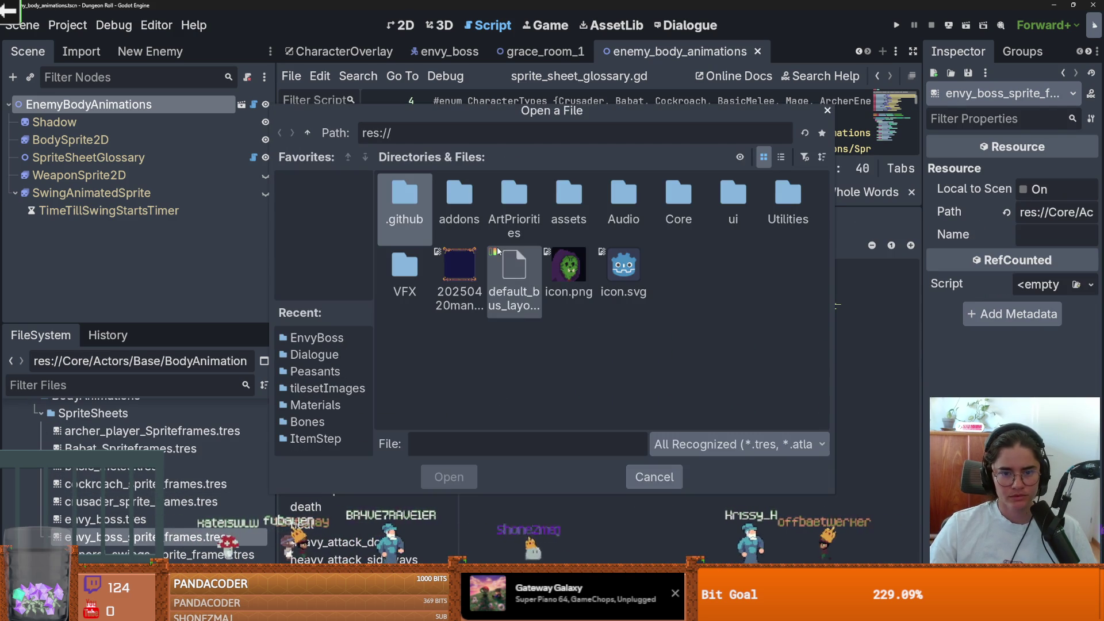
{"action": "key", "text": "Escape"}
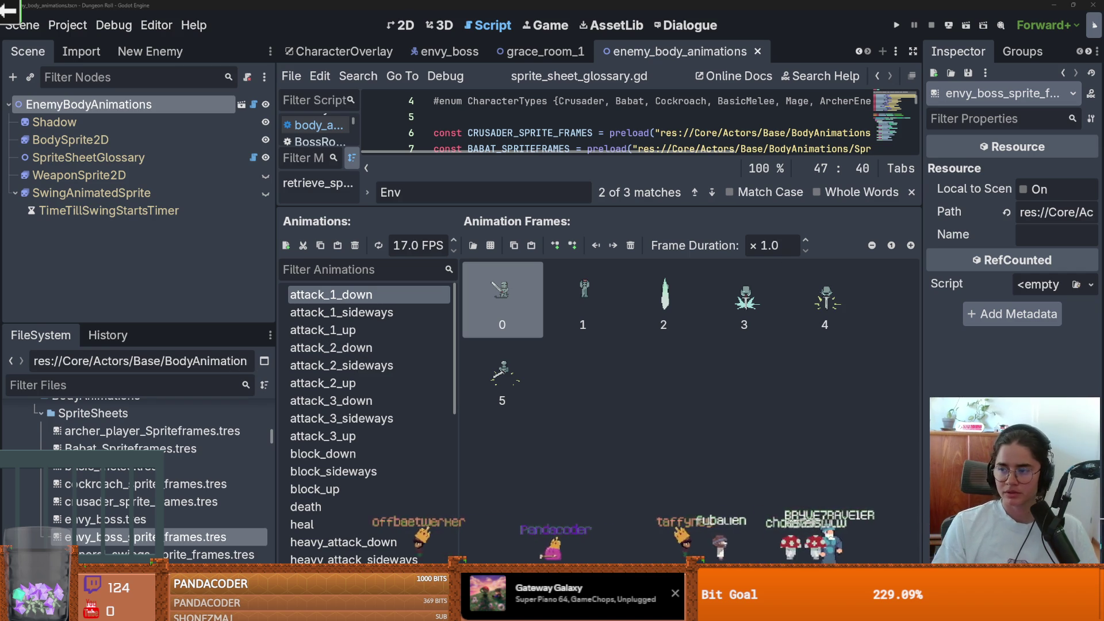
{"action": "key", "text": "alt+Tab"}
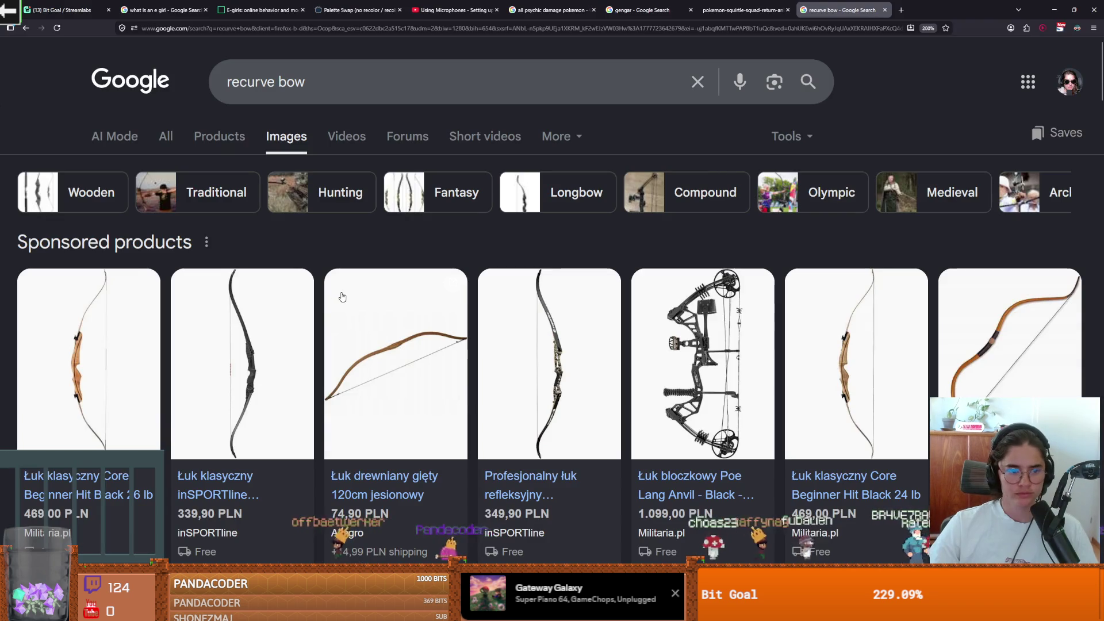
{"action": "scroll", "coordinate": [368, 339], "scroll_direction": "down", "scroll_amount": 3}
{"action": "scroll", "coordinate": [385, 343], "scroll_direction": "down", "scroll_amount": 2}
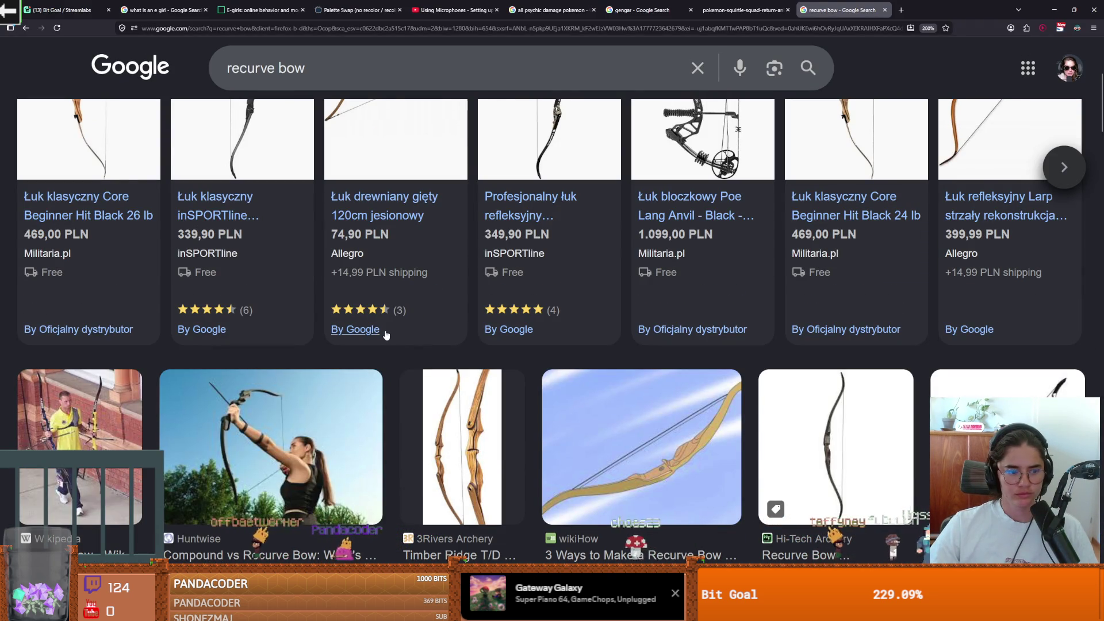
{"action": "scroll", "coordinate": [385, 335], "scroll_direction": "up", "scroll_amount": 2}
{"action": "scroll", "coordinate": [386, 335], "scroll_direction": "up", "scroll_amount": 2}
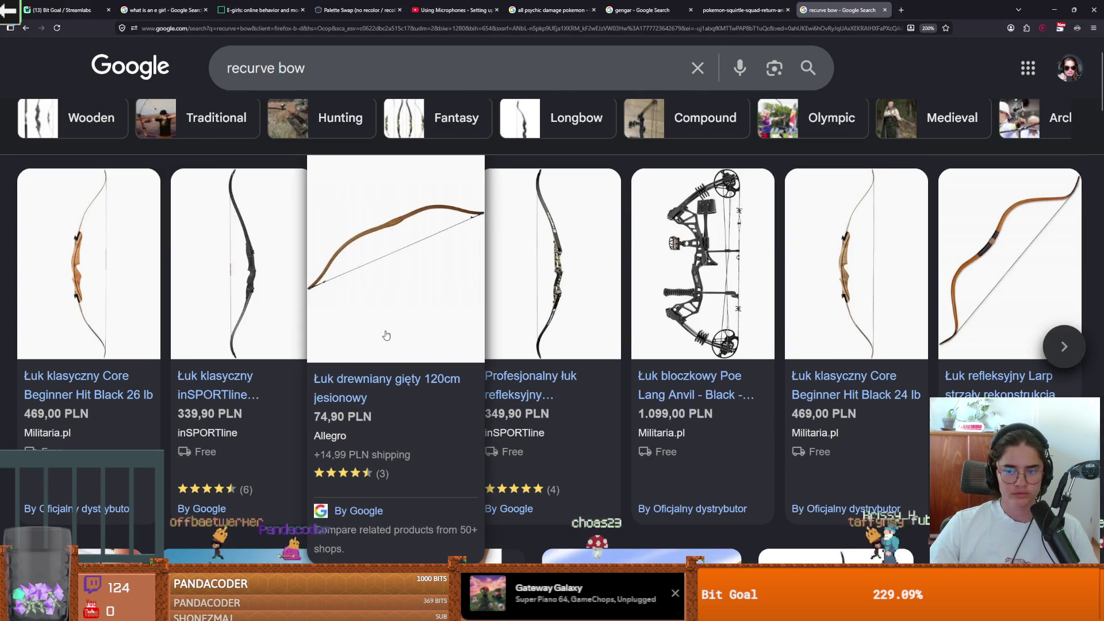
{"action": "mouse_move", "coordinate": [708, 307]}
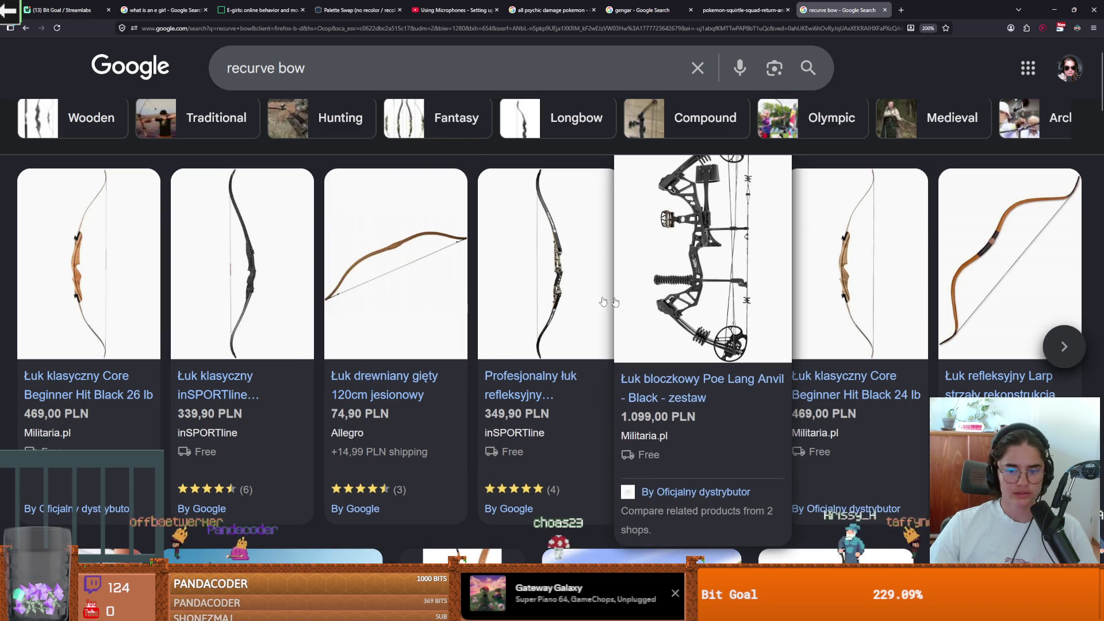
{"action": "mouse_move", "coordinate": [446, 215]}
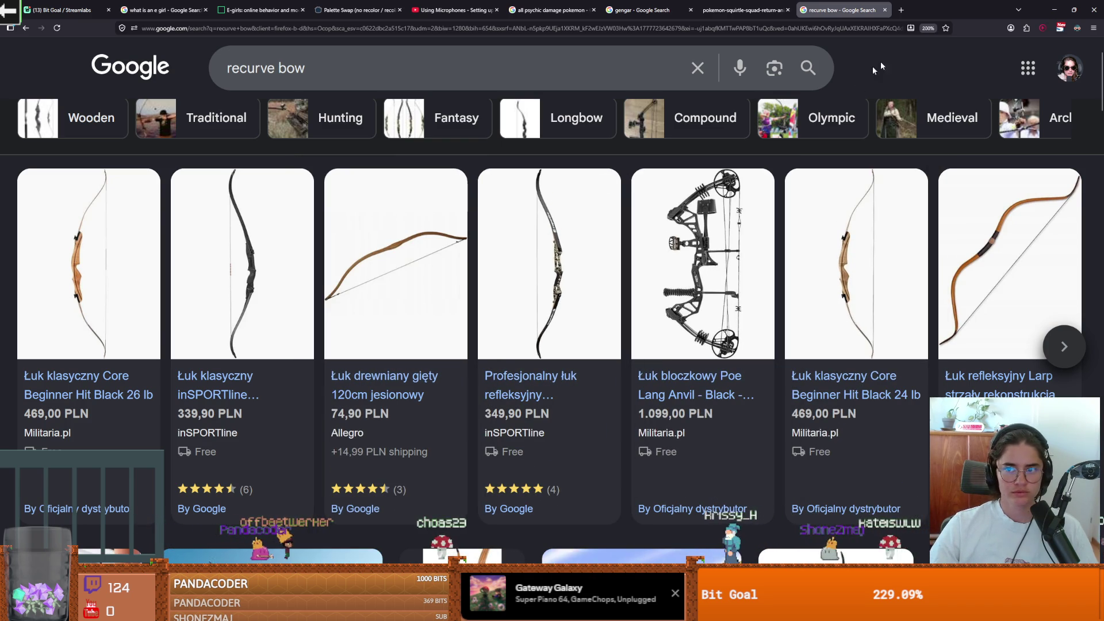
{"action": "key", "text": "alt+Tab"}
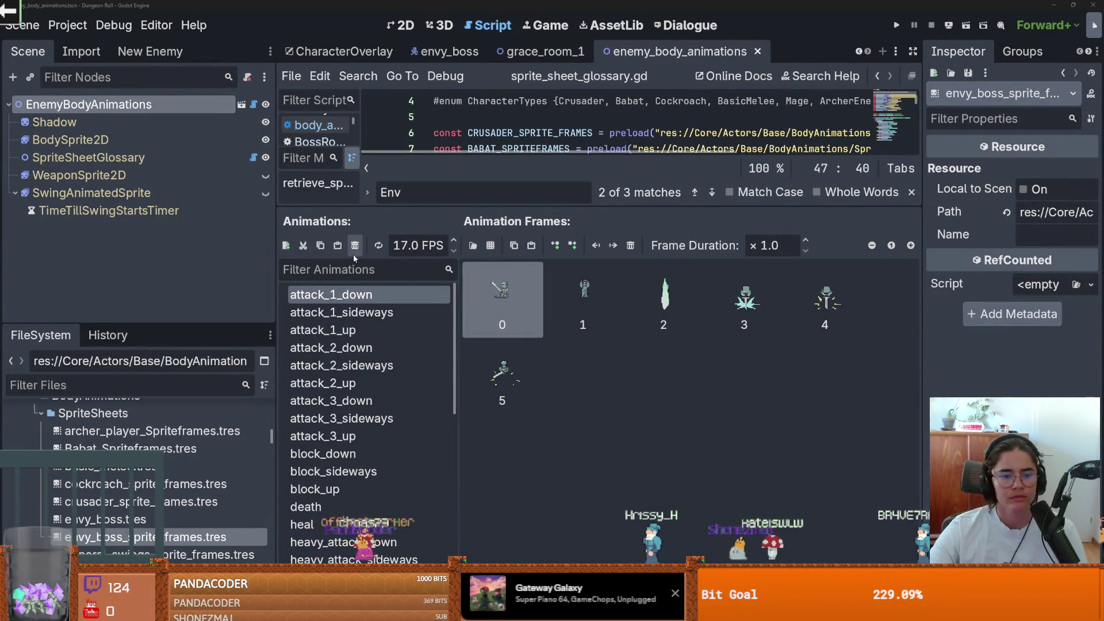
Delete all frames from the Envy boss idle_up animation
{"action": "scroll", "coordinate": [348, 417], "scroll_direction": "down", "scroll_amount": 6}
{"action": "scroll", "coordinate": [348, 416], "scroll_direction": "down", "scroll_amount": 2}
{"action": "left_click", "coordinate": [322, 349]}
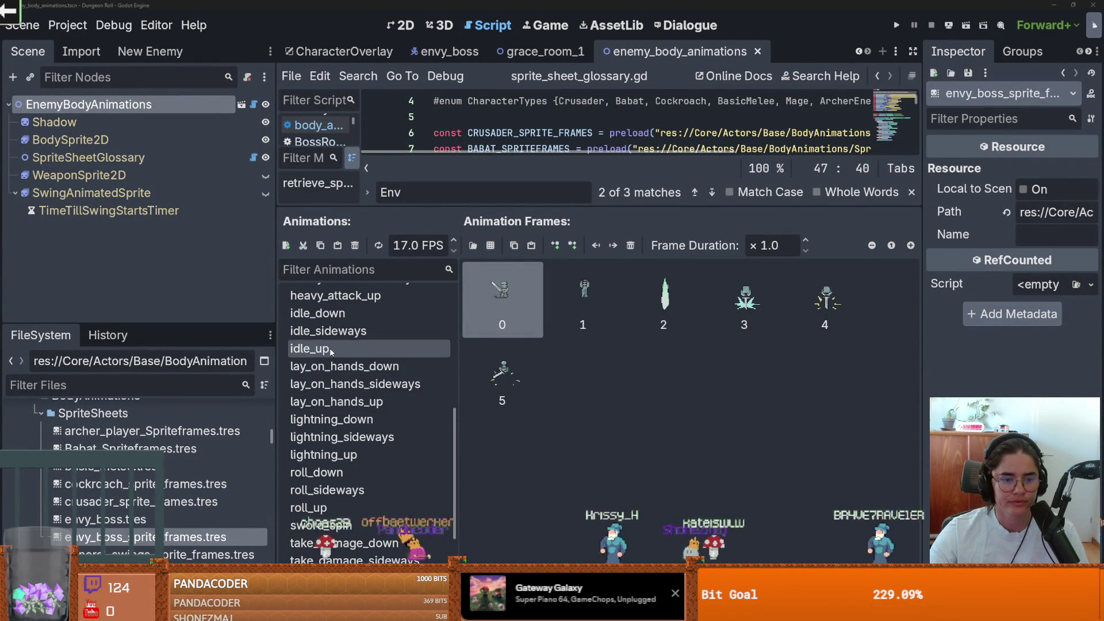
{"action": "left_click", "coordinate": [631, 246]}
{"action": "left_click", "coordinate": [631, 245]}
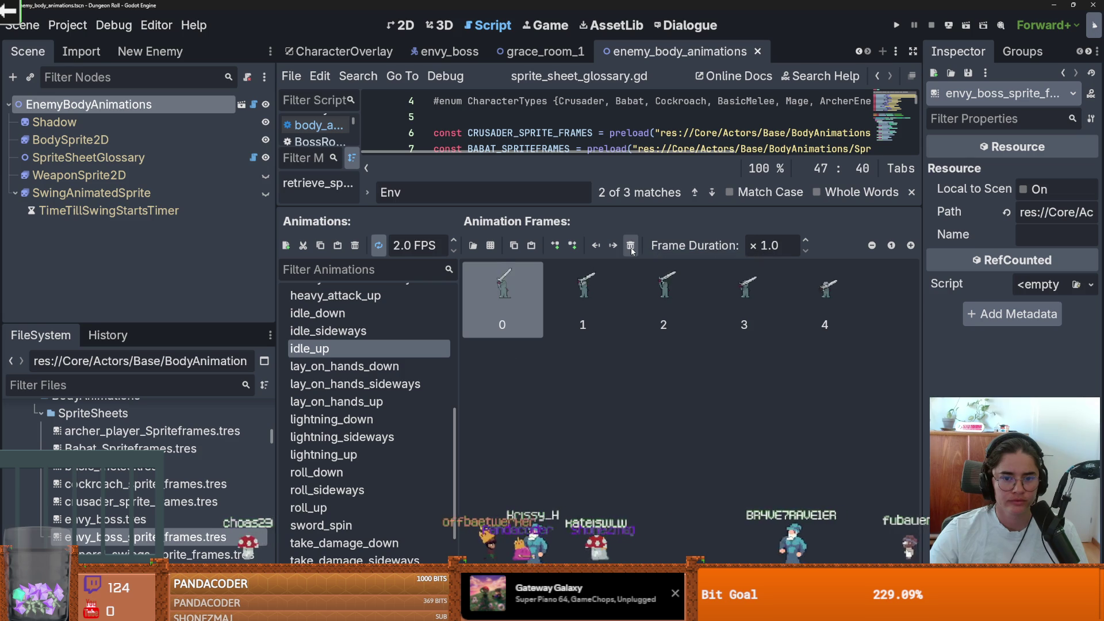
{"action": "left_click", "coordinate": [631, 246]}
{"action": "left_click", "coordinate": [631, 247]}
{"action": "left_click", "coordinate": [631, 247]}
Load crusader_sprite_sheetEnvy.png from Core/Actors/crusader into the sprite-sheet frame picker
{"action": "left_click", "coordinate": [492, 246]}
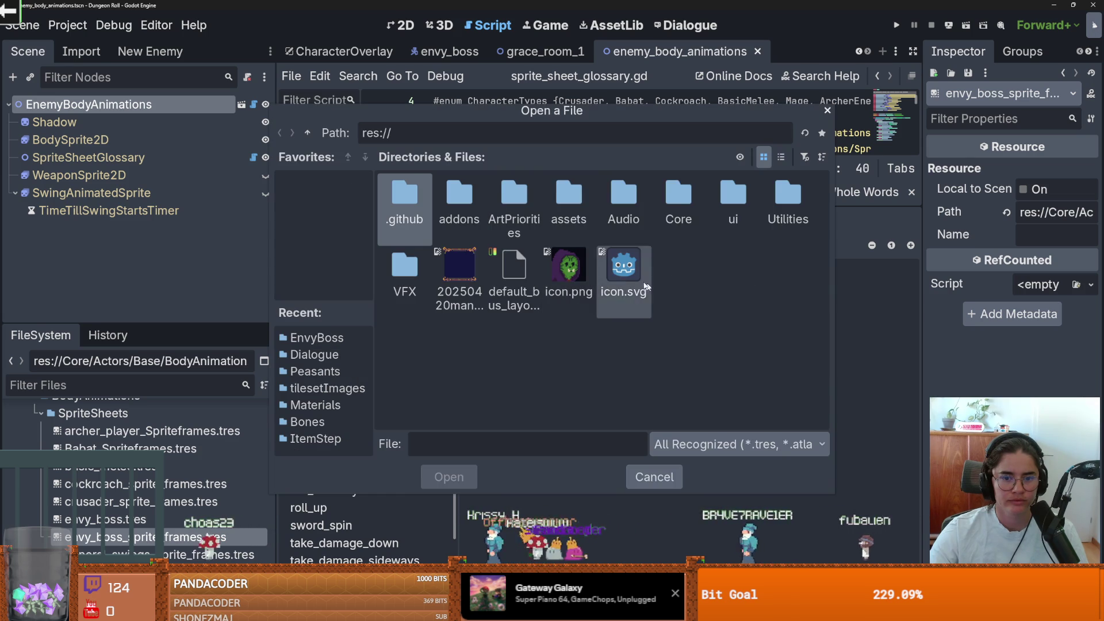
{"action": "double_click", "coordinate": [692, 195]}
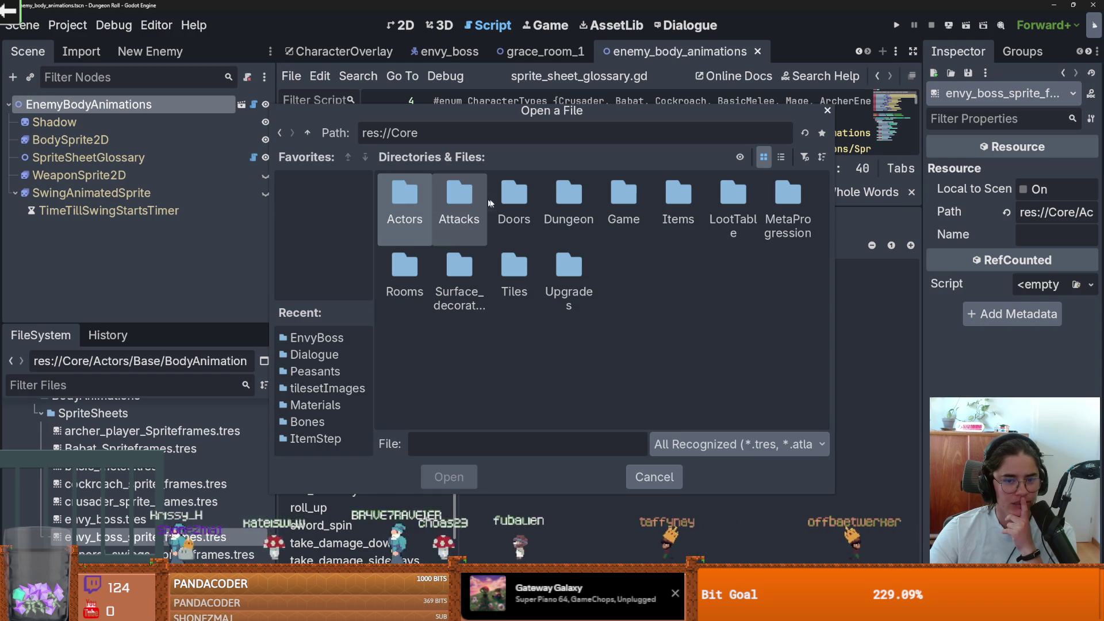
{"action": "key", "text": "Return"}
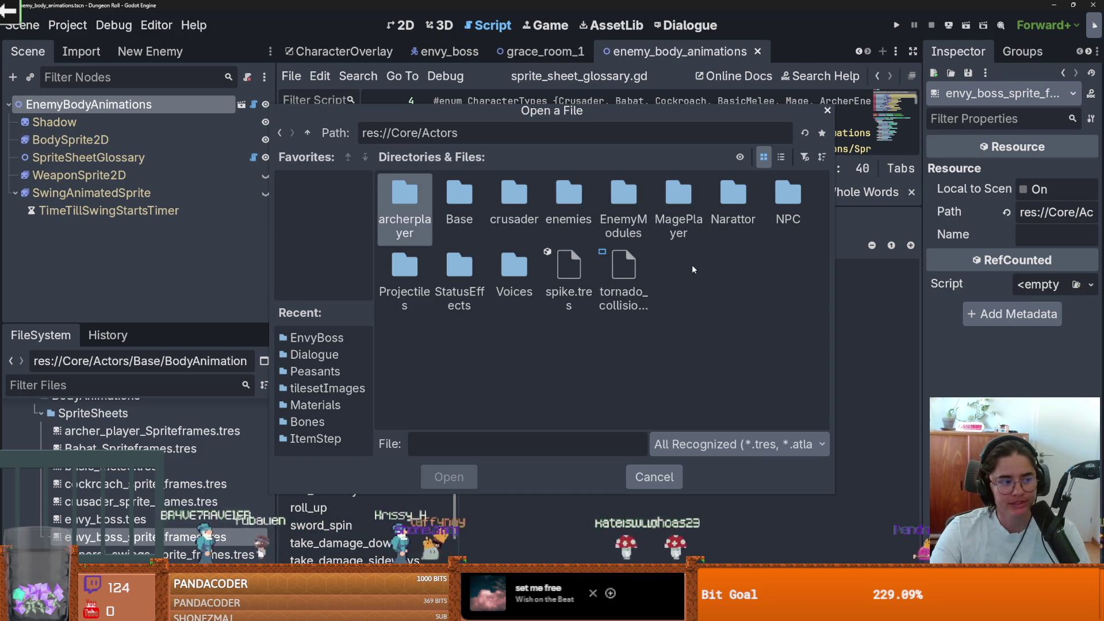
{"action": "double_click", "coordinate": [788, 204]}
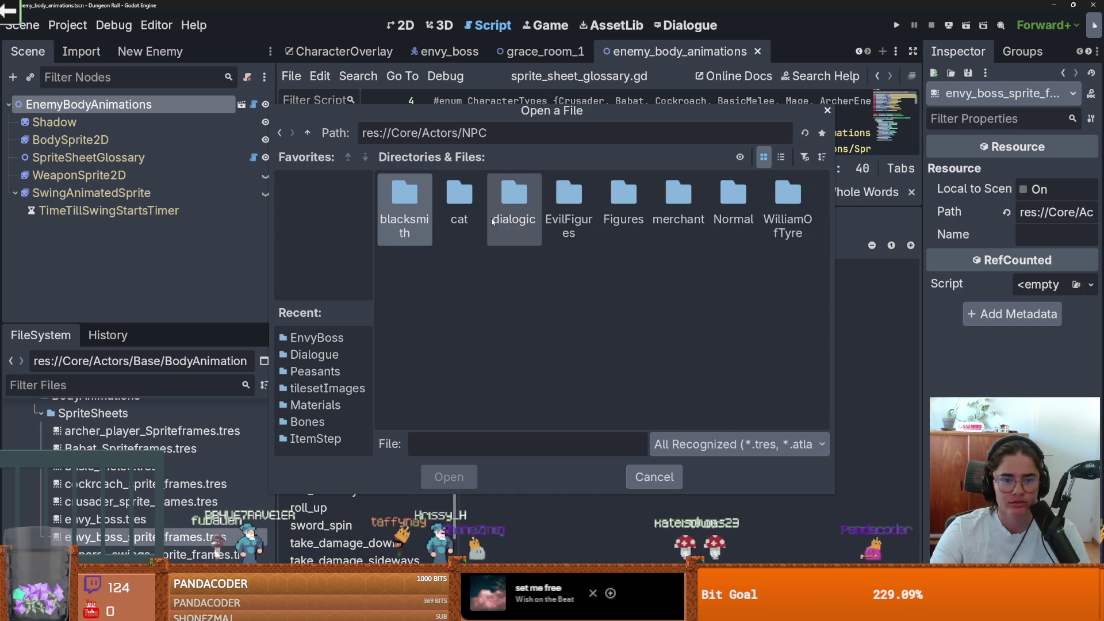
{"action": "left_click", "coordinate": [307, 132]}
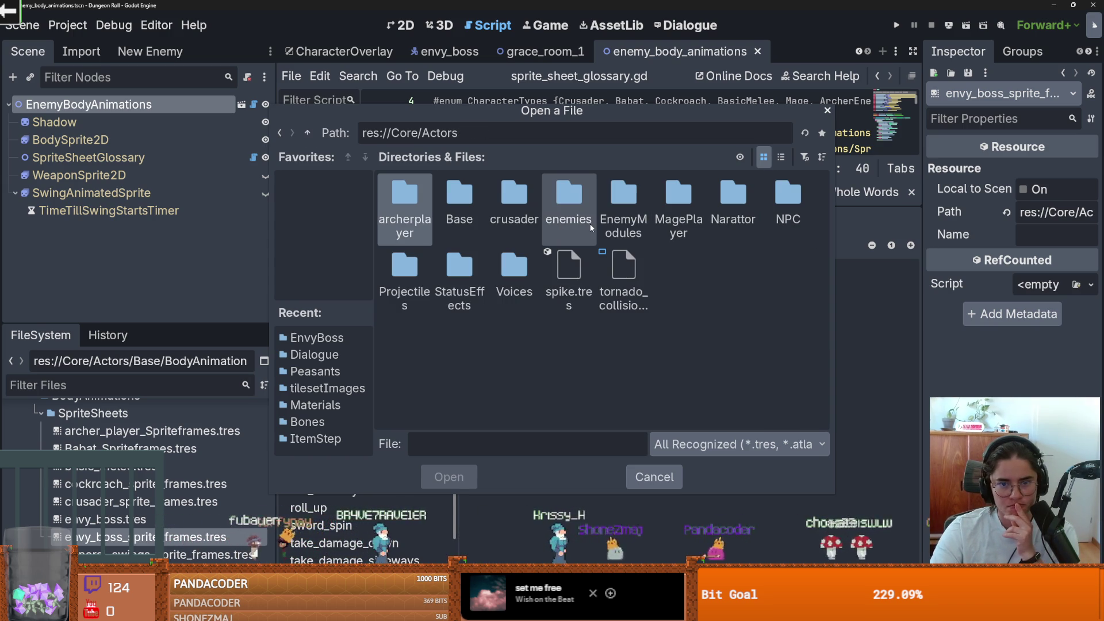
{"action": "double_click", "coordinate": [529, 230]}
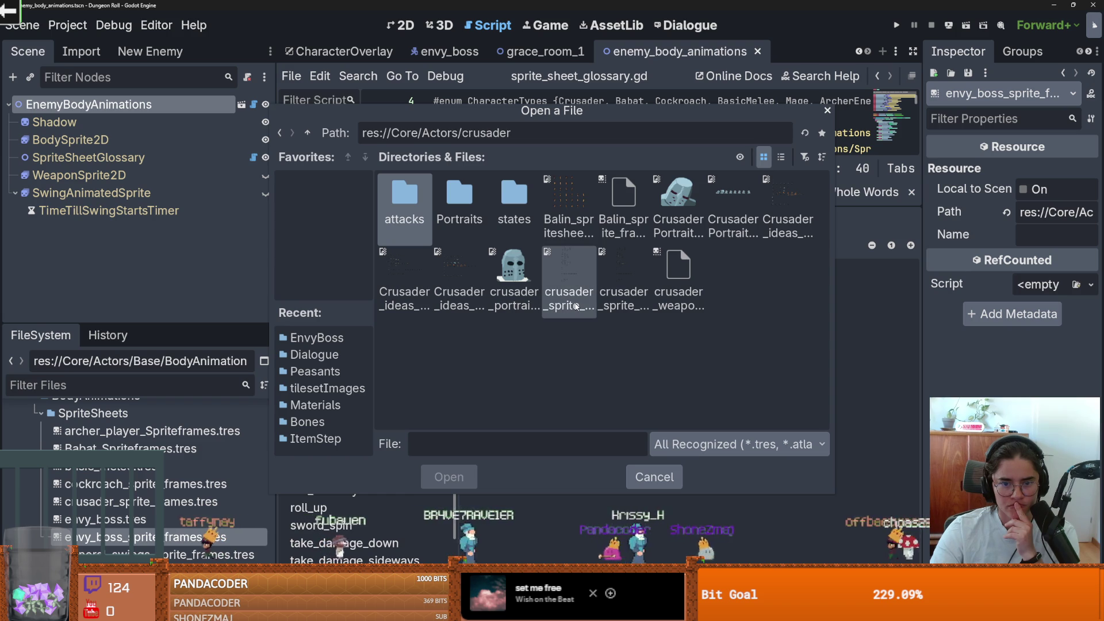
{"action": "left_click", "coordinate": [625, 293]}
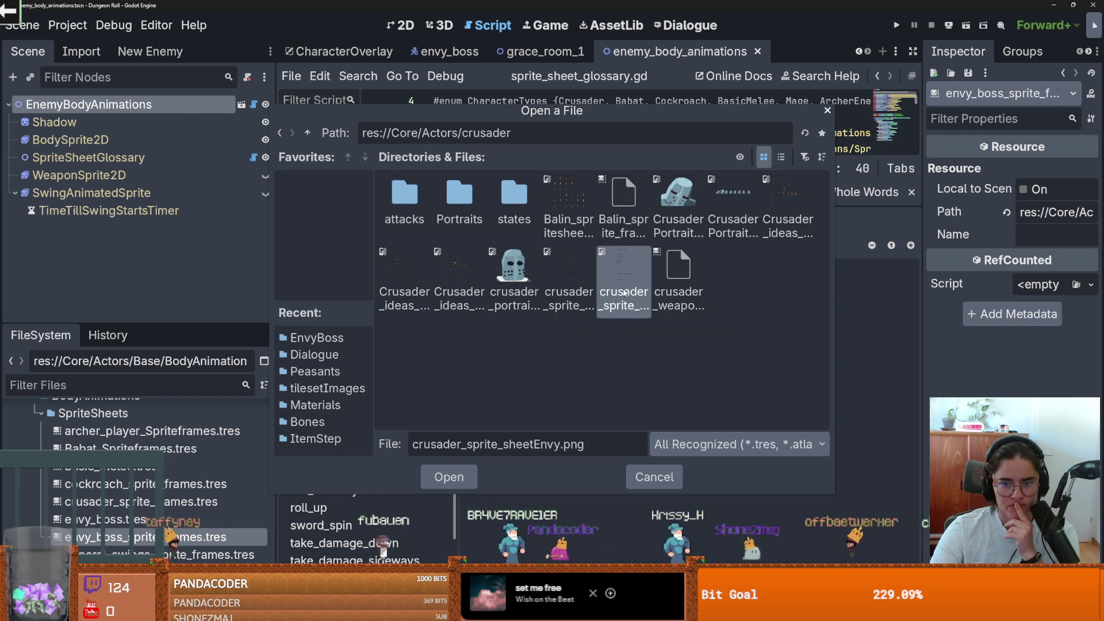
{"action": "double_click", "coordinate": [624, 294]}
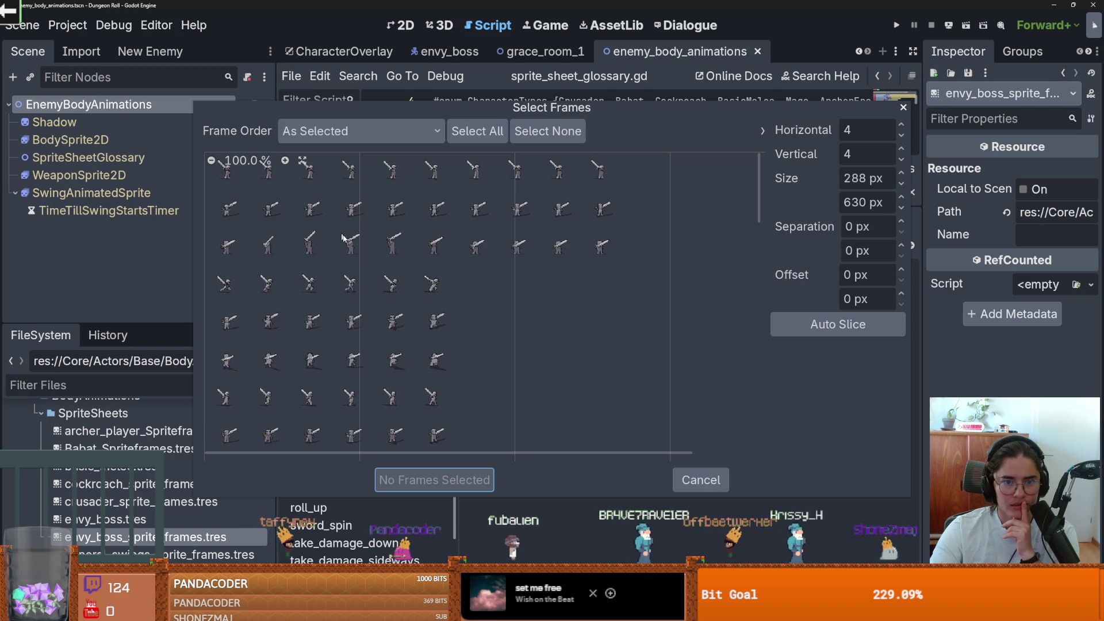
Keep As Selected frame order, slice into 3 columns with 289 px cell width, then go to Aseprite
{"action": "left_click", "coordinate": [390, 135]}
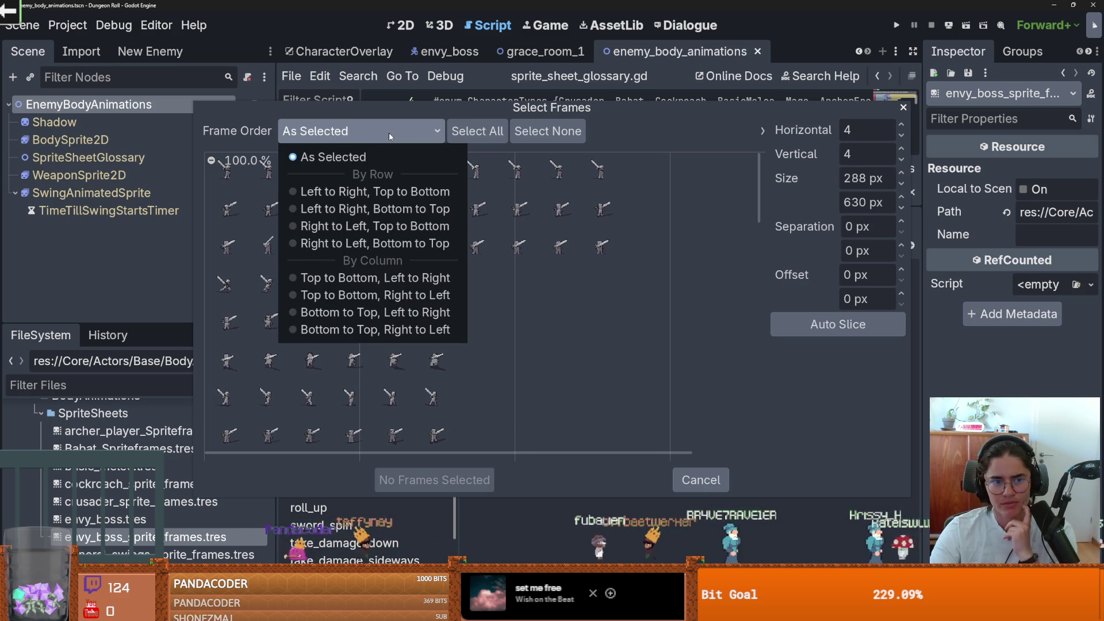
{"action": "left_click", "coordinate": [386, 196]}
{"action": "left_click", "coordinate": [374, 132]}
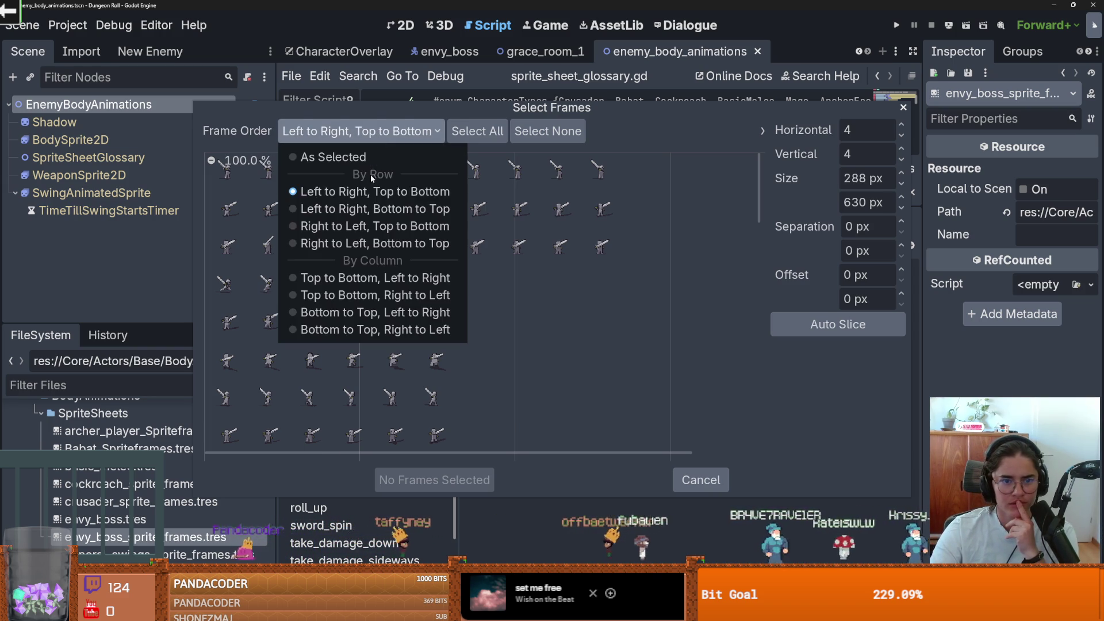
{"action": "left_click", "coordinate": [365, 159]}
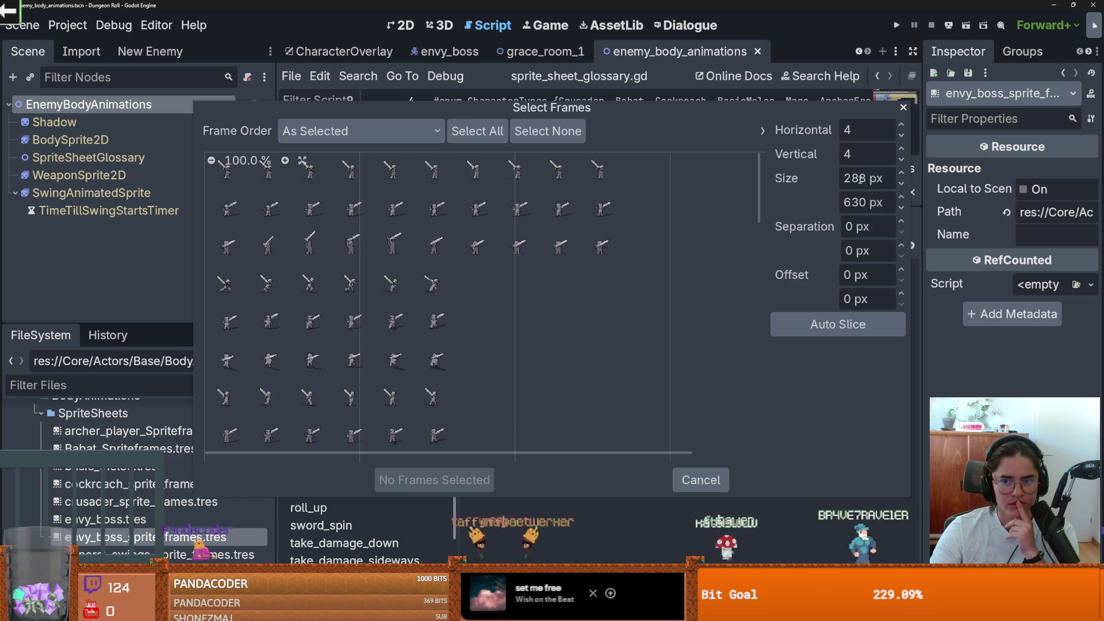
{"action": "left_click", "coordinate": [902, 178]}
{"action": "left_click", "coordinate": [901, 178]}
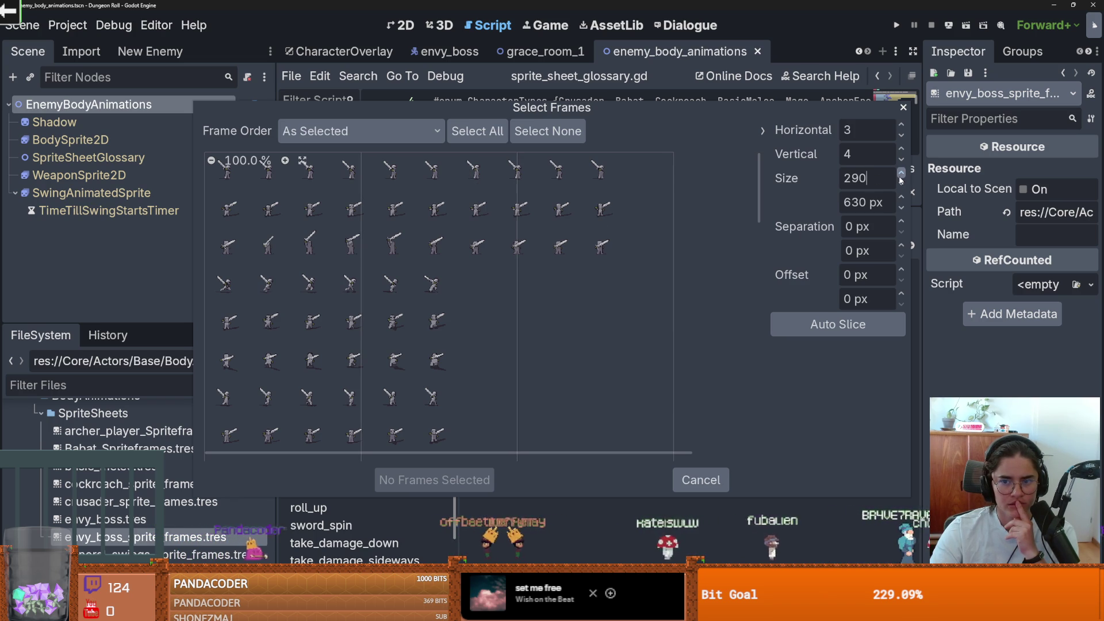
{"action": "left_click", "coordinate": [901, 183]}
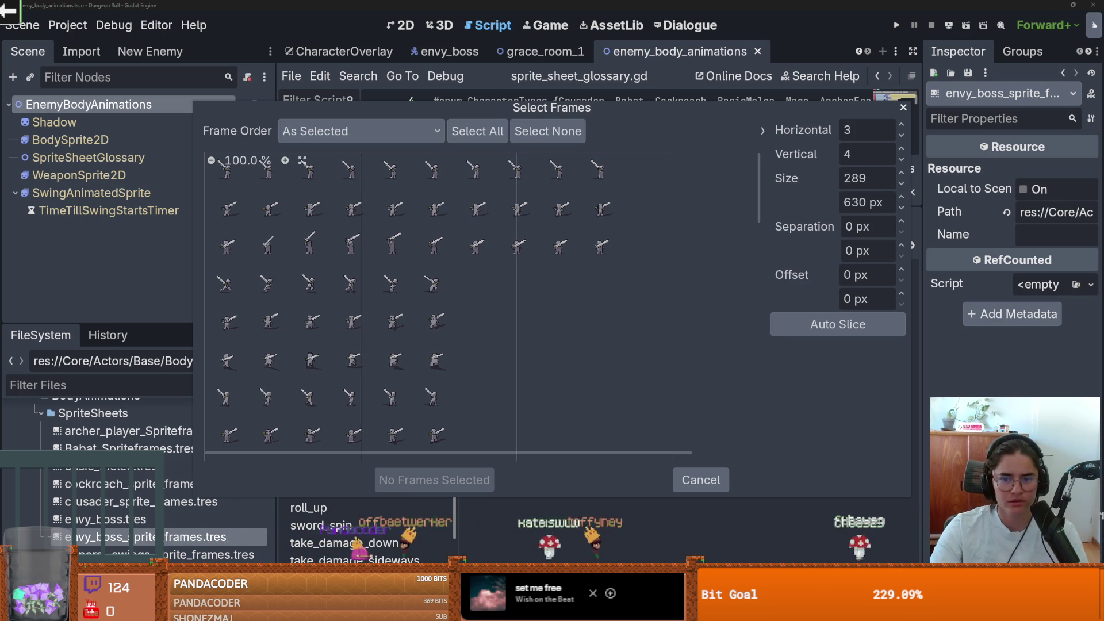
{"action": "key", "text": "alt+Tab"}
Switch to the Crusader_ideas sprite, center its three knight frames, and open Canvas Size
{"action": "scroll", "coordinate": [482, 238], "scroll_direction": "down", "scroll_amount": 3}
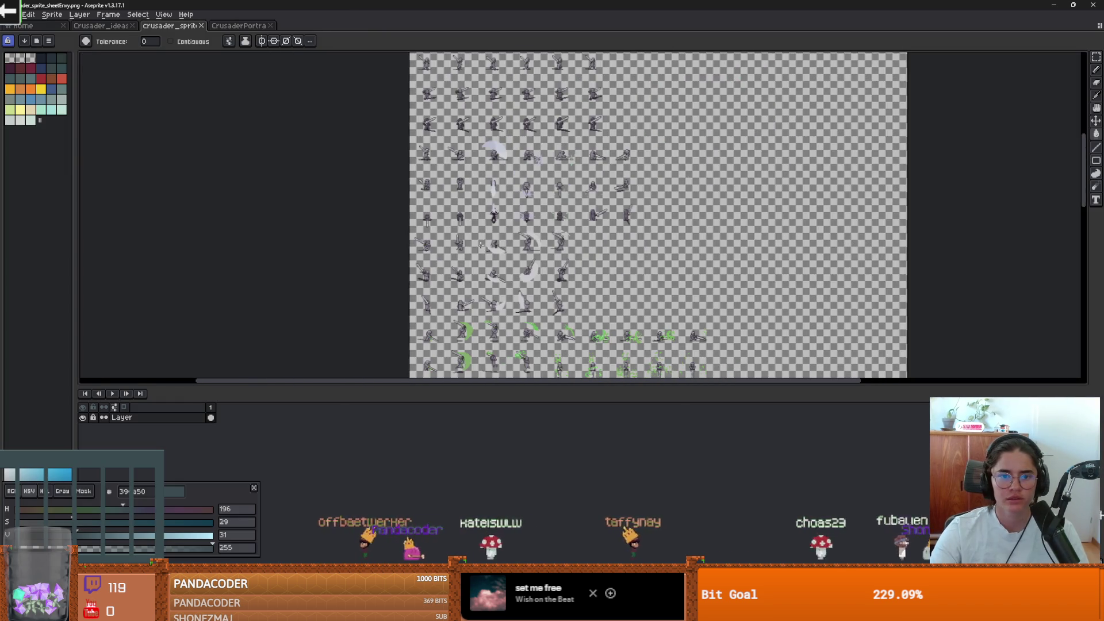
{"action": "scroll", "coordinate": [472, 238], "scroll_direction": "up", "scroll_amount": 4}
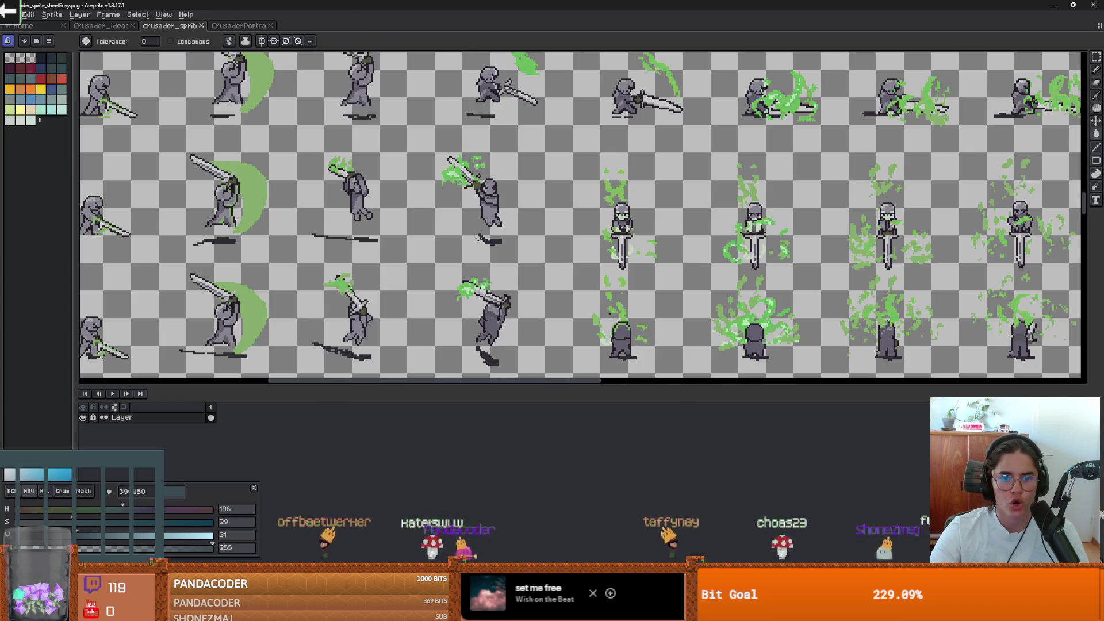
{"action": "scroll", "coordinate": [461, 237], "scroll_direction": "down", "scroll_amount": 3}
{"action": "scroll", "coordinate": [461, 237], "scroll_direction": "up", "scroll_amount": 3}
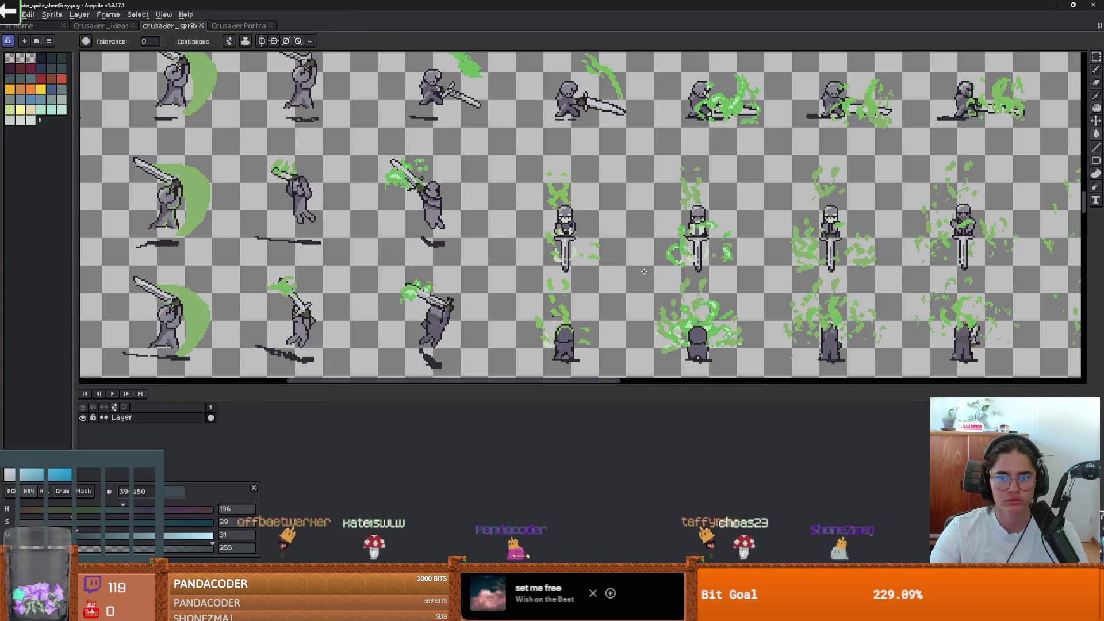
{"action": "left_click_drag", "start_coordinate": [513, 253], "coordinate": [829, 319]}
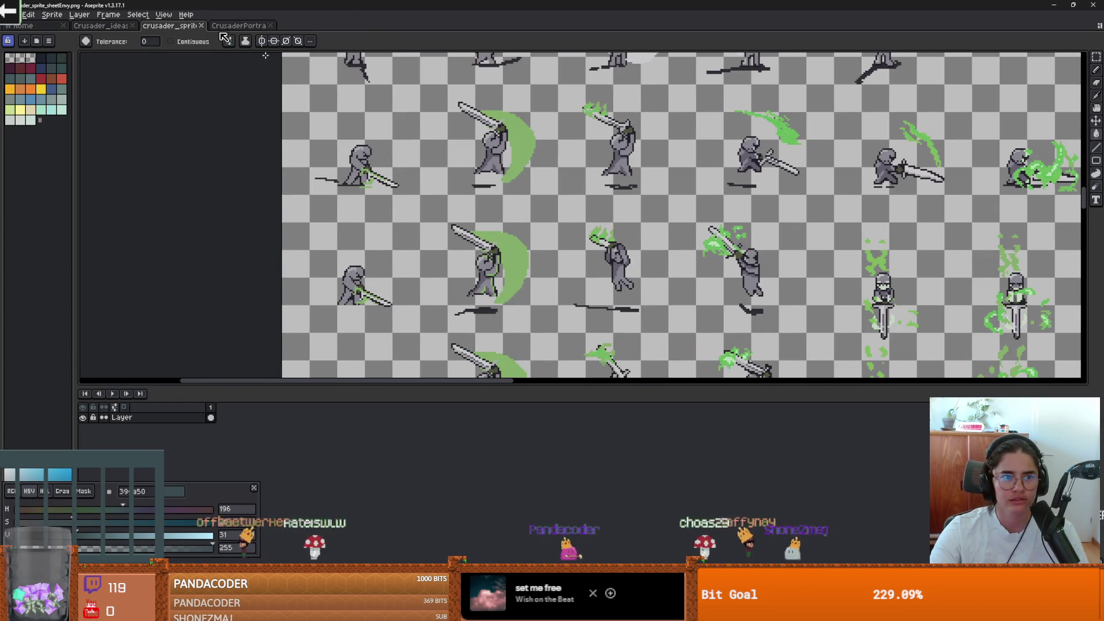
{"action": "left_click", "coordinate": [101, 25]}
{"action": "scroll", "coordinate": [509, 207], "scroll_direction": "down", "scroll_amount": 2}
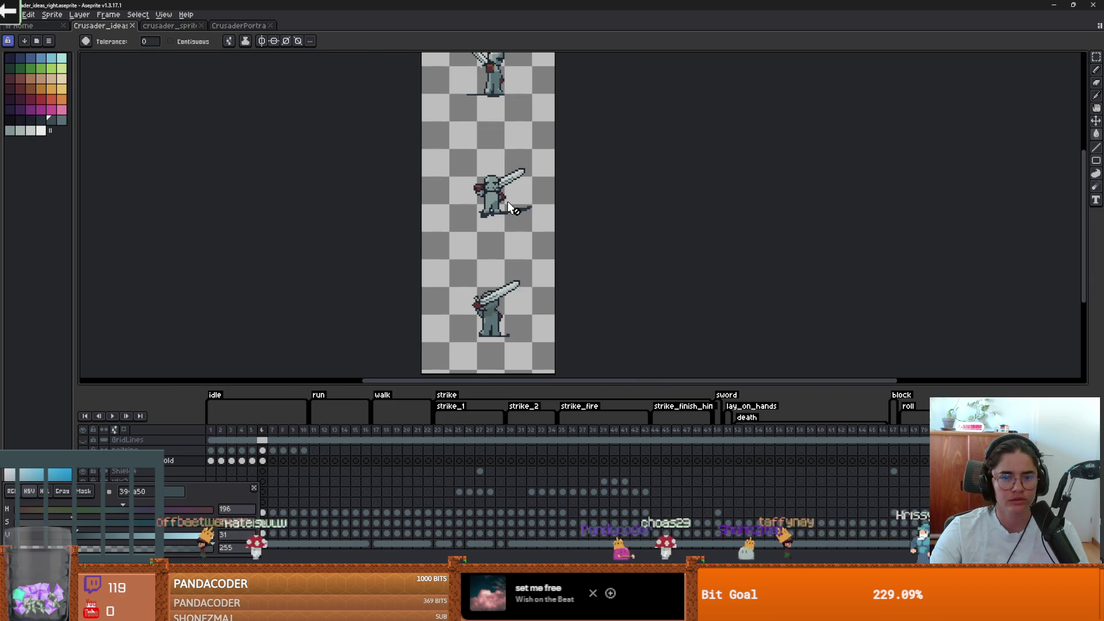
{"action": "scroll", "coordinate": [426, 179], "scroll_direction": "down", "scroll_amount": 1}
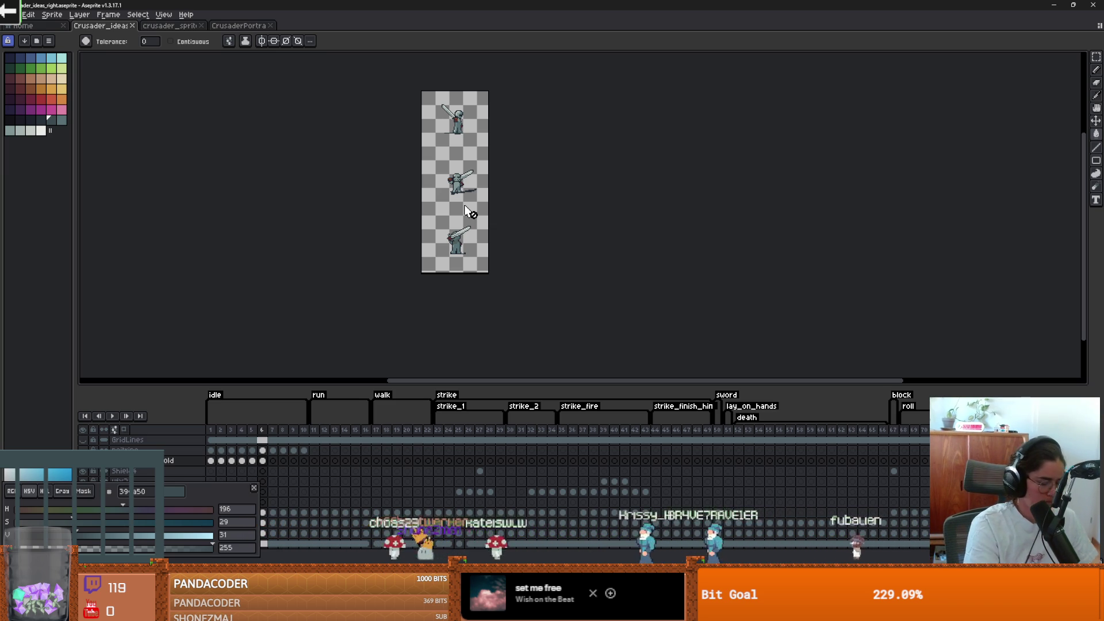
{"action": "scroll", "coordinate": [488, 216], "scroll_direction": "up", "scroll_amount": 1}
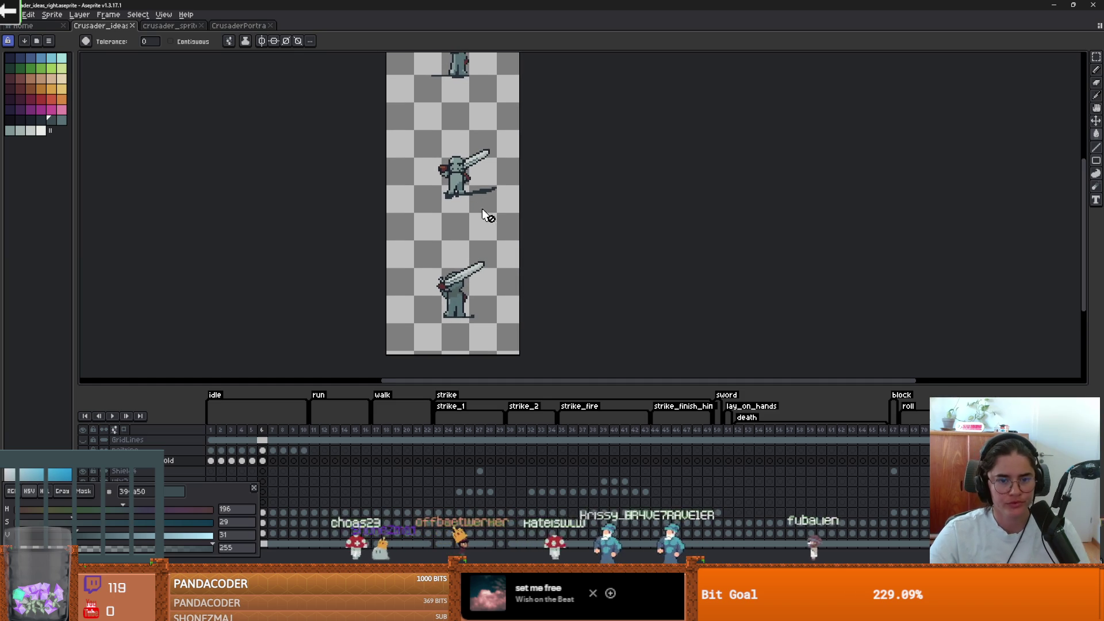
{"action": "left_click_drag", "start_coordinate": [502, 222], "coordinate": [506, 240]}
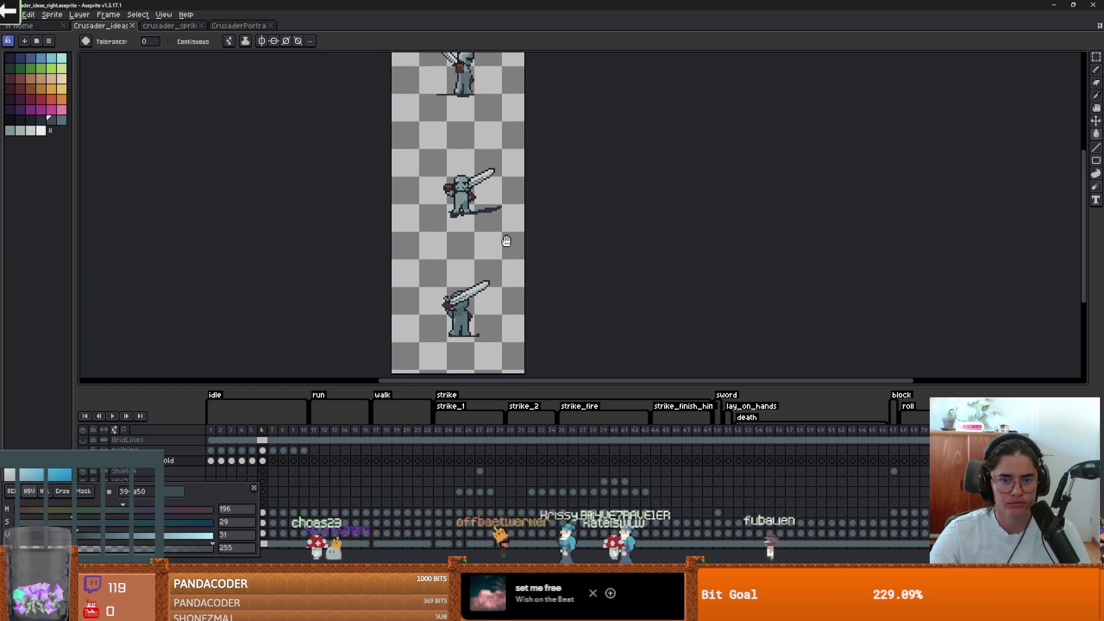
{"action": "scroll", "coordinate": [506, 241], "scroll_direction": "down", "scroll_amount": 1}
{"action": "key", "text": "ctrl+alt+c"}
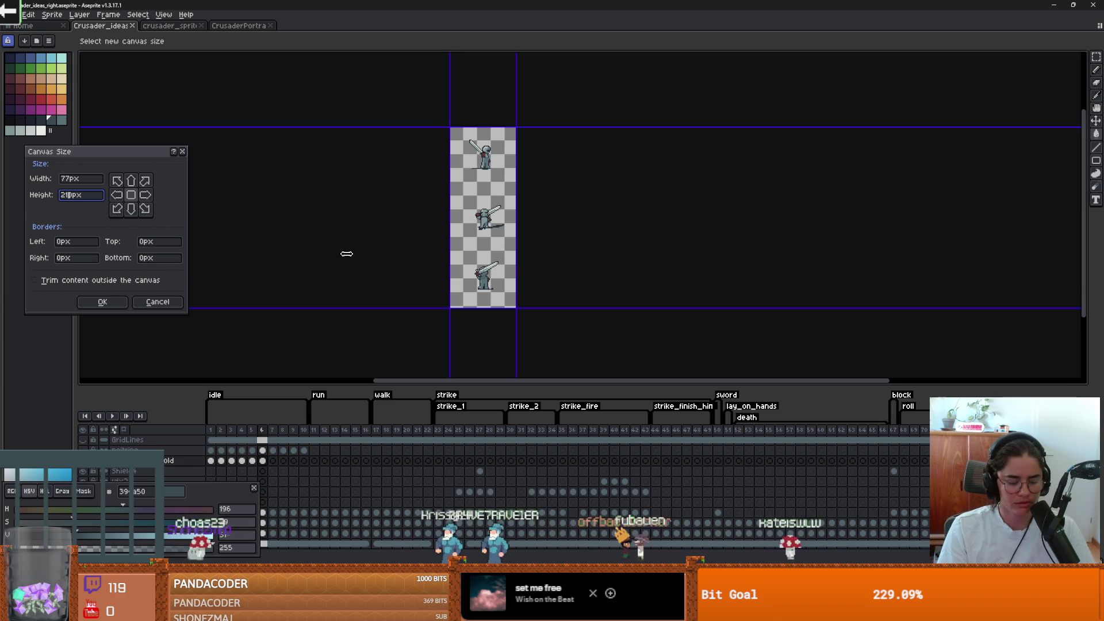
Cancel Canvas Size without resizing and launch the Windows Calculator
{"action": "type", "text": "c"}
{"action": "left_click", "coordinate": [183, 152]}
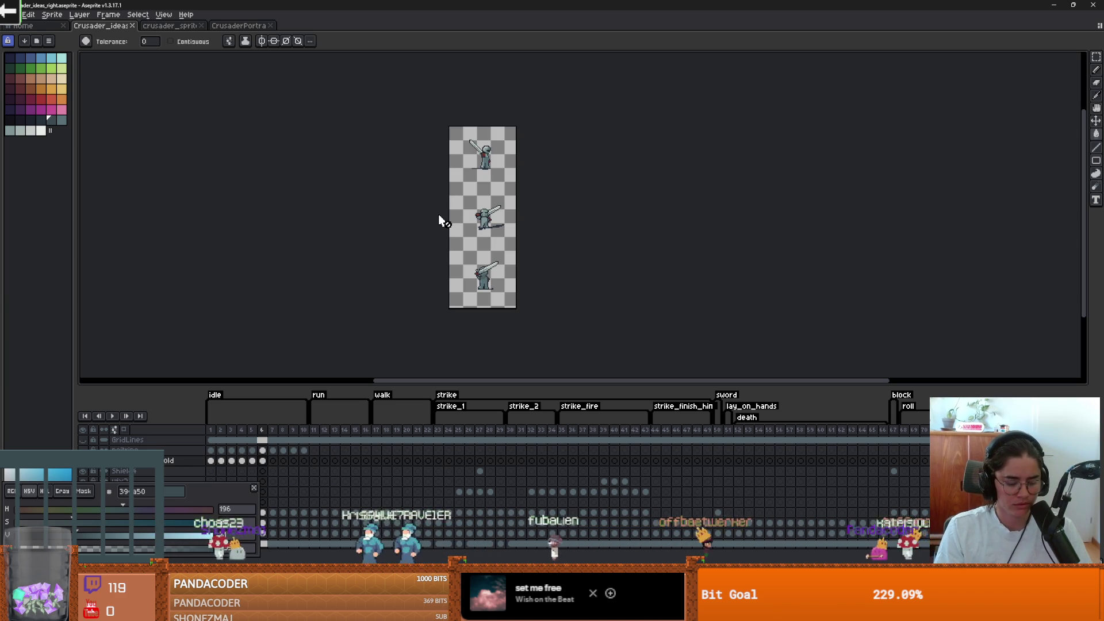
{"action": "key", "text": "super"}
{"action": "type", "text": "calculator"}
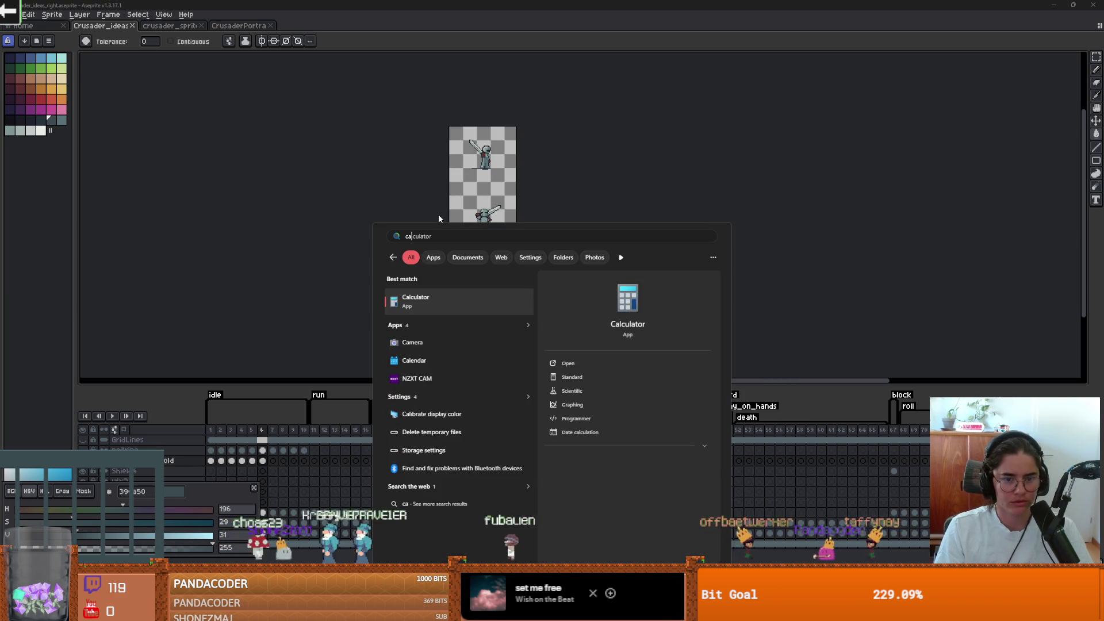
{"action": "key", "text": "Return"}
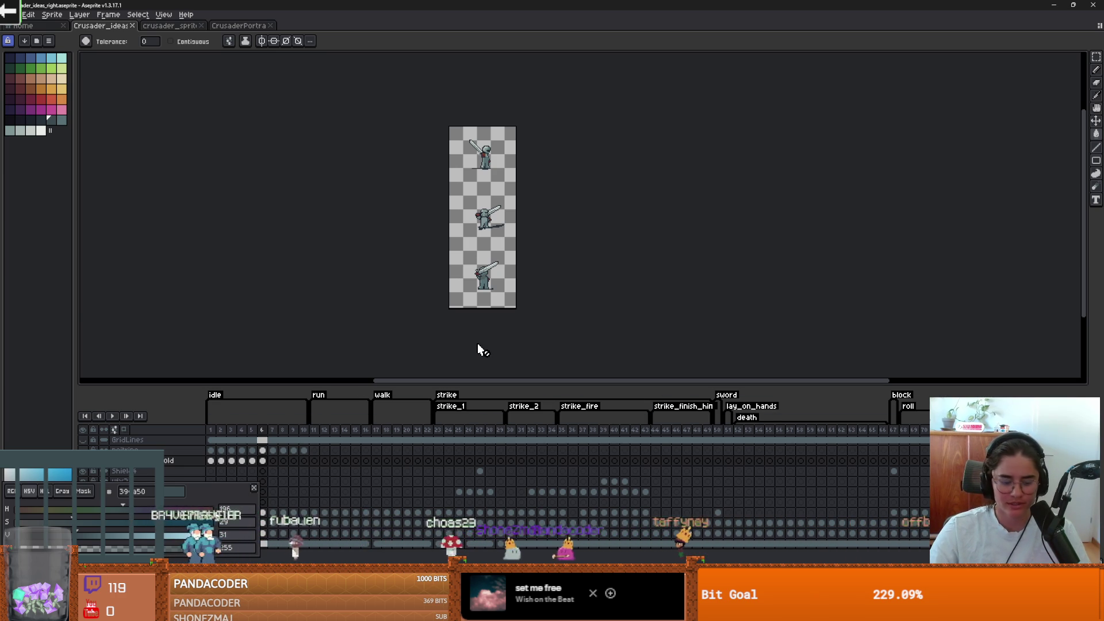
Recheck the canvas dimensions, cancel again, and return to Godot's Select Frames dialog
{"action": "key", "text": "ctrl+alt+c"}
{"action": "key", "text": "Escape"}
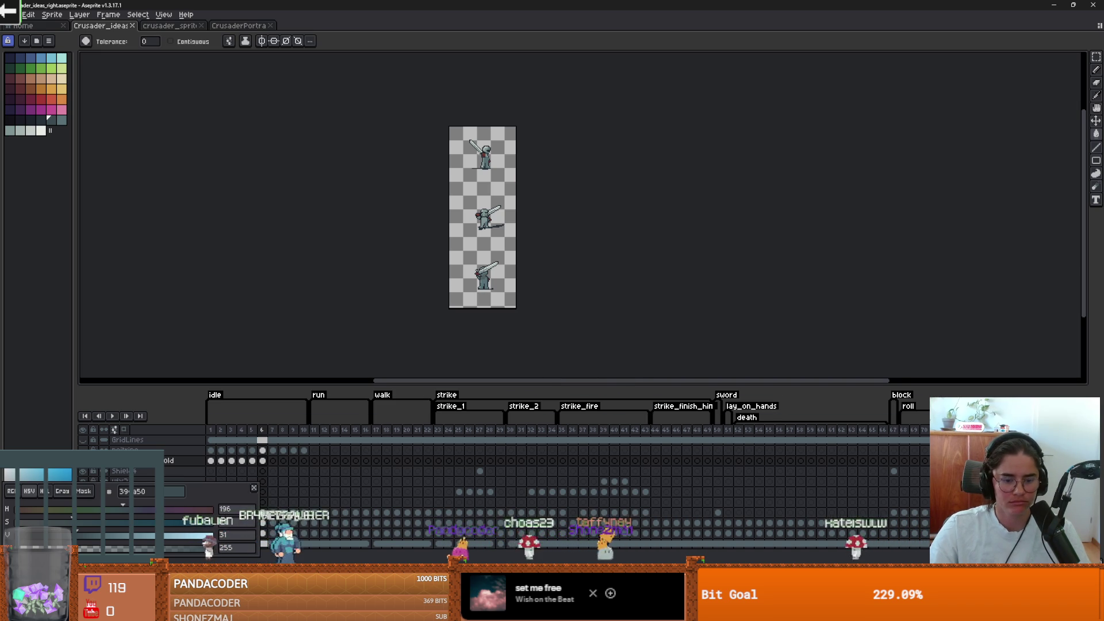
{"action": "key", "text": "alt+Tab"}
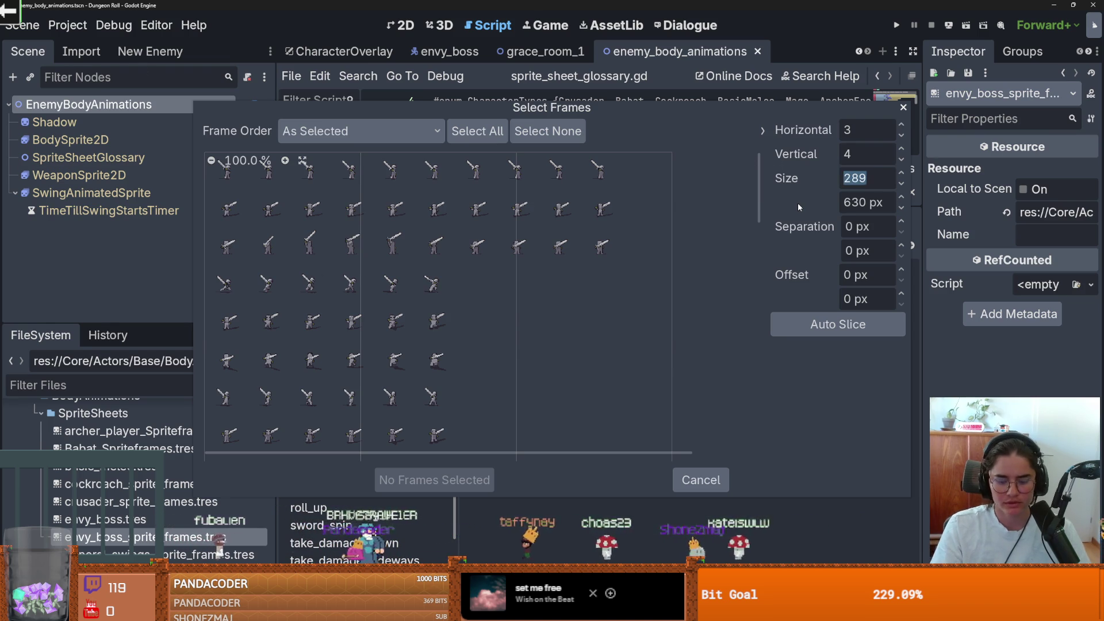
Re-slice the Envy crusader sheet into 77 × 70 px cells
{"action": "type", "text": "70"}
{"action": "key", "text": "Return"}
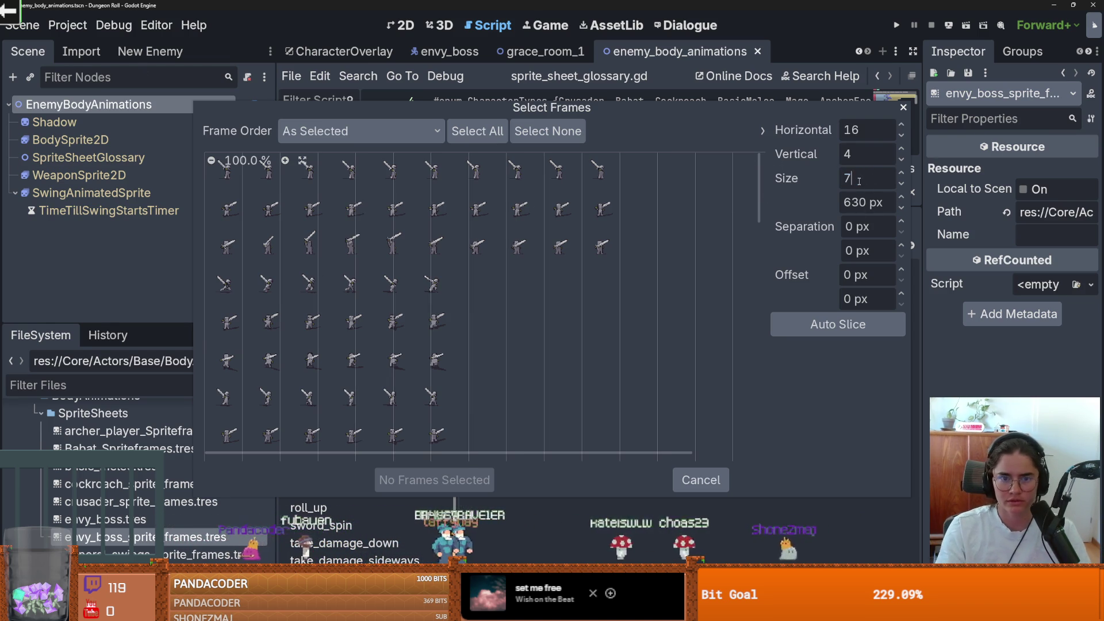
{"action": "type", "text": "7"}
{"action": "key", "text": "Return"}
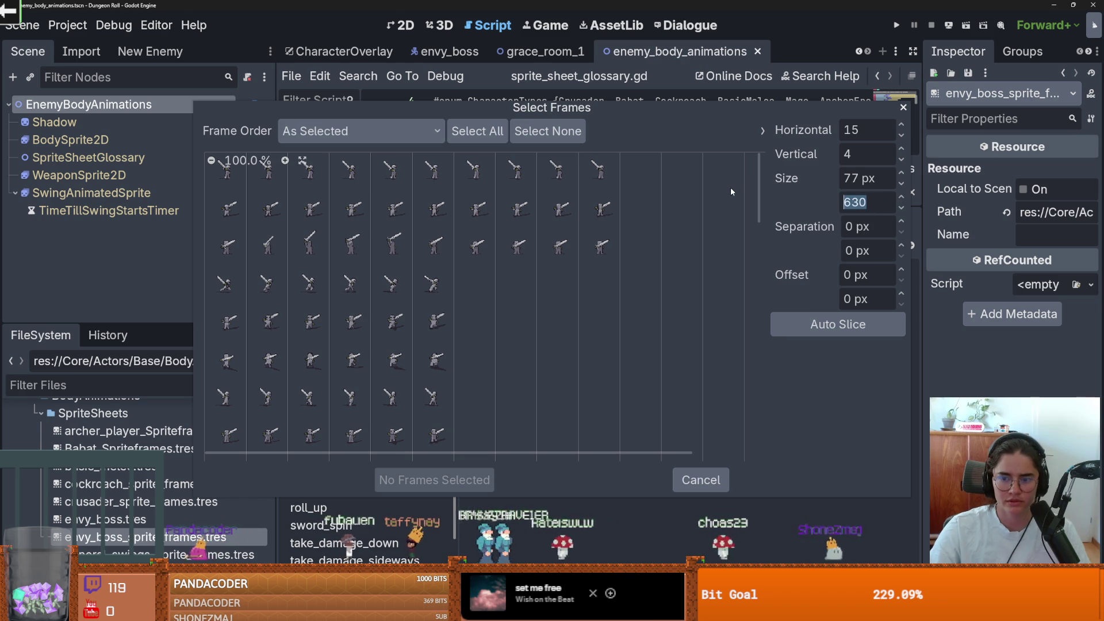
{"action": "type", "text": "70"}
{"action": "key", "text": "Return"}
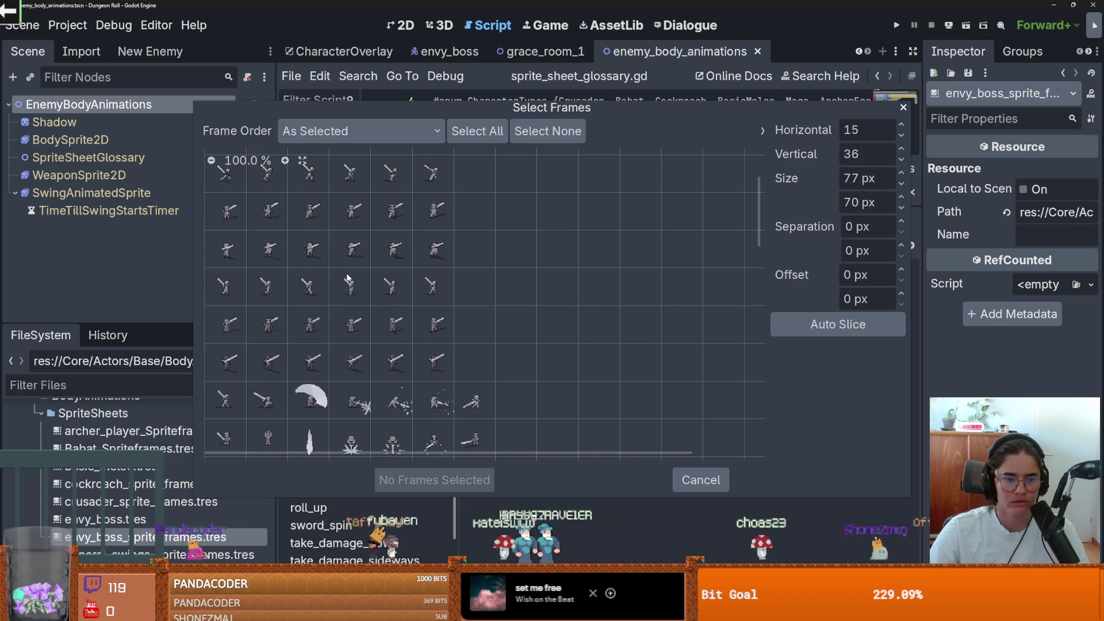
{"action": "scroll", "coordinate": [395, 300], "scroll_direction": "down", "scroll_amount": 10}
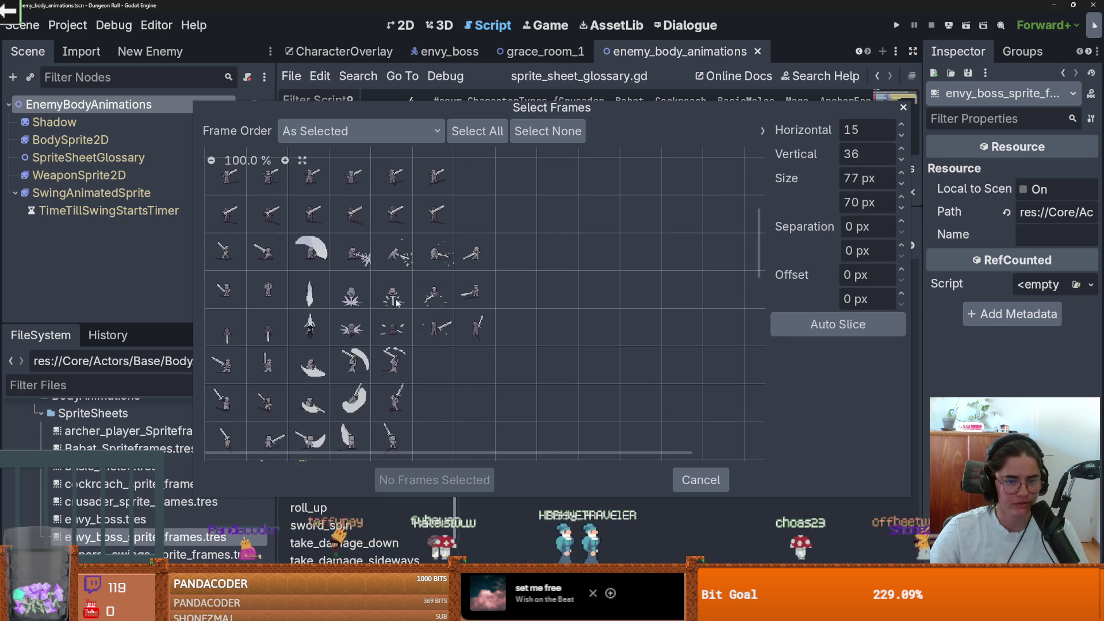
{"action": "scroll", "coordinate": [396, 299], "scroll_direction": "up", "scroll_amount": 5}
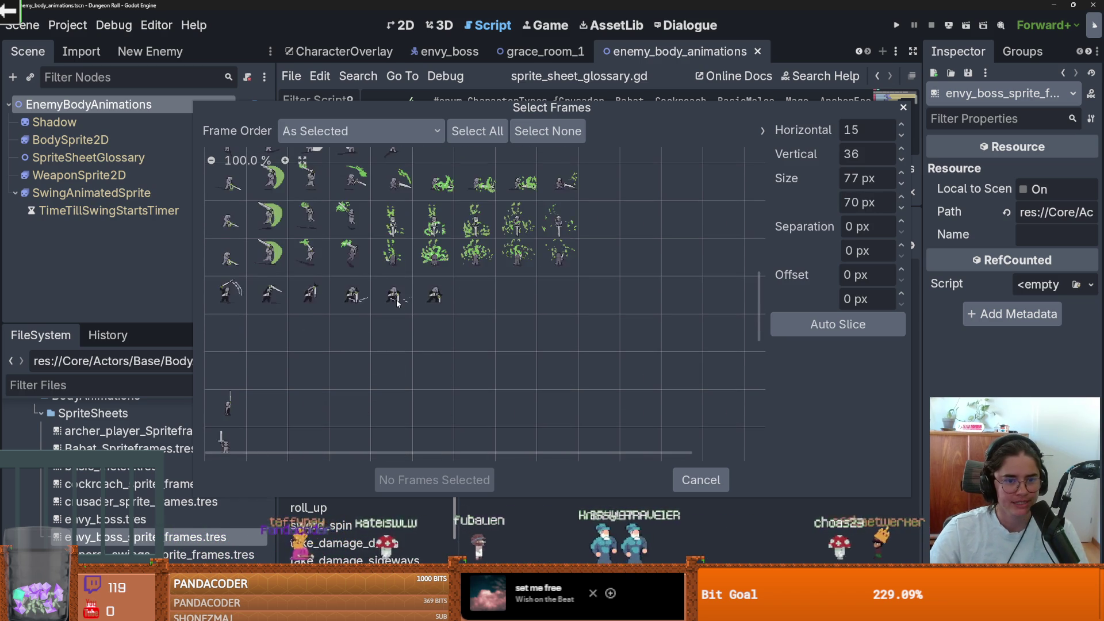
{"action": "scroll", "coordinate": [396, 303], "scroll_direction": "up", "scroll_amount": 6}
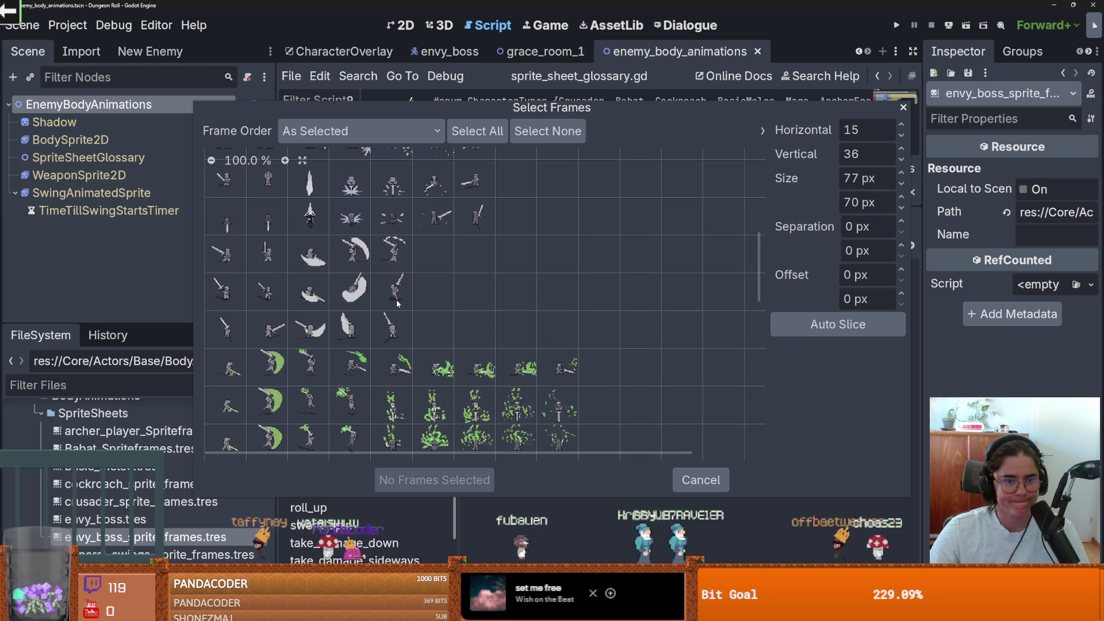
Select the ten third-row frames and add them to the animation
{"action": "left_click_drag", "start_coordinate": [886, 110], "coordinate": [968, 31]}
{"action": "scroll", "coordinate": [432, 263], "scroll_direction": "up", "scroll_amount": 5}
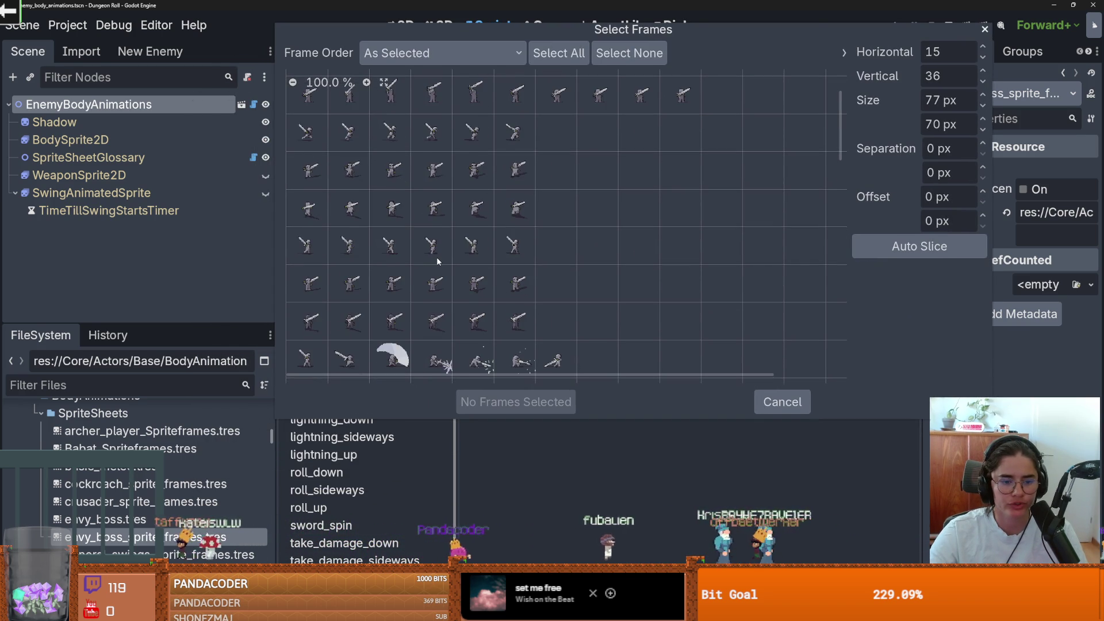
{"action": "scroll", "coordinate": [436, 260], "scroll_direction": "up", "scroll_amount": 2}
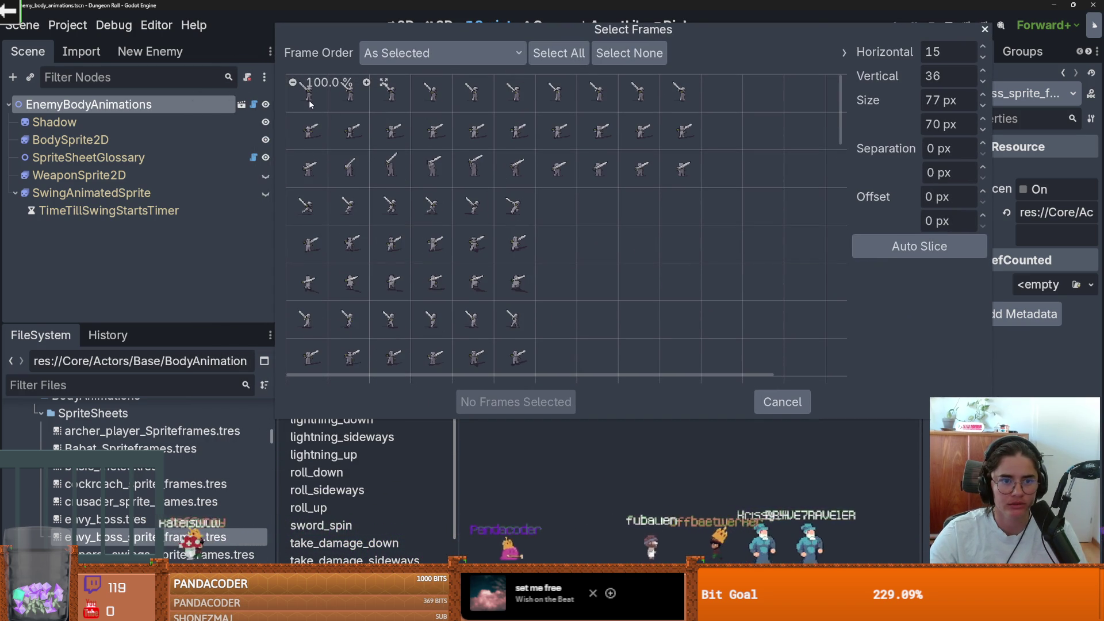
{"action": "mouse_move", "coordinate": [308, 92]}
{"action": "left_mouse_down"}
{"action": "mouse_move", "coordinate": [638, 93]}
{"action": "mouse_move", "coordinate": [594, 119]}
{"action": "left_mouse_up"}
{"action": "mouse_move", "coordinate": [644, 35]}
{"action": "left_mouse_down"}
{"action": "mouse_move", "coordinate": [751, 216]}
{"action": "mouse_move", "coordinate": [633, 157]}
{"action": "left_mouse_up"}
{"action": "left_click_drag", "start_coordinate": [669, 216], "coordinate": [295, 219]}
{"action": "left_click_drag", "start_coordinate": [310, 280], "coordinate": [665, 303]}
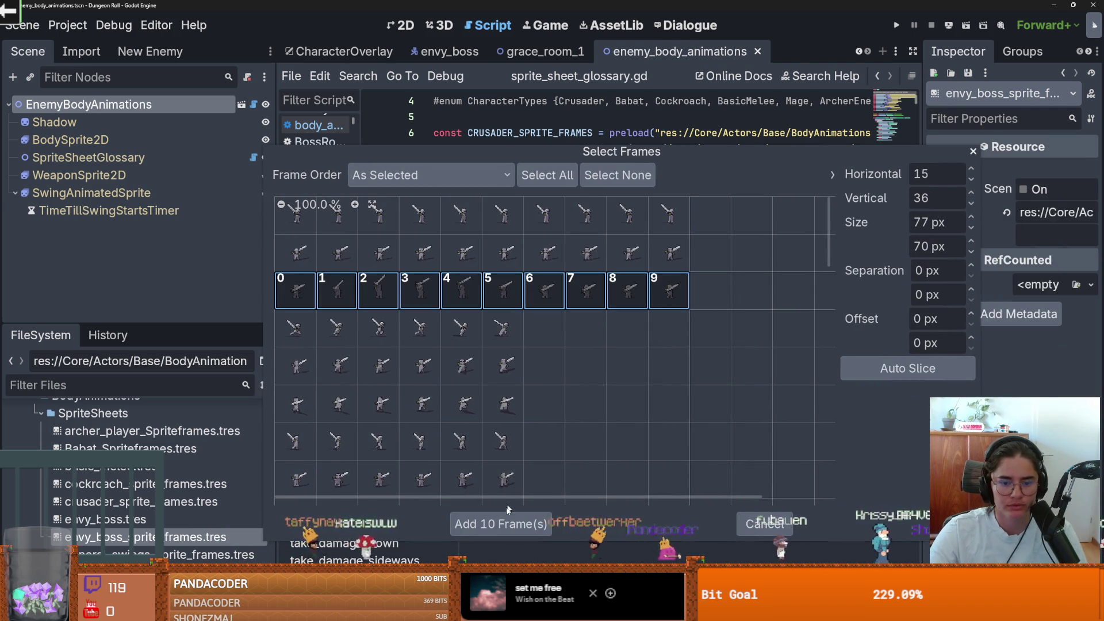
{"action": "left_click", "coordinate": [500, 523]}
Replace idle_sideways frames with the ten first-row frames of crusader_sprite_sheetEnvy.png
{"action": "left_click", "coordinate": [345, 366]}
{"action": "left_click", "coordinate": [353, 316]}
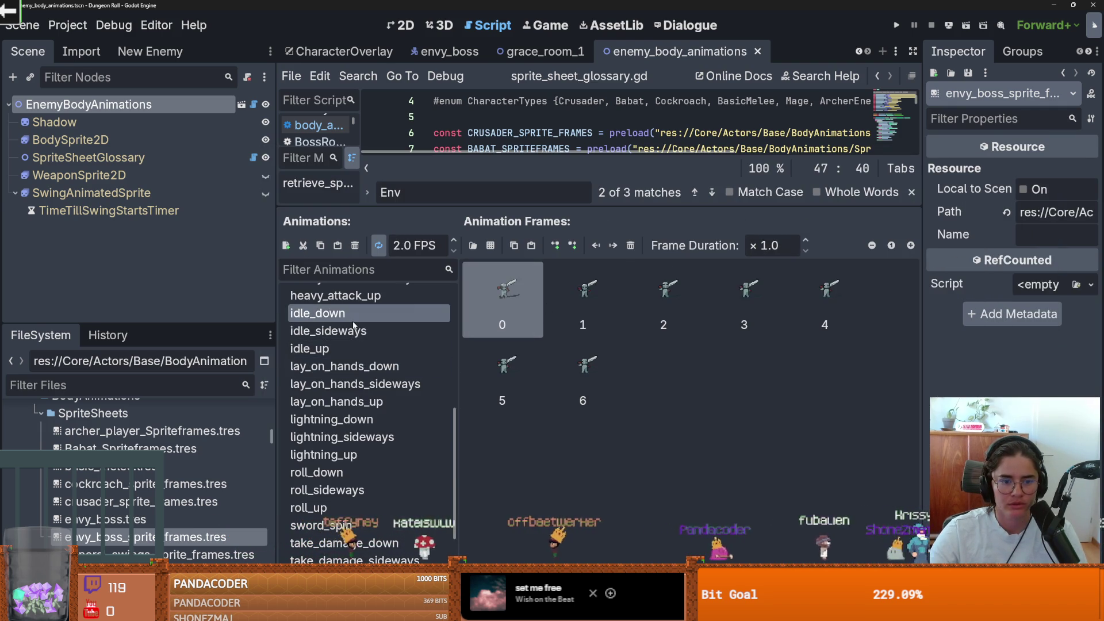
{"action": "left_click", "coordinate": [353, 330]}
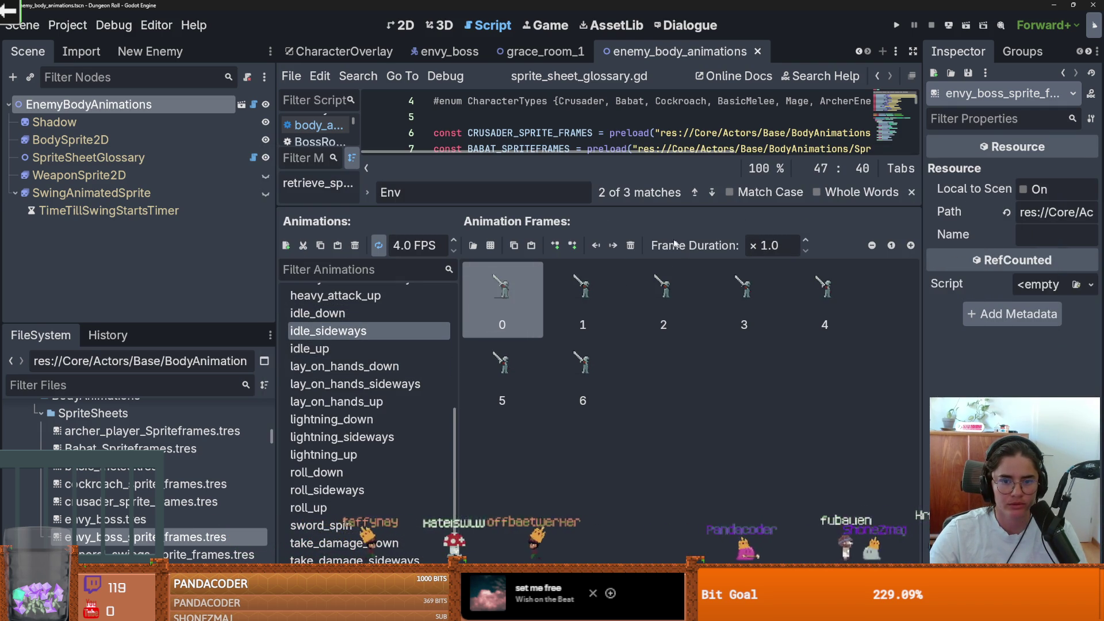
{"action": "left_click", "coordinate": [631, 246]}
{"action": "left_click", "coordinate": [490, 245]}
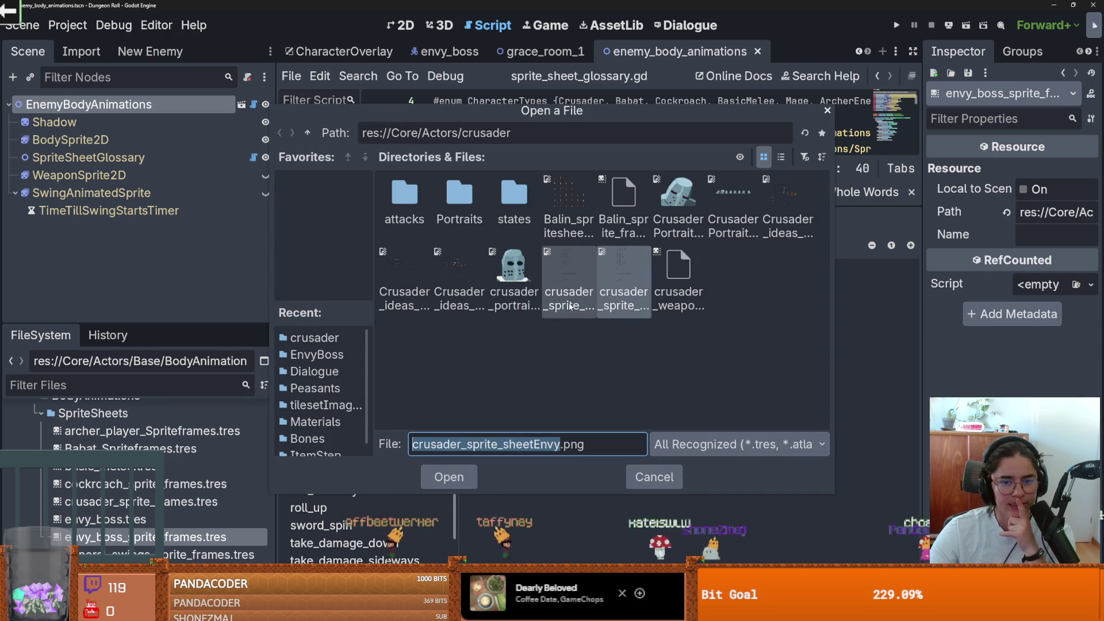
{"action": "double_click", "coordinate": [619, 270]}
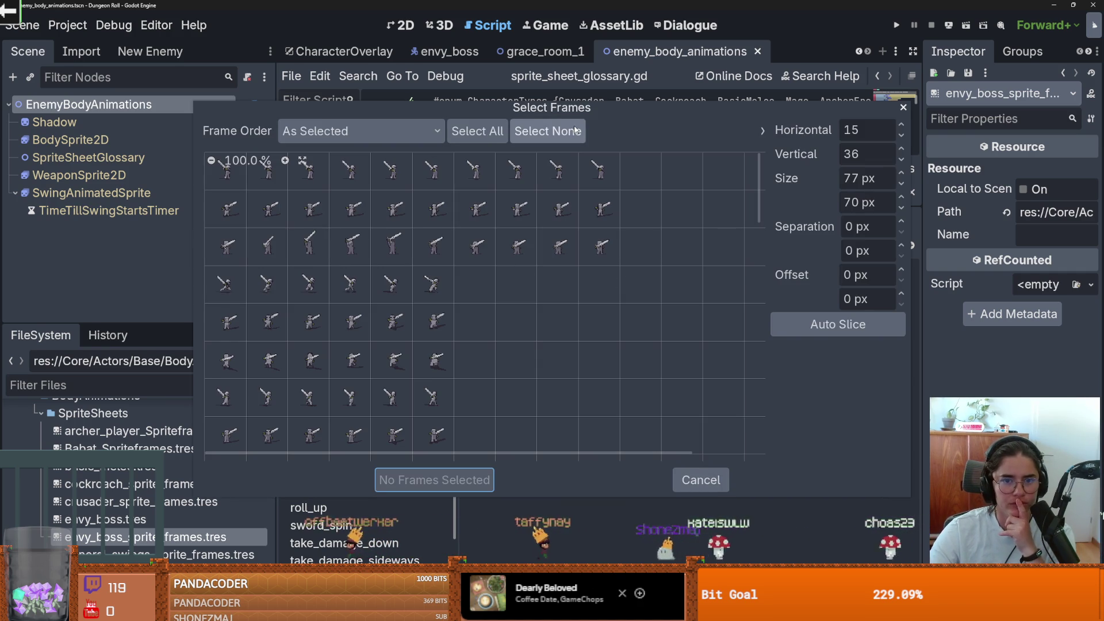
{"action": "mouse_move", "coordinate": [716, 109]}
{"action": "left_mouse_down"}
{"action": "mouse_move", "coordinate": [909, 180]}
{"action": "mouse_move", "coordinate": [822, 167]}
{"action": "mouse_move", "coordinate": [808, 148]}
{"action": "left_mouse_up"}
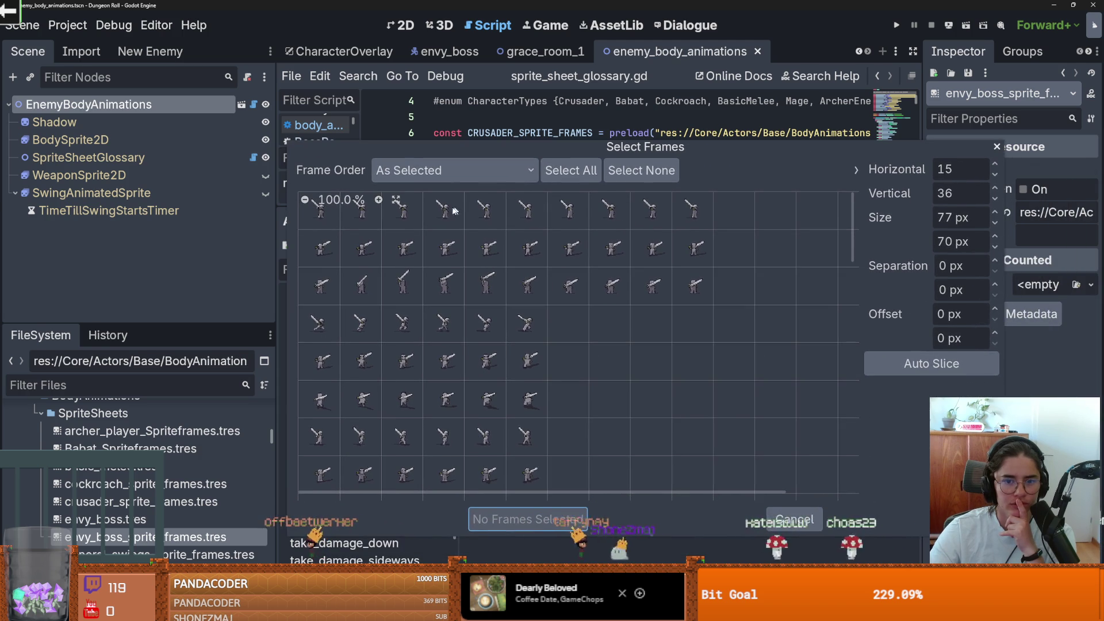
{"action": "left_click_drag", "start_coordinate": [331, 220], "coordinate": [676, 223]}
{"action": "left_click", "coordinate": [524, 518]}
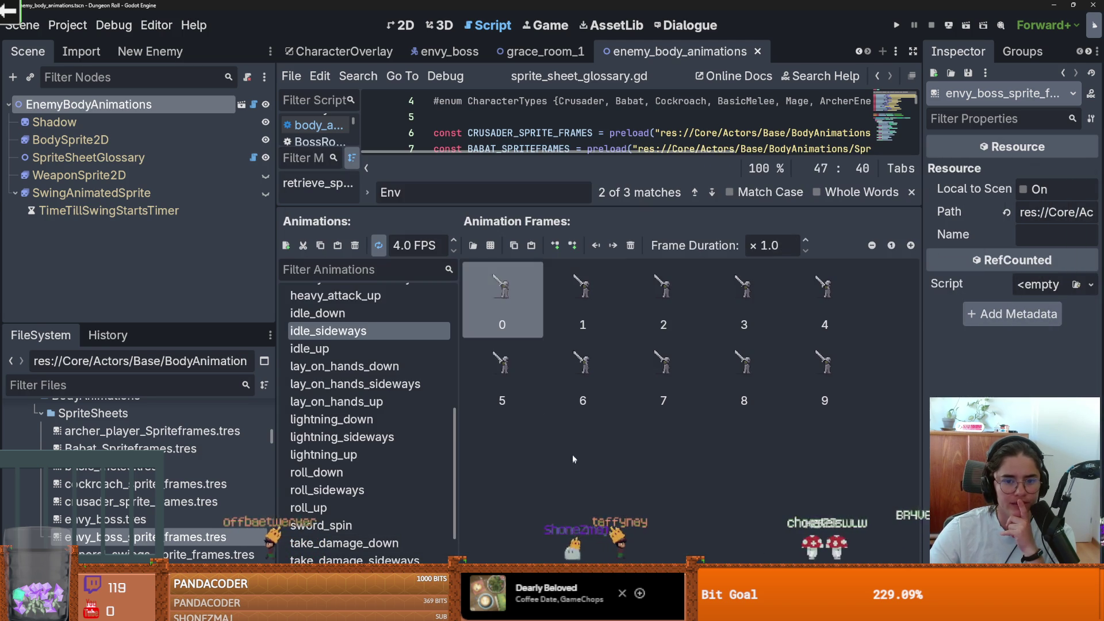
Replace idle_down frames with the ten second-row frames of crusader_sprite_sheetEnvy.png
{"action": "left_click", "coordinate": [317, 313]}
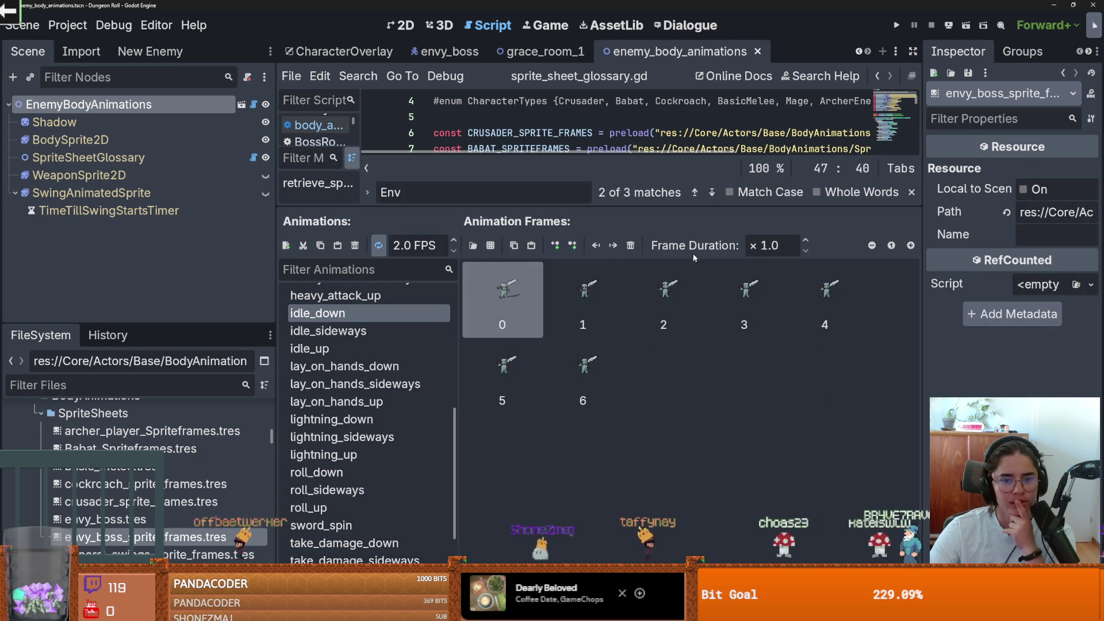
{"action": "left_click", "coordinate": [631, 245]}
{"action": "left_click", "coordinate": [490, 245]}
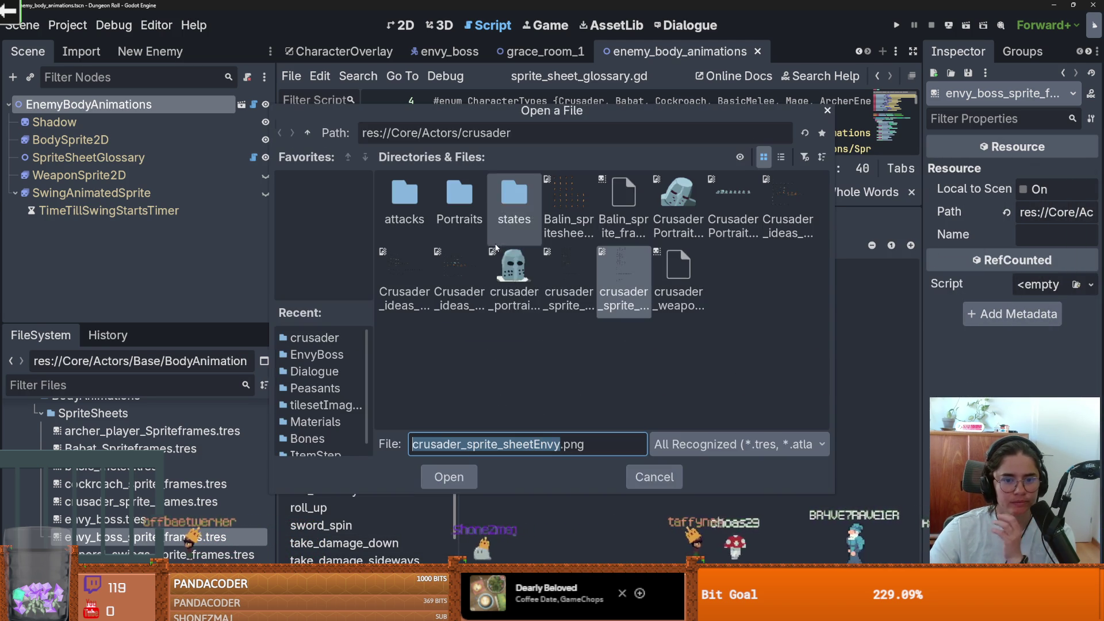
{"action": "double_click", "coordinate": [622, 280]}
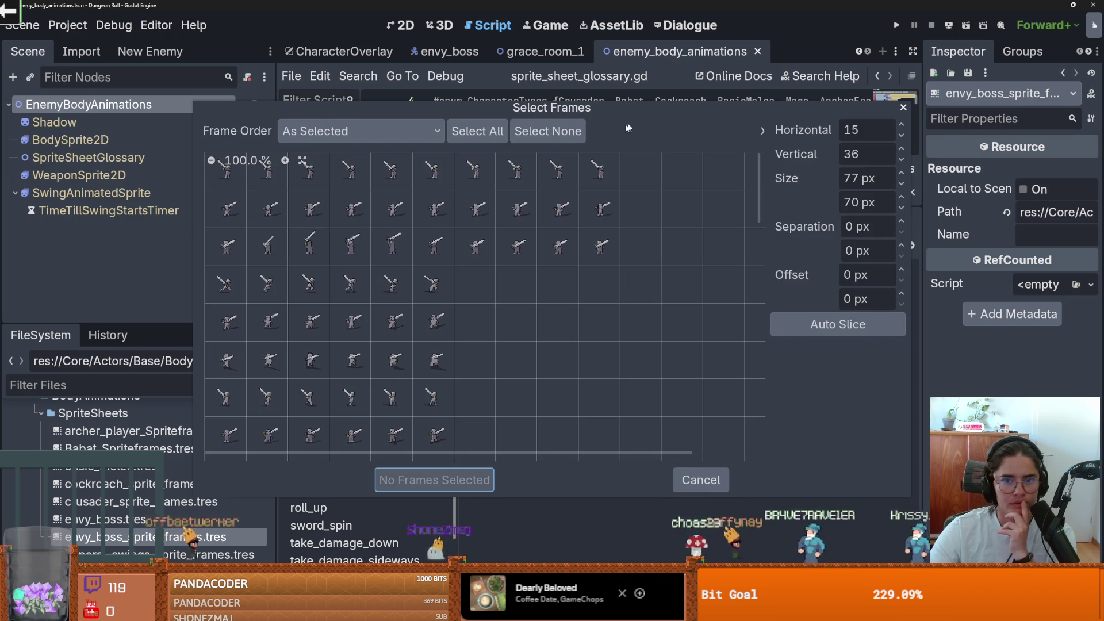
{"action": "mouse_move", "coordinate": [672, 108]}
{"action": "left_mouse_down"}
{"action": "mouse_move", "coordinate": [706, 111]}
{"action": "mouse_move", "coordinate": [863, 198]}
{"action": "mouse_move", "coordinate": [865, 186]}
{"action": "left_mouse_up"}
{"action": "left_click_drag", "start_coordinate": [409, 295], "coordinate": [809, 308]}
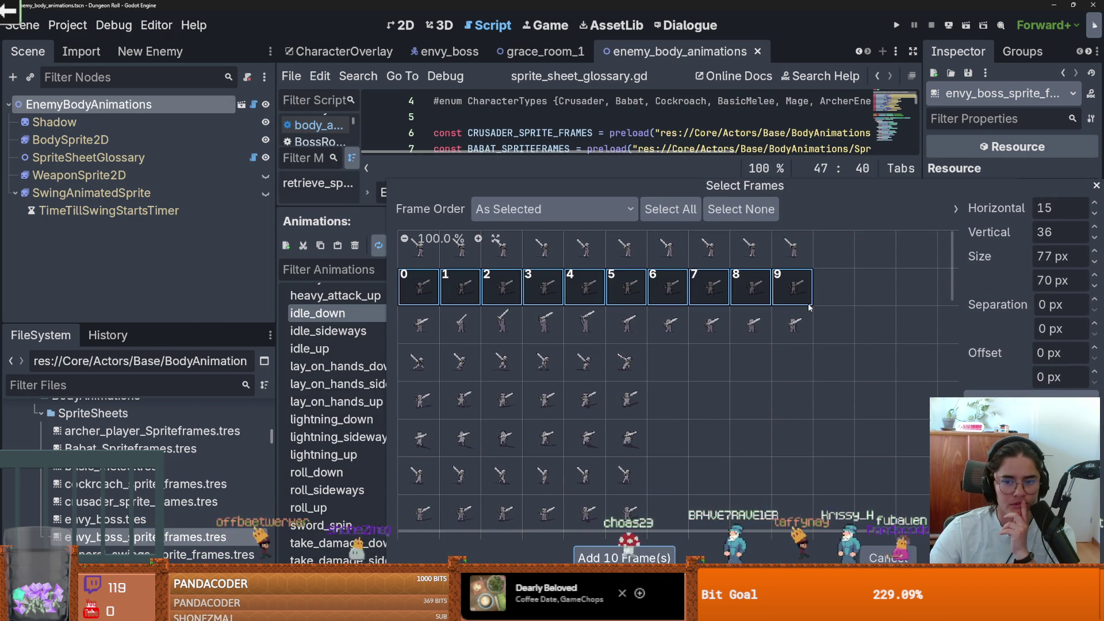
{"action": "left_click", "coordinate": [638, 557]}
{"action": "scroll", "coordinate": [366, 386], "scroll_direction": "up", "scroll_amount": 5}
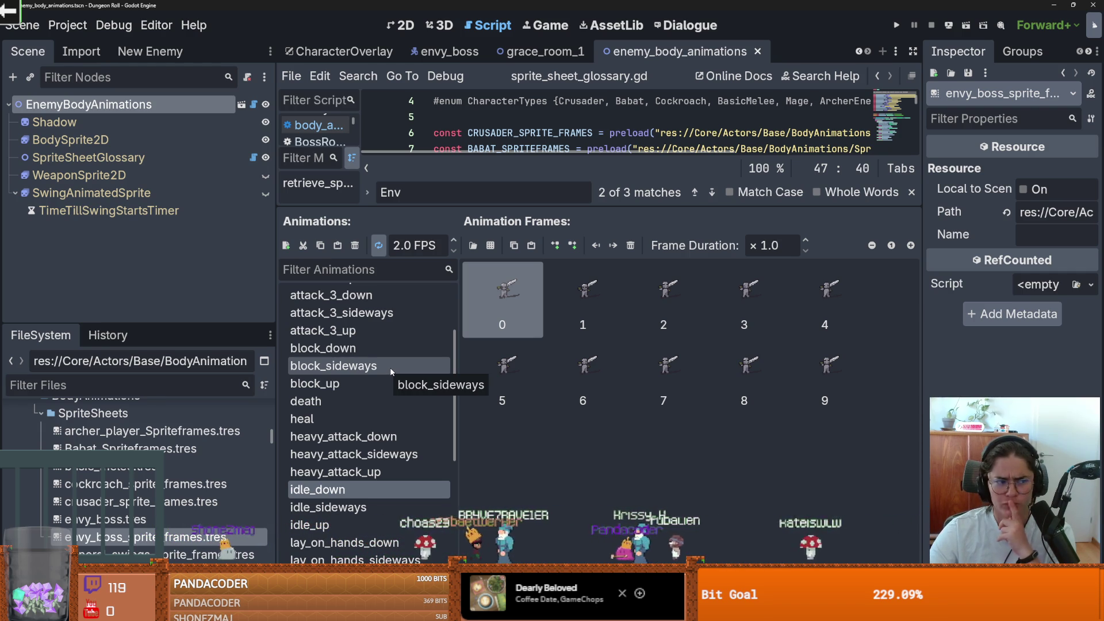
{"action": "left_click", "coordinate": [356, 455]}
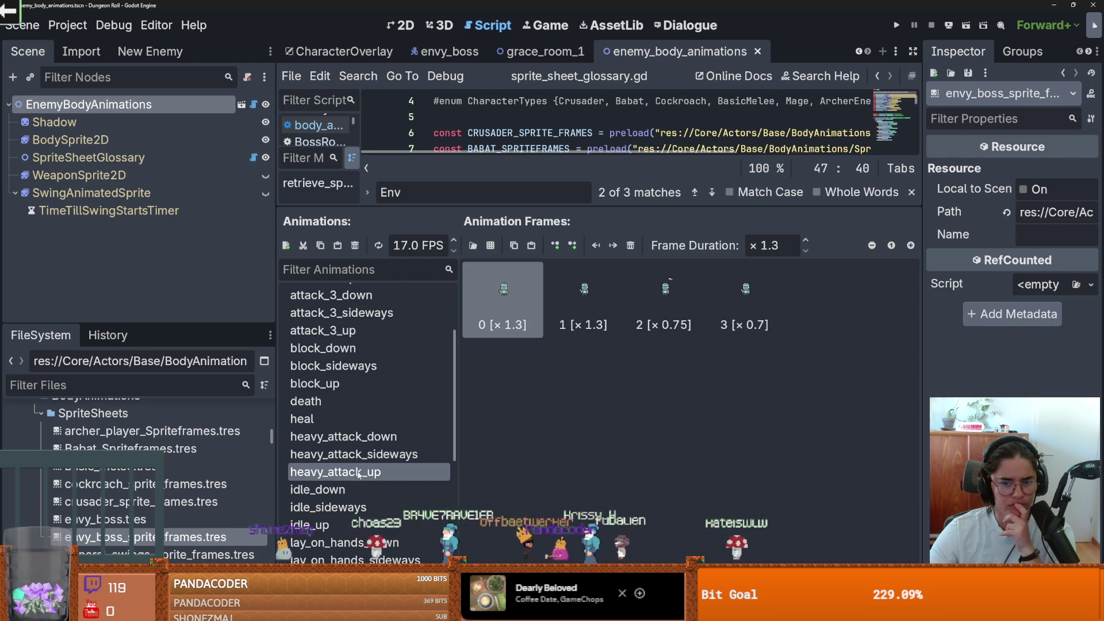
{"action": "left_click", "coordinate": [348, 447]}
{"action": "scroll", "coordinate": [353, 440], "scroll_direction": "up", "scroll_amount": 3}
{"action": "scroll", "coordinate": [358, 422], "scroll_direction": "down", "scroll_amount": 4}
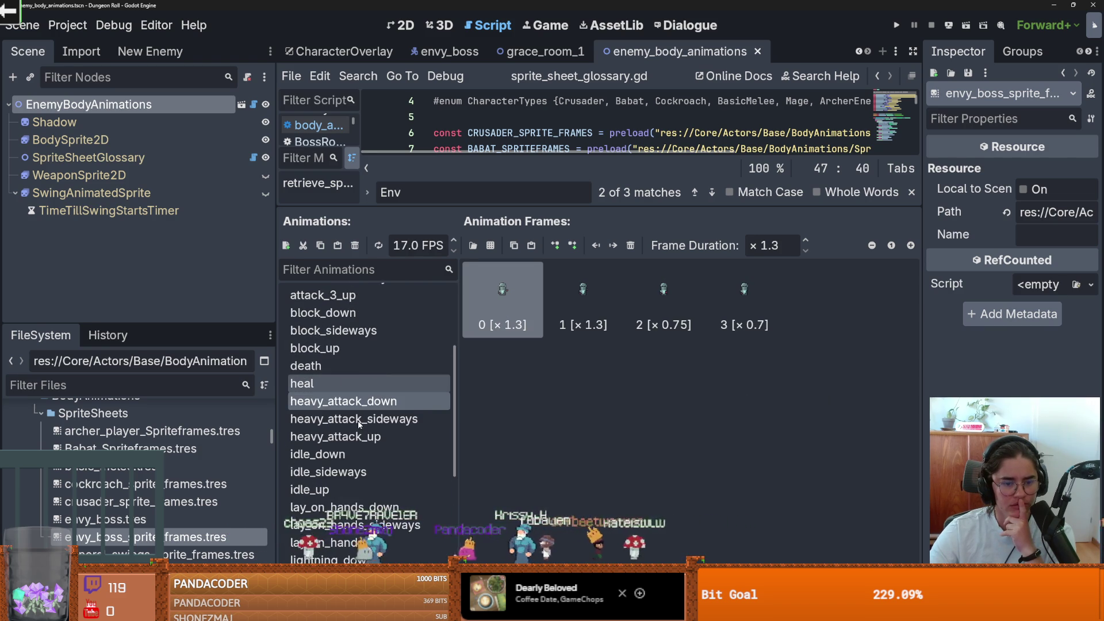
{"action": "scroll", "coordinate": [357, 420], "scroll_direction": "down", "scroll_amount": 5}
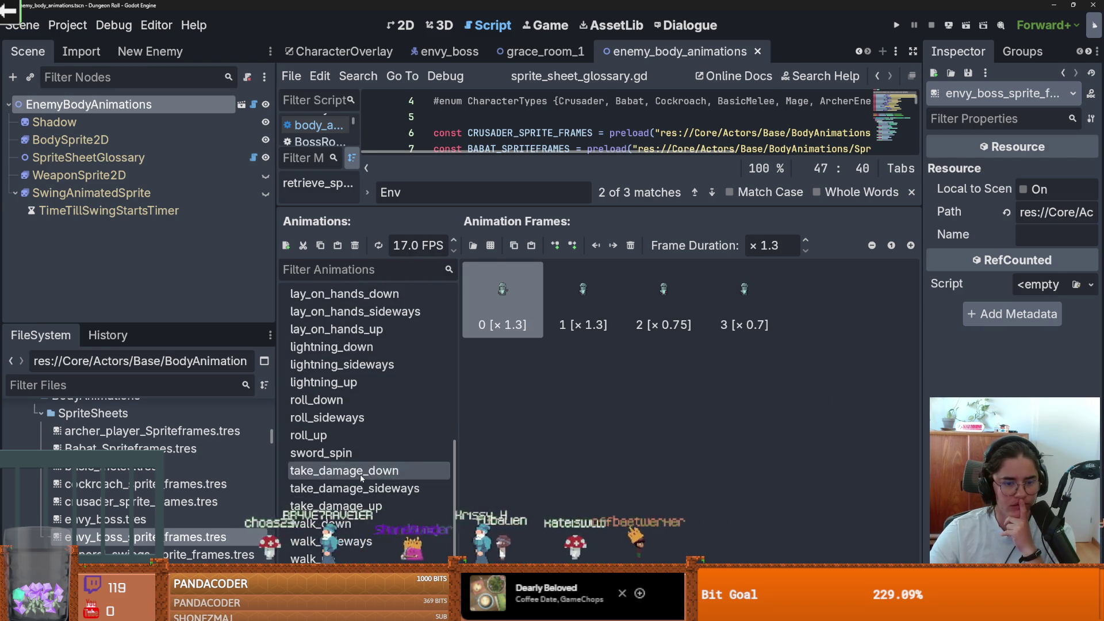
{"action": "scroll", "coordinate": [360, 474], "scroll_direction": "up", "scroll_amount": 8}
{"action": "scroll", "coordinate": [360, 474], "scroll_direction": "down", "scroll_amount": 4}
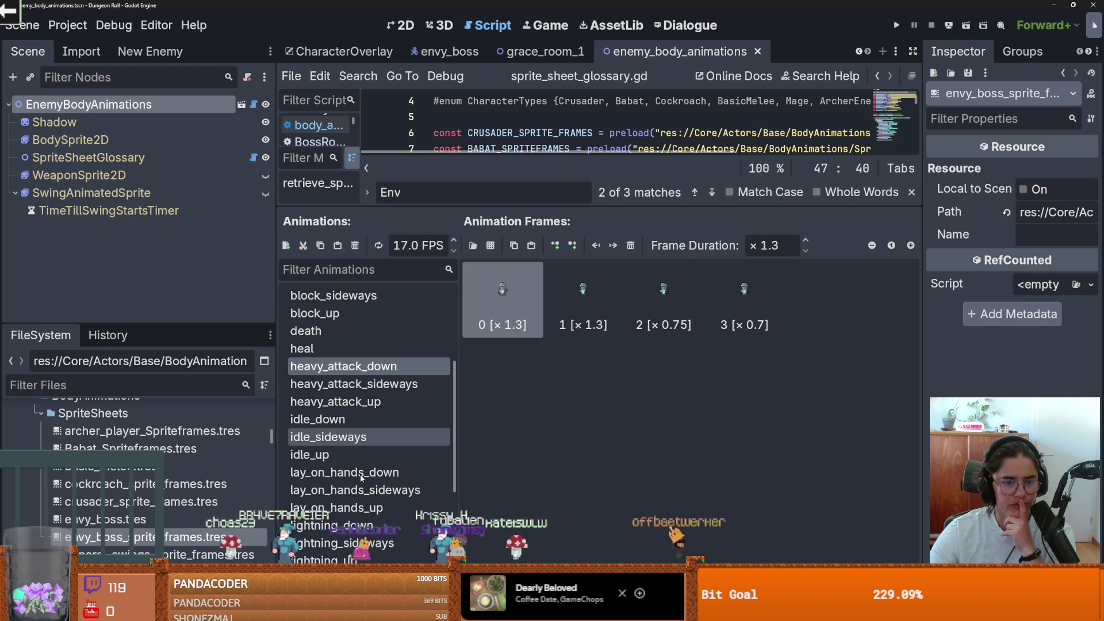
{"action": "scroll", "coordinate": [389, 491], "scroll_direction": "down", "scroll_amount": 4}
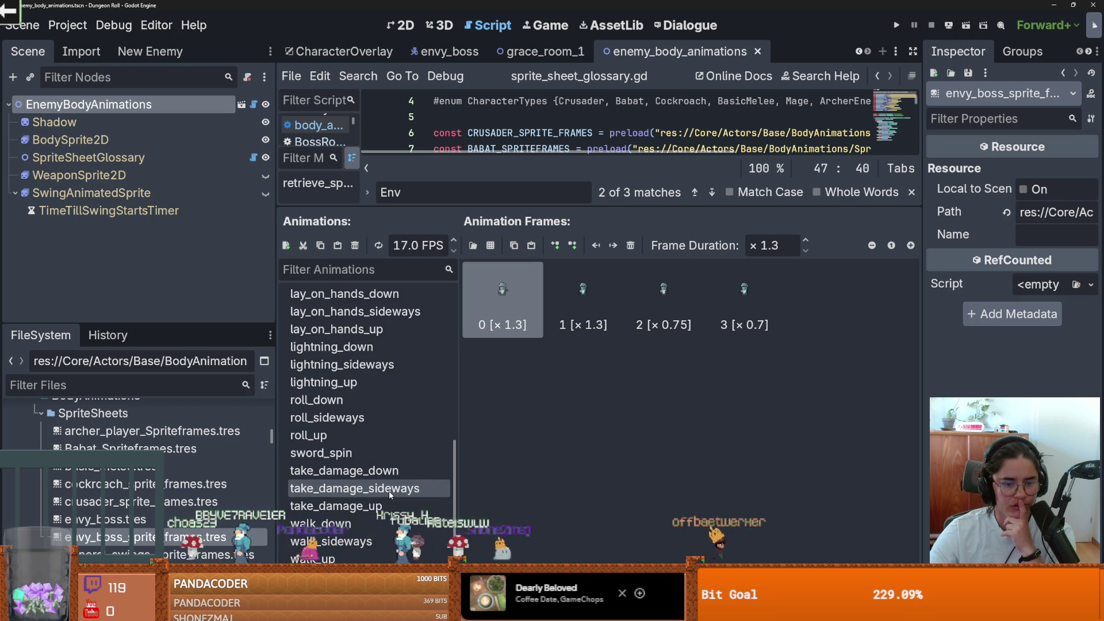
{"action": "scroll", "coordinate": [389, 491], "scroll_direction": "up", "scroll_amount": 3}
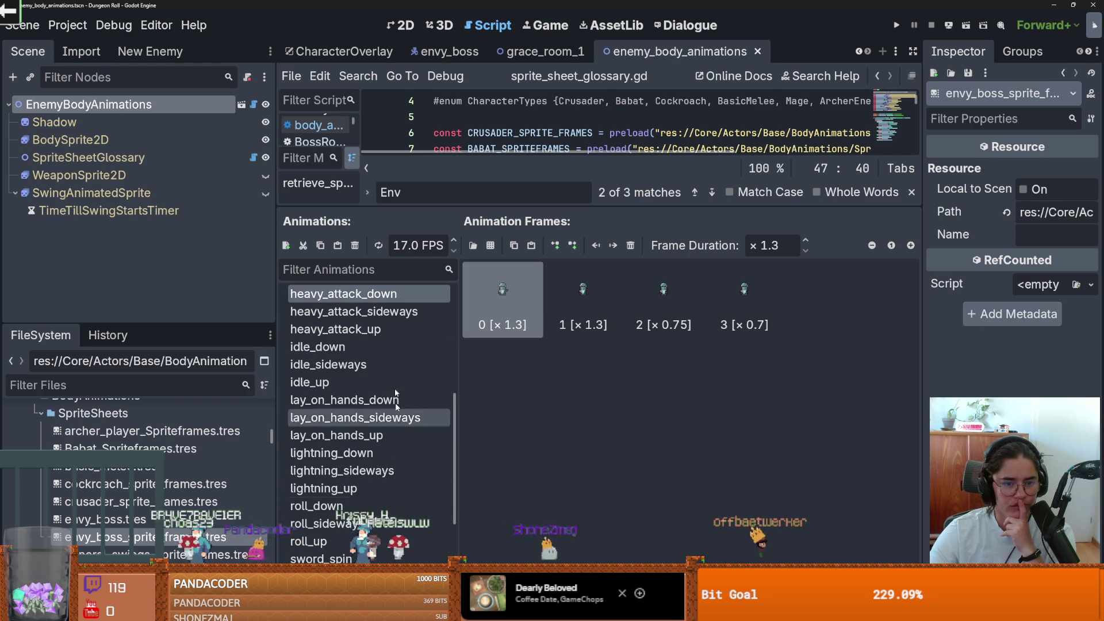
{"action": "scroll", "coordinate": [395, 393], "scroll_direction": "up", "scroll_amount": 3}
{"action": "left_click", "coordinate": [356, 269]}
{"action": "type", "text": "tel"}
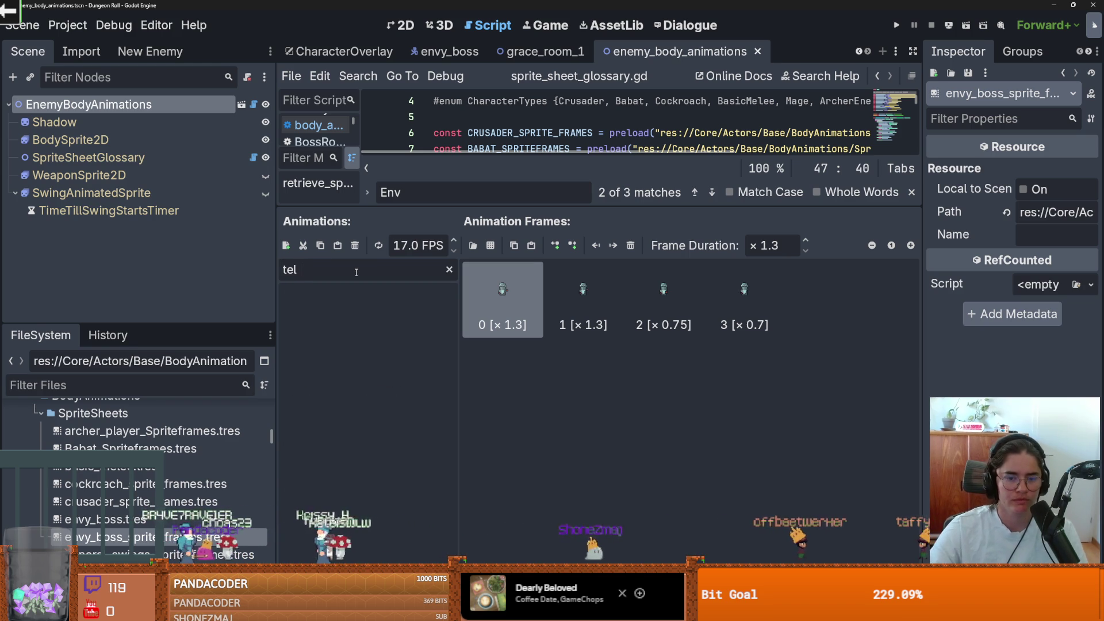
{"action": "key", "text": "BackSpace"}
{"action": "key", "text": "BackSpace"}
{"action": "key", "text": "BackSpace"}
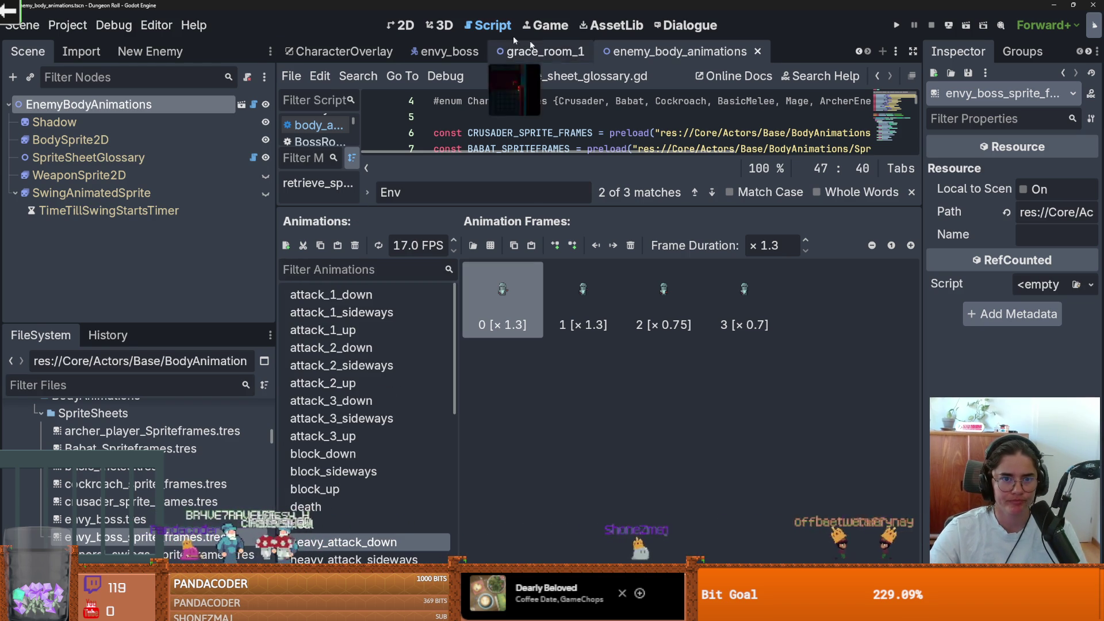
Inspect the envy_boss BodyAnimations and telegraph_state.gd, then return to enemy_body_animations
{"action": "left_click", "coordinate": [446, 51]}
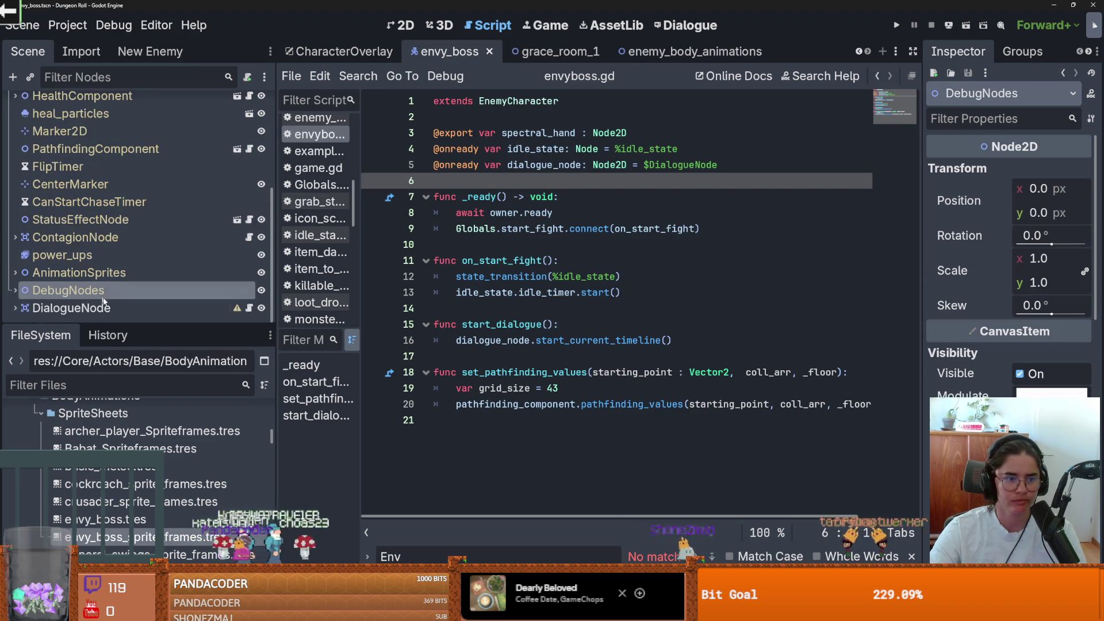
{"action": "scroll", "coordinate": [105, 301], "scroll_direction": "up", "scroll_amount": 5}
{"action": "left_click", "coordinate": [76, 140]}
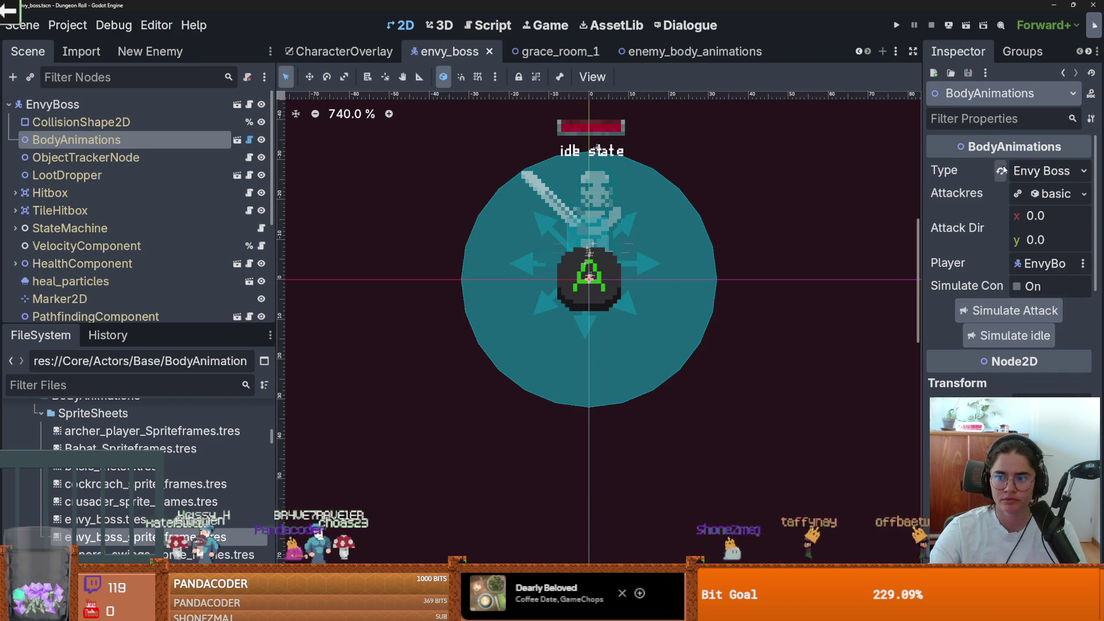
{"action": "scroll", "coordinate": [30, 213], "scroll_direction": "down", "scroll_amount": 4}
{"action": "scroll", "coordinate": [30, 212], "scroll_direction": "up", "scroll_amount": 2}
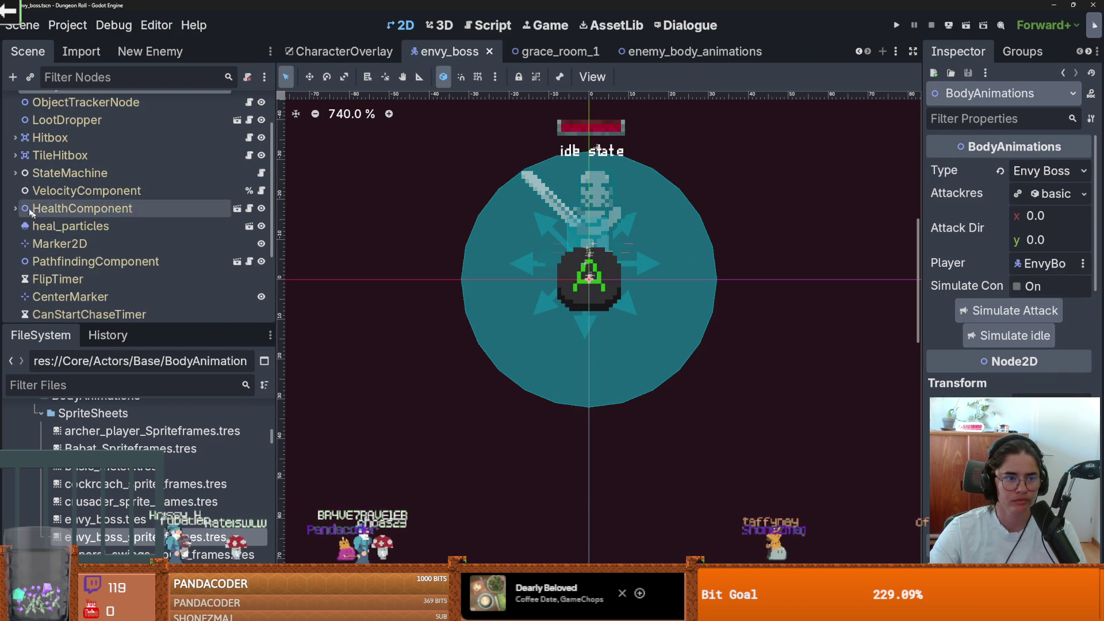
{"action": "left_click", "coordinate": [15, 173]}
{"action": "scroll", "coordinate": [109, 253], "scroll_direction": "down", "scroll_amount": 3}
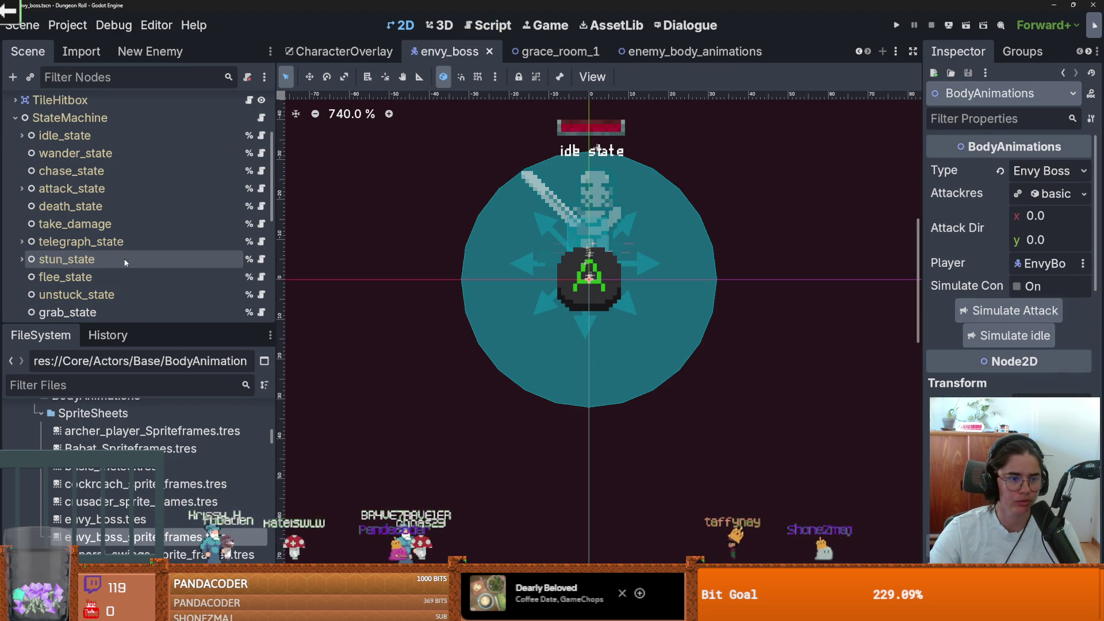
{"action": "left_click", "coordinate": [130, 243]}
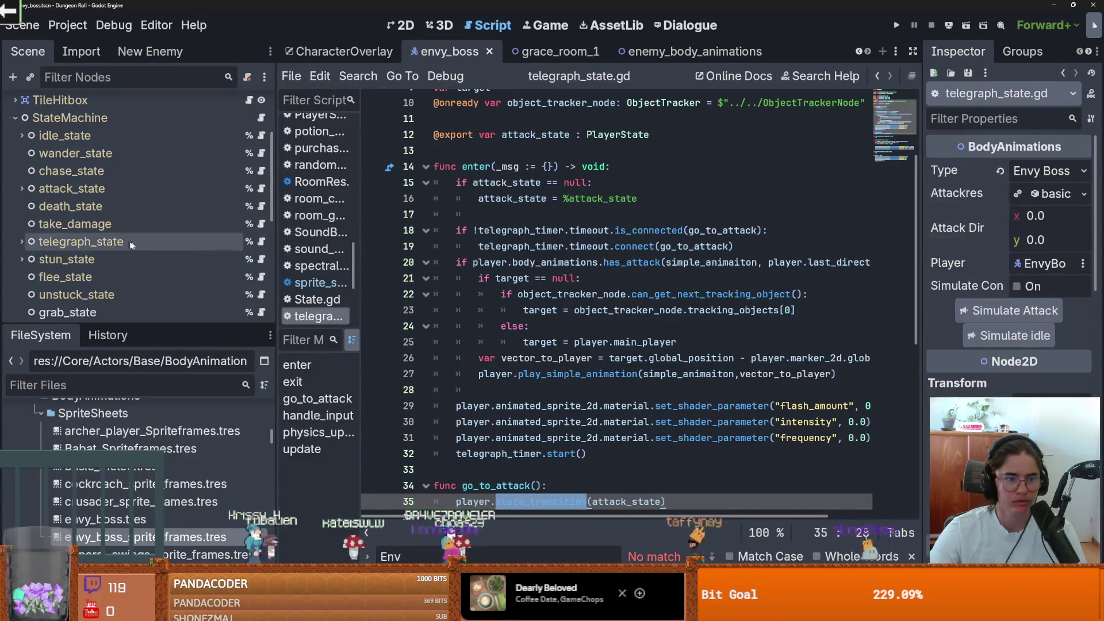
{"action": "left_click", "coordinate": [638, 52]}
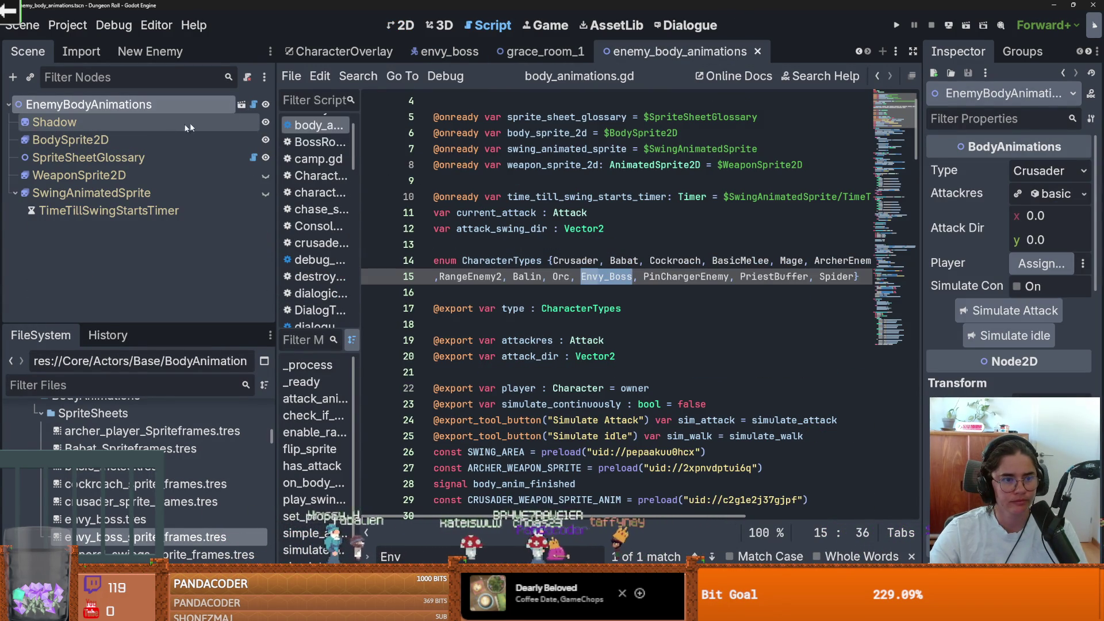
Select EnemyBodyAnimations and view its character Type list, leaving it unchanged
{"action": "left_click", "coordinate": [132, 140]}
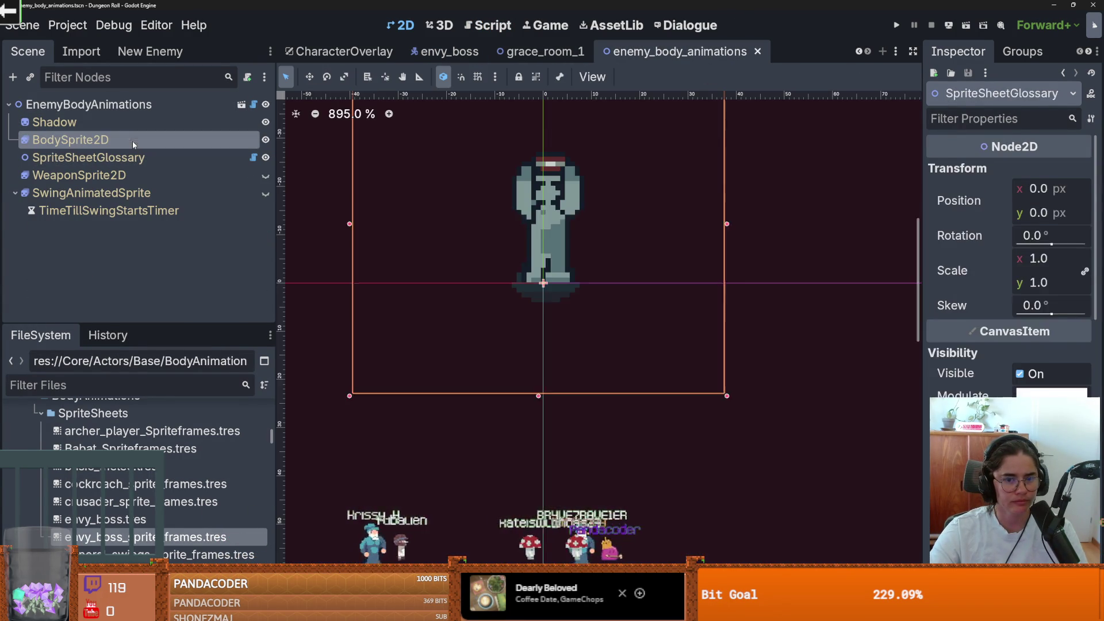
{"action": "scroll", "coordinate": [357, 346], "scroll_direction": "up", "scroll_amount": 2}
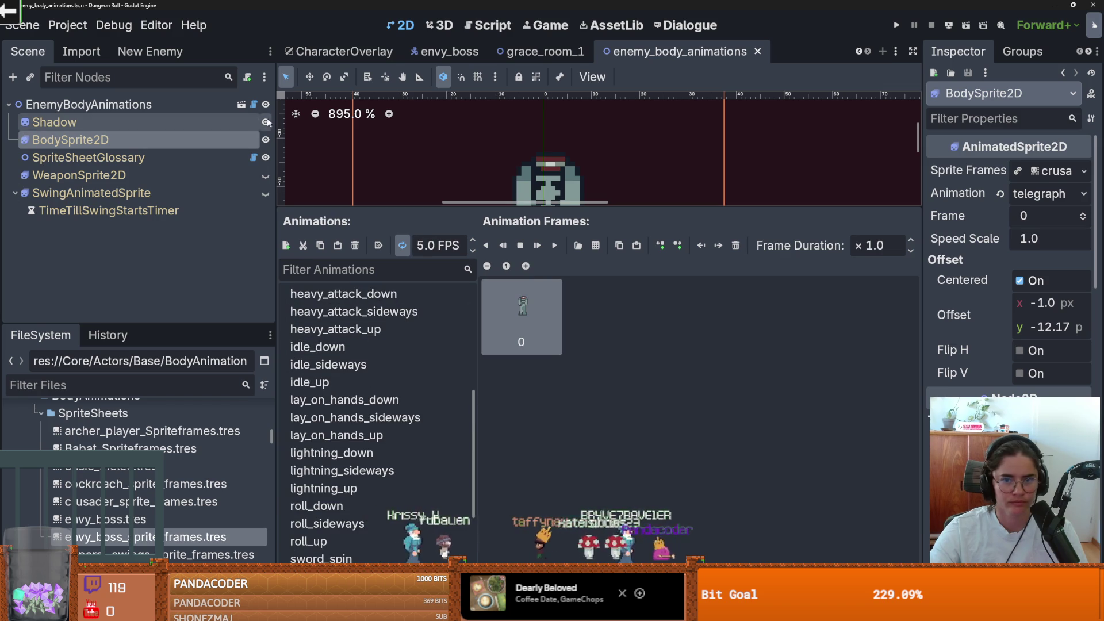
{"action": "left_click", "coordinate": [173, 104]}
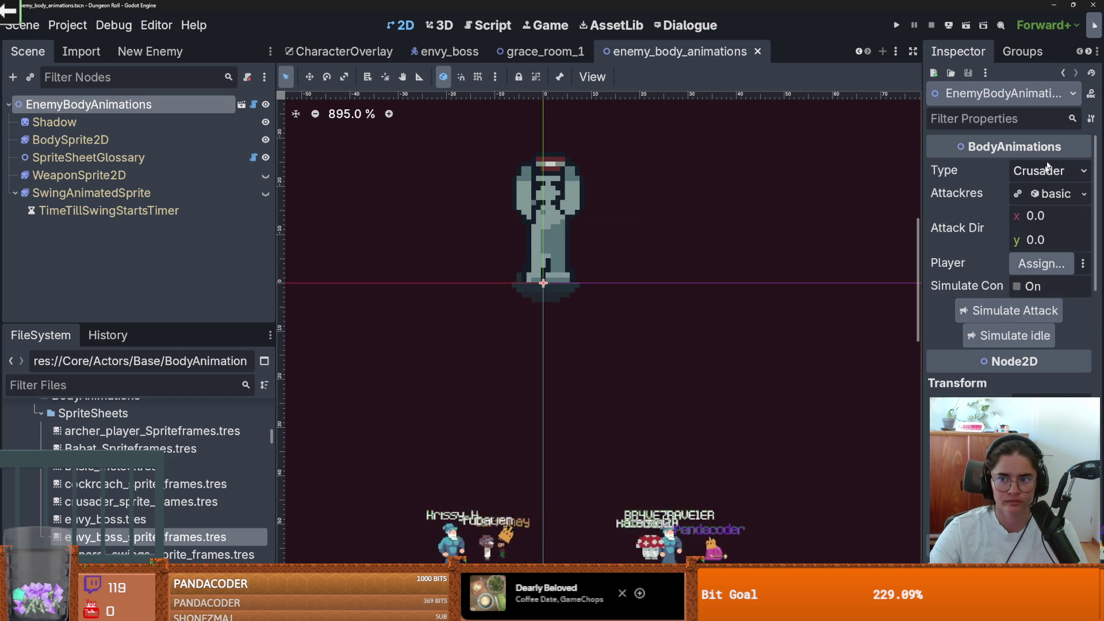
{"action": "left_click", "coordinate": [1048, 170]}
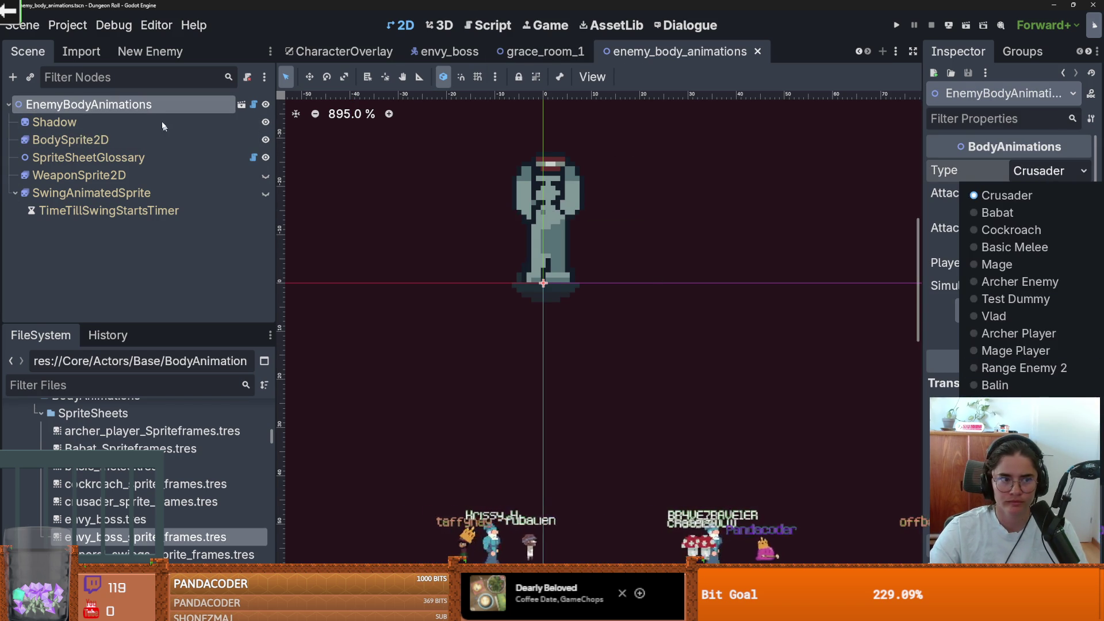
{"action": "left_click", "coordinate": [125, 123]}
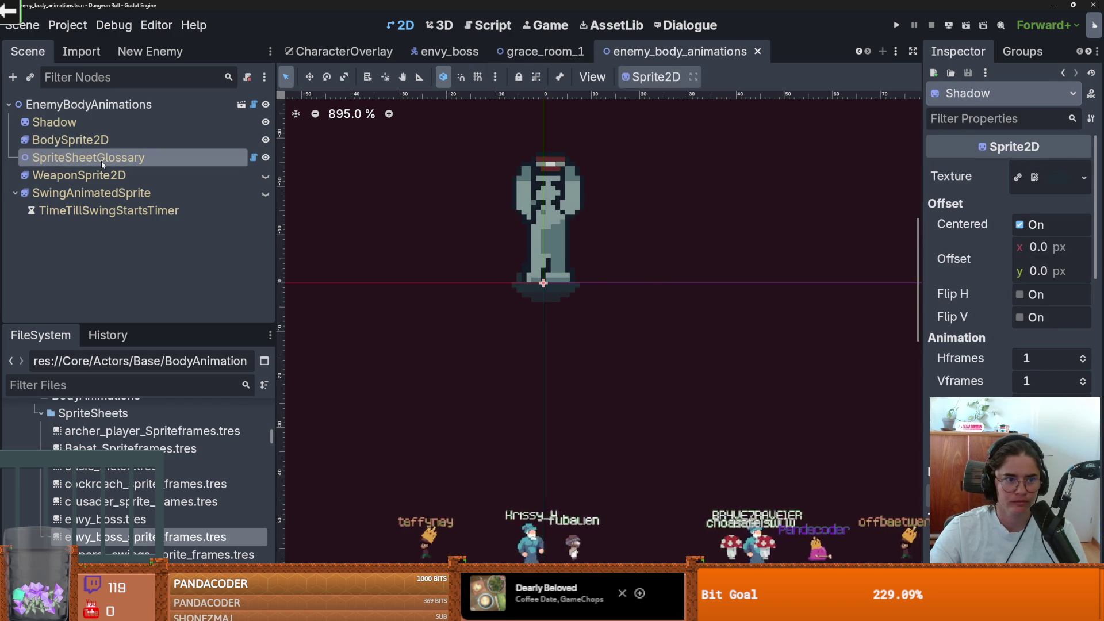
Review the BodySprite2D animations, then change EnemyBodyAnimations' Type from Crusader to Envy Boss
{"action": "left_click", "coordinate": [101, 159]}
{"action": "left_click", "coordinate": [112, 141]}
{"action": "scroll", "coordinate": [330, 435], "scroll_direction": "up", "scroll_amount": 5}
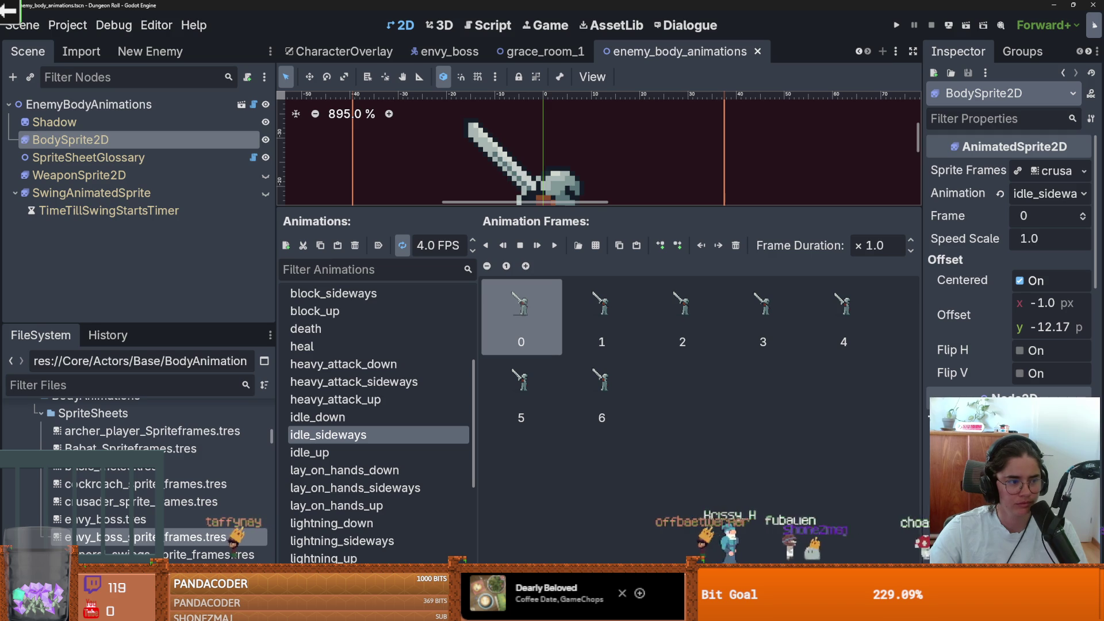
{"action": "left_click", "coordinate": [138, 158]}
{"action": "left_click", "coordinate": [142, 118]}
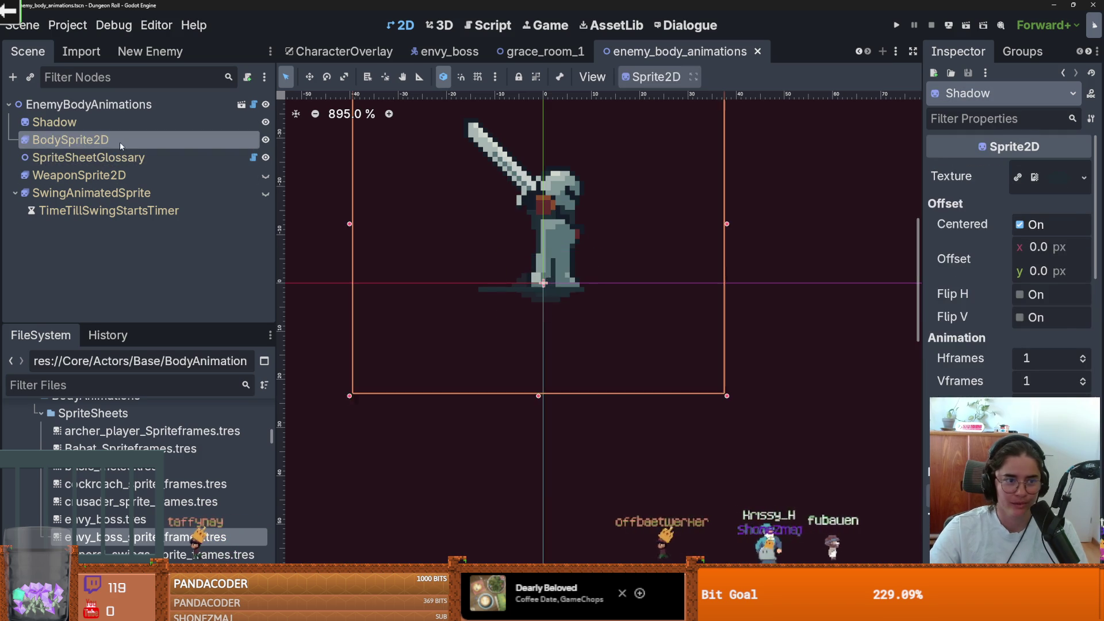
{"action": "left_click", "coordinate": [119, 140]}
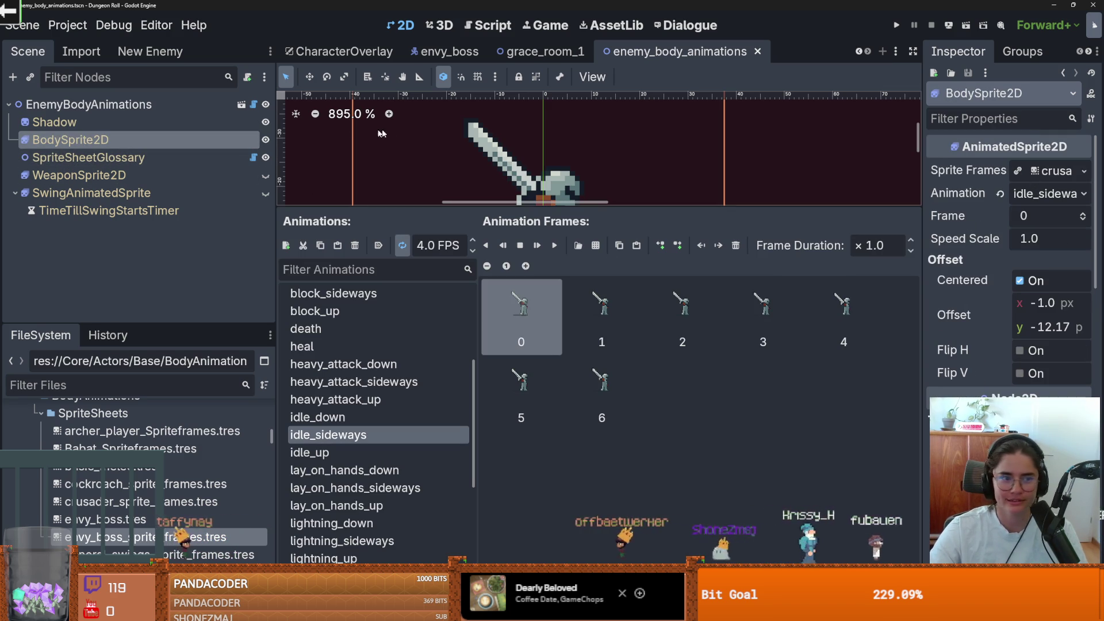
{"action": "left_click", "coordinate": [115, 104]}
{"action": "left_click", "coordinate": [1040, 172]}
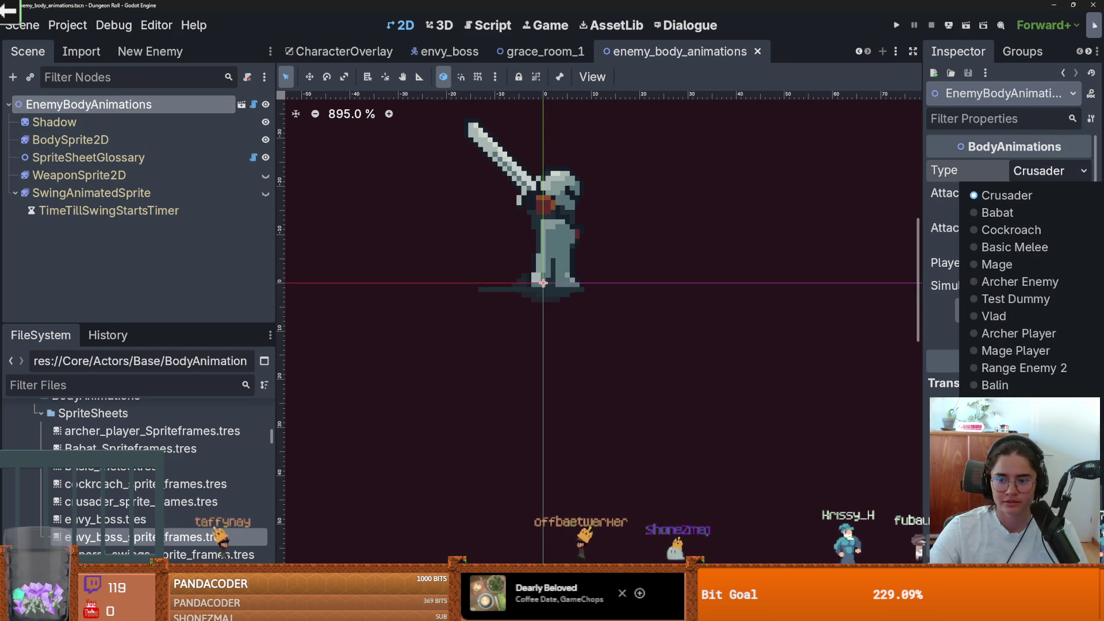
{"action": "left_click", "coordinate": [1018, 403]}
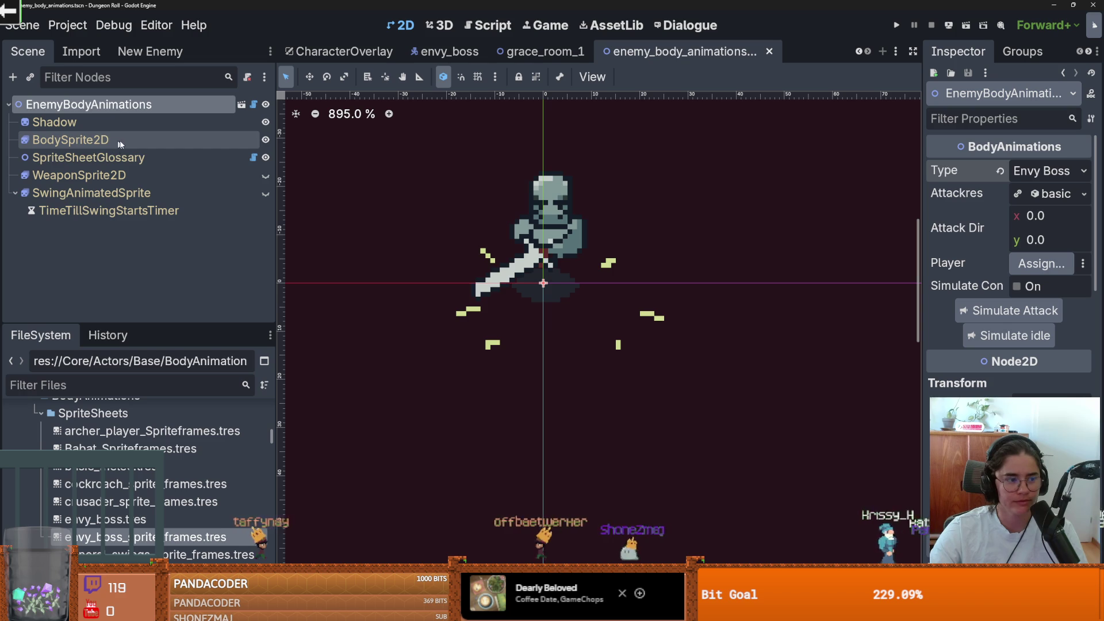
Select BodySprite2D and review its idle_down, idle_sideways and idle_up animations
{"action": "left_click", "coordinate": [69, 140]}
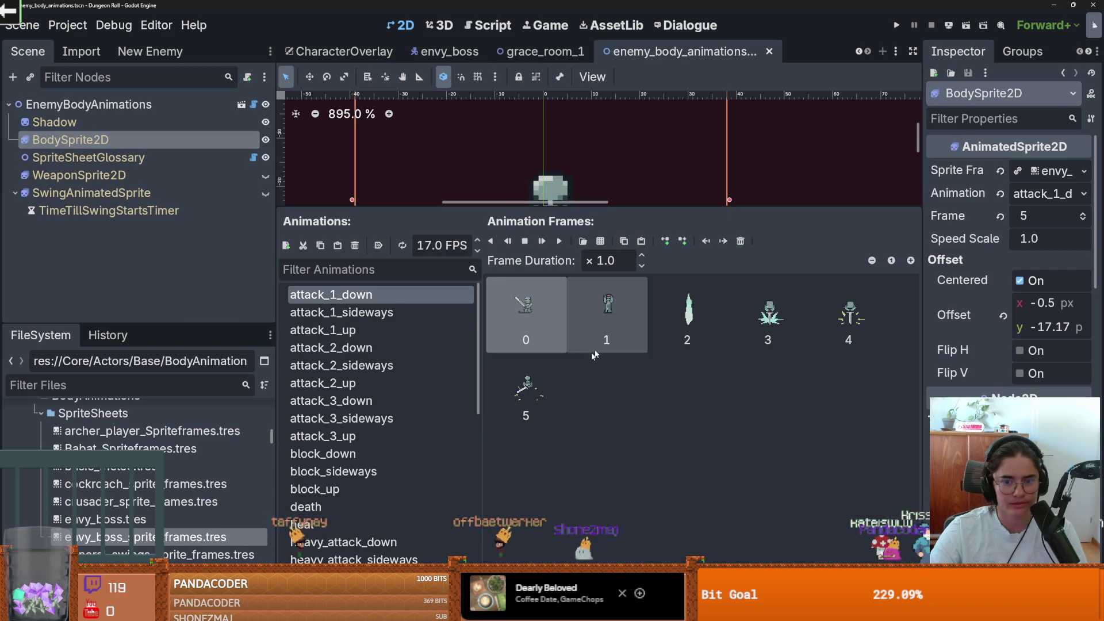
{"action": "scroll", "coordinate": [440, 379], "scroll_direction": "down", "scroll_amount": 5}
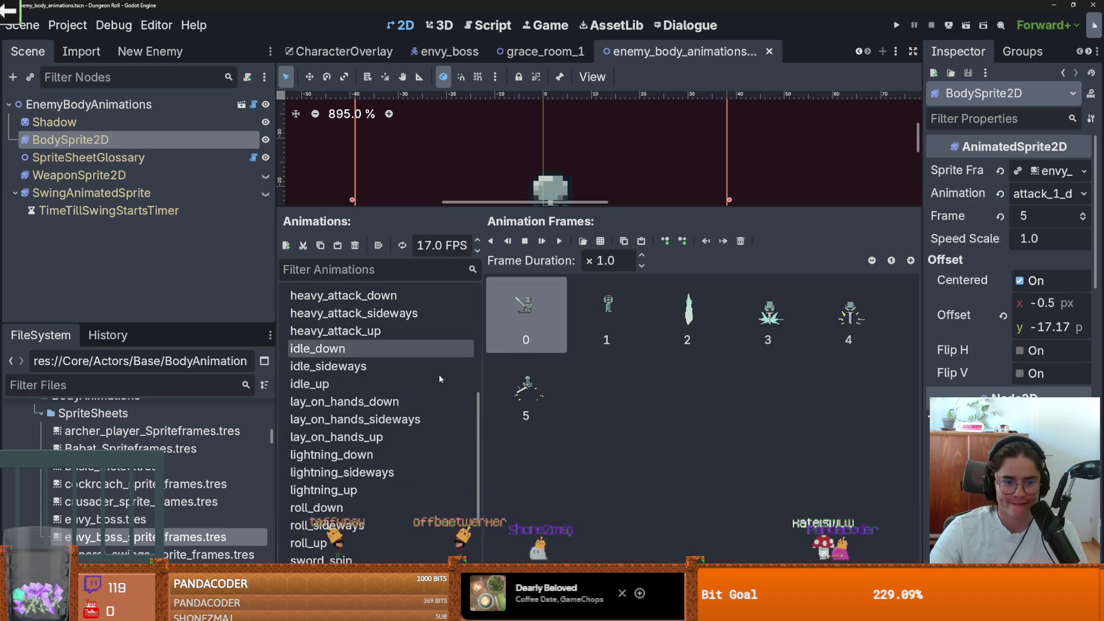
{"action": "left_click", "coordinate": [328, 349]}
{"action": "left_click", "coordinate": [328, 366]}
{"action": "left_click", "coordinate": [326, 384]}
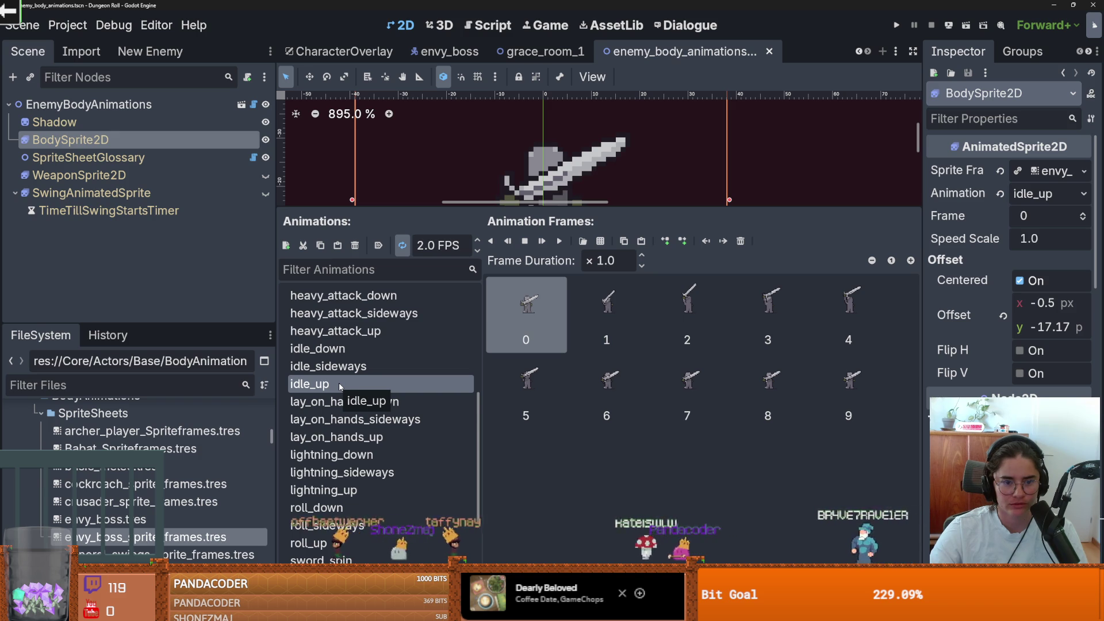
{"action": "scroll", "coordinate": [387, 413], "scroll_direction": "down", "scroll_amount": 3}
{"action": "scroll", "coordinate": [374, 390], "scroll_direction": "up", "scroll_amount": 2}
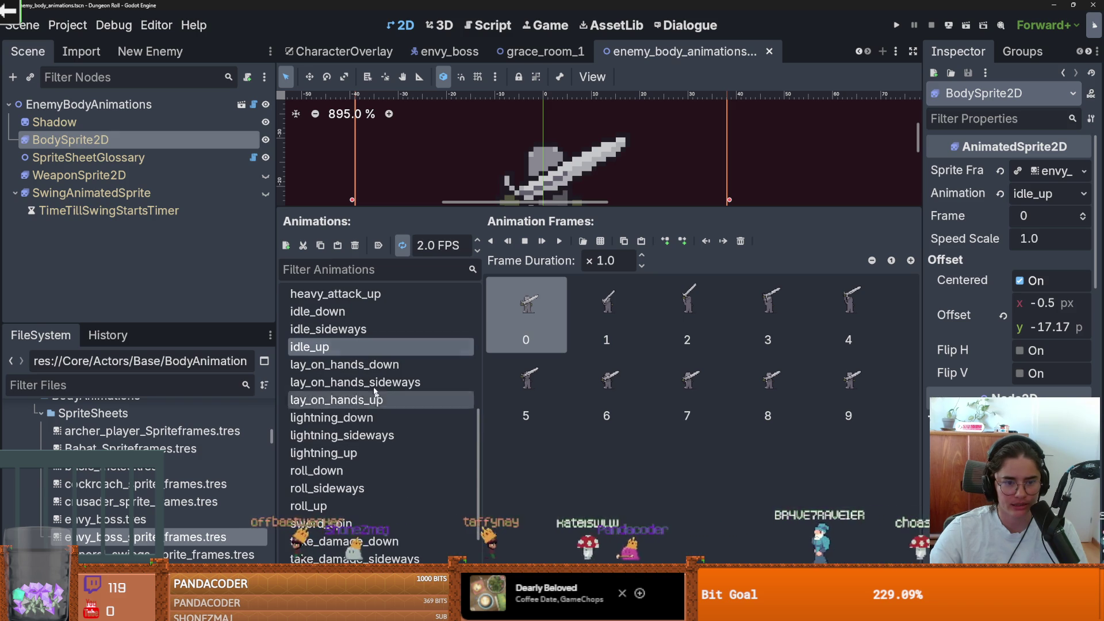
Confirm no telegraph animation exists, then add a new animation named telegraph
{"action": "left_click", "coordinate": [336, 270]}
{"action": "type", "text": "telegraph"}
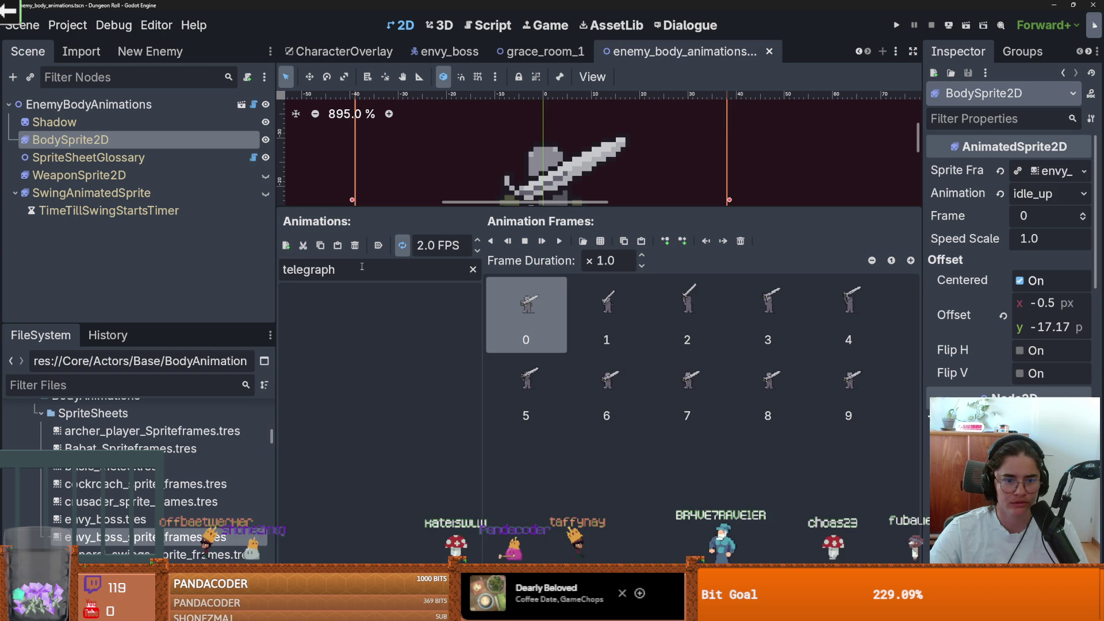
{"action": "key", "text": "ctrl+BackSpace"}
{"action": "left_click", "coordinate": [285, 246]}
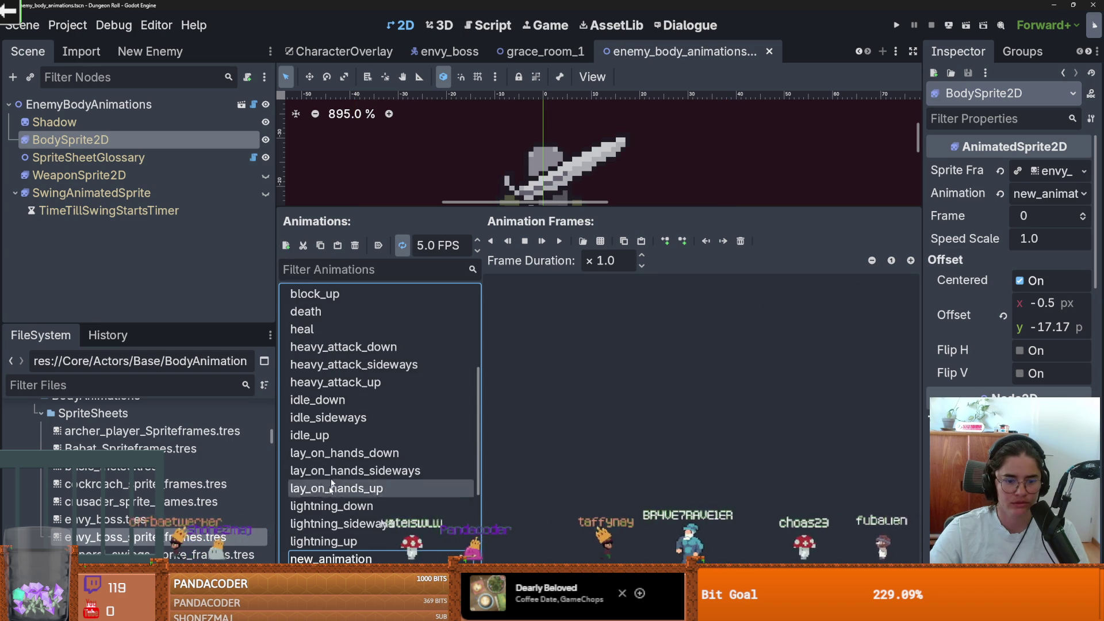
{"action": "type", "text": "telegraph"}
{"action": "key", "text": "Return"}
Add one crusader frame from crusader_sprite_sheetEnvy.png to telegraph and save the scene
{"action": "left_click", "coordinate": [599, 241]}
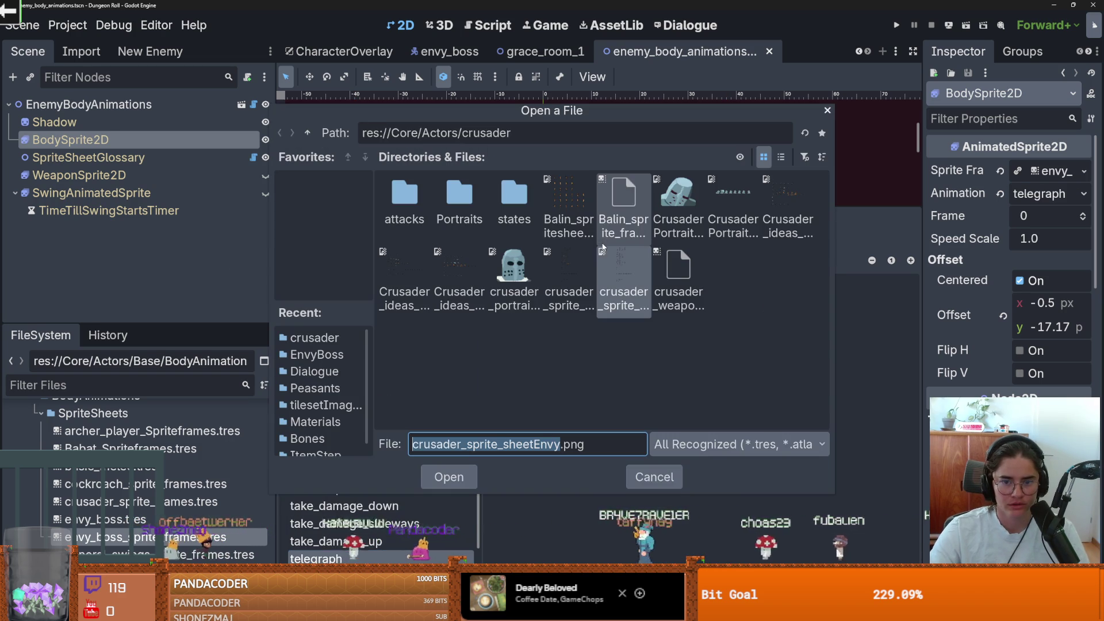
{"action": "double_click", "coordinate": [617, 288]}
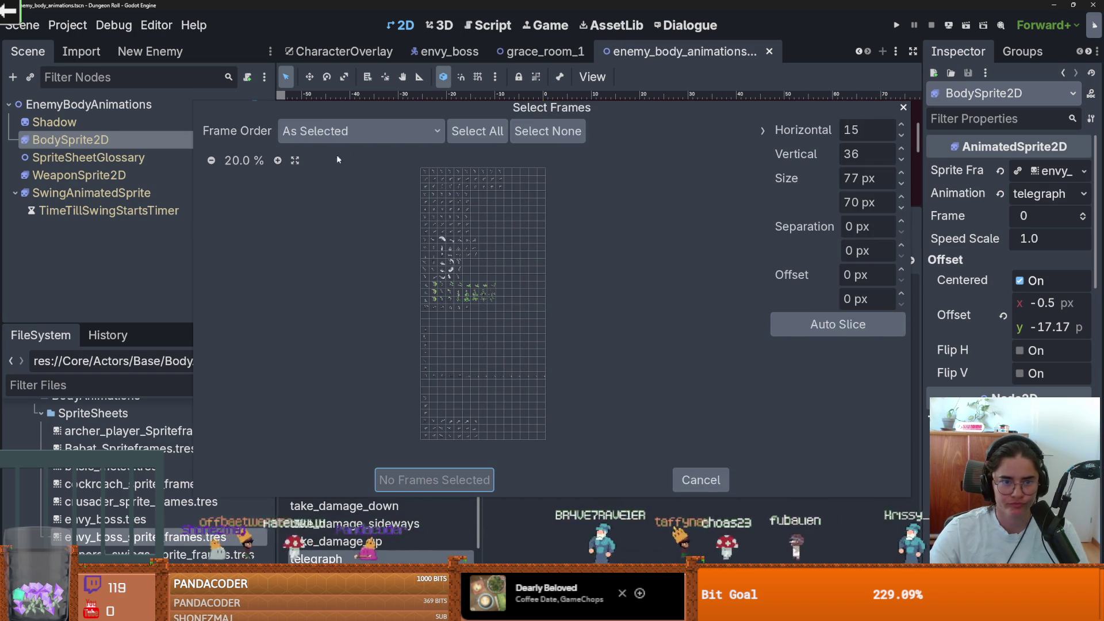
{"action": "scroll", "coordinate": [360, 358], "scroll_direction": "up", "scroll_amount": 5}
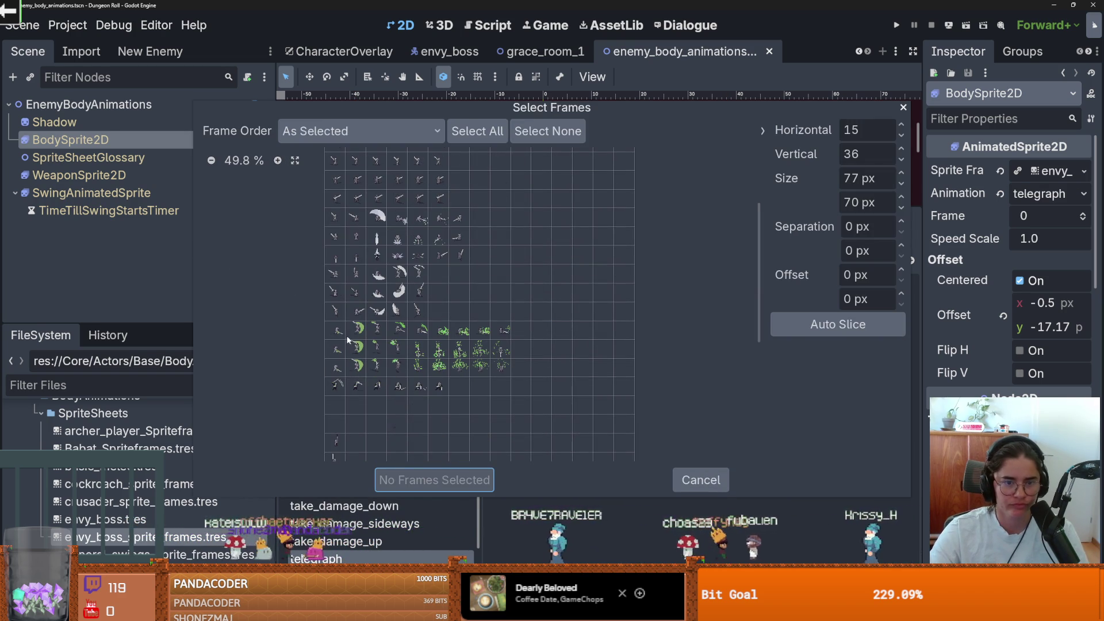
{"action": "scroll", "coordinate": [348, 340], "scroll_direction": "up", "scroll_amount": 3}
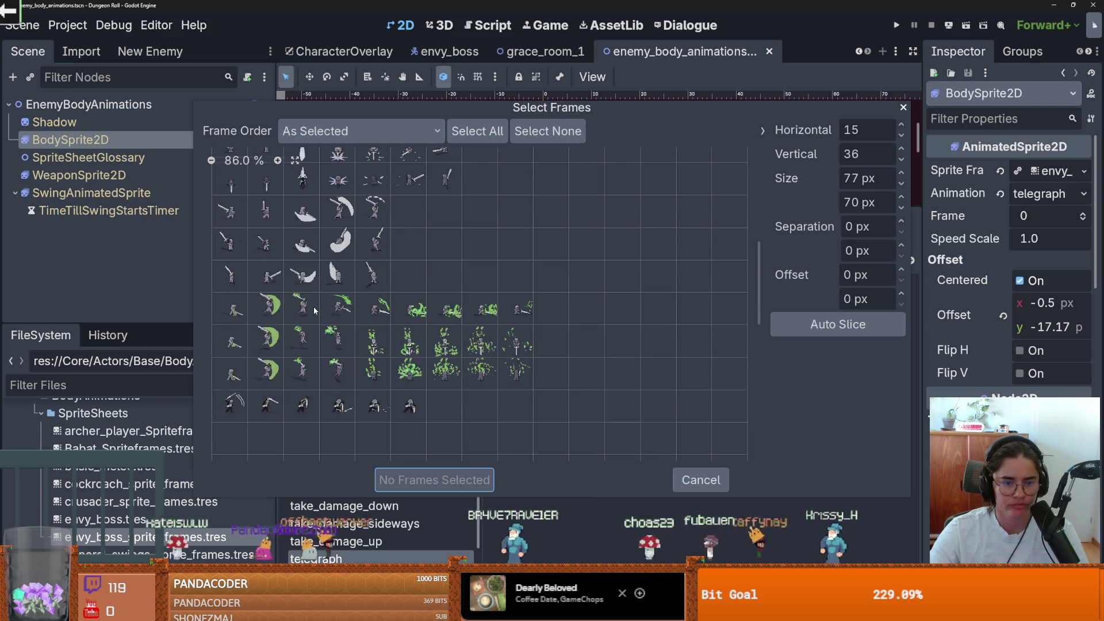
{"action": "scroll", "coordinate": [313, 306], "scroll_direction": "down", "scroll_amount": 2}
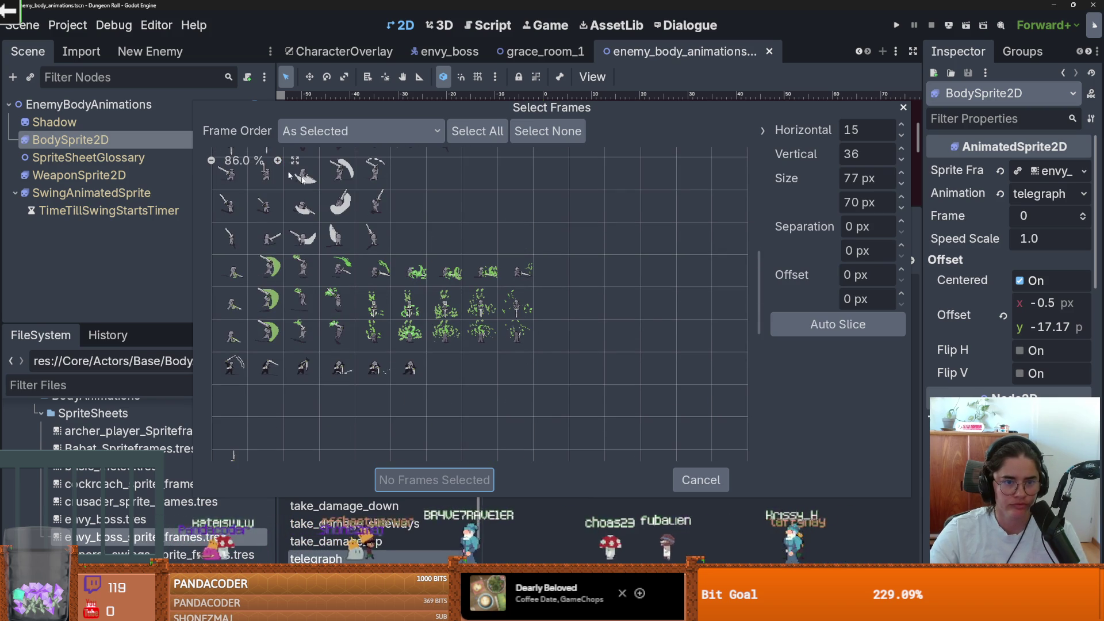
{"action": "left_click", "coordinate": [375, 208]}
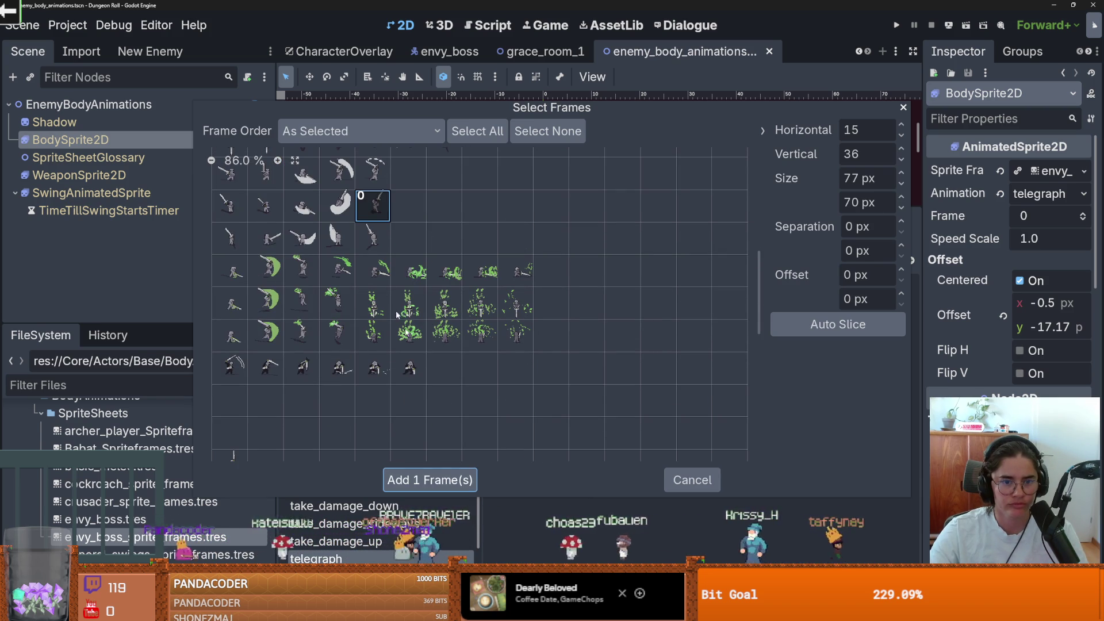
{"action": "left_click", "coordinate": [435, 480]}
{"action": "key", "text": "ctrl+s"}
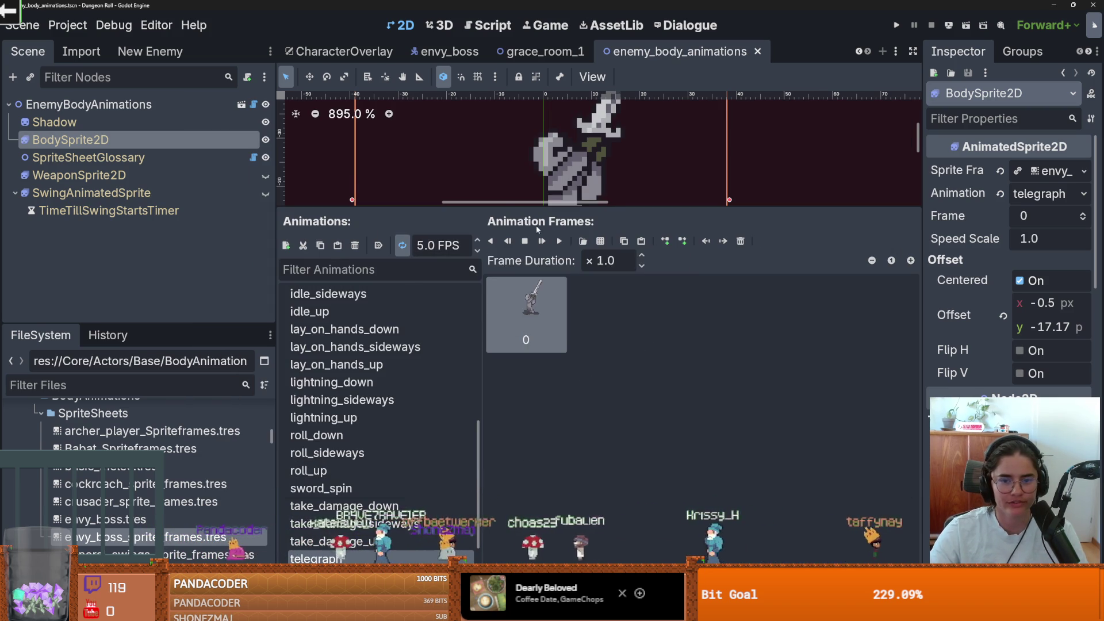
Run the game briefly to test the telegraph animation, then stop it
{"action": "scroll", "coordinate": [545, 259], "scroll_direction": "down", "scroll_amount": 2}
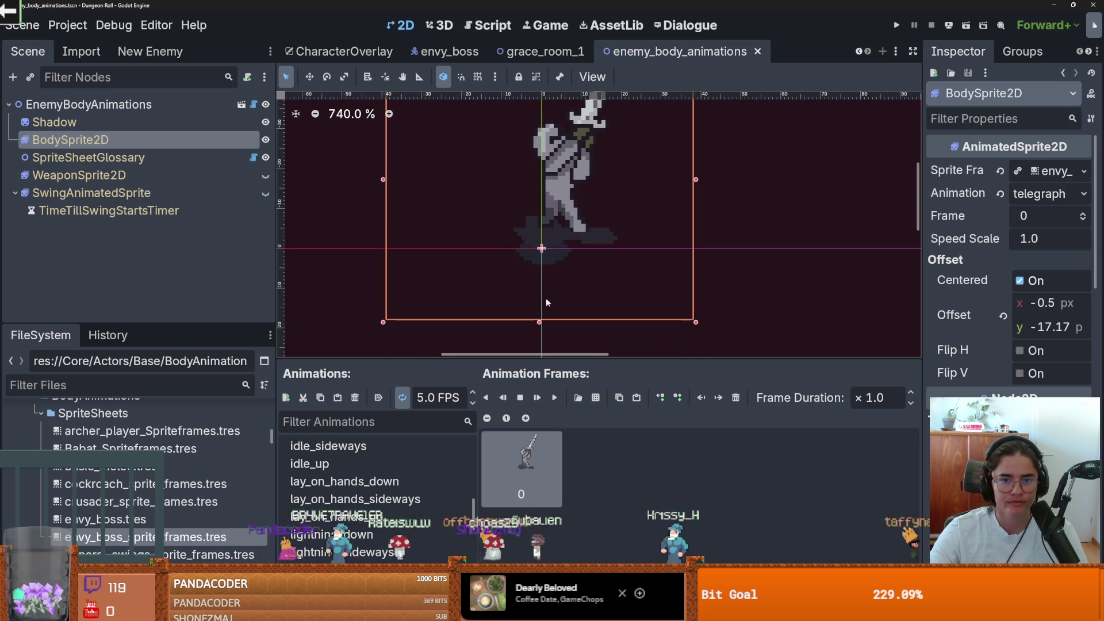
{"action": "scroll", "coordinate": [378, 341], "scroll_direction": "up", "scroll_amount": 8}
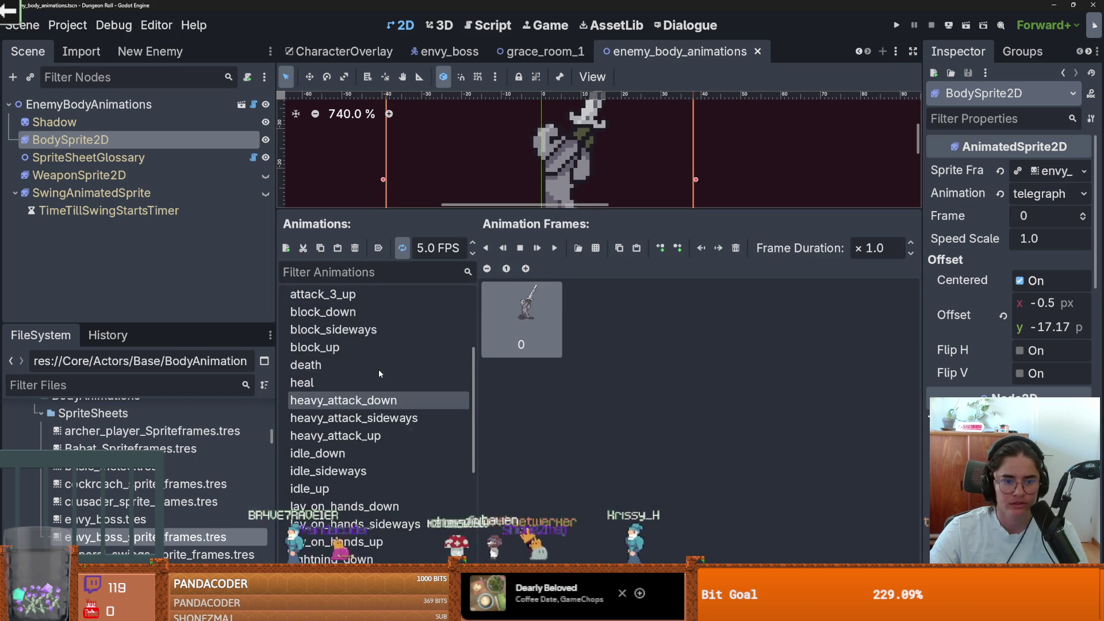
{"action": "left_click", "coordinate": [897, 27]}
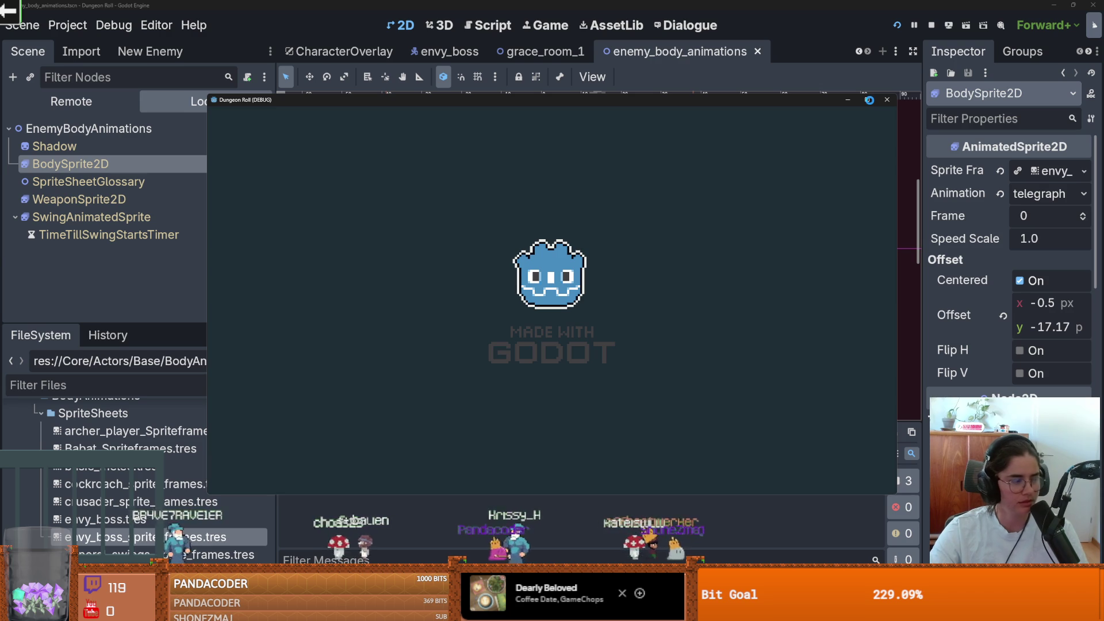
{"action": "key", "text": "F8"}
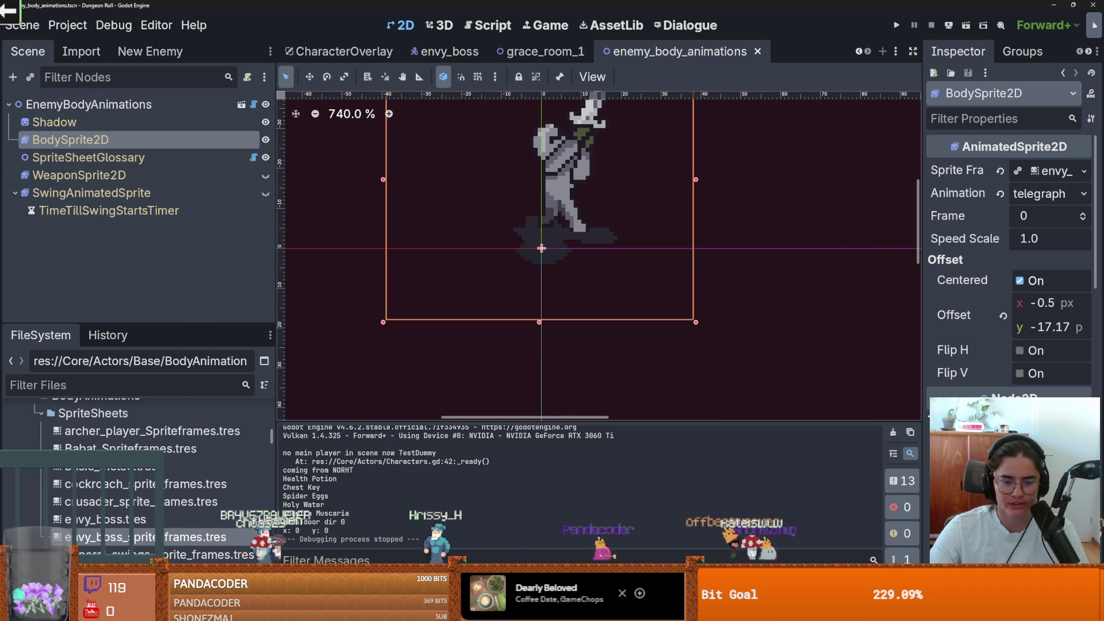
{"action": "key", "text": "alt+Tab"}
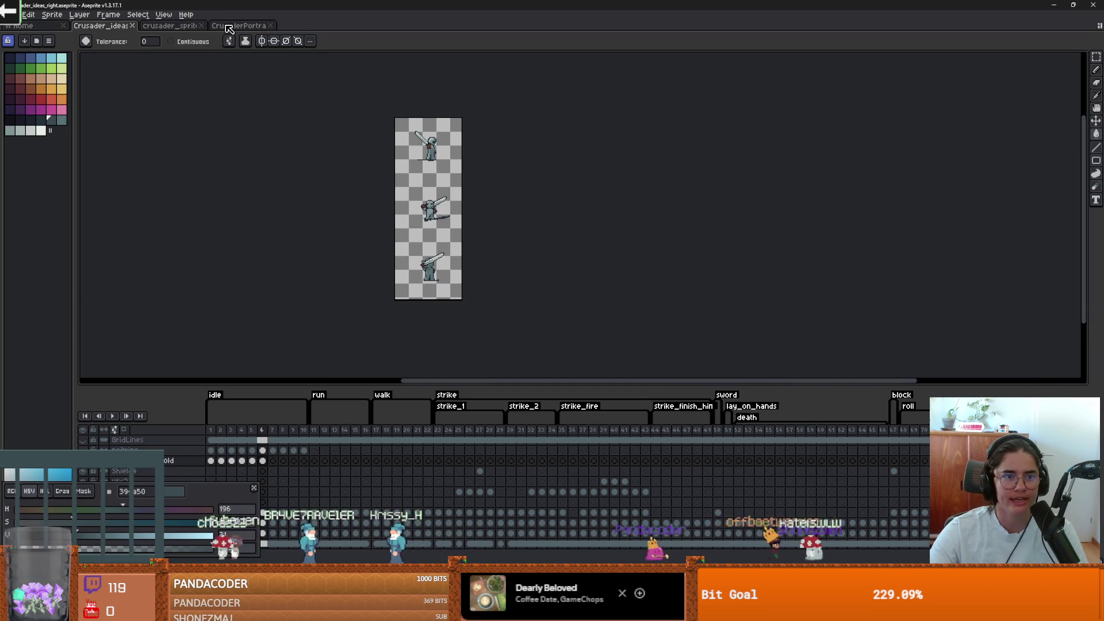
On the CrusaderPortrait sheet, preview a Hue/Saturation hue shift of about -150, then compare in Godot
{"action": "left_click", "coordinate": [228, 28]}
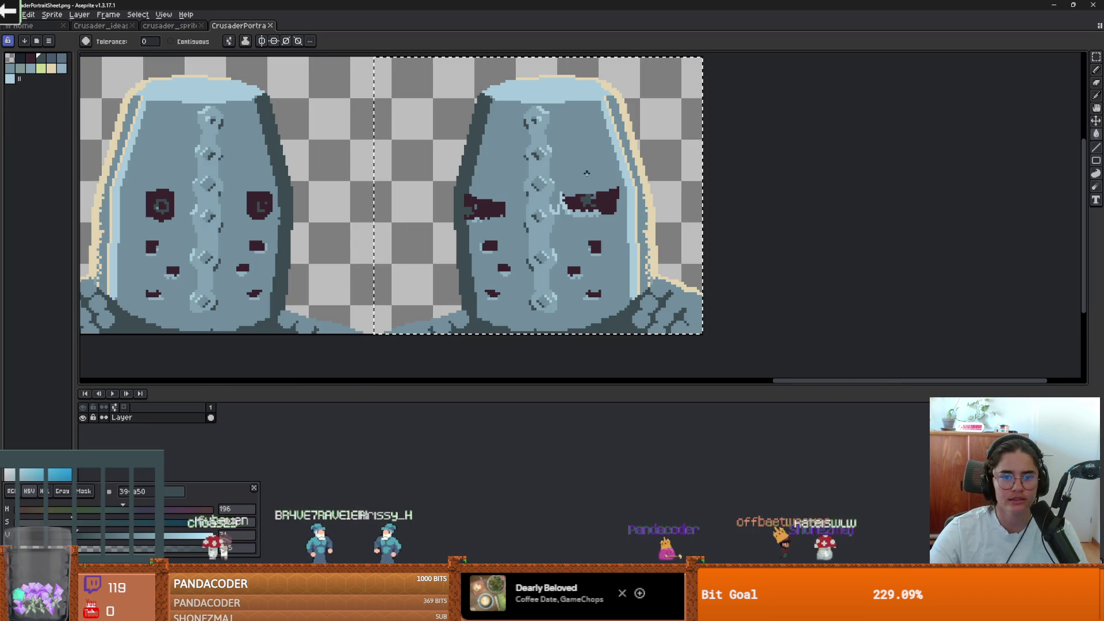
{"action": "left_click", "coordinate": [26, 16]}
{"action": "mouse_move", "coordinate": [64, 240]}
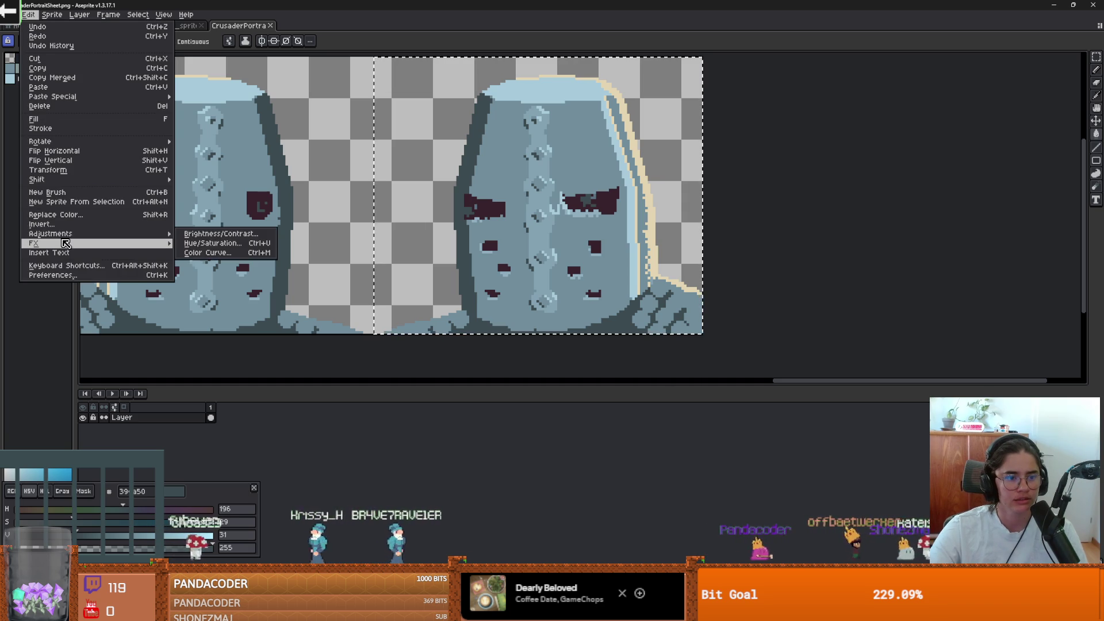
{"action": "left_click", "coordinate": [214, 244]}
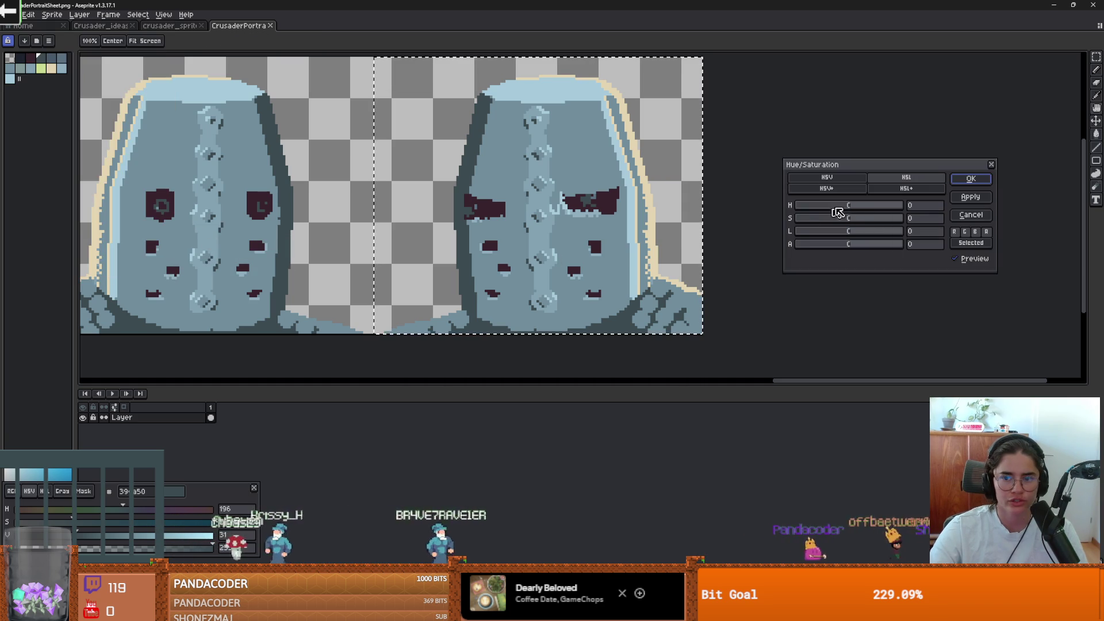
{"action": "left_click_drag", "start_coordinate": [855, 209], "coordinate": [805, 208]}
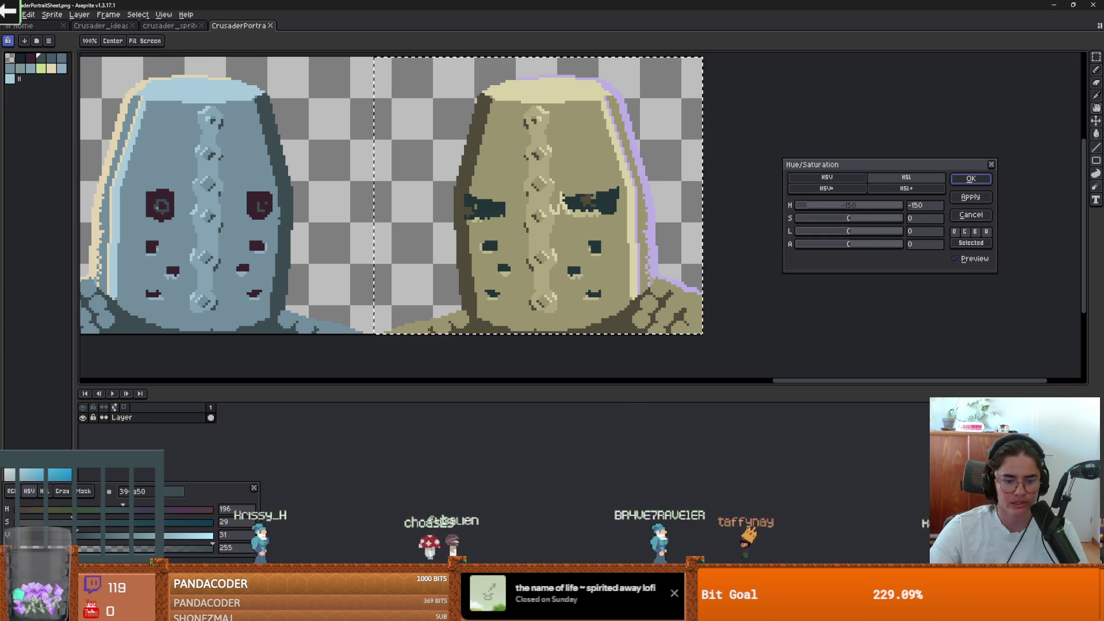
{"action": "key", "text": "alt+Tab"}
{"action": "scroll", "coordinate": [530, 263], "scroll_direction": "up", "scroll_amount": 4}
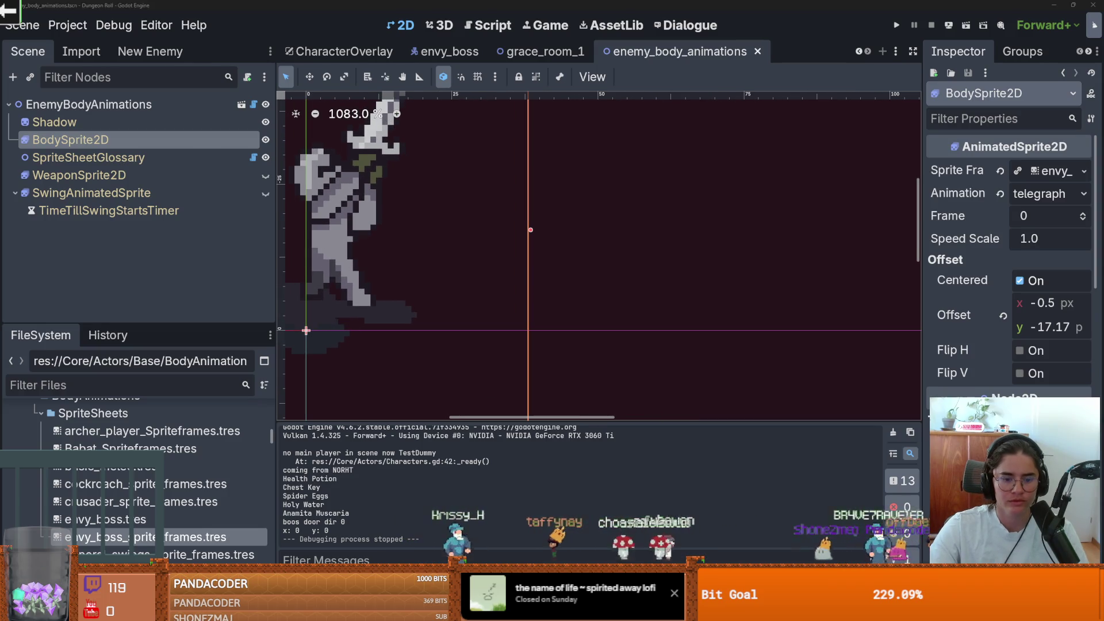
Set the helmet portrait's Hue to 180 and Saturation to -72 and apply it
{"action": "key", "text": "alt+Tab"}
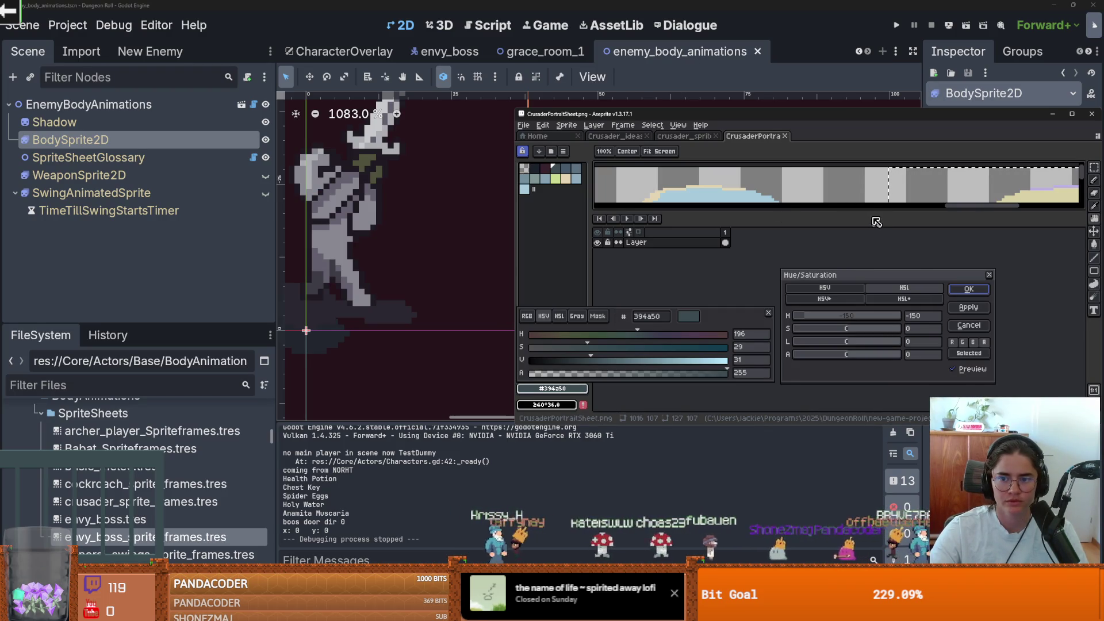
{"action": "left_click_drag", "start_coordinate": [869, 120], "coordinate": [788, 90]}
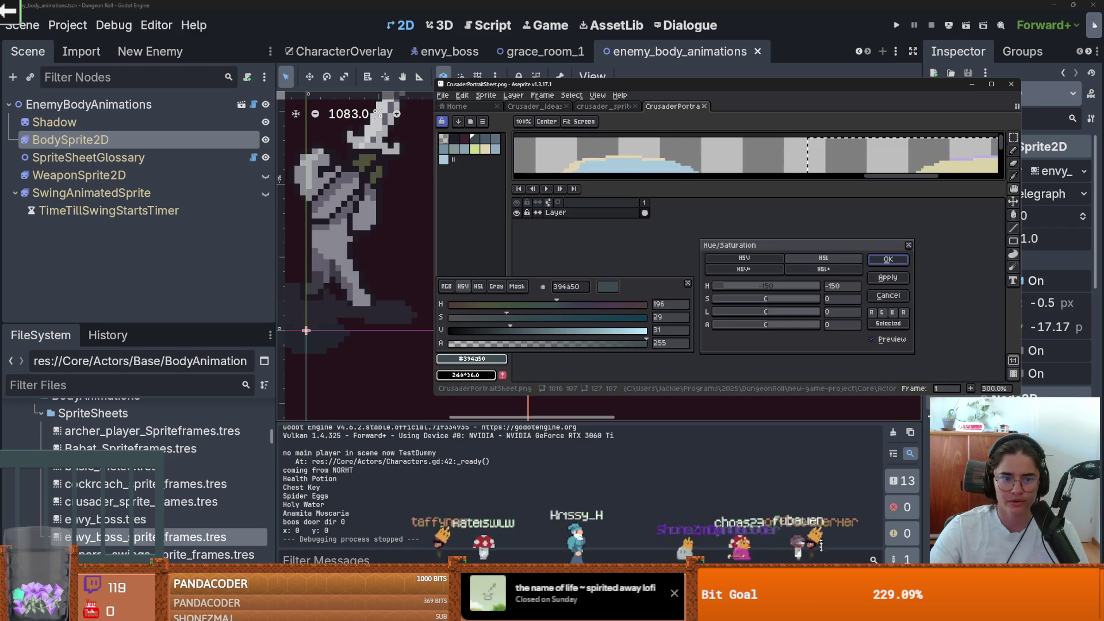
{"action": "left_click_drag", "start_coordinate": [821, 545], "coordinate": [821, 552]}
{"action": "left_click_drag", "start_coordinate": [747, 259], "coordinate": [687, 283]}
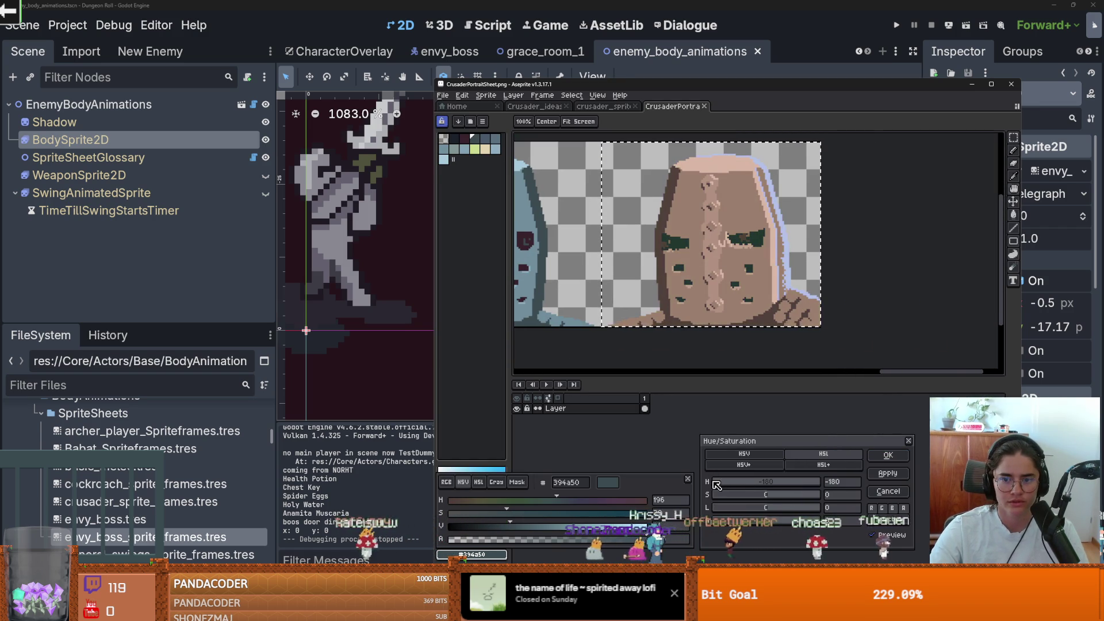
{"action": "mouse_move", "coordinate": [716, 485]}
{"action": "left_mouse_down"}
{"action": "mouse_move", "coordinate": [826, 487]}
{"action": "mouse_move", "coordinate": [791, 487]}
{"action": "left_mouse_up"}
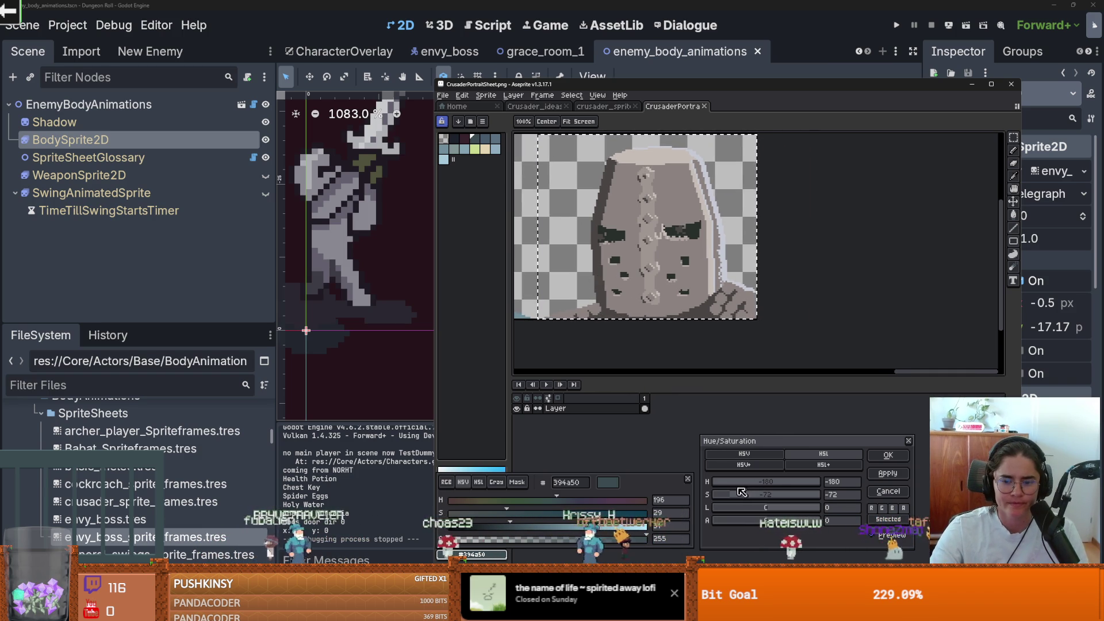
{"action": "left_click_drag", "start_coordinate": [740, 489], "coordinate": [850, 484]}
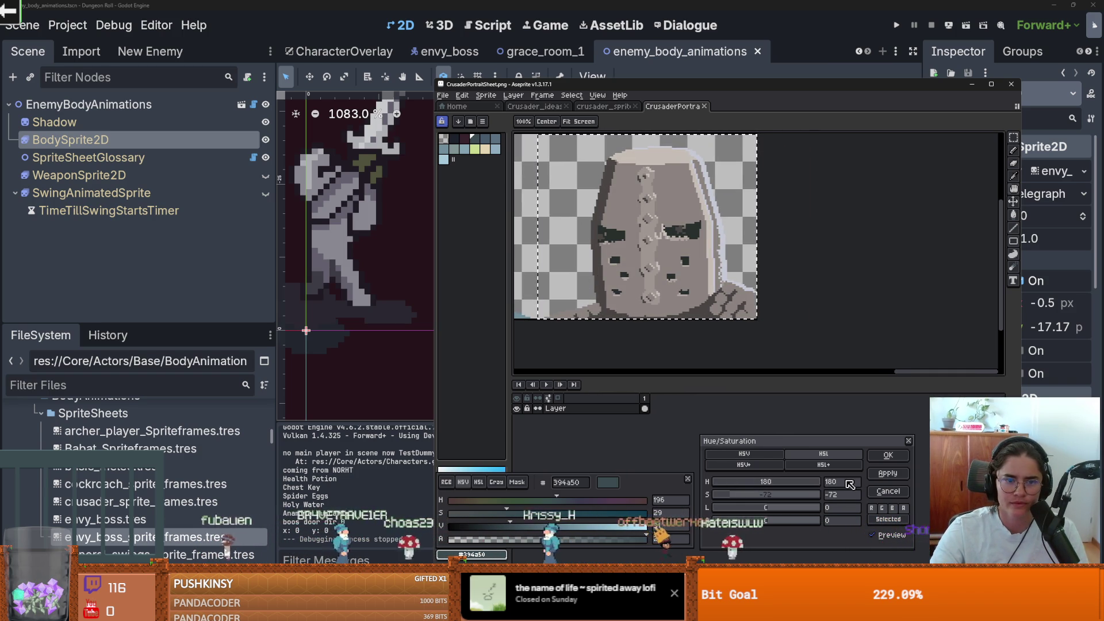
{"action": "left_click", "coordinate": [888, 455]}
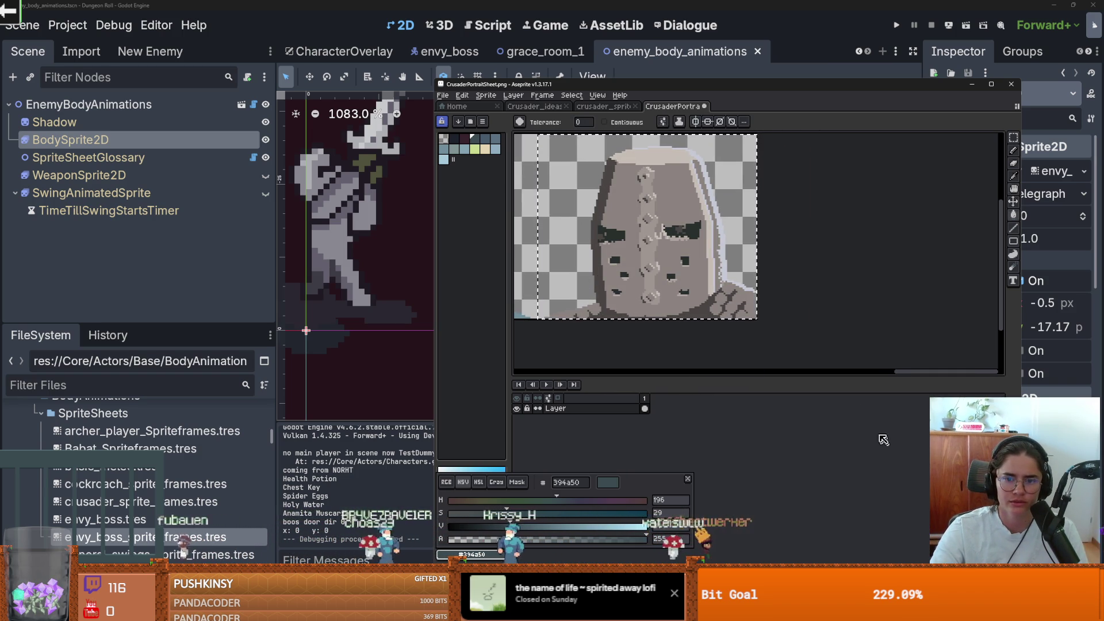
Close Aseprite, saving the portrait sheet when prompted
{"action": "key", "text": "w"}
{"action": "scroll", "coordinate": [798, 240], "scroll_direction": "down", "scroll_amount": 3}
{"action": "scroll", "coordinate": [798, 240], "scroll_direction": "up", "scroll_amount": 2}
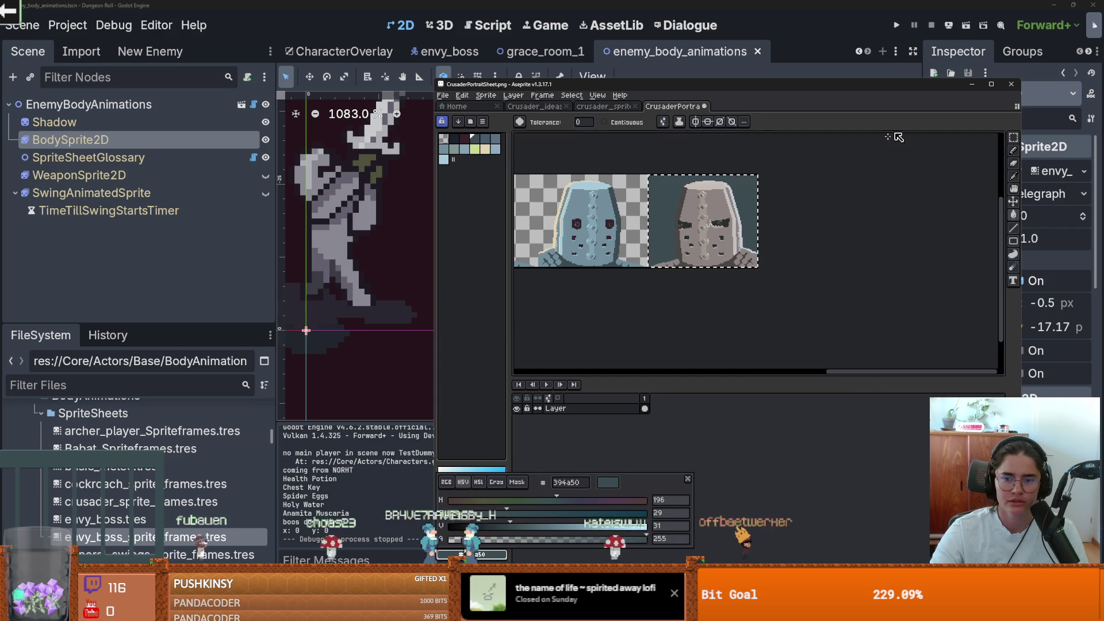
{"action": "left_click", "coordinate": [1011, 84]}
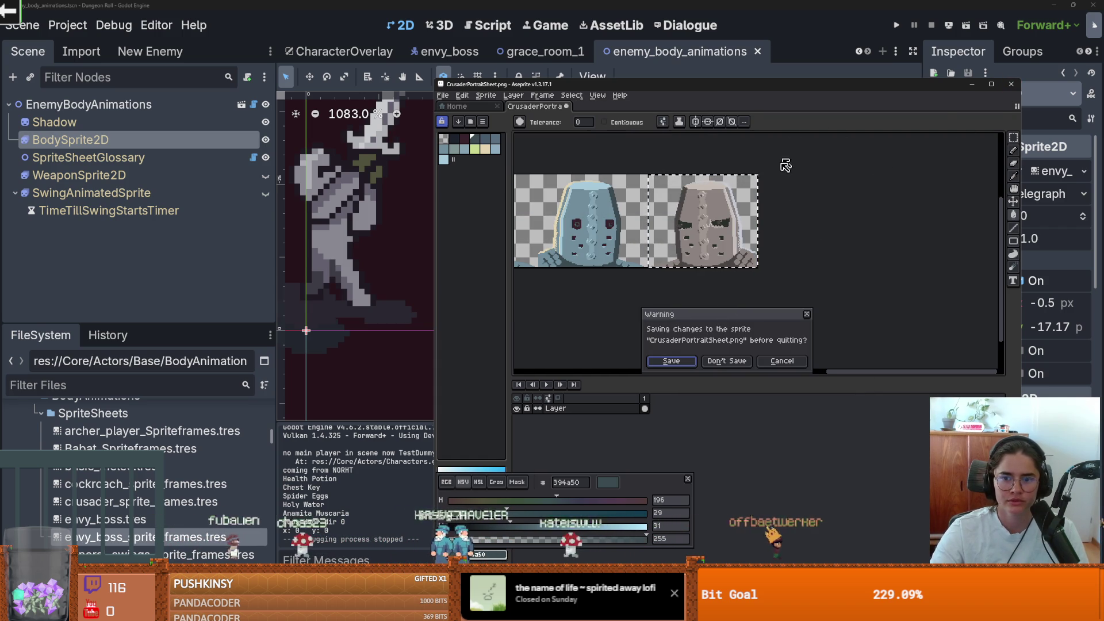
{"action": "left_click", "coordinate": [695, 360]}
{"action": "left_click", "coordinate": [573, 288]}
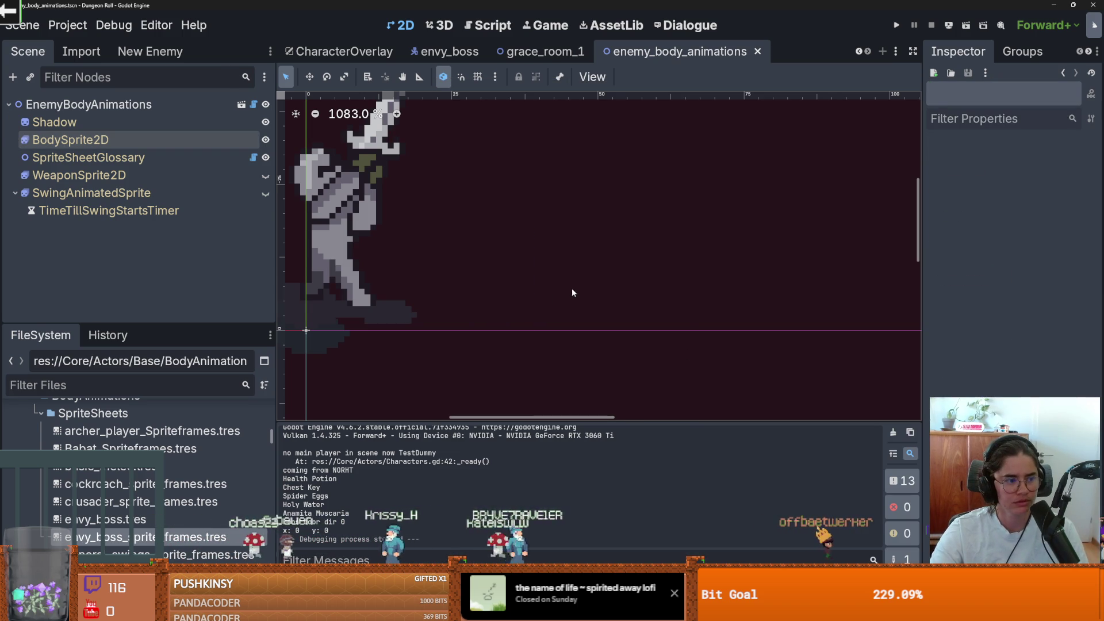
Run the game full-size and teleport ahead with the tp_to_before_boss console command
{"action": "left_click", "coordinate": [898, 26]}
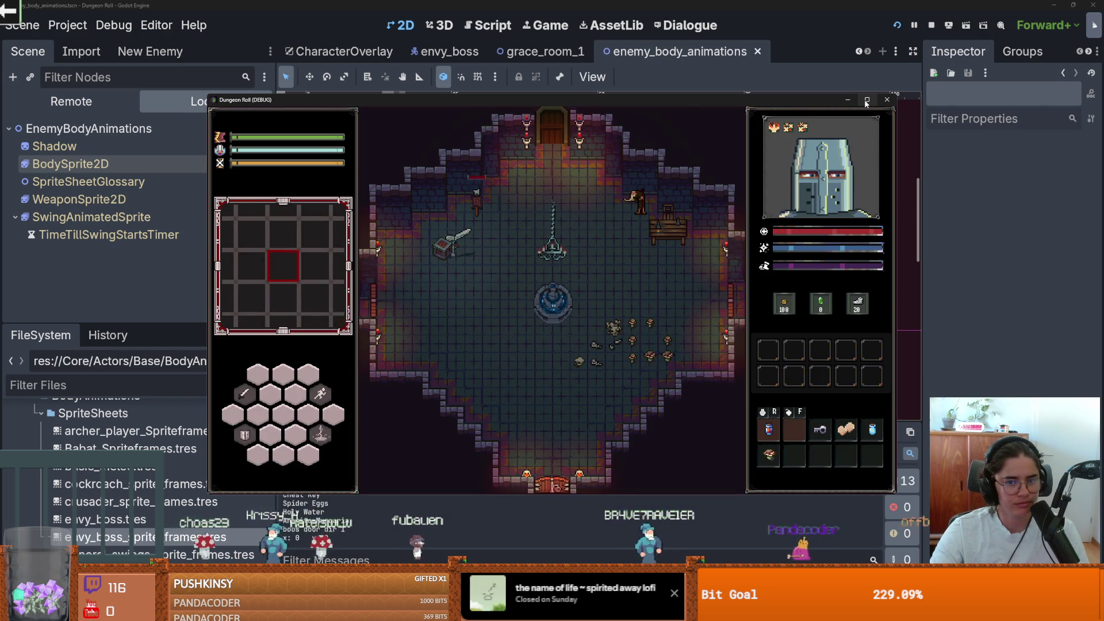
{"action": "left_click", "coordinate": [865, 100]}
{"action": "key", "text": "Tab"}
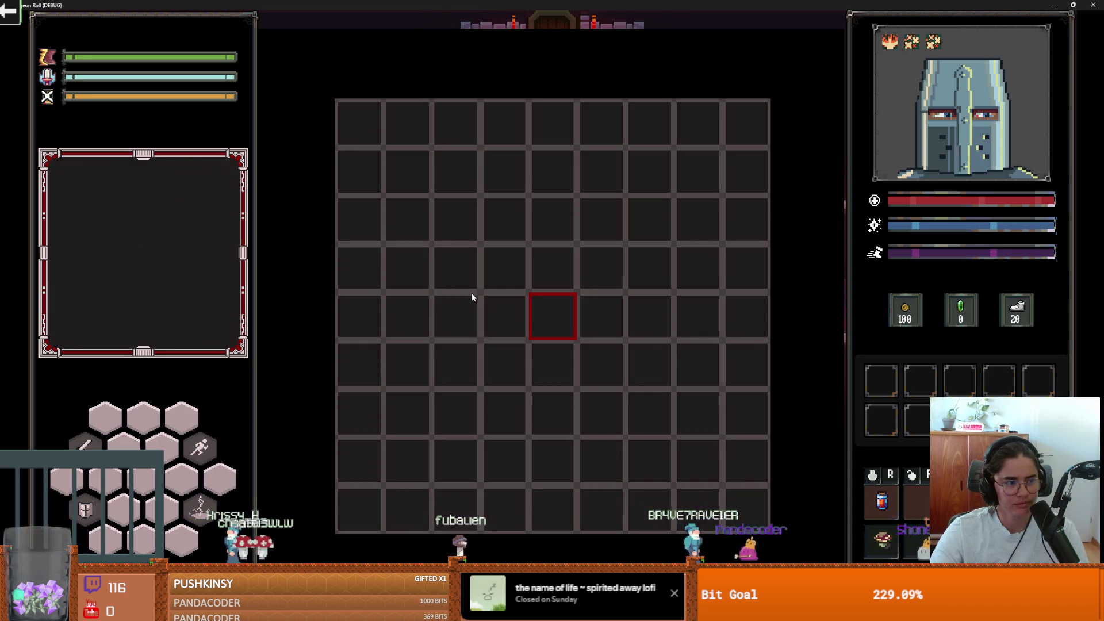
{"action": "key", "text": "grave"}
{"action": "type", "text": "tp_to_before_boss"}
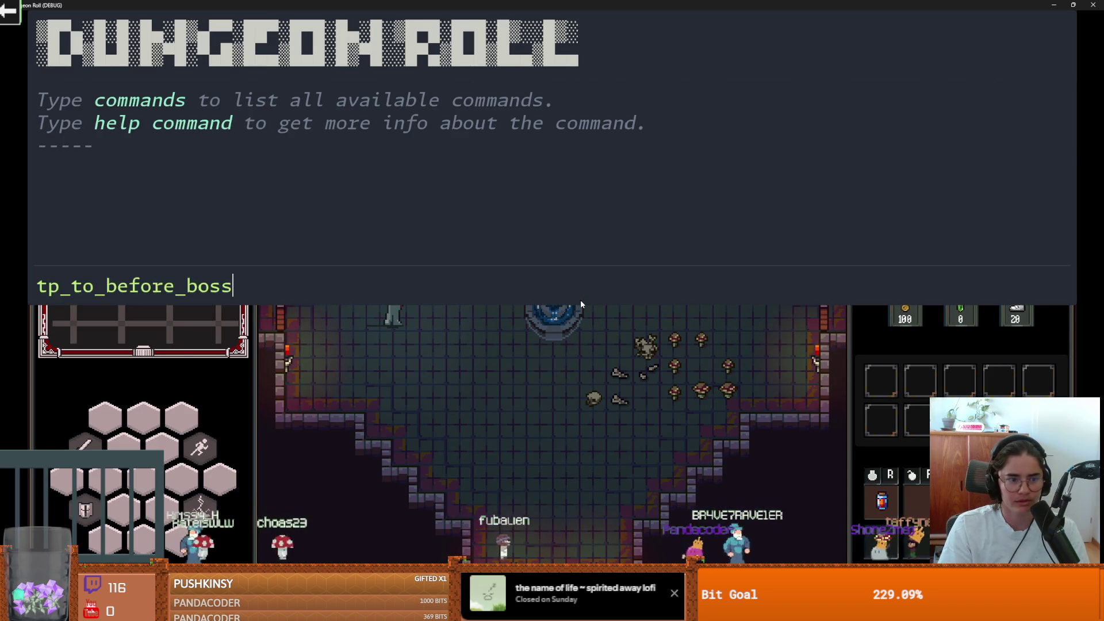
{"action": "key", "text": "Return"}
{"action": "key", "text": "grave"}
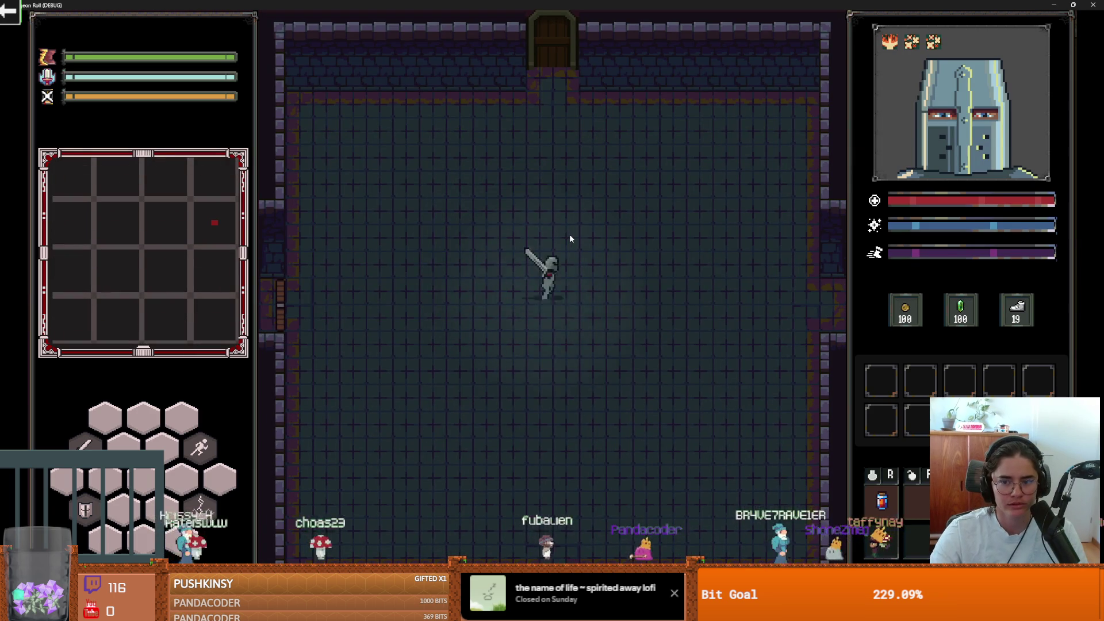
Walk the knight to the Envious Crusader, test the encounter, and close the game
{"action": "key", "text": "d"}
{"action": "key", "text": "d"}
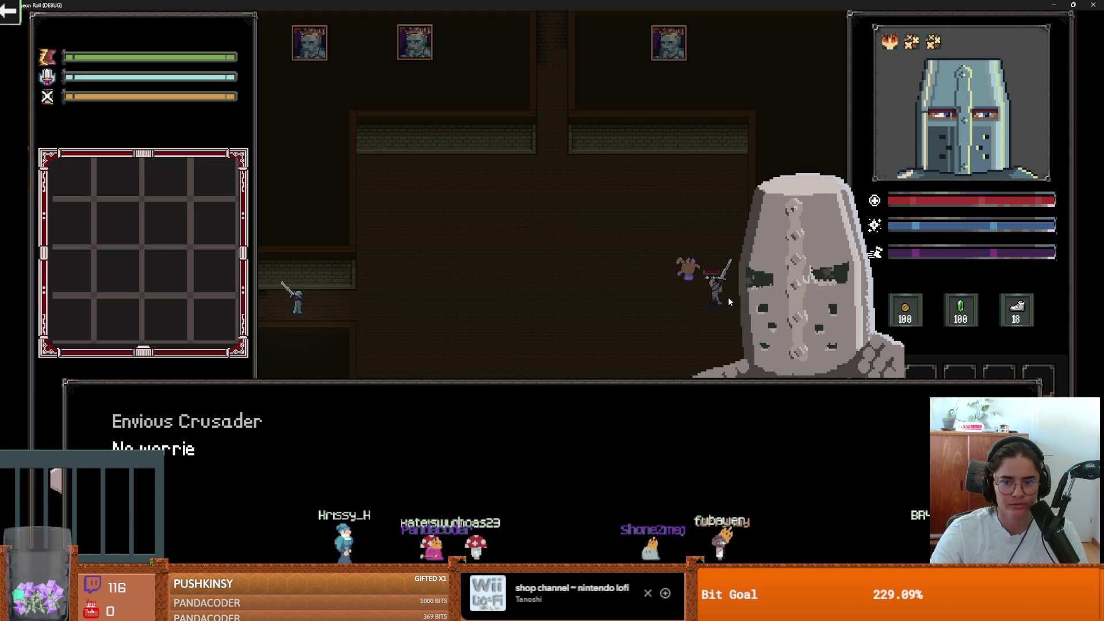
{"action": "key", "text": "d"}
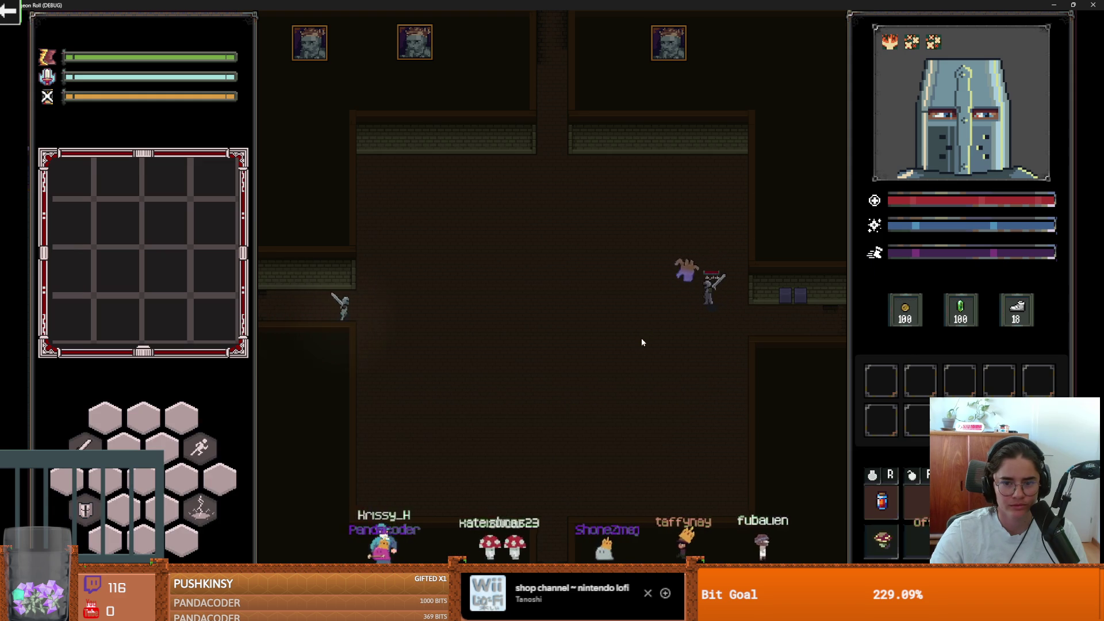
{"action": "key", "text": "w"}
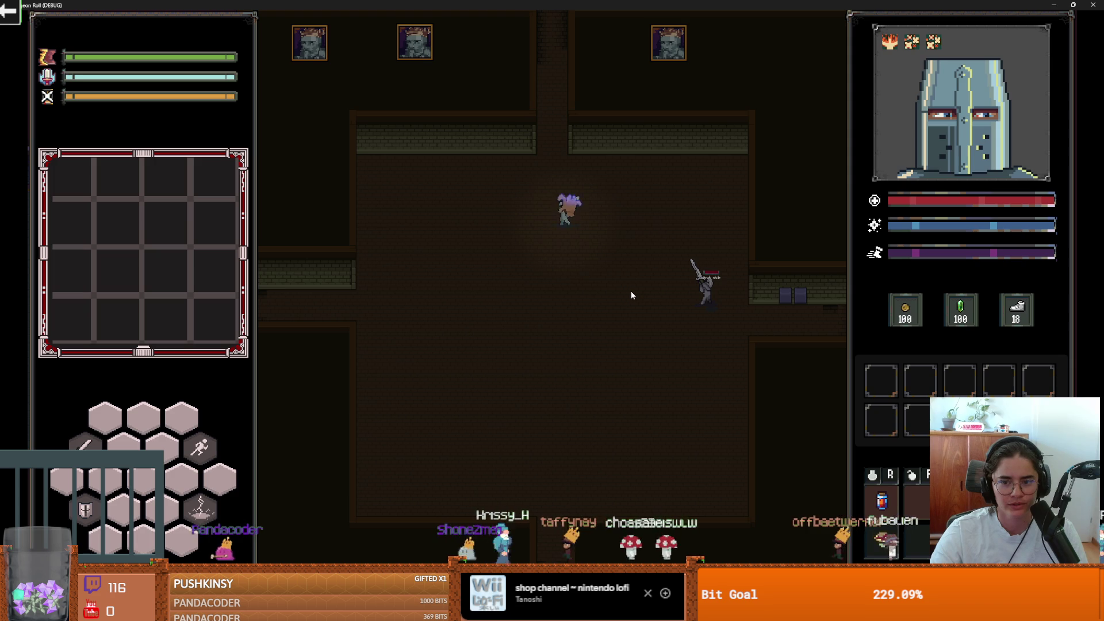
{"action": "key", "text": "s"}
{"action": "key", "text": "d"}
{"action": "key", "text": "a"}
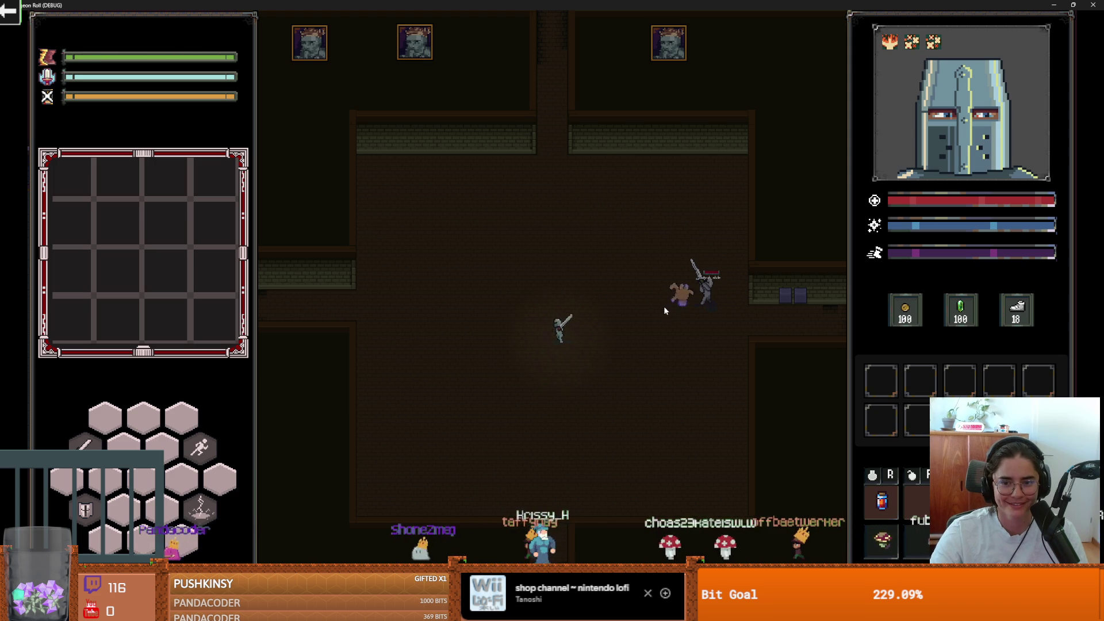
{"action": "key", "text": "s"}
{"action": "key", "text": "d"}
{"action": "key", "text": "w"}
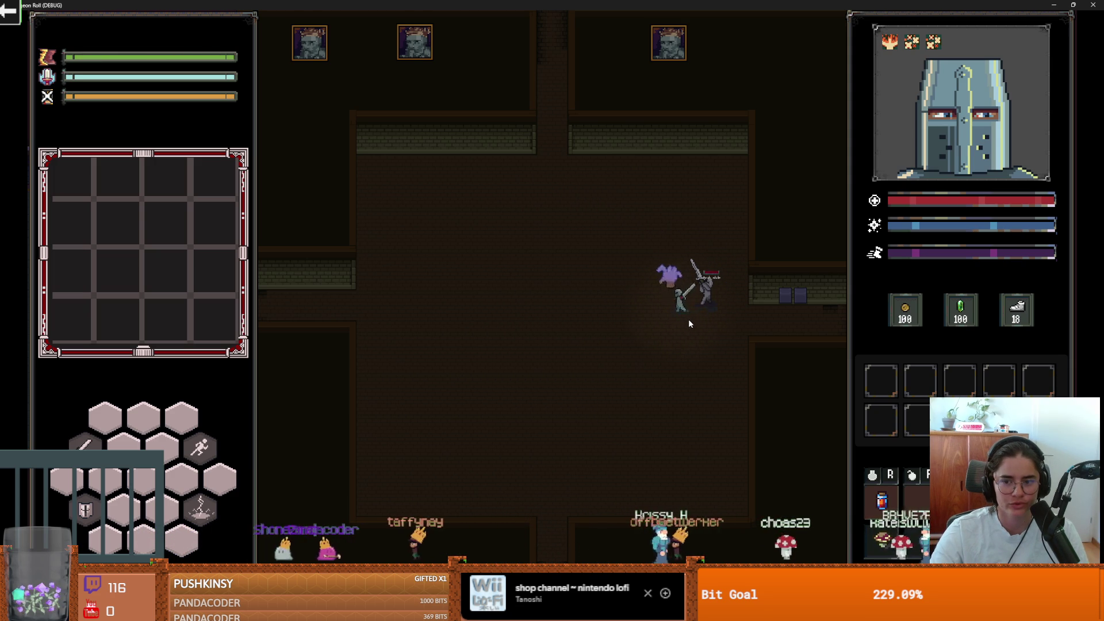
{"action": "key", "text": "a"}
{"action": "key", "text": "alt+F4"}
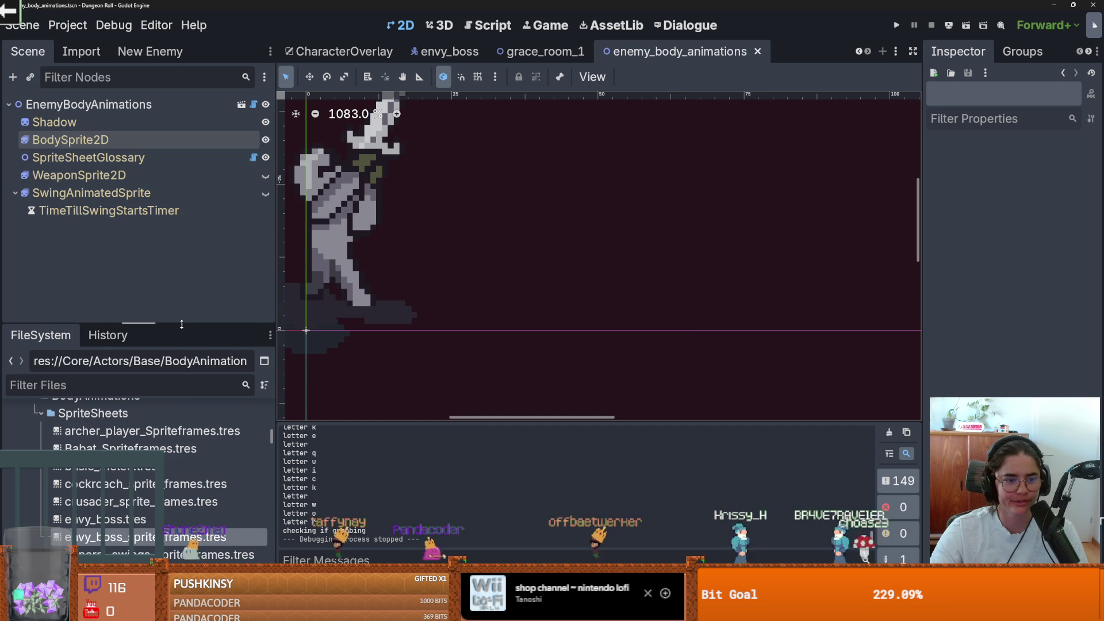
Open the enemy_body_animations scene from the envy_boss BodyAnimations node
{"action": "left_click_drag", "start_coordinate": [275, 322], "coordinate": [281, 322]}
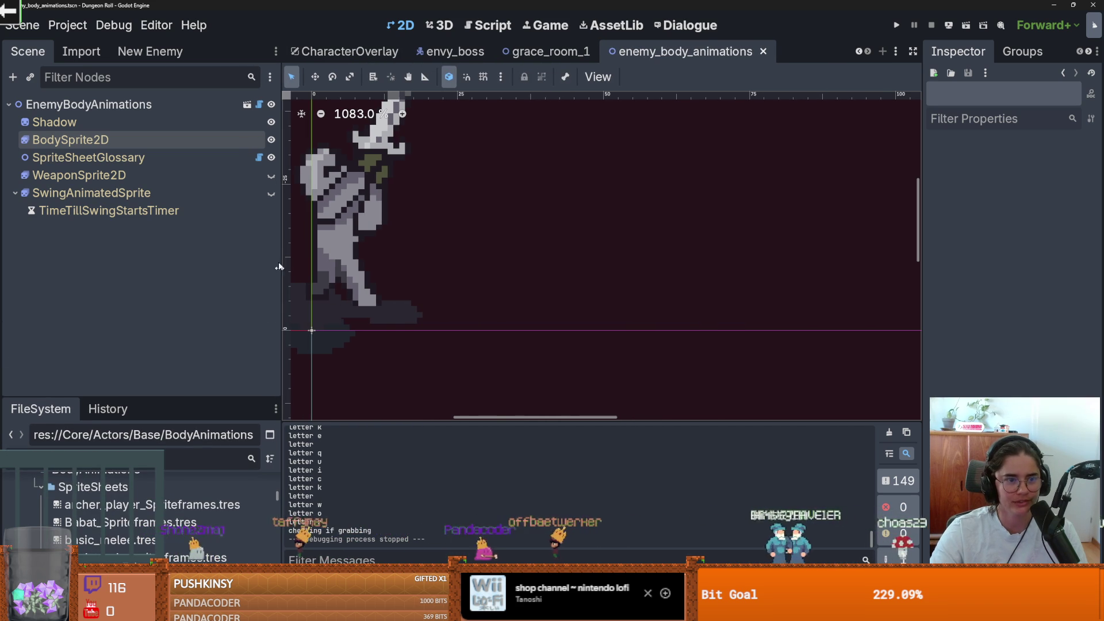
{"action": "left_click", "coordinate": [454, 60]}
{"action": "scroll", "coordinate": [188, 171], "scroll_direction": "up", "scroll_amount": 3}
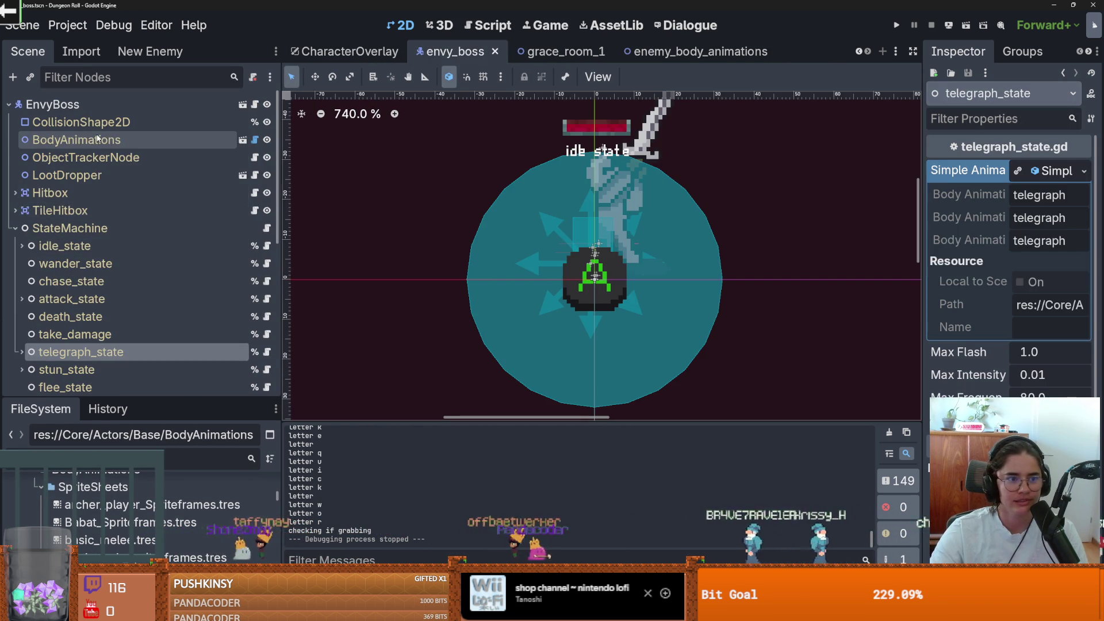
{"action": "left_click", "coordinate": [143, 141]}
{"action": "left_click", "coordinate": [243, 140]}
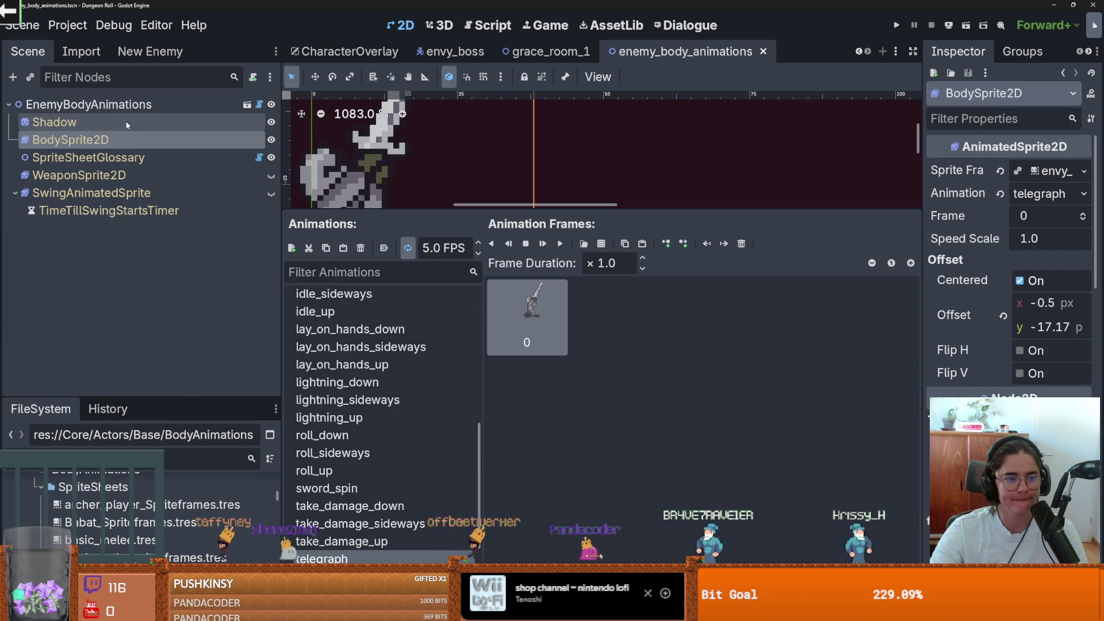
Show the idle_down animation and enlarge and pan the viewport to center the crusader sprite
{"action": "scroll", "coordinate": [384, 364], "scroll_direction": "up", "scroll_amount": 5}
{"action": "scroll", "coordinate": [383, 380], "scroll_direction": "up", "scroll_amount": 1}
{"action": "left_click", "coordinate": [374, 430]}
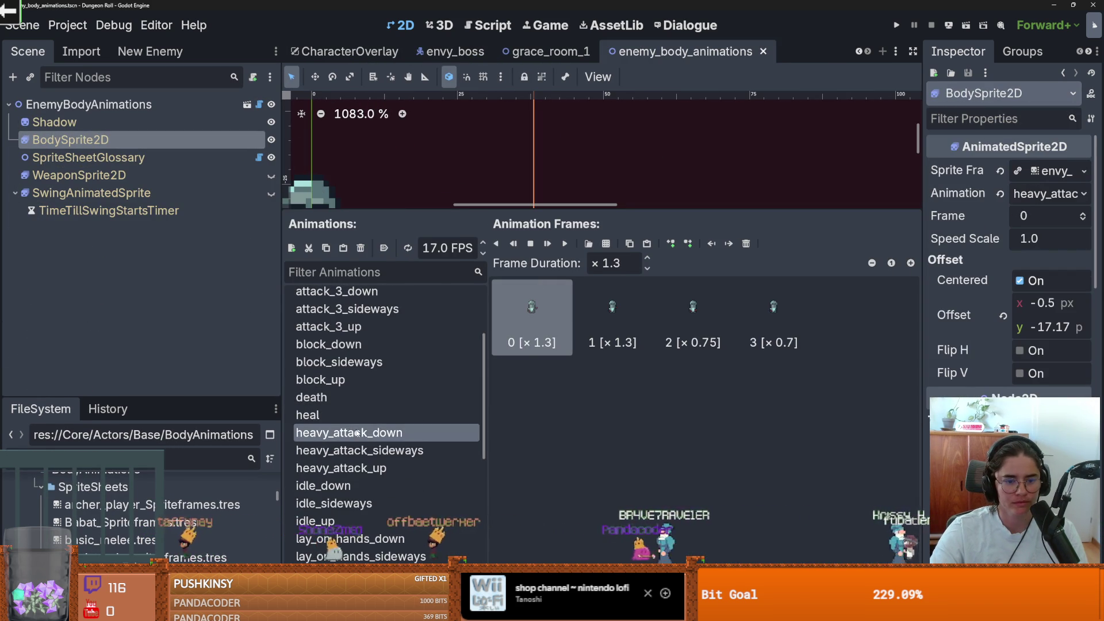
{"action": "scroll", "coordinate": [373, 428], "scroll_direction": "down", "scroll_amount": 2}
{"action": "left_click", "coordinate": [374, 422]}
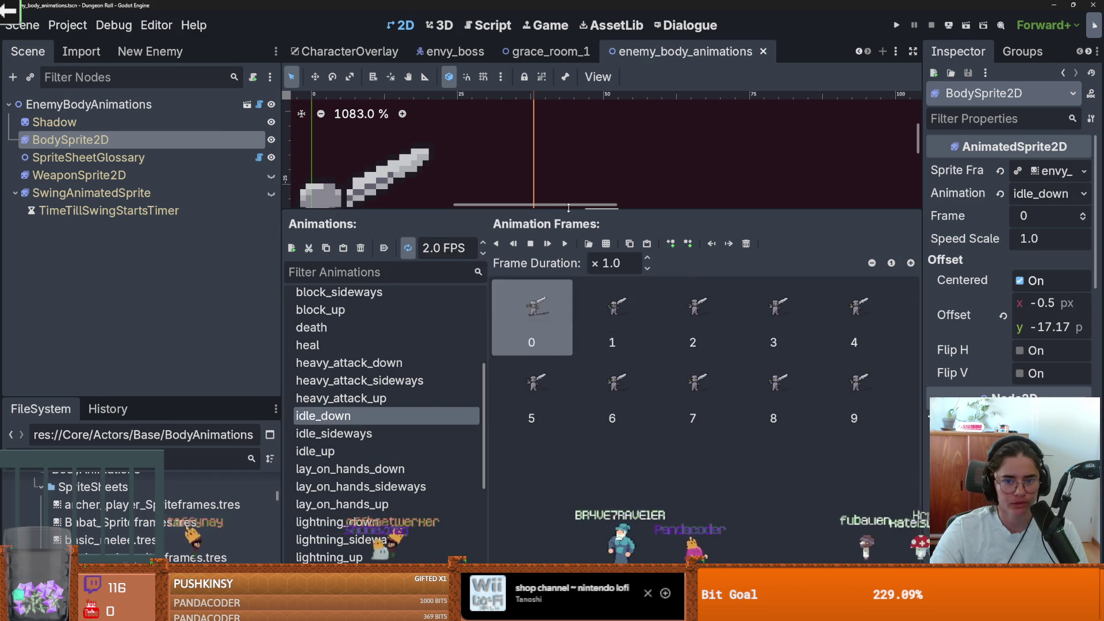
{"action": "left_click_drag", "start_coordinate": [374, 212], "coordinate": [374, 409]}
{"action": "left_click", "coordinate": [860, 52]}
{"action": "left_click", "coordinate": [860, 52]}
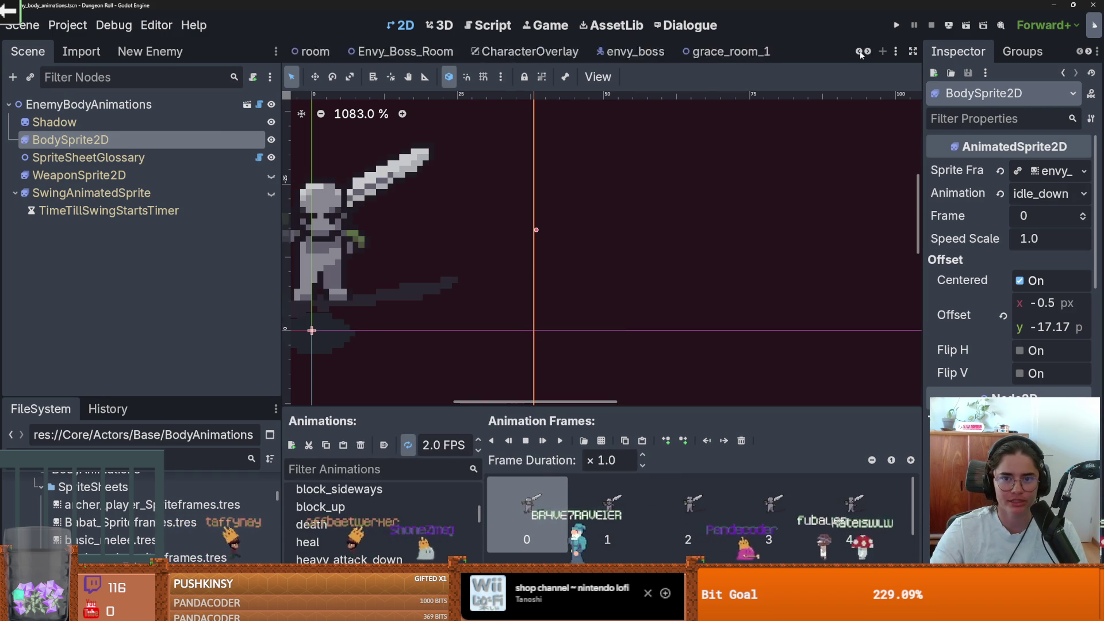
{"action": "left_click", "coordinate": [859, 52]}
{"action": "left_click", "coordinate": [860, 52]}
{"action": "left_click", "coordinate": [860, 52]}
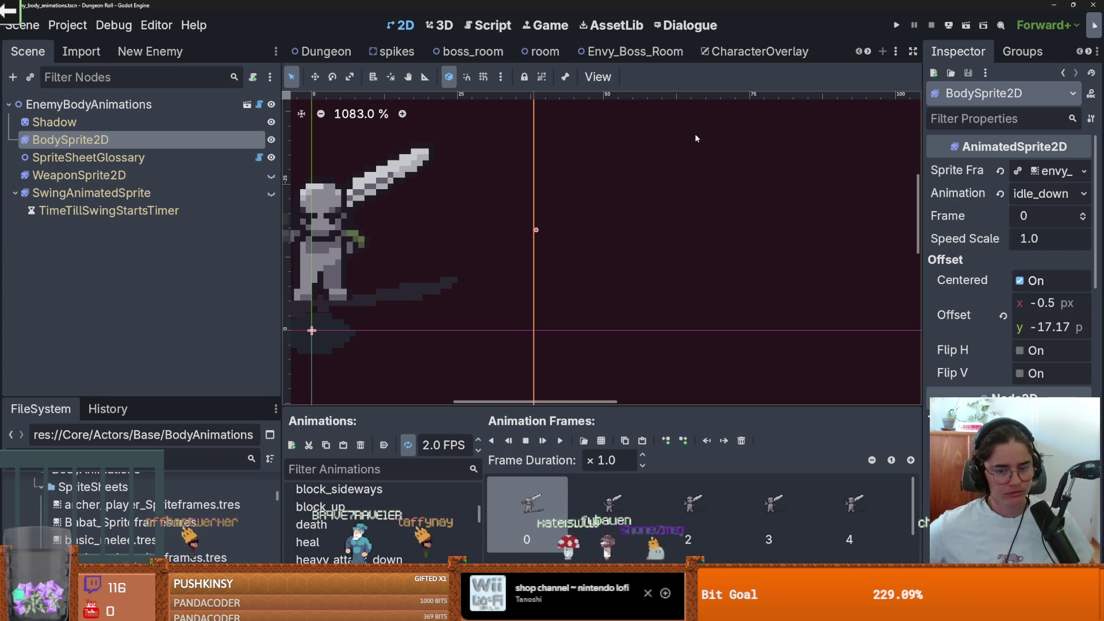
{"action": "left_click_drag", "start_coordinate": [444, 247], "coordinate": [560, 234]}
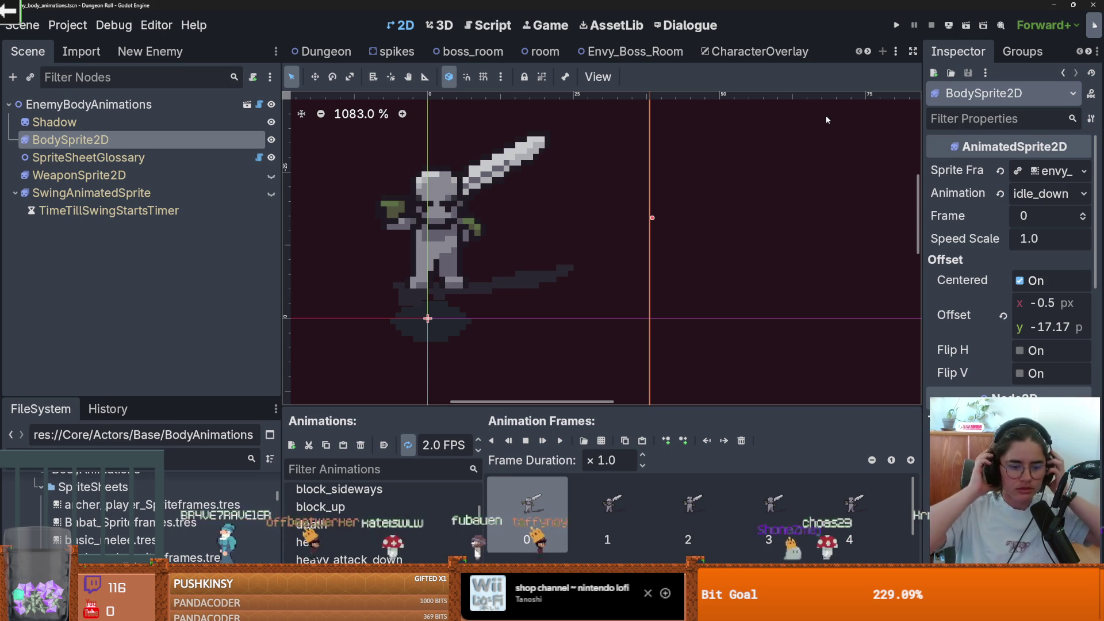
{"action": "left_click_drag", "start_coordinate": [501, 218], "coordinate": [562, 220]}
{"action": "key", "text": "ctrl+s"}
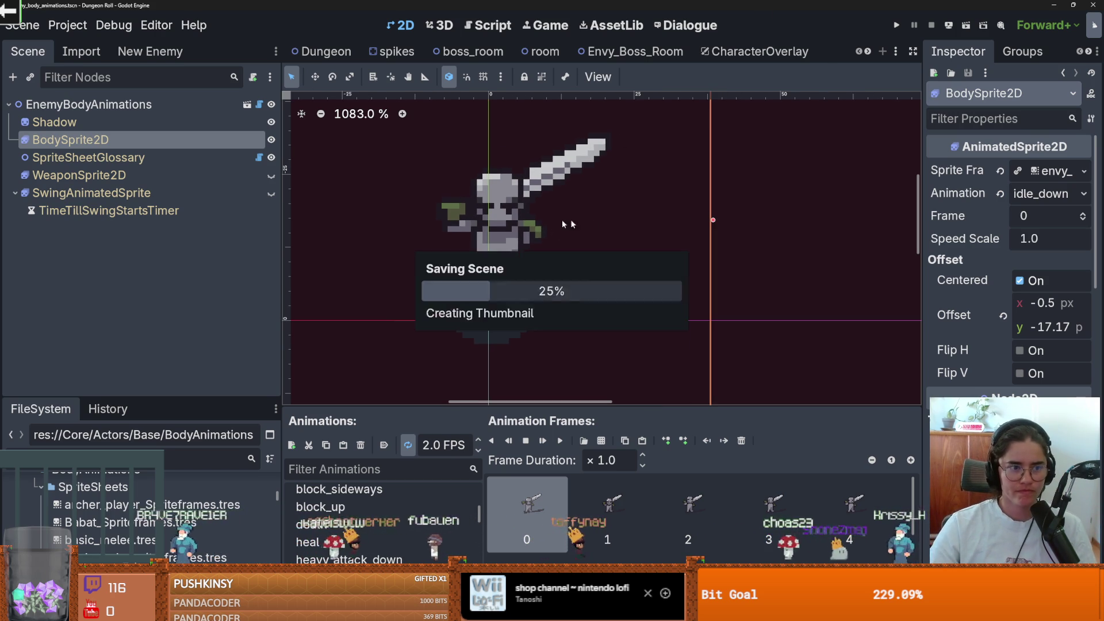
{"action": "left_click_drag", "start_coordinate": [134, 397], "coordinate": [134, 361]}
{"action": "left_click_drag", "start_coordinate": [281, 271], "coordinate": [252, 270]}
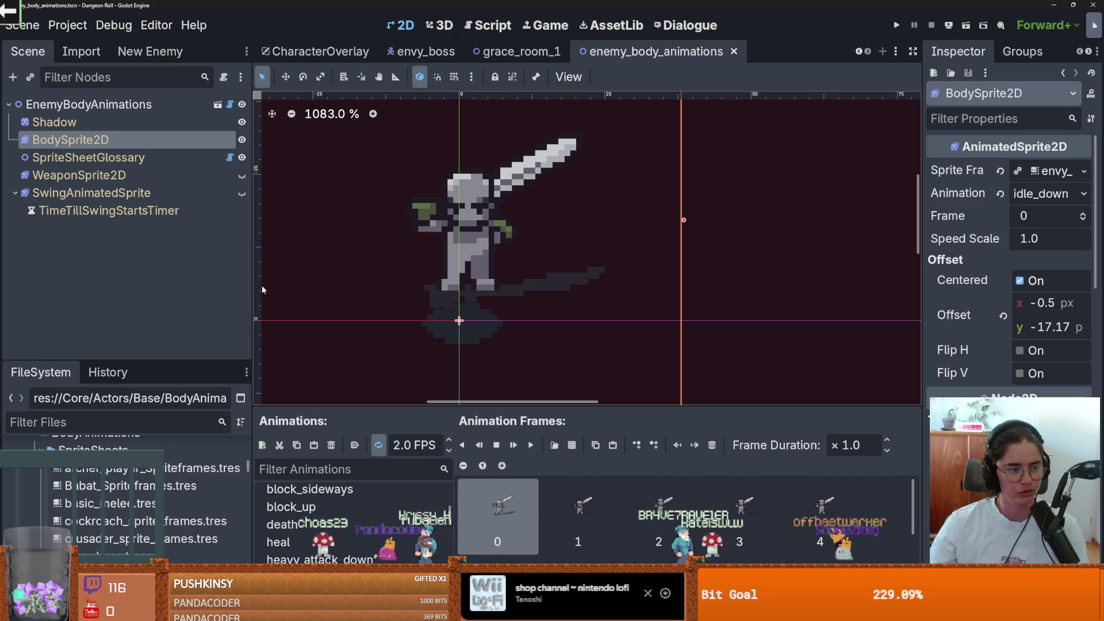
{"action": "left_click_drag", "start_coordinate": [253, 230], "coordinate": [229, 253]}
{"action": "key", "text": "ctrl+s"}
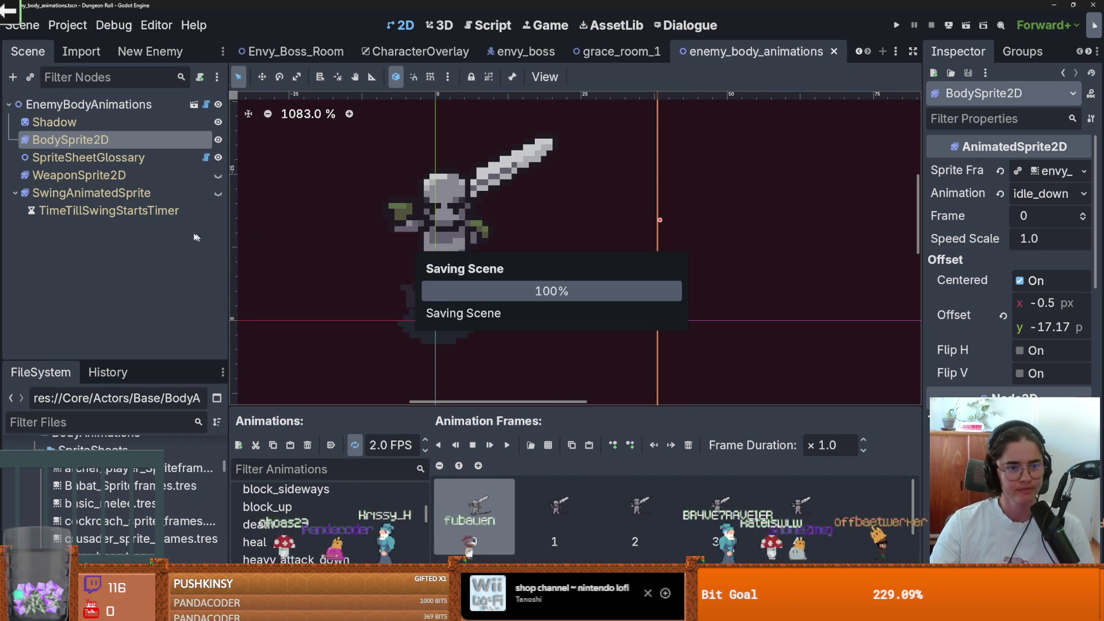
{"action": "scroll", "coordinate": [364, 257], "scroll_direction": "up", "scroll_amount": 2}
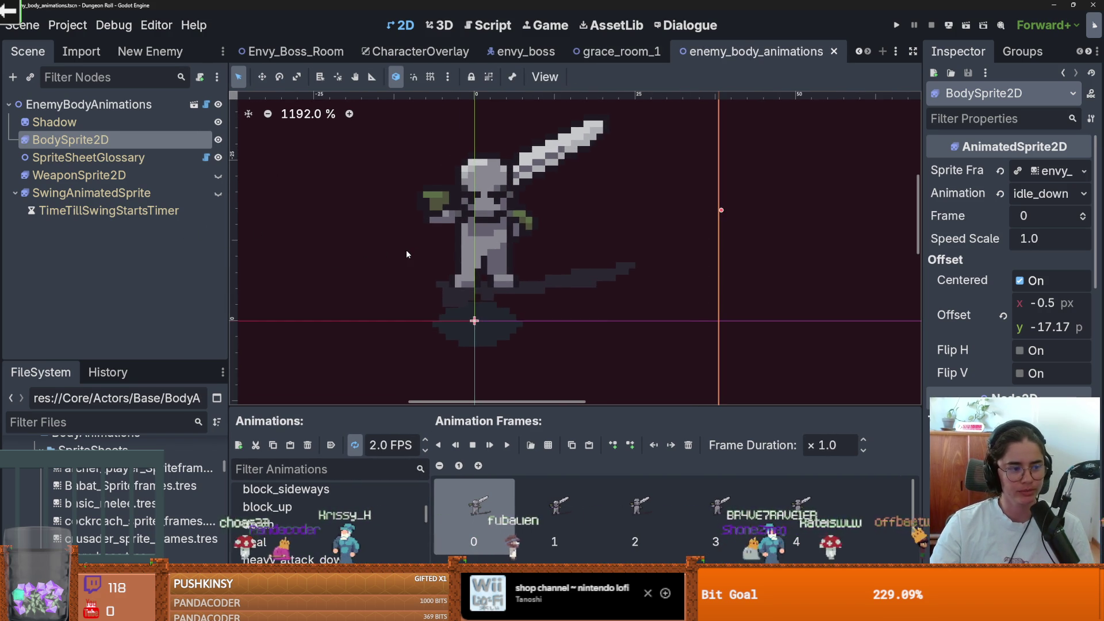
{"action": "key", "text": "ctrl+s"}
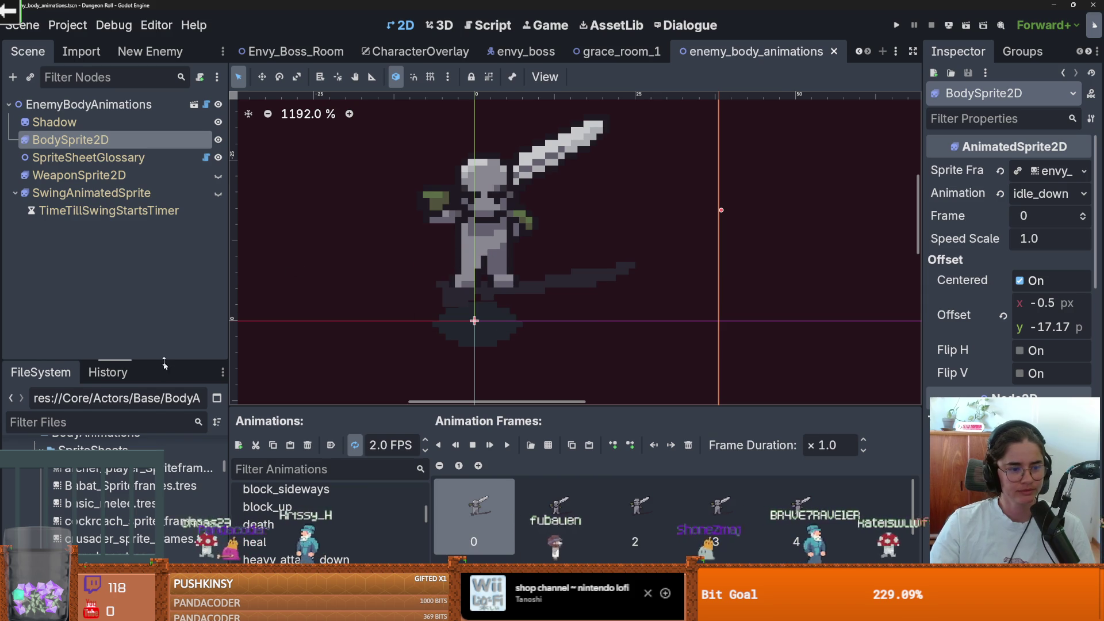
{"action": "left_click_drag", "start_coordinate": [170, 360], "coordinate": [170, 384]}
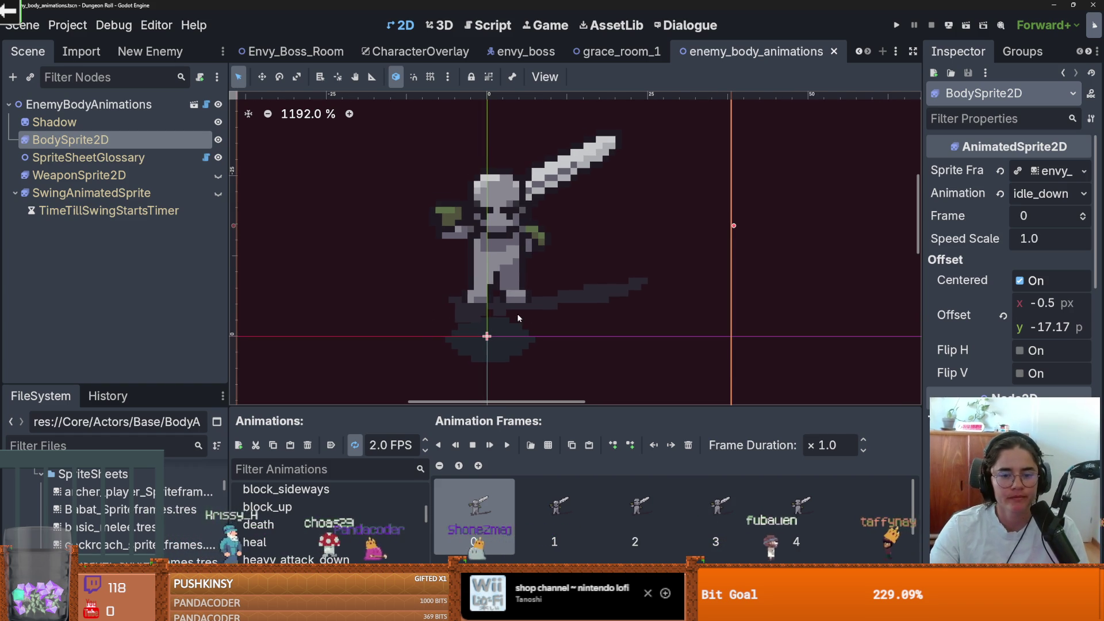
{"action": "key", "text": "ctrl+s"}
{"action": "scroll", "coordinate": [524, 328], "scroll_direction": "down", "scroll_amount": 3}
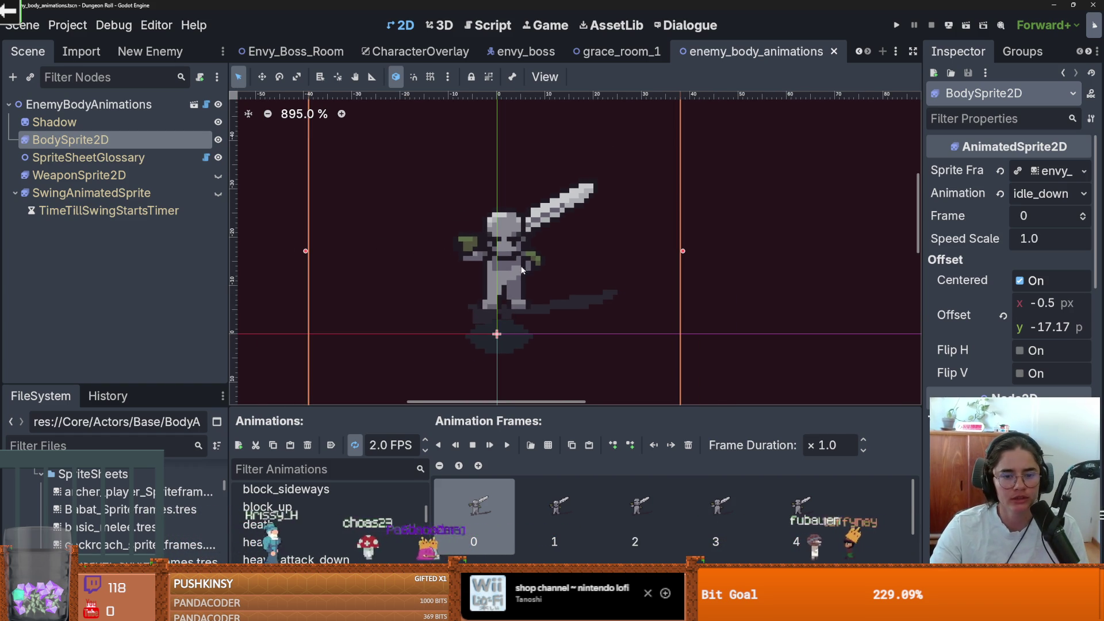
{"action": "left_click", "coordinate": [860, 51]}
{"action": "left_click", "coordinate": [859, 52]}
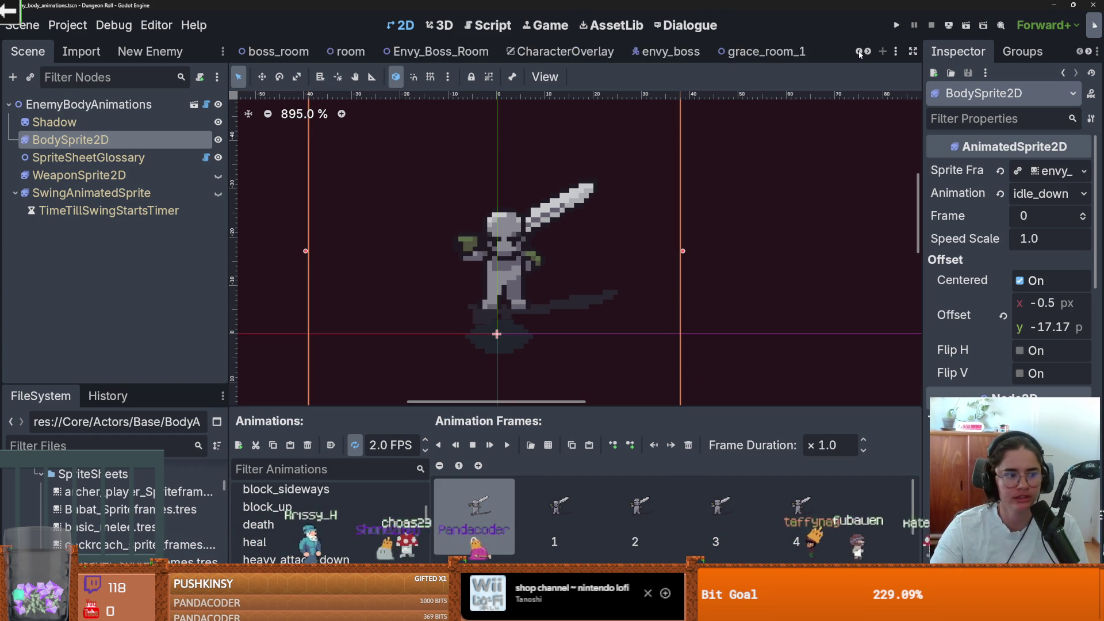
{"action": "left_click", "coordinate": [859, 51]}
{"action": "left_click", "coordinate": [859, 51]}
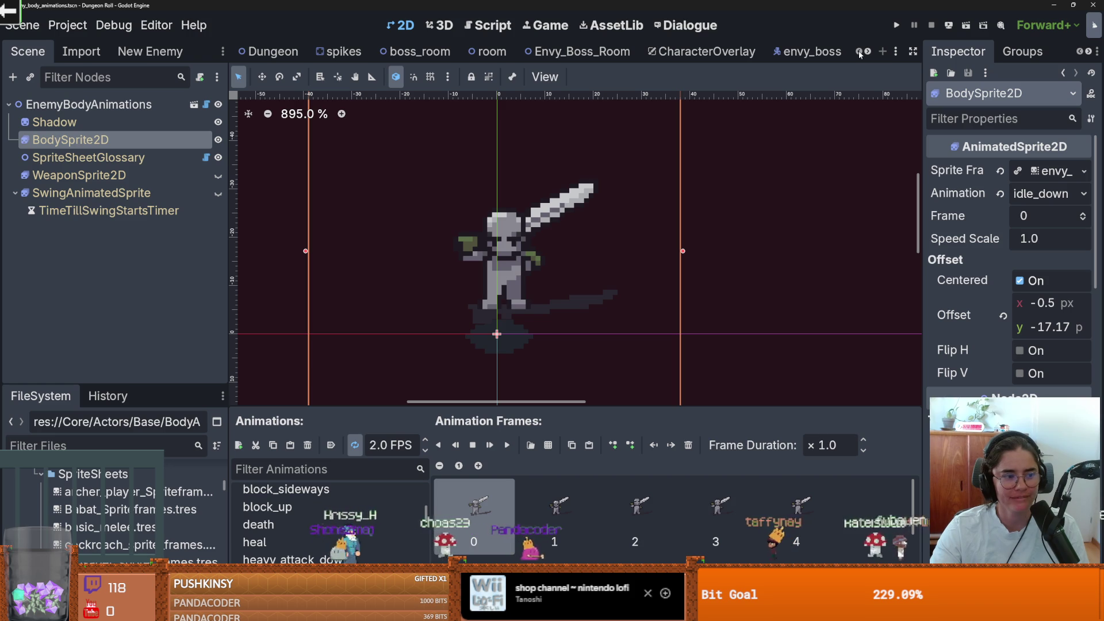
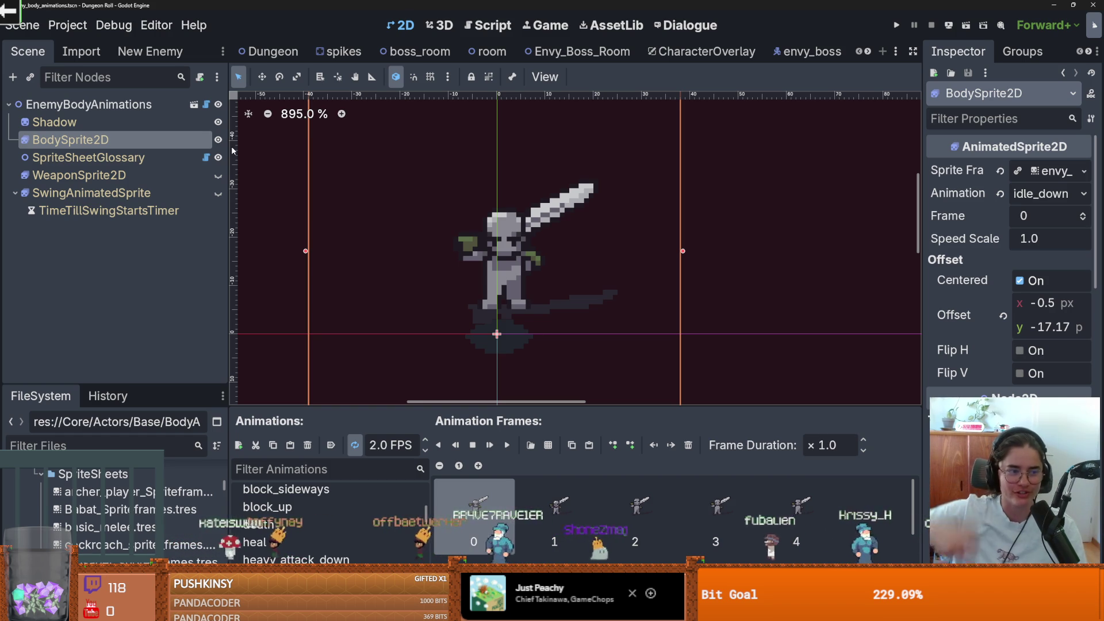
Save the enemy body animations scene and select the Shadow sprite node
{"action": "key", "text": "ctrl+s"}
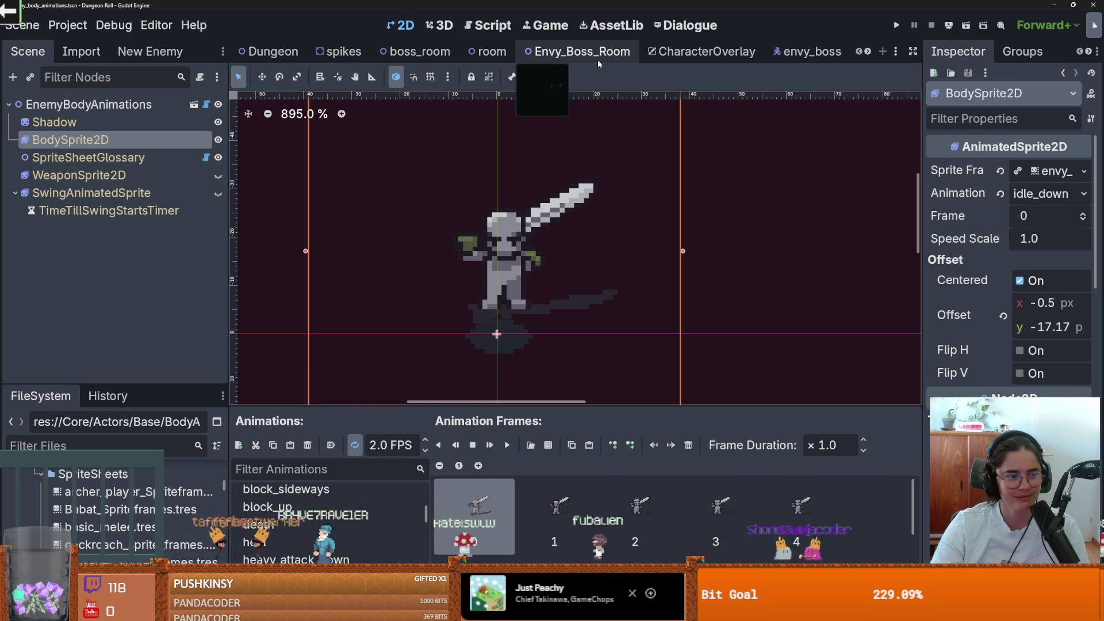
{"action": "scroll", "coordinate": [571, 140], "scroll_direction": "down", "scroll_amount": 1}
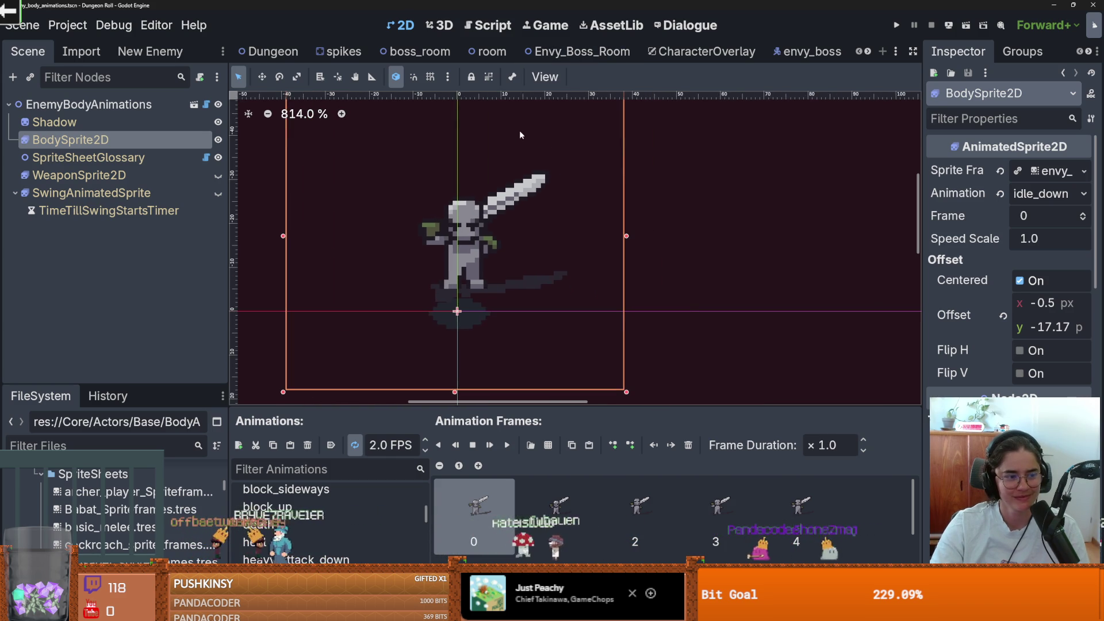
{"action": "scroll", "coordinate": [577, 174], "scroll_direction": "up", "scroll_amount": 2}
{"action": "scroll", "coordinate": [582, 284], "scroll_direction": "down", "scroll_amount": 1}
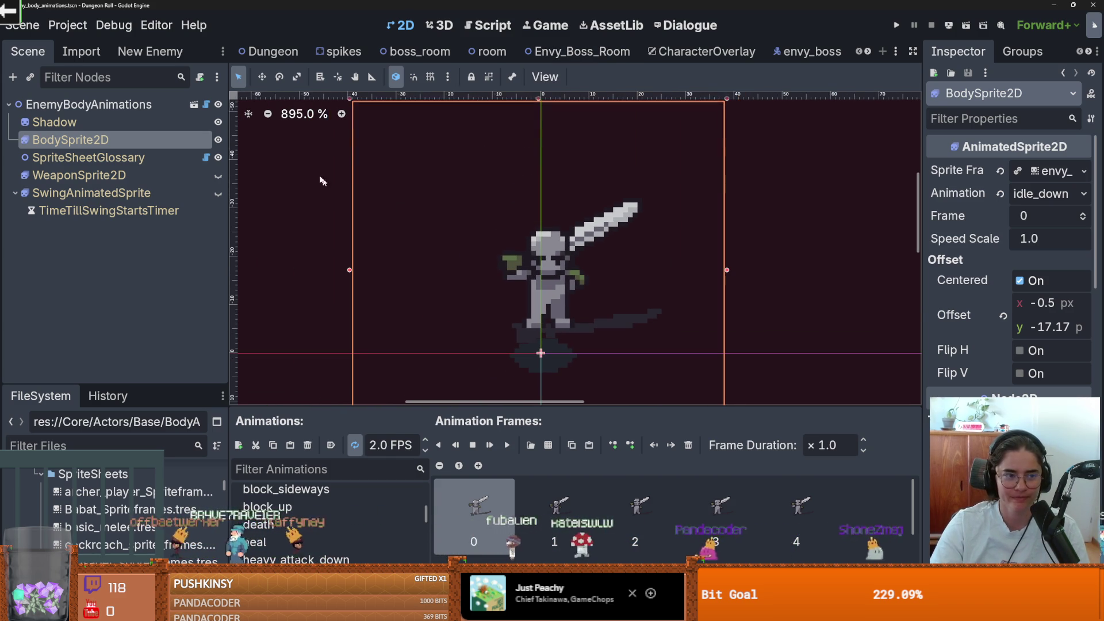
{"action": "left_click", "coordinate": [162, 128]}
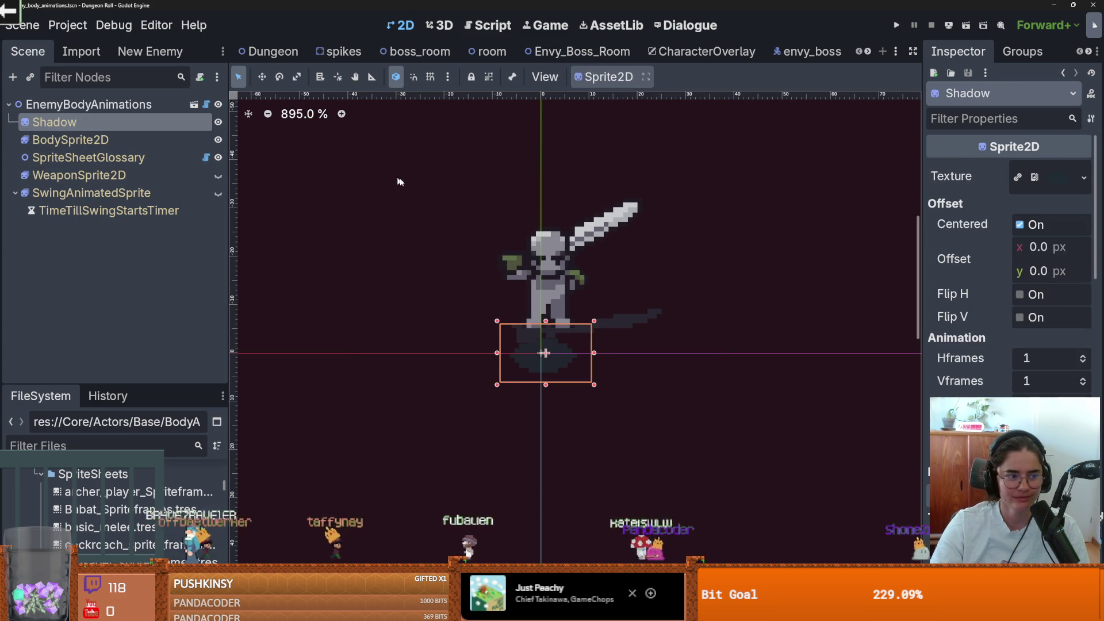
Bring the later scene tabs into view and switch to the envy_boss scene
{"action": "scroll", "coordinate": [454, 194], "scroll_direction": "down", "scroll_amount": 1}
{"action": "scroll", "coordinate": [491, 200], "scroll_direction": "up", "scroll_amount": 1}
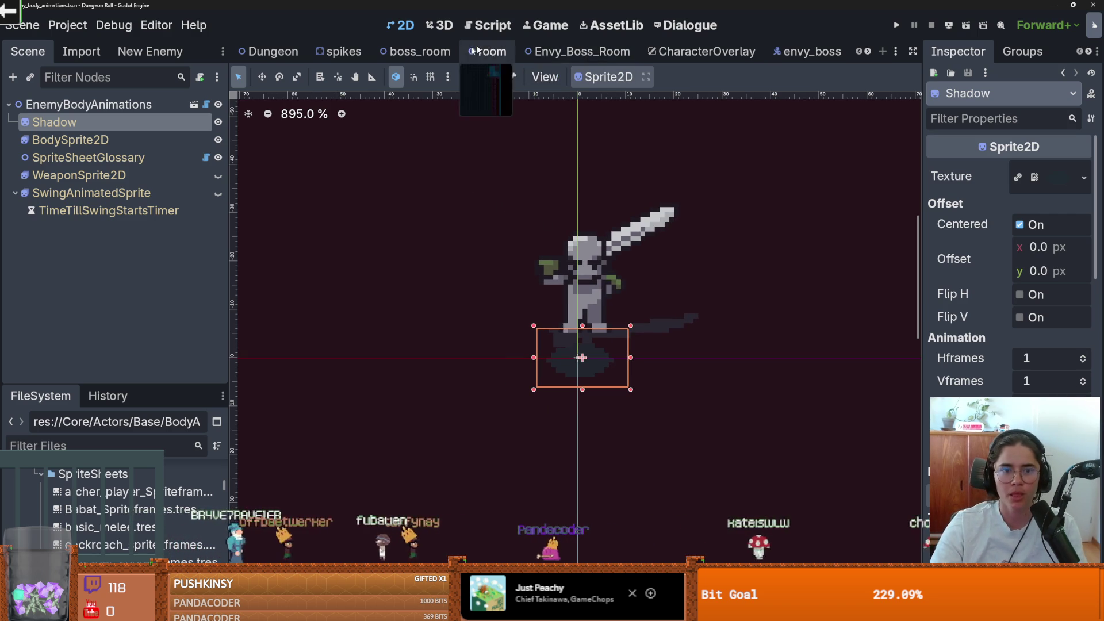
{"action": "left_click", "coordinate": [867, 52]}
{"action": "left_click", "coordinate": [868, 52]}
{"action": "left_click", "coordinate": [867, 52]}
{"action": "left_click", "coordinate": [867, 52]}
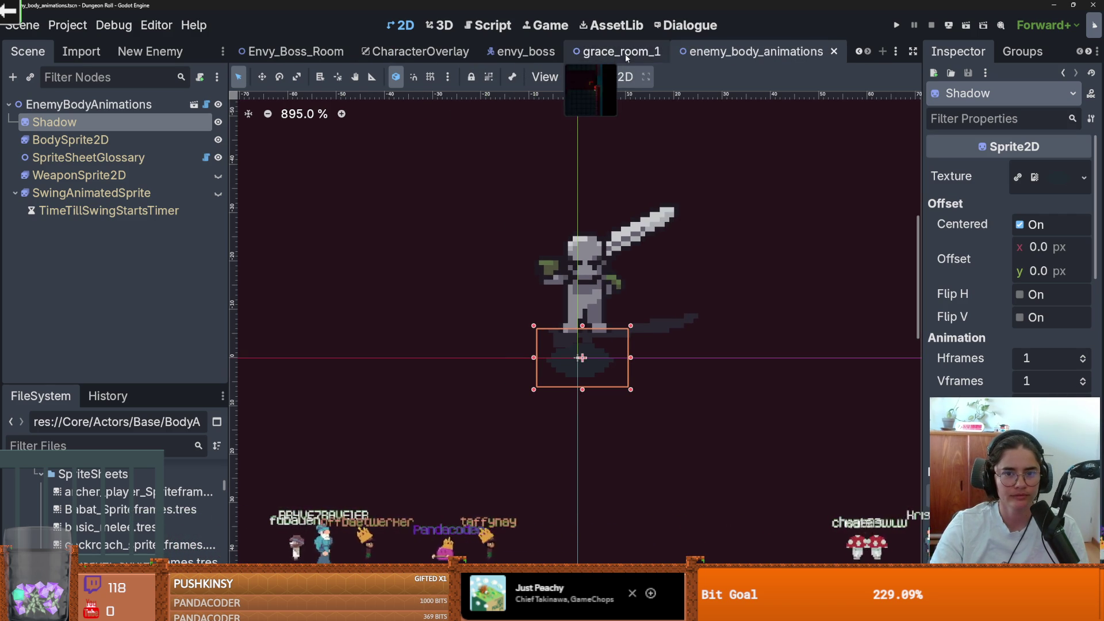
{"action": "left_click", "coordinate": [517, 52]}
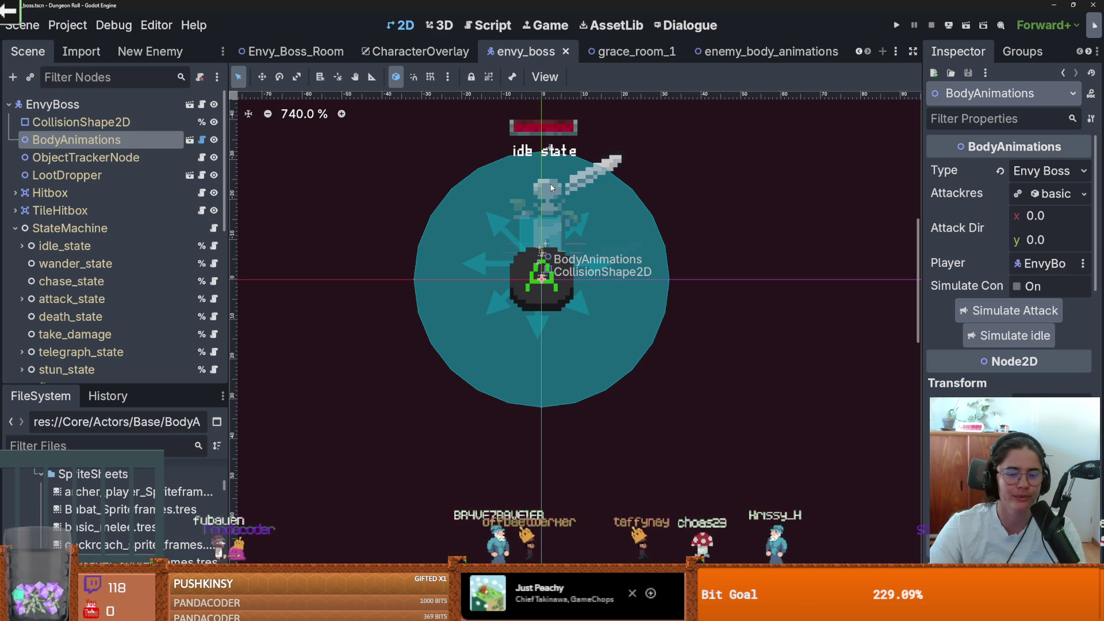
Save the envy_boss scene and scroll the scene tabs back to the start
{"action": "key", "text": "ctrl+s"}
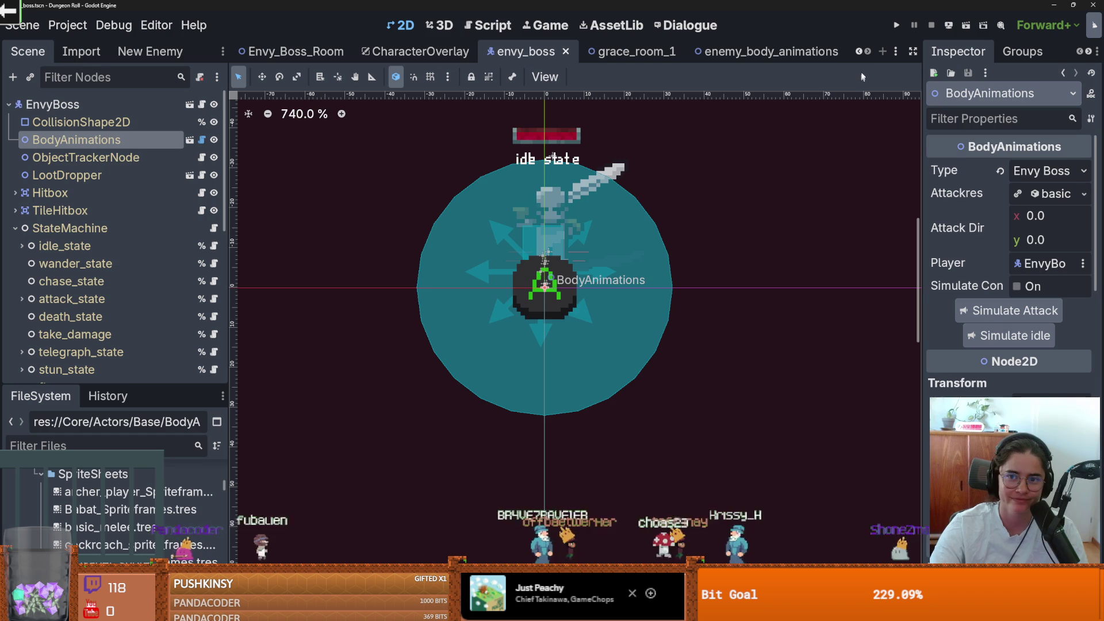
{"action": "left_click", "coordinate": [862, 52]}
{"action": "left_click", "coordinate": [863, 52]}
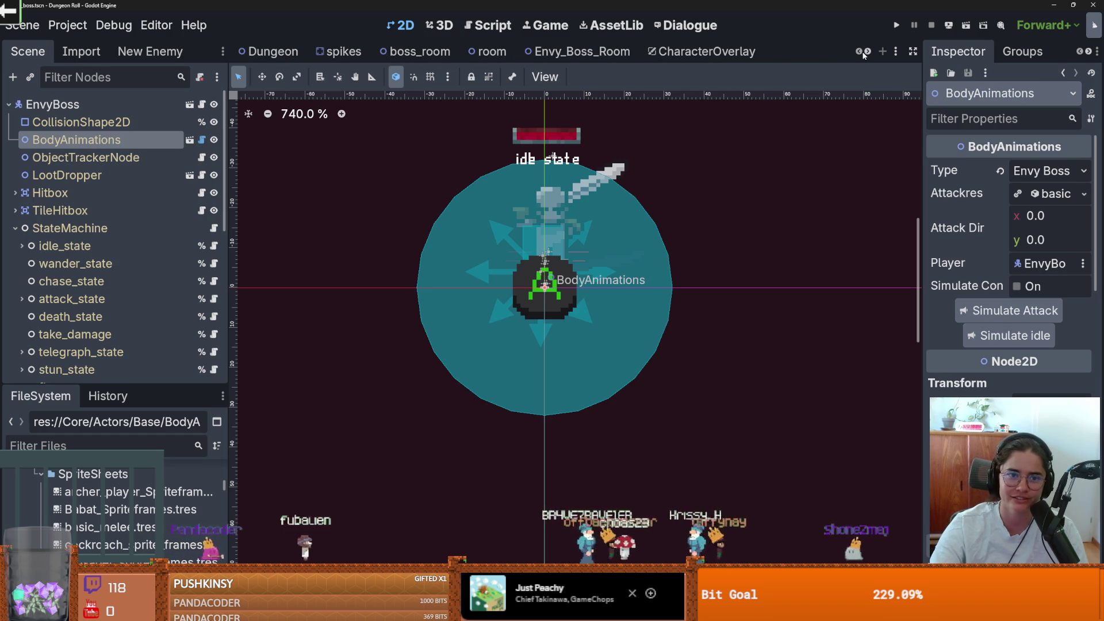
Enlarge the FileSystem dock, filter for 'crusader' and open crusader.tscn
{"action": "left_click_drag", "start_coordinate": [138, 391], "coordinate": [138, 197]}
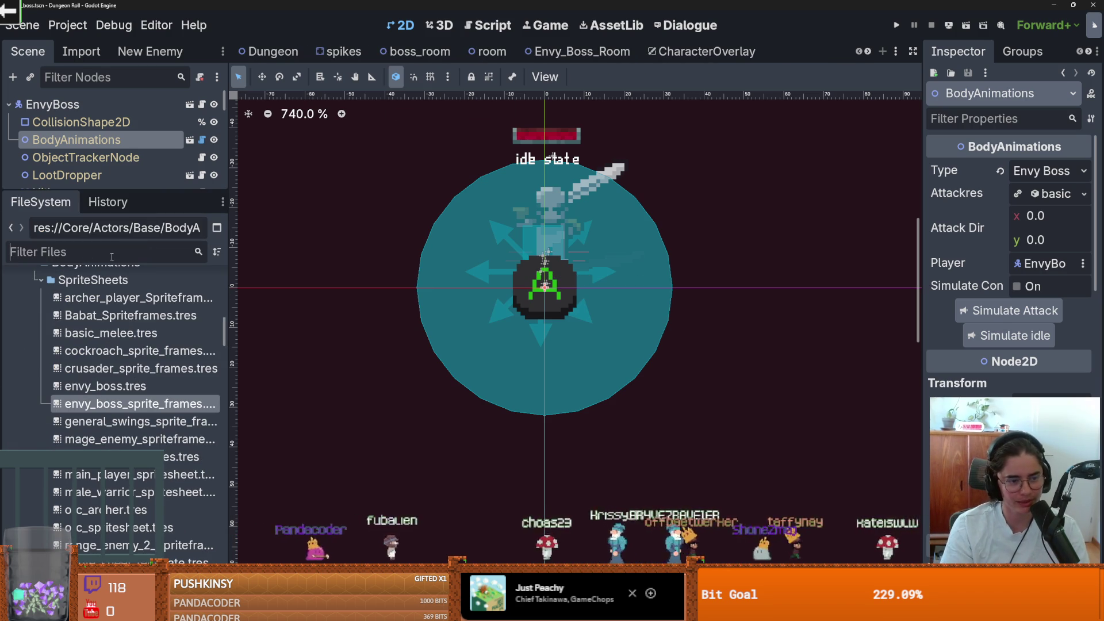
{"action": "type", "text": "crusader"}
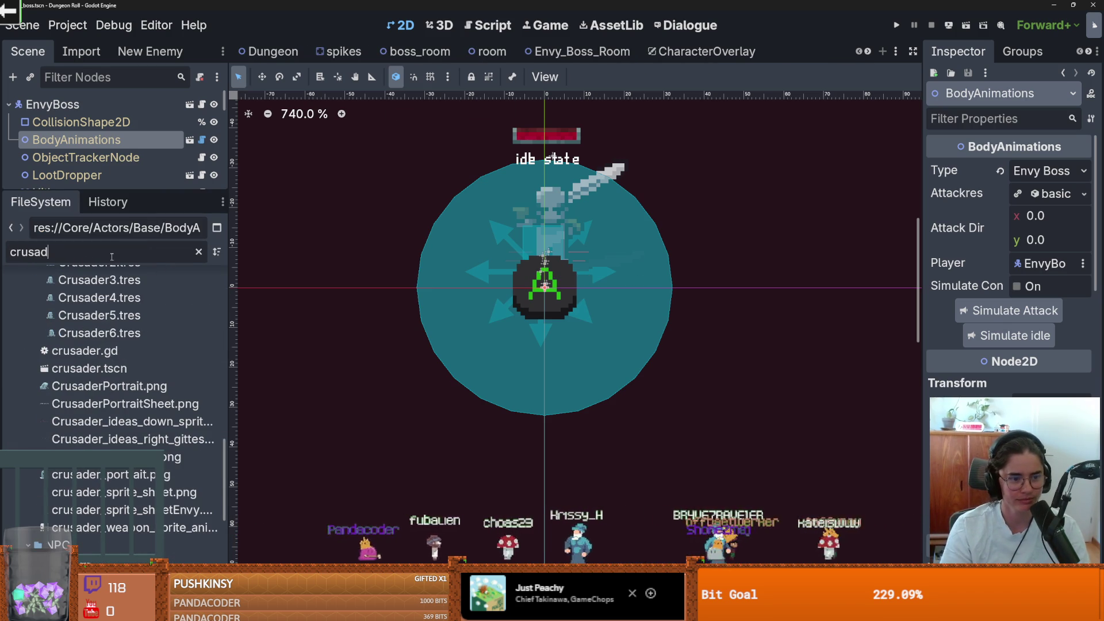
{"action": "double_click", "coordinate": [102, 368]}
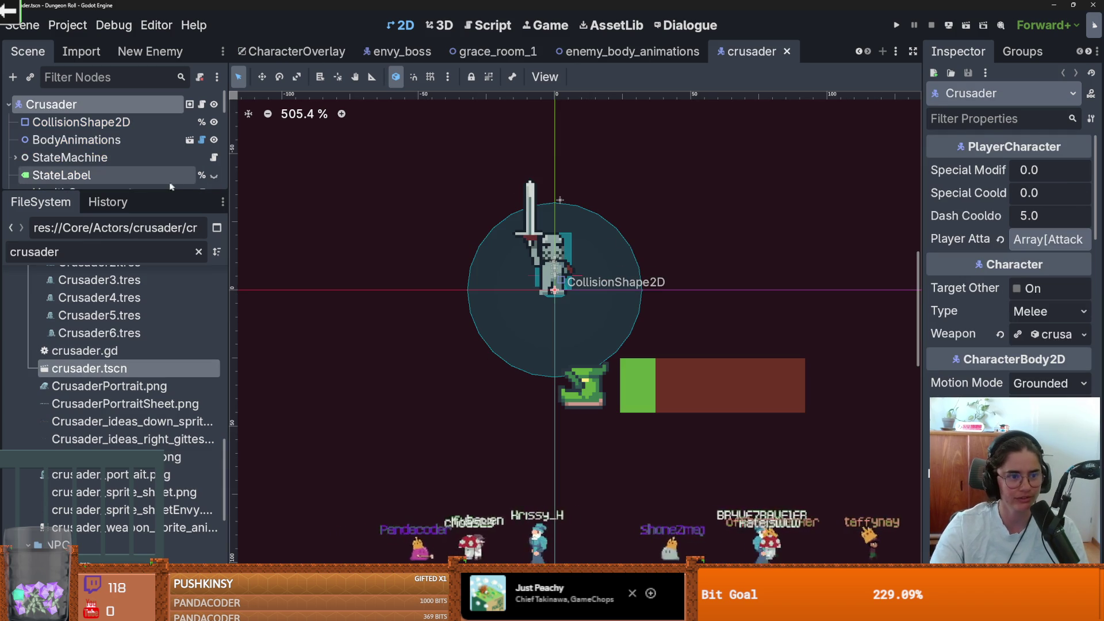
Open enemy_hitbox.gd through the script icon on the crusader's Hitbox node
{"action": "left_click", "coordinate": [201, 104]}
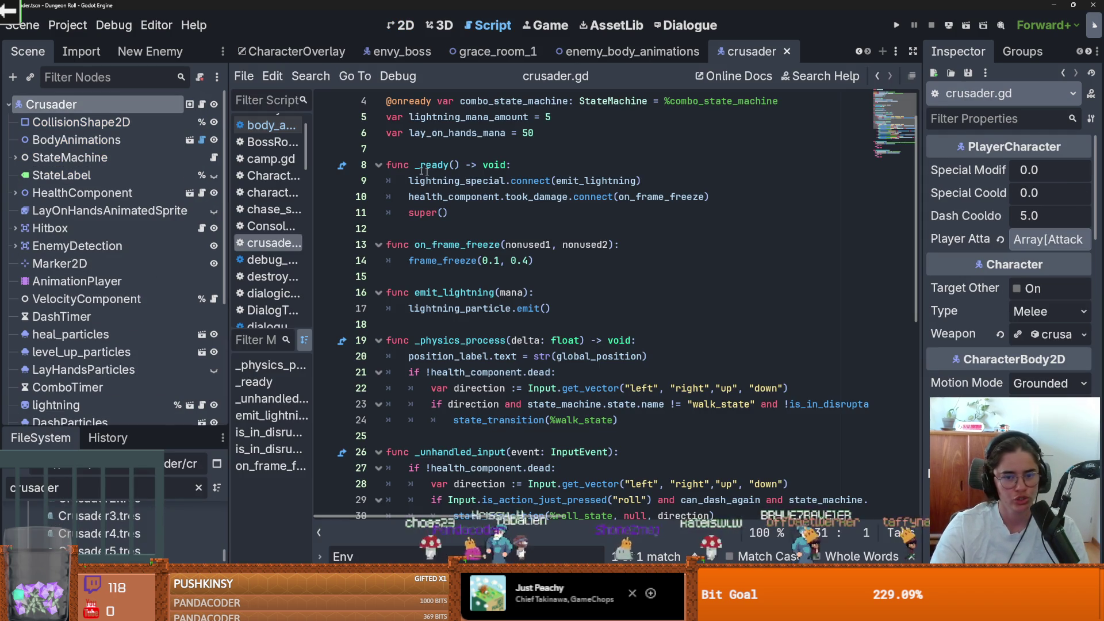
{"action": "scroll", "coordinate": [90, 343], "scroll_direction": "down", "scroll_amount": 5}
{"action": "scroll", "coordinate": [90, 342], "scroll_direction": "up", "scroll_amount": 2}
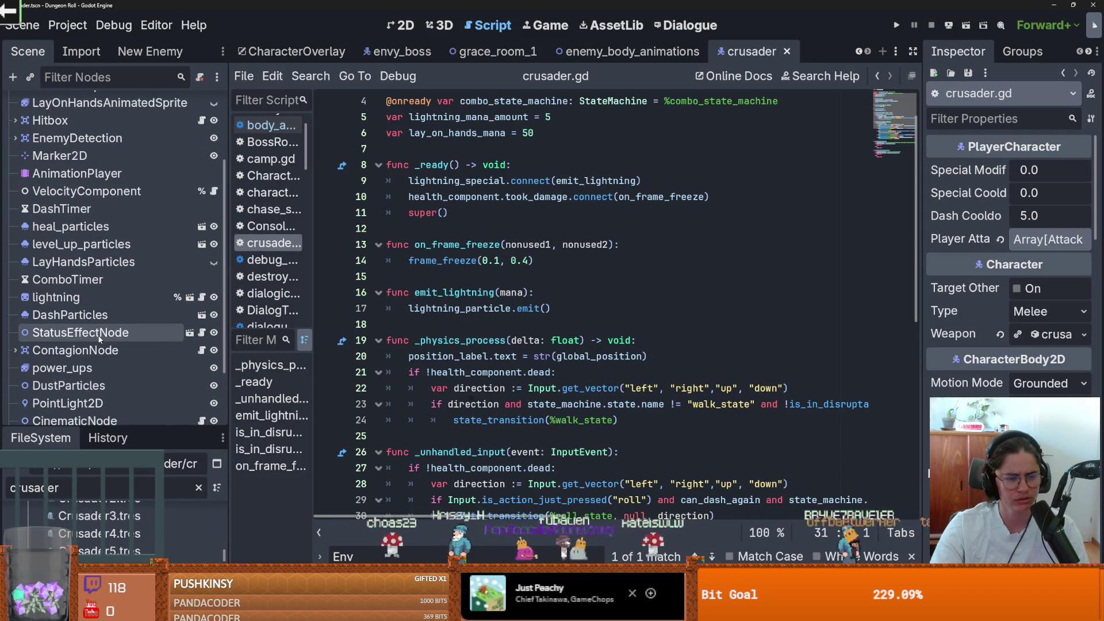
{"action": "scroll", "coordinate": [87, 340], "scroll_direction": "down", "scroll_amount": 2}
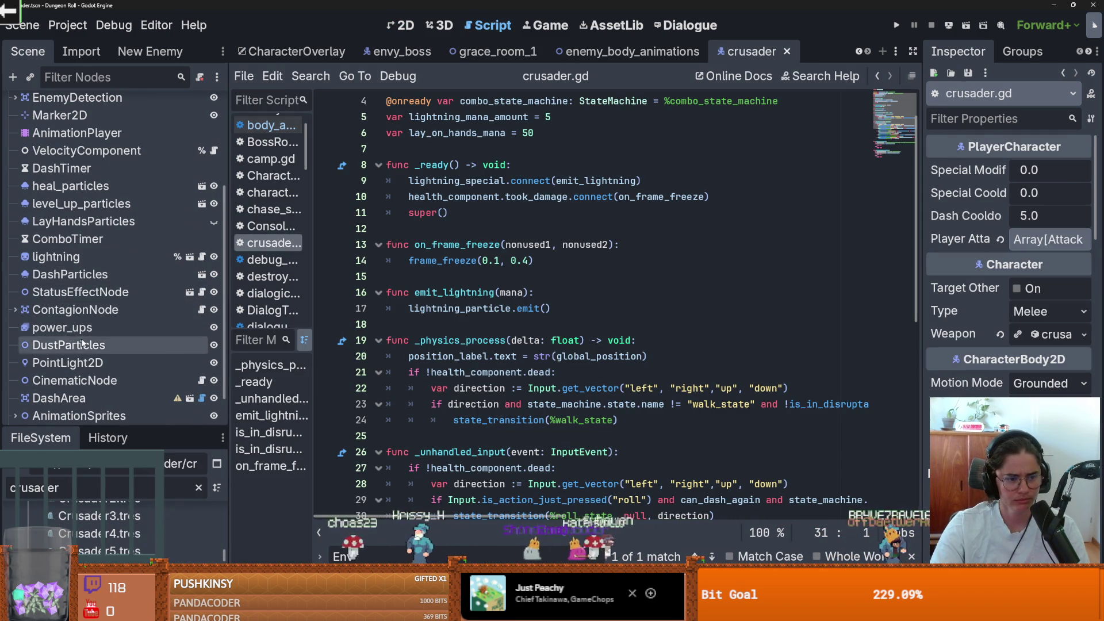
{"action": "scroll", "coordinate": [82, 343], "scroll_direction": "down", "scroll_amount": 2}
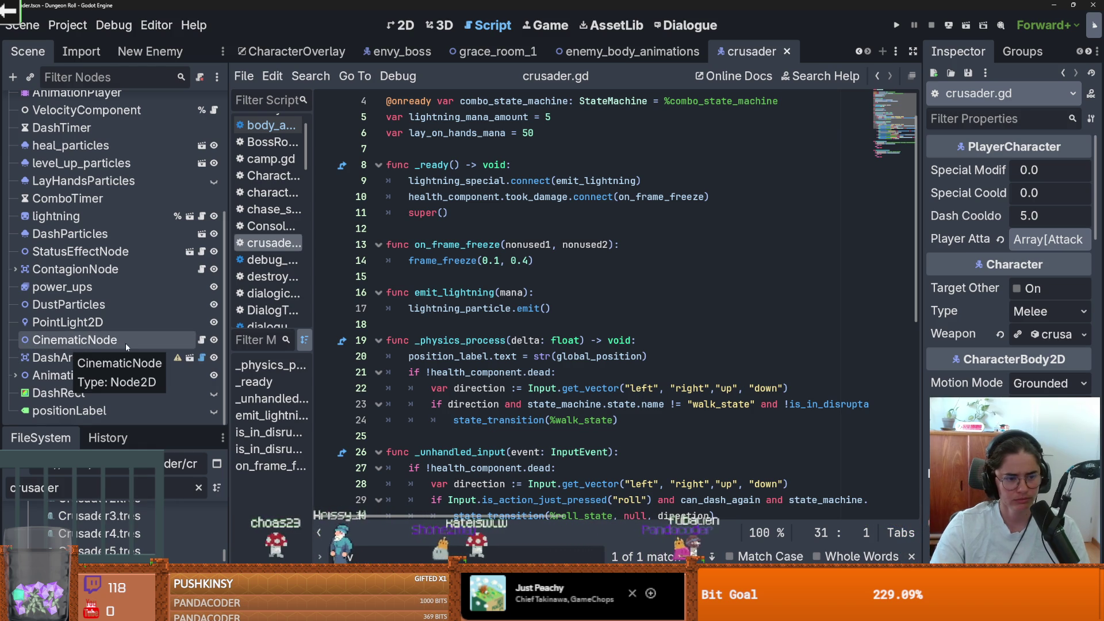
{"action": "scroll", "coordinate": [80, 276], "scroll_direction": "up", "scroll_amount": 5}
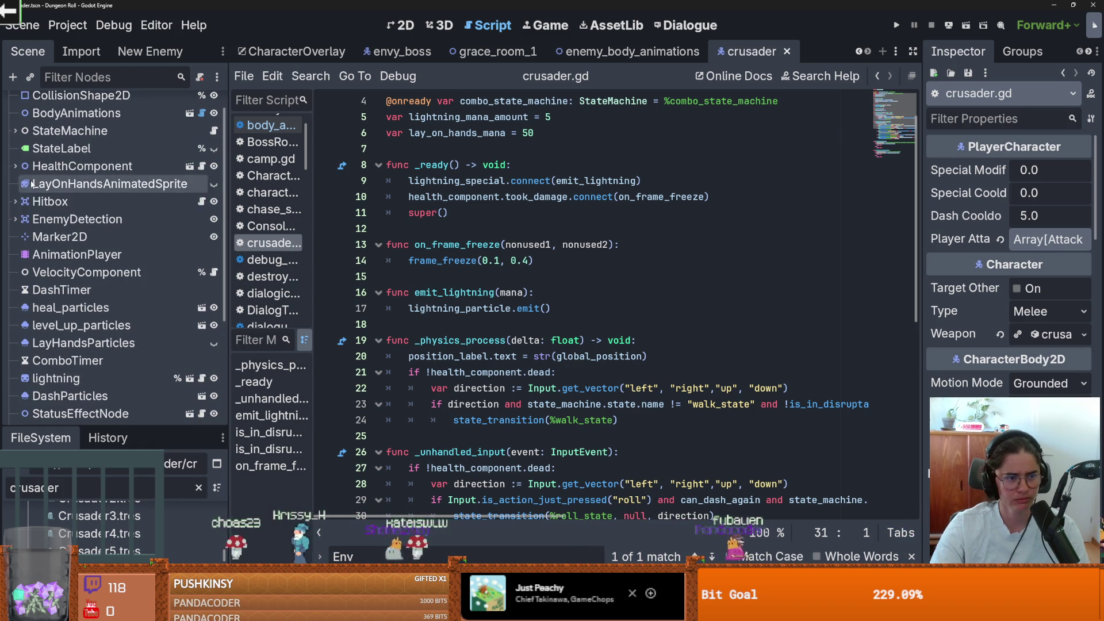
{"action": "left_click", "coordinate": [202, 201]}
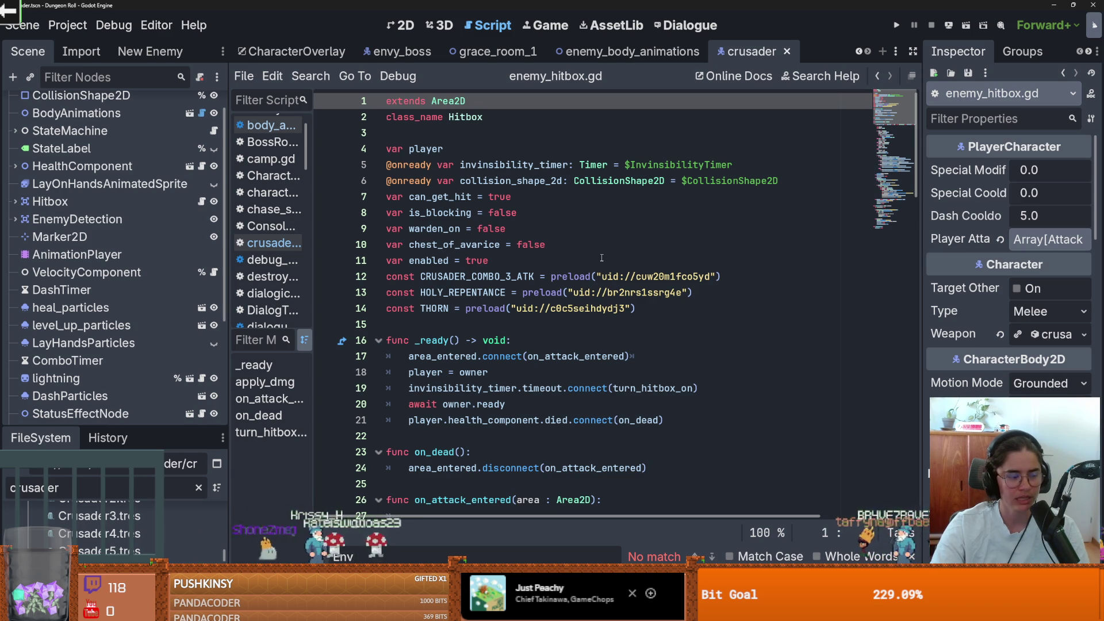
{"action": "scroll", "coordinate": [575, 262], "scroll_direction": "down", "scroll_amount": 2}
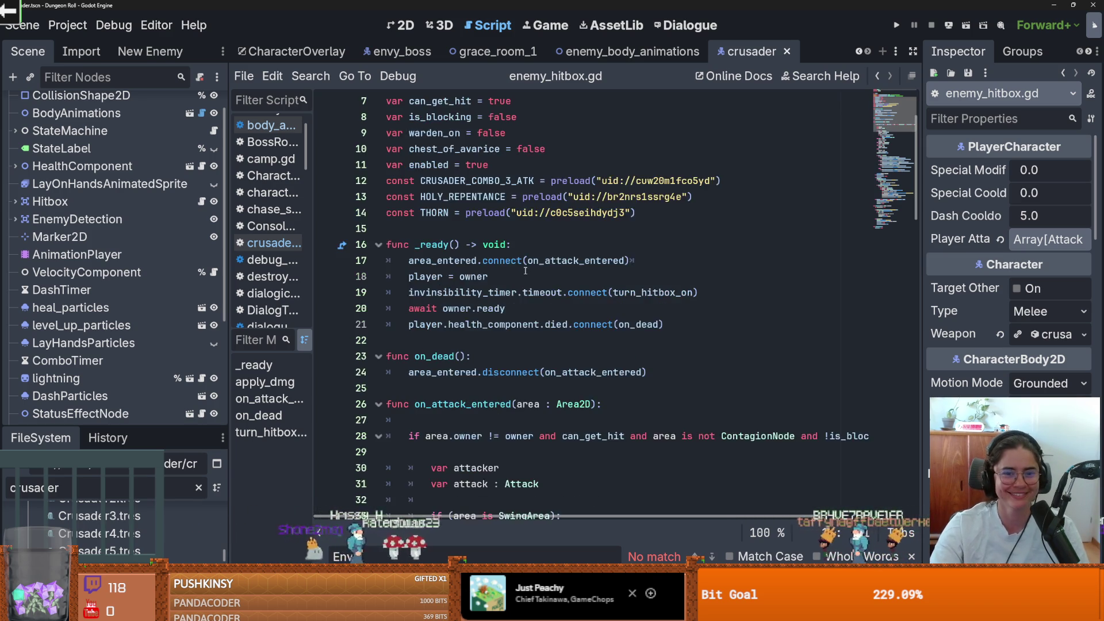
{"action": "scroll", "coordinate": [541, 268], "scroll_direction": "up", "scroll_amount": 3}
{"action": "scroll", "coordinate": [529, 269], "scroll_direction": "down", "scroll_amount": 5}
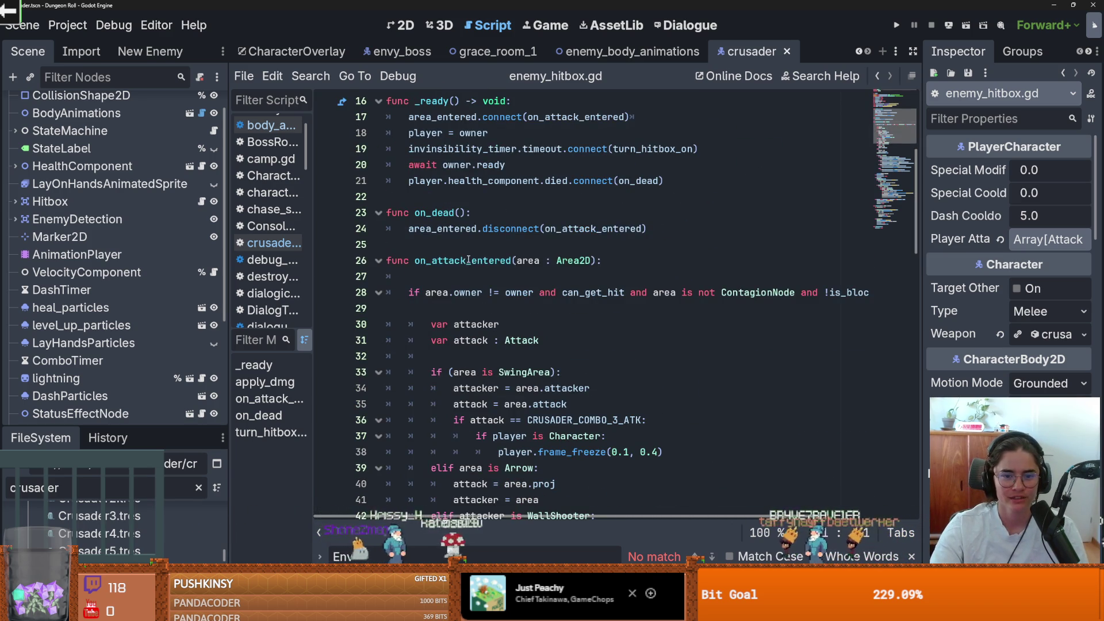
{"action": "double_click", "coordinate": [500, 261]}
{"action": "scroll", "coordinate": [541, 261], "scroll_direction": "down", "scroll_amount": 1}
{"action": "double_click", "coordinate": [528, 213]}
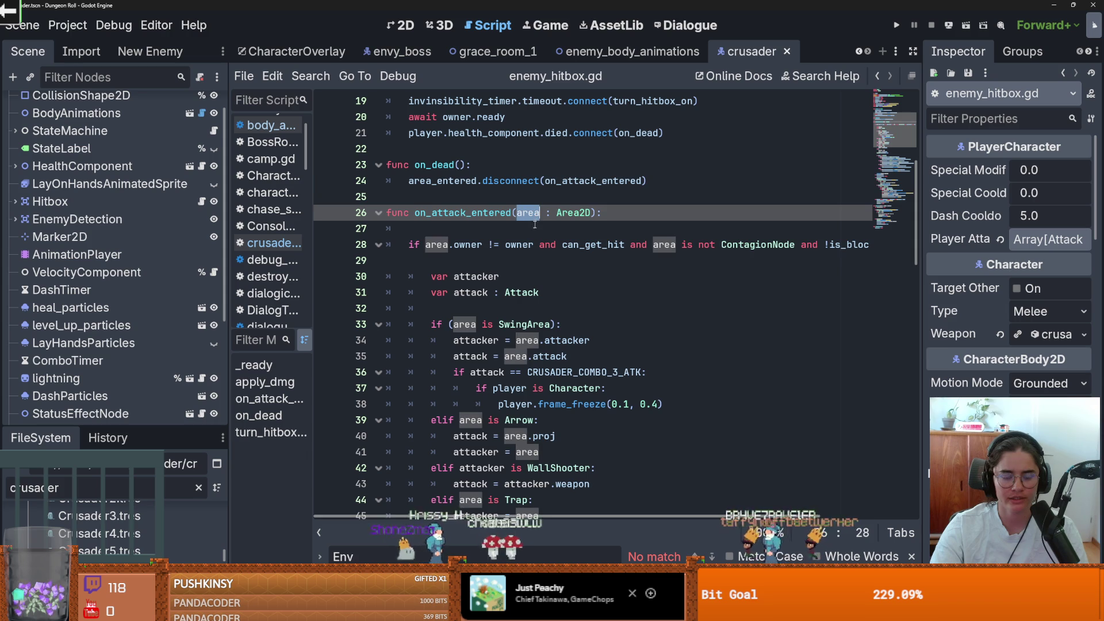
{"action": "scroll", "coordinate": [537, 240], "scroll_direction": "down", "scroll_amount": 1}
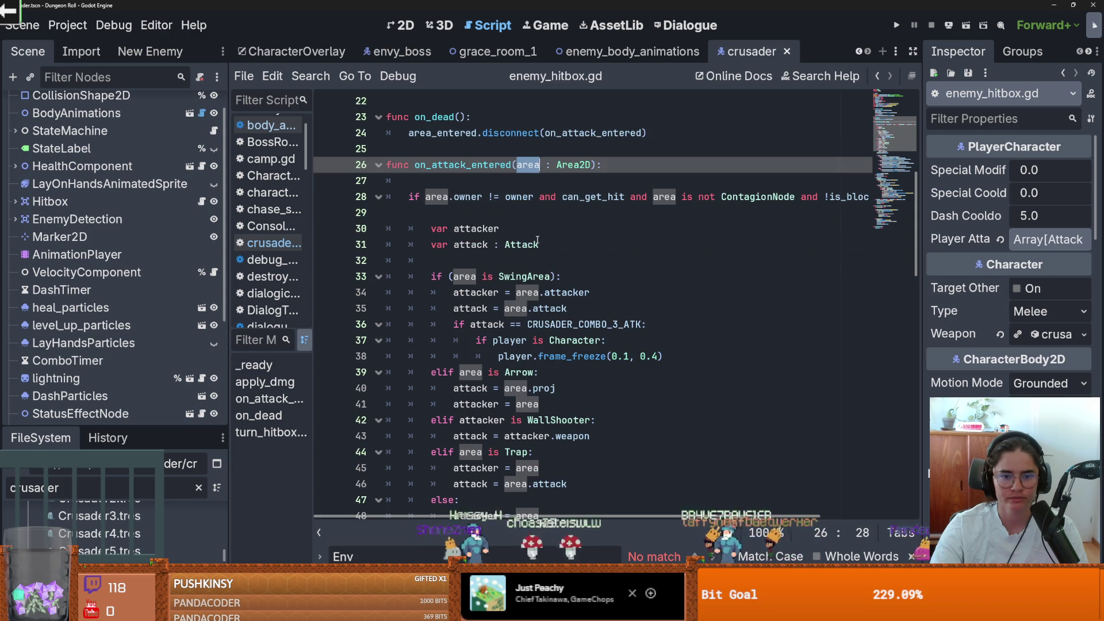
{"action": "double_click", "coordinate": [470, 248]}
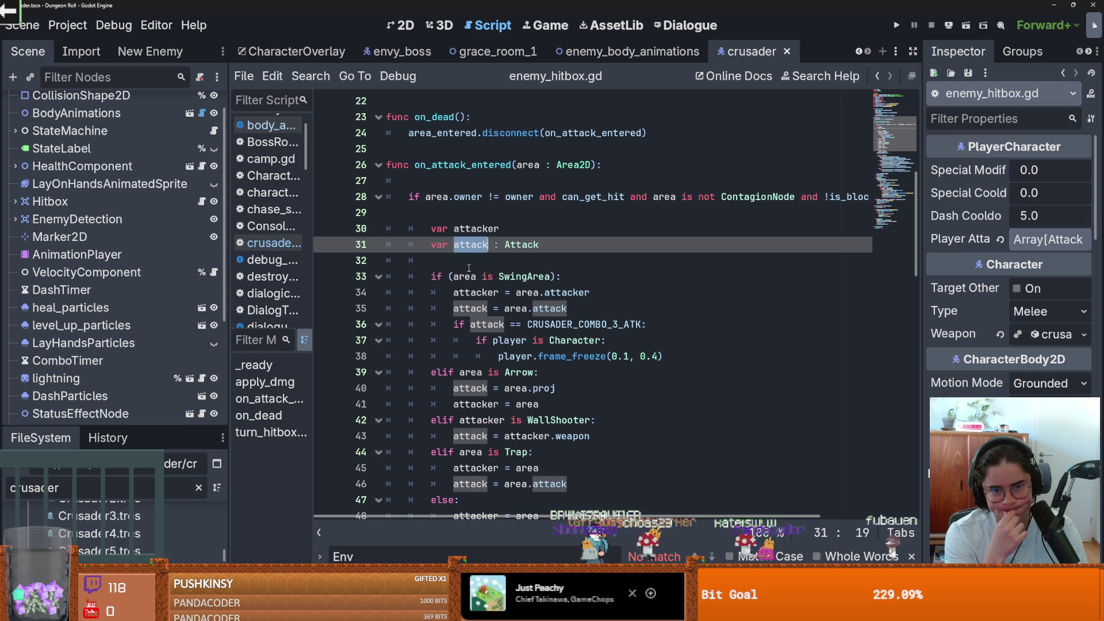
{"action": "double_click", "coordinate": [527, 165]}
{"action": "scroll", "coordinate": [589, 325], "scroll_direction": "down", "scroll_amount": 4}
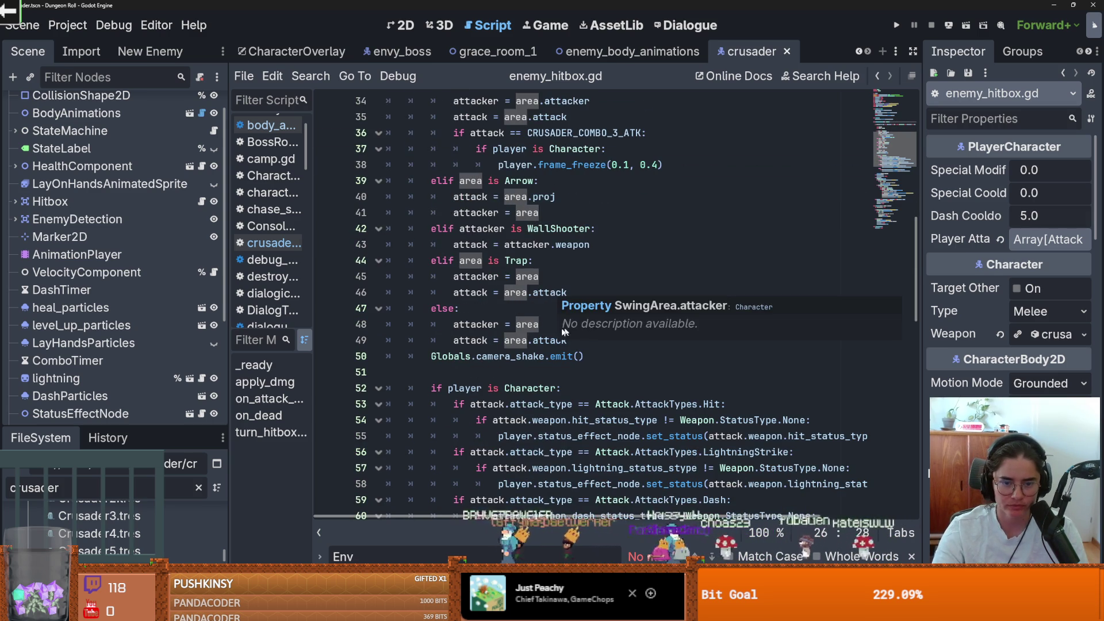
{"action": "scroll", "coordinate": [552, 332], "scroll_direction": "up", "scroll_amount": 4}
{"action": "scroll", "coordinate": [539, 332], "scroll_direction": "down", "scroll_amount": 1}
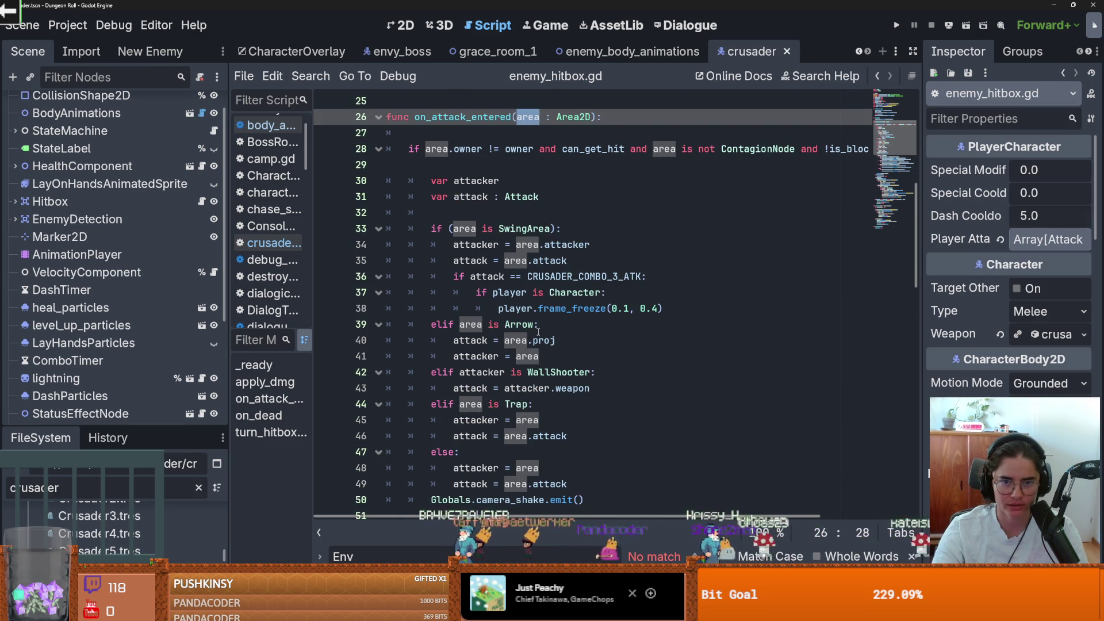
{"action": "scroll", "coordinate": [538, 331], "scroll_direction": "up", "scroll_amount": 2}
{"action": "scroll", "coordinate": [538, 332], "scroll_direction": "down", "scroll_amount": 6}
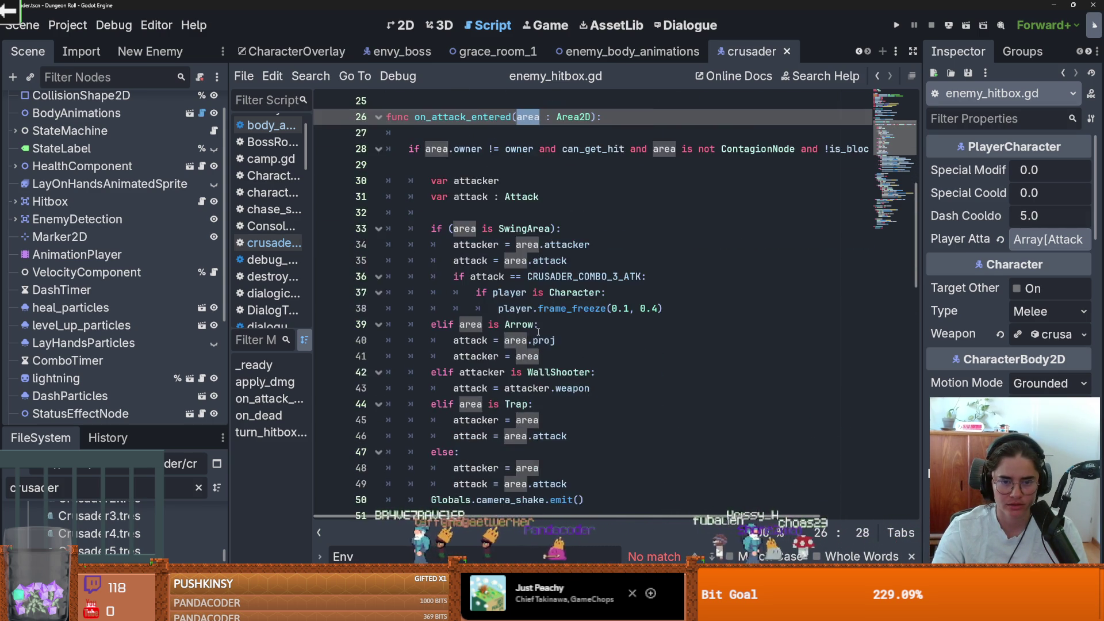
{"action": "scroll", "coordinate": [538, 331], "scroll_direction": "down", "scroll_amount": 4}
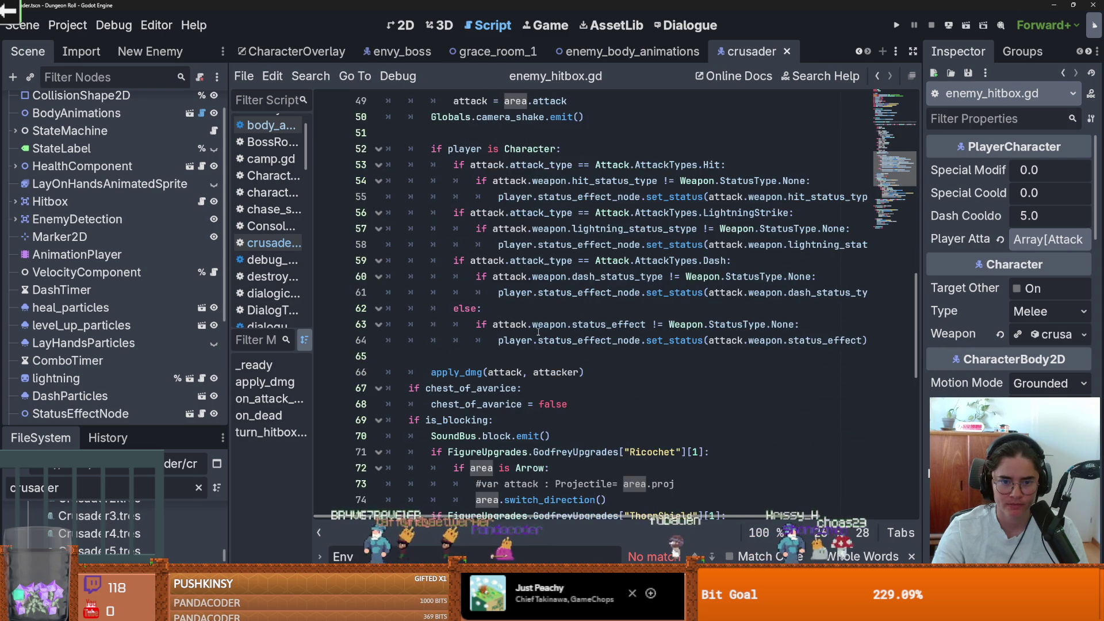
{"action": "scroll", "coordinate": [538, 332], "scroll_direction": "up", "scroll_amount": 3}
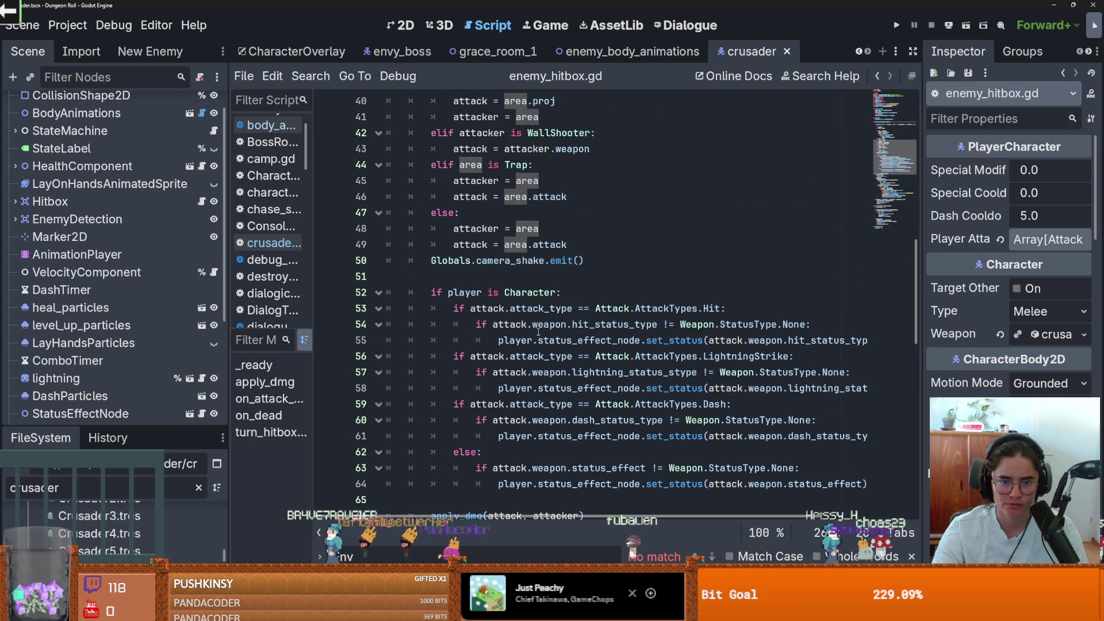
{"action": "scroll", "coordinate": [535, 332], "scroll_direction": "up", "scroll_amount": 1}
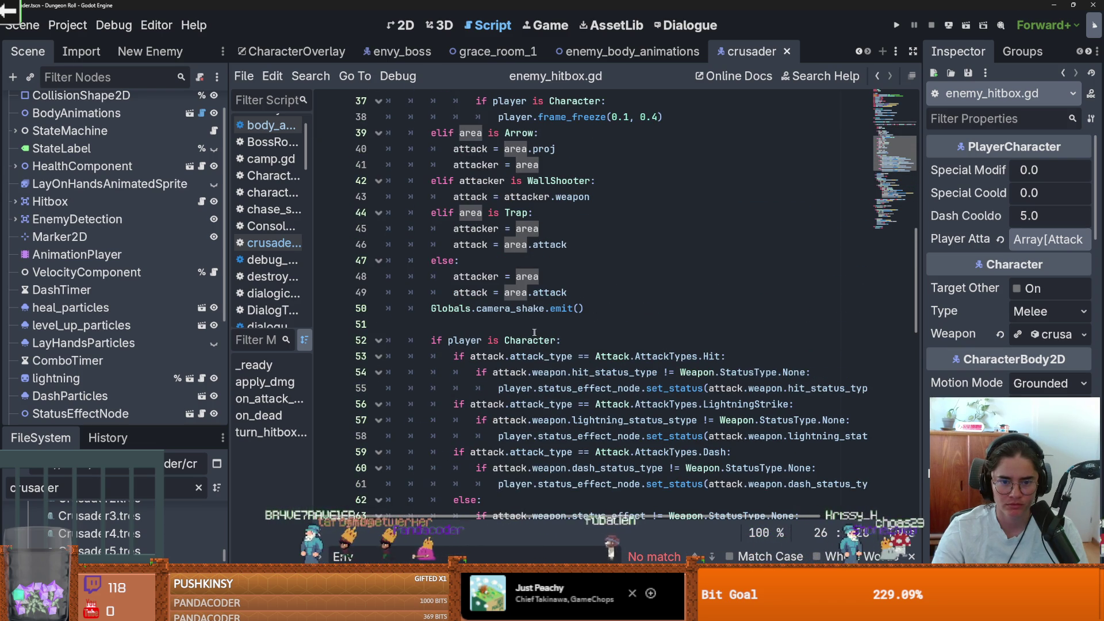
{"action": "double_click", "coordinate": [487, 356]}
{"action": "scroll", "coordinate": [546, 378], "scroll_direction": "down", "scroll_amount": 2}
{"action": "scroll", "coordinate": [547, 378], "scroll_direction": "up", "scroll_amount": 2}
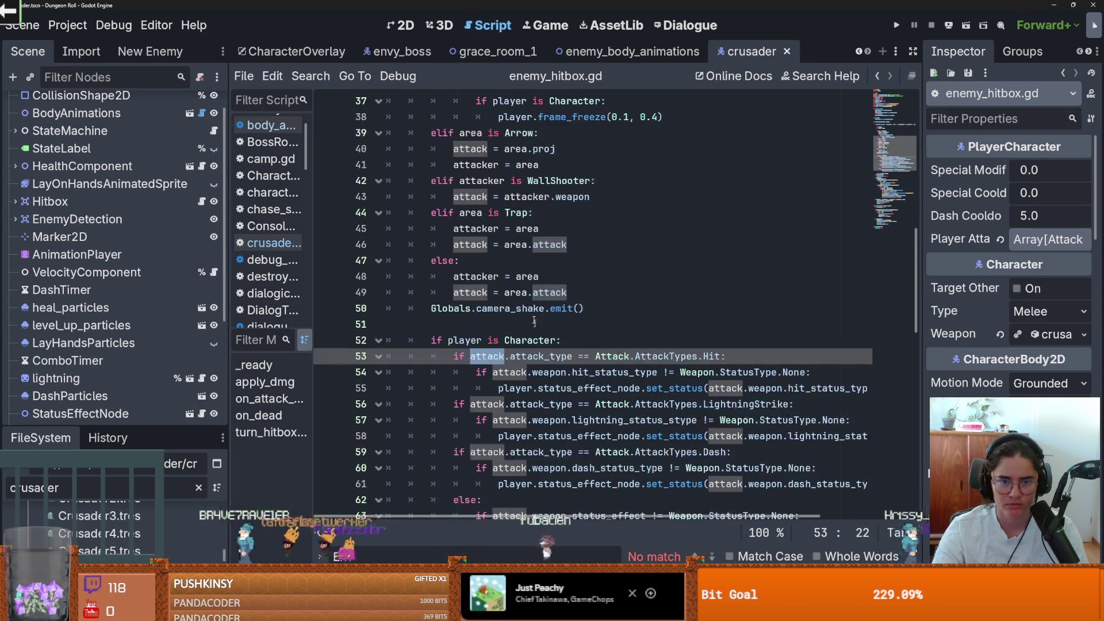
{"action": "double_click", "coordinate": [481, 277]}
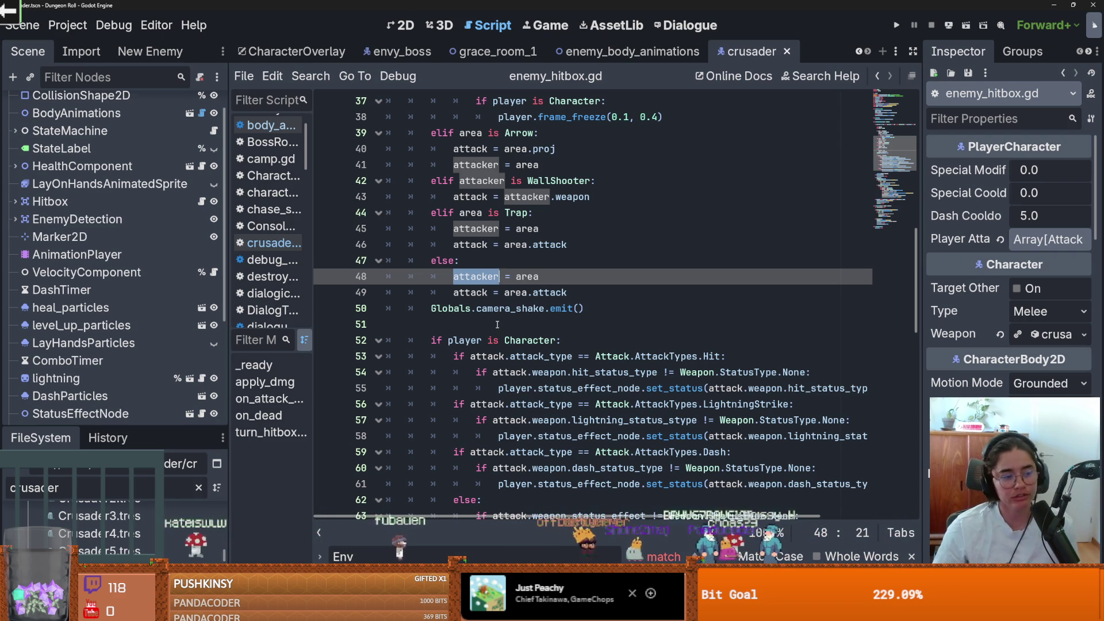
Save enemy_hitbox.gd, rechecking lines 44–51 and saving again
{"action": "left_click", "coordinate": [492, 315]}
{"action": "key", "text": "ctrl+s"}
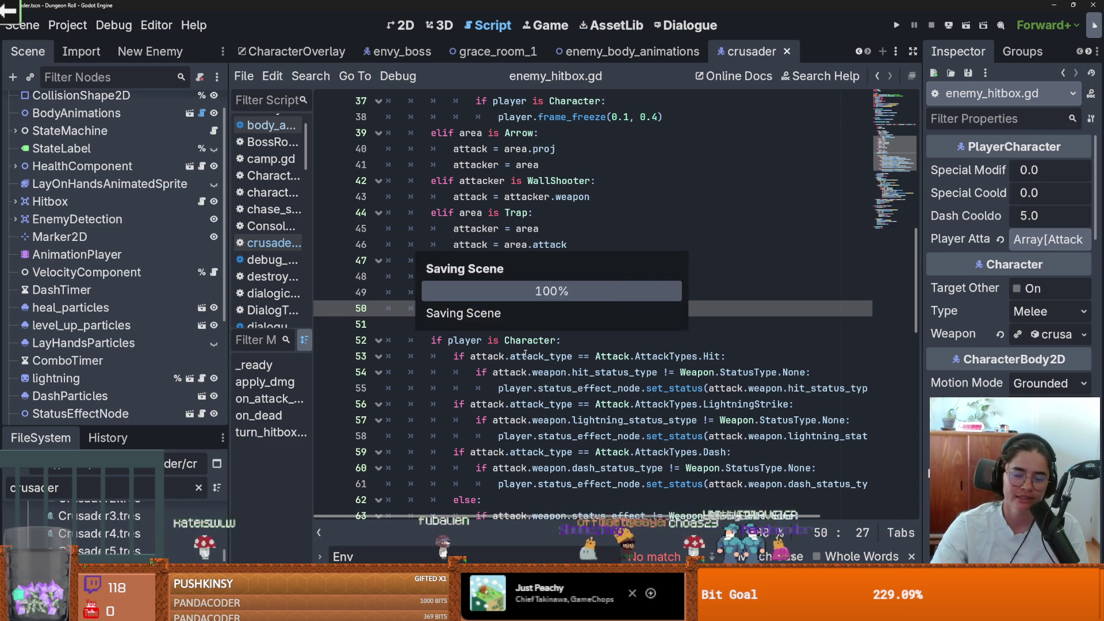
{"action": "left_click", "coordinate": [526, 327]}
{"action": "mouse_move", "coordinate": [573, 302]}
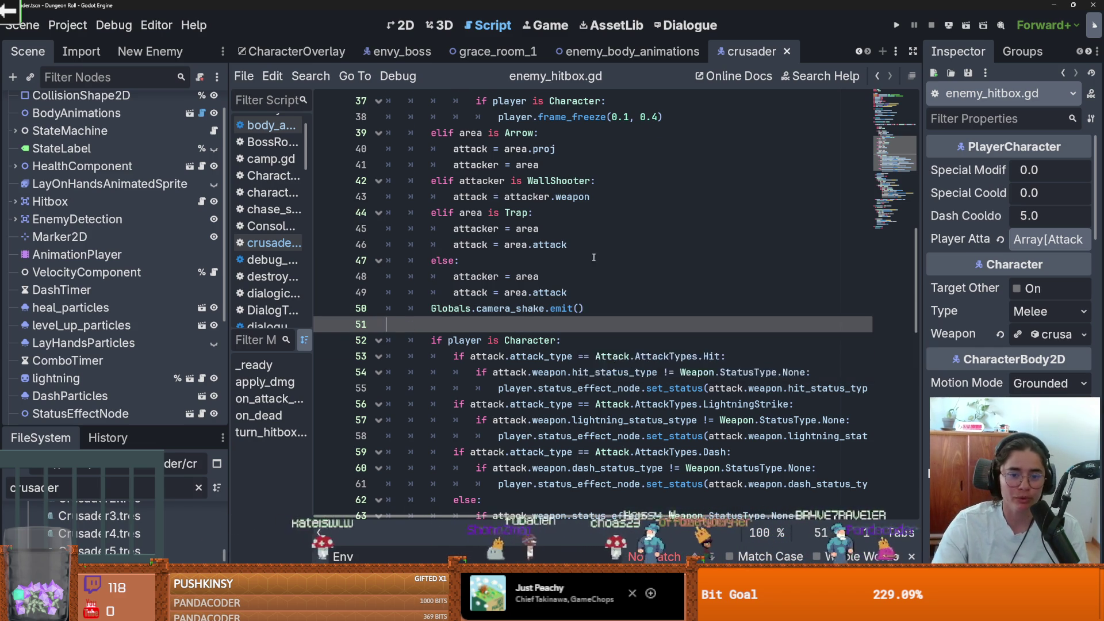
{"action": "scroll", "coordinate": [612, 351], "scroll_direction": "up", "scroll_amount": 4}
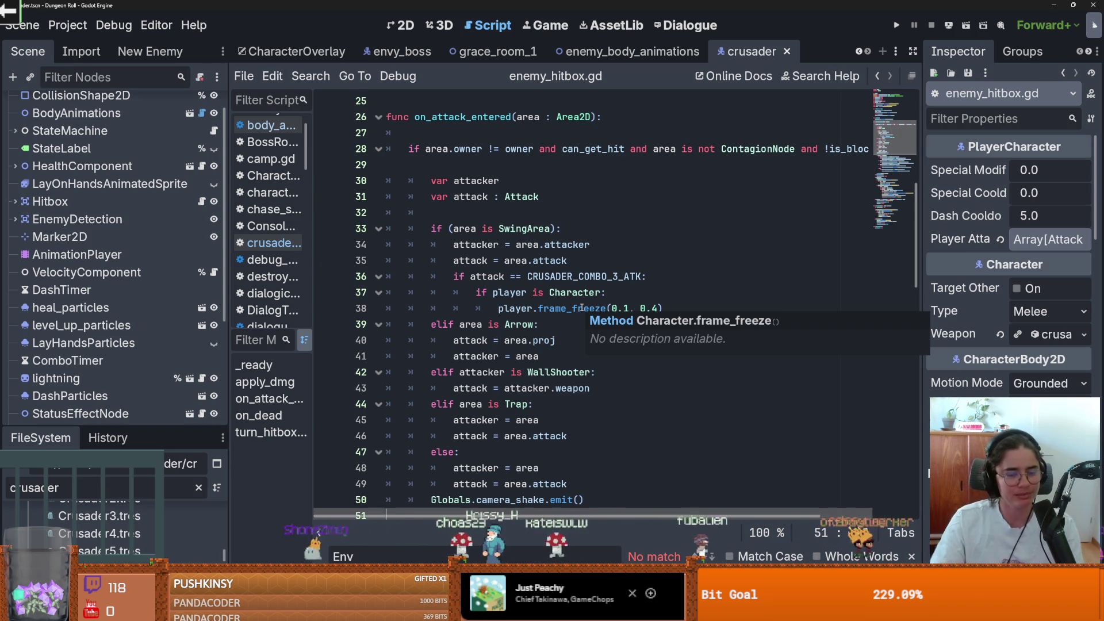
{"action": "scroll", "coordinate": [582, 308], "scroll_direction": "down", "scroll_amount": 2}
{"action": "left_click", "coordinate": [532, 309]}
{"action": "key", "text": "ctrl+s"}
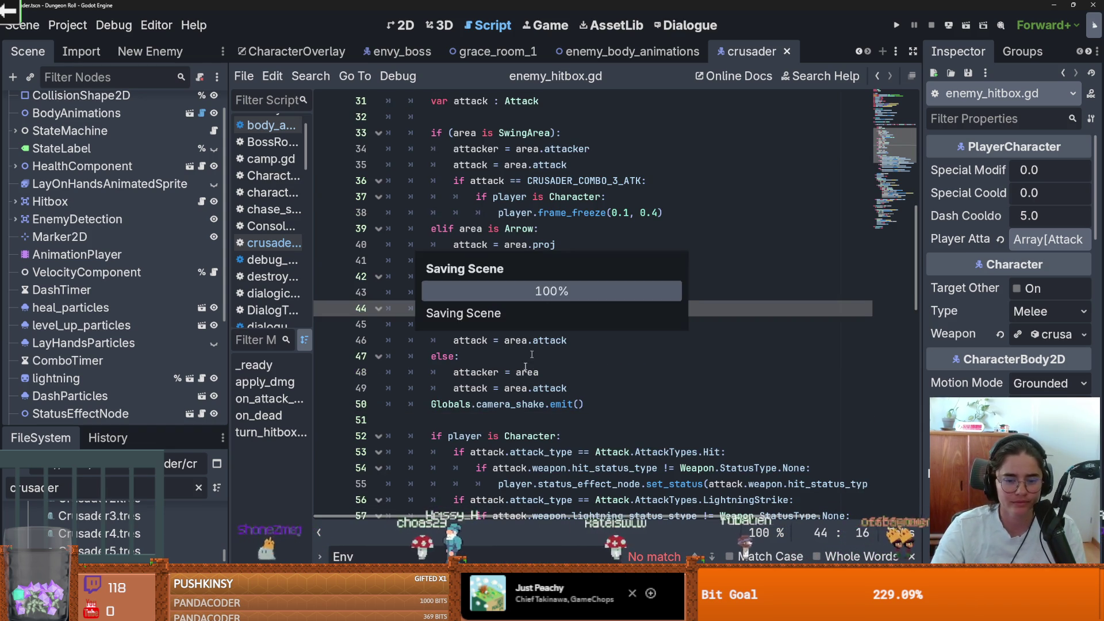
{"action": "key", "text": "Down"}
{"action": "key", "text": "Down"}
{"action": "key", "text": "Down"}
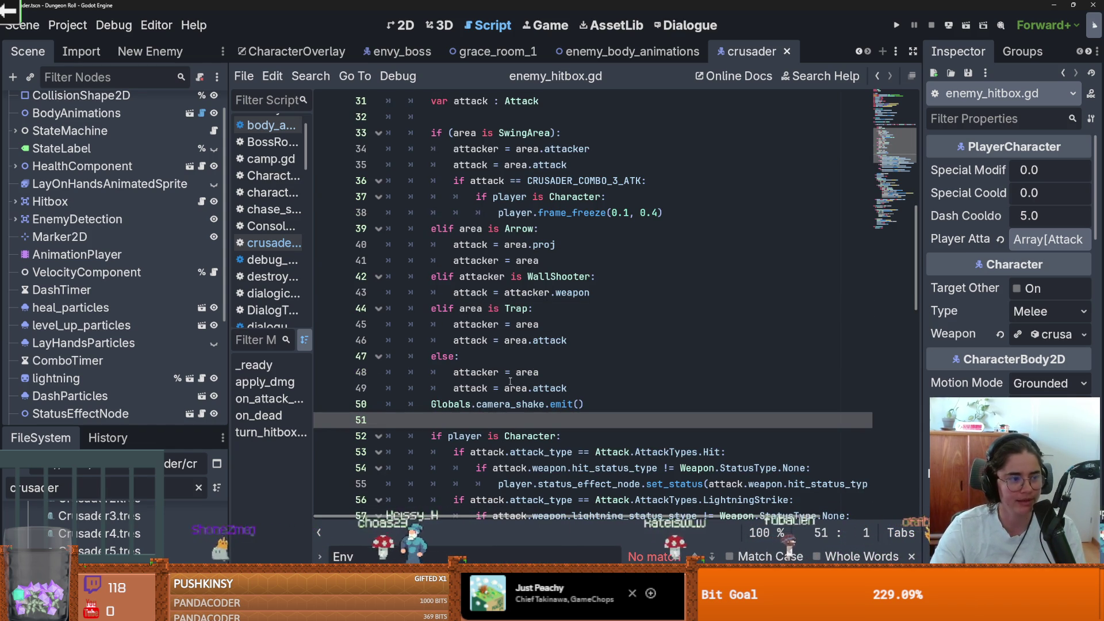
Fold and unfold the line 28 if-block to review on_attack_entered
{"action": "scroll", "coordinate": [564, 403], "scroll_direction": "down", "scroll_amount": 1}
{"action": "scroll", "coordinate": [564, 403], "scroll_direction": "up", "scroll_amount": 1}
{"action": "mouse_move", "coordinate": [564, 404]}
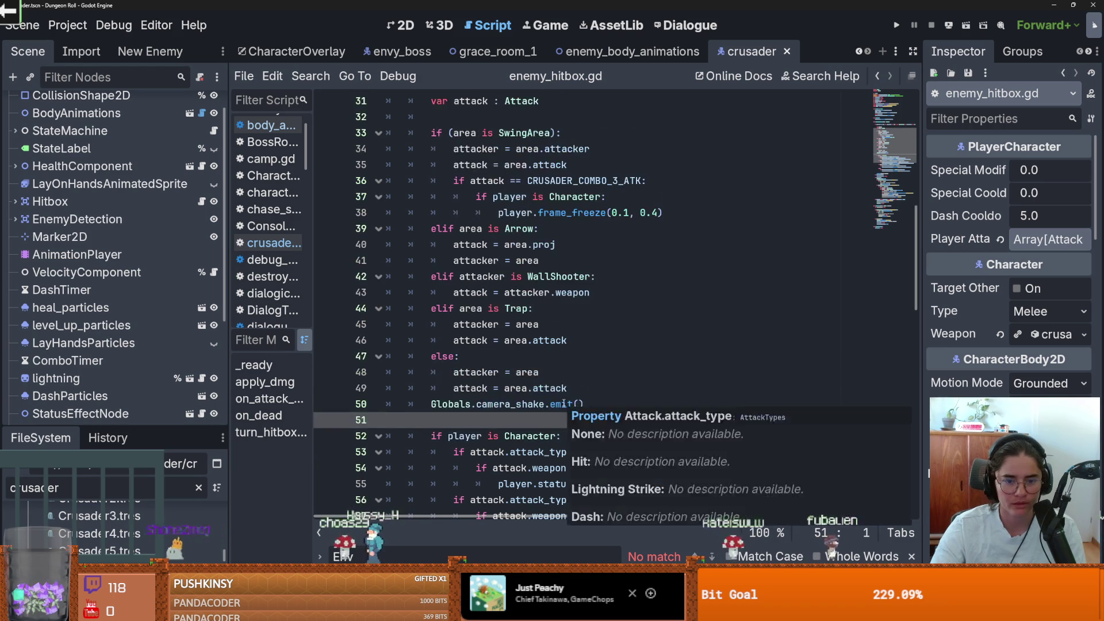
{"action": "scroll", "coordinate": [564, 404], "scroll_direction": "up", "scroll_amount": 1}
{"action": "scroll", "coordinate": [564, 403], "scroll_direction": "down", "scroll_amount": 2}
{"action": "scroll", "coordinate": [563, 404], "scroll_direction": "up", "scroll_amount": 1}
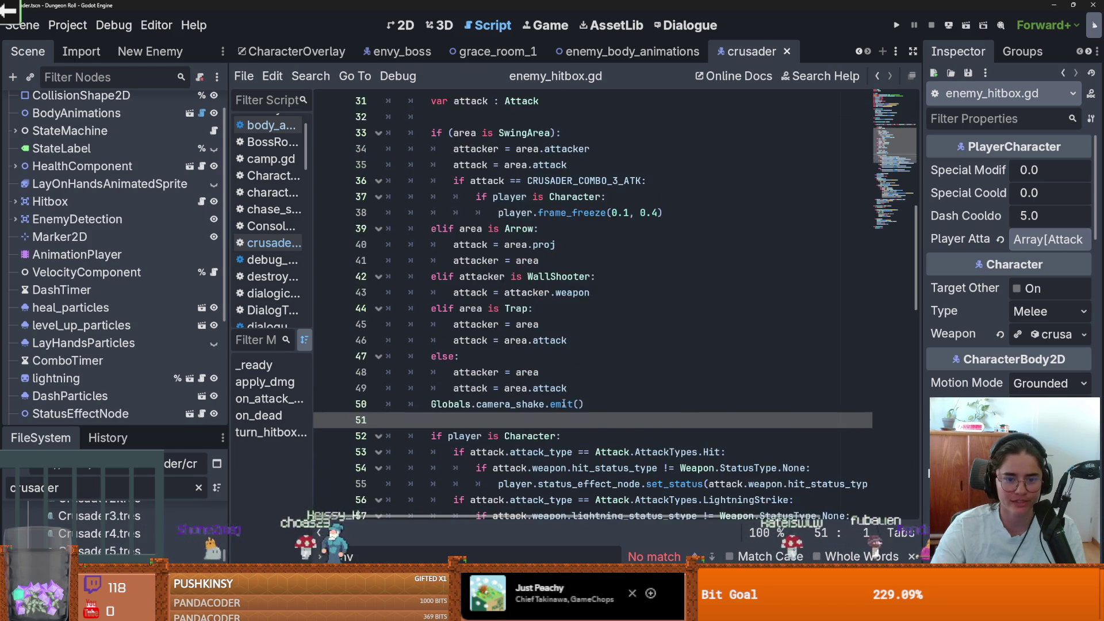
{"action": "scroll", "coordinate": [564, 403], "scroll_direction": "up", "scroll_amount": 2}
{"action": "left_click", "coordinate": [377, 149]}
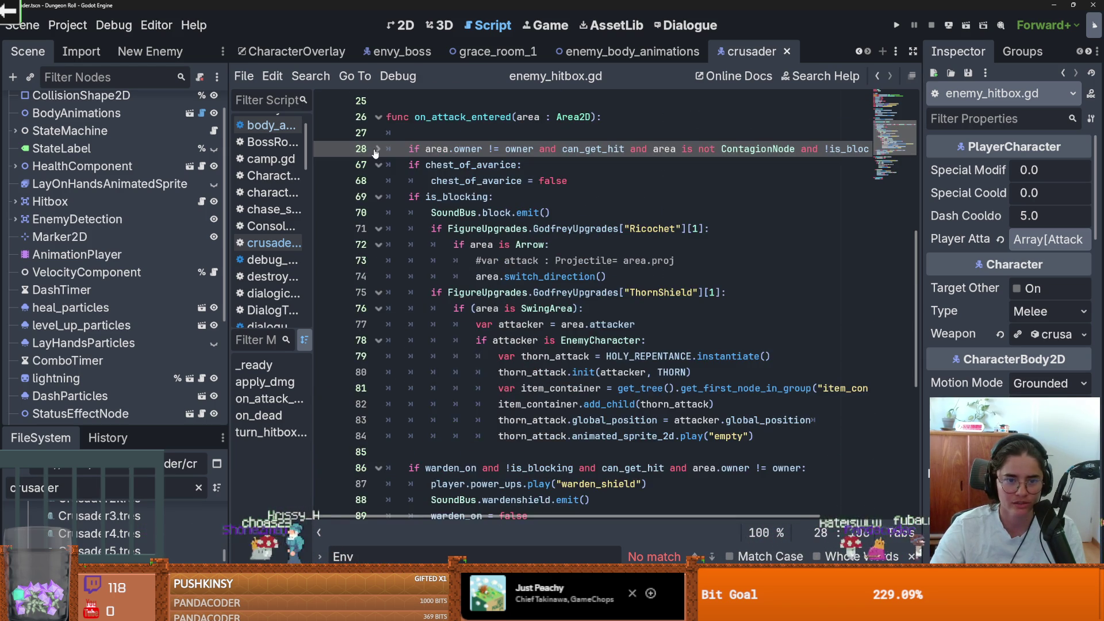
{"action": "left_click", "coordinate": [377, 149]}
{"action": "scroll", "coordinate": [535, 280], "scroll_direction": "down", "scroll_amount": 4}
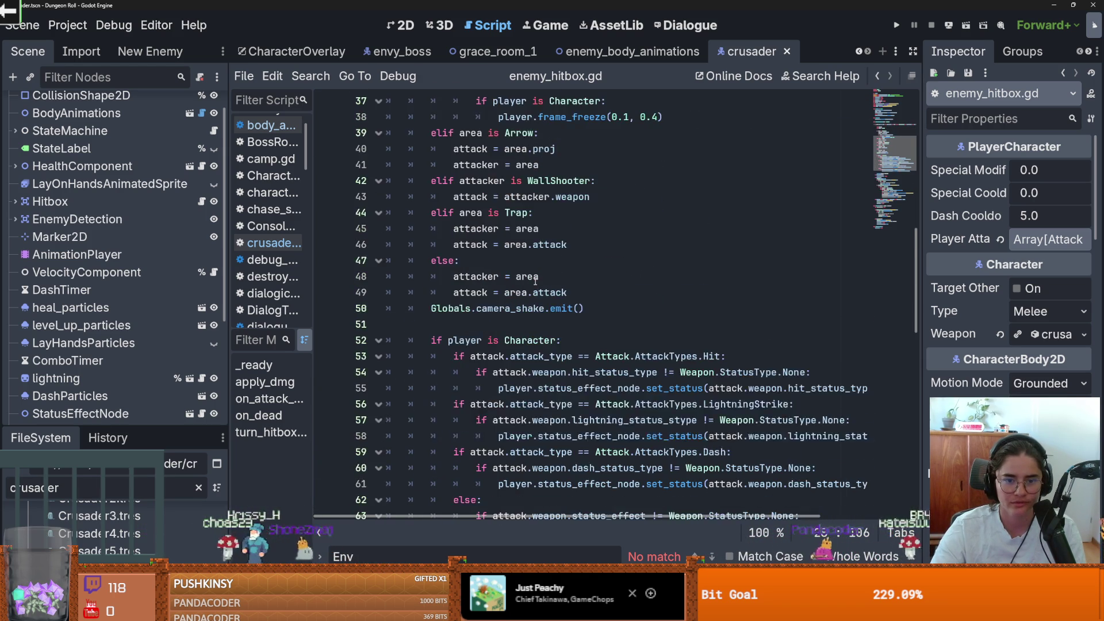
Insert an empty line after the apply_dmg(attack, attacker) call on line 66
{"action": "scroll", "coordinate": [535, 281], "scroll_direction": "down", "scroll_amount": 2}
{"action": "scroll", "coordinate": [602, 336], "scroll_direction": "up", "scroll_amount": 6}
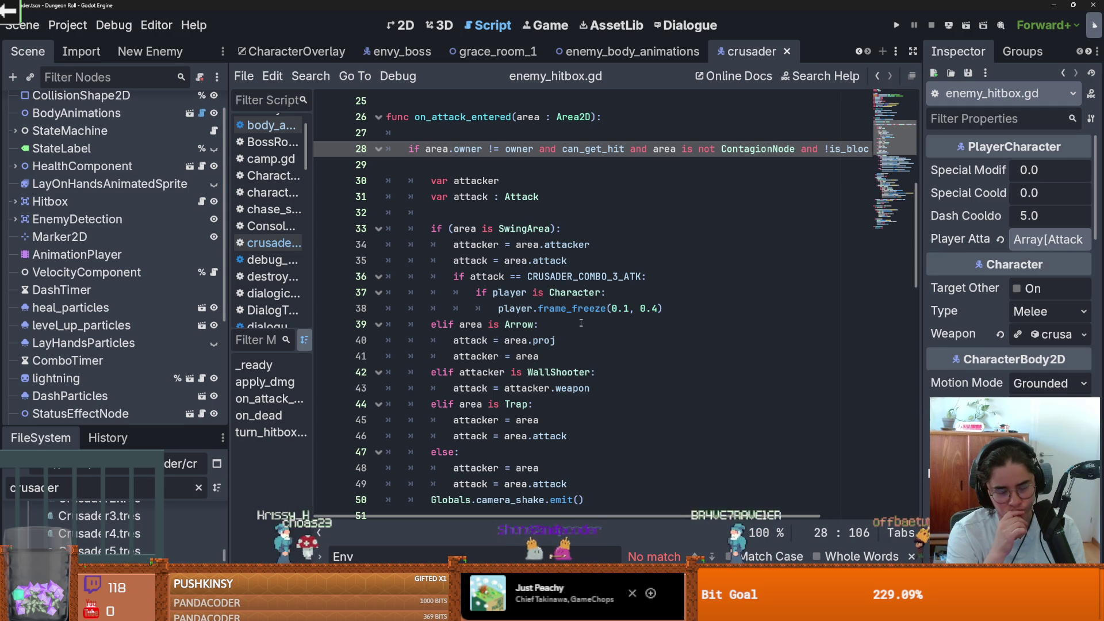
{"action": "scroll", "coordinate": [581, 323], "scroll_direction": "down", "scroll_amount": 11}
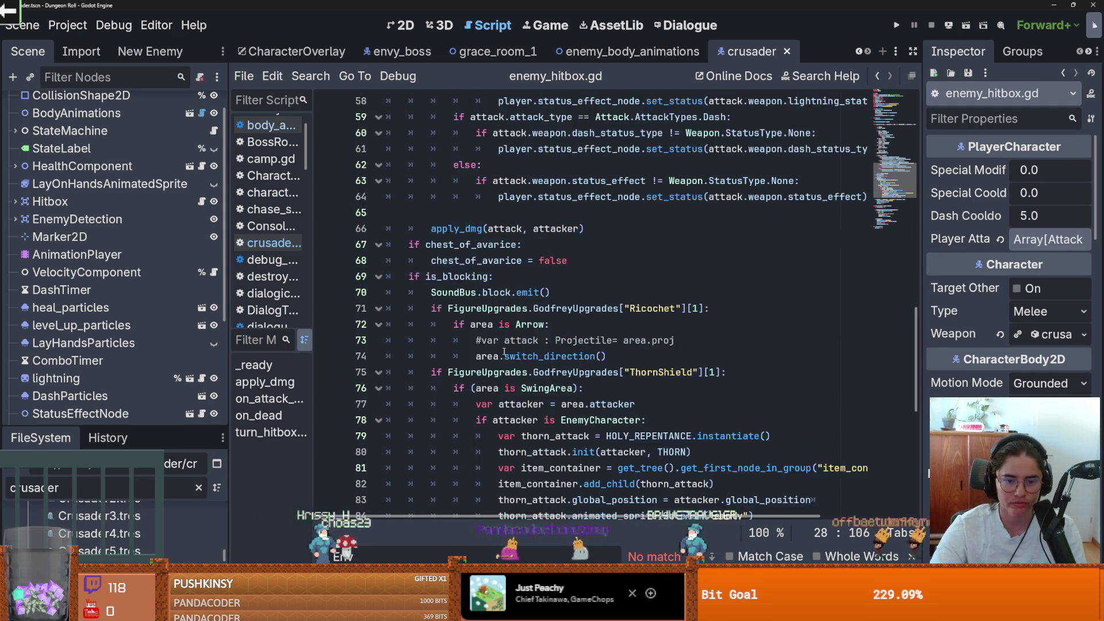
{"action": "scroll", "coordinate": [505, 352], "scroll_direction": "up", "scroll_amount": 3}
{"action": "double_click", "coordinate": [454, 372]}
{"action": "scroll", "coordinate": [547, 395], "scroll_direction": "up", "scroll_amount": 2}
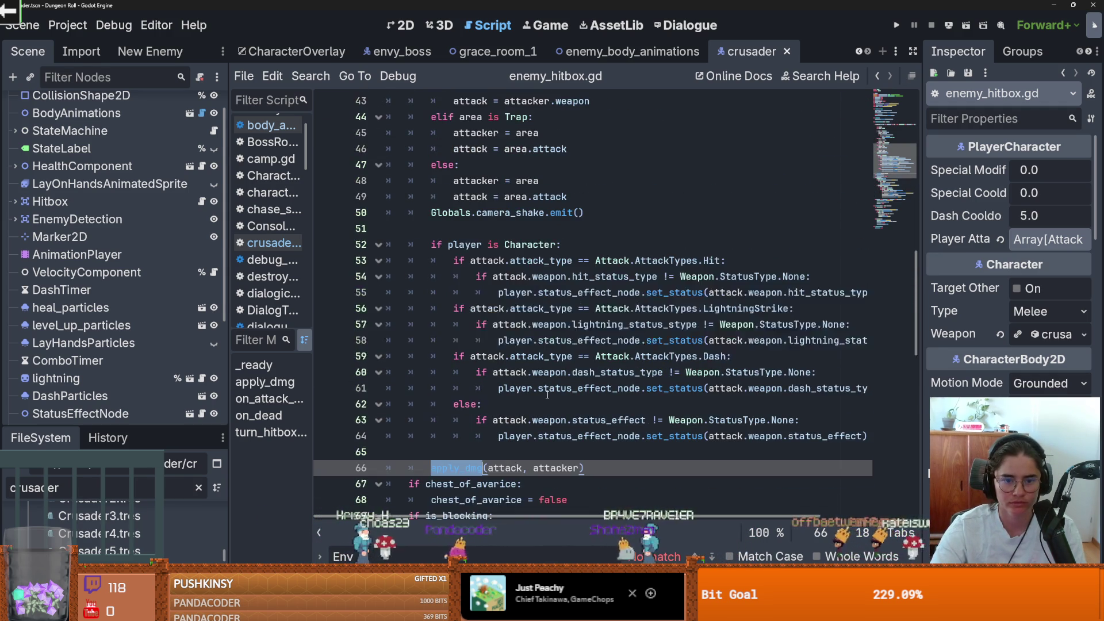
{"action": "scroll", "coordinate": [581, 269], "scroll_direction": "down", "scroll_amount": 5}
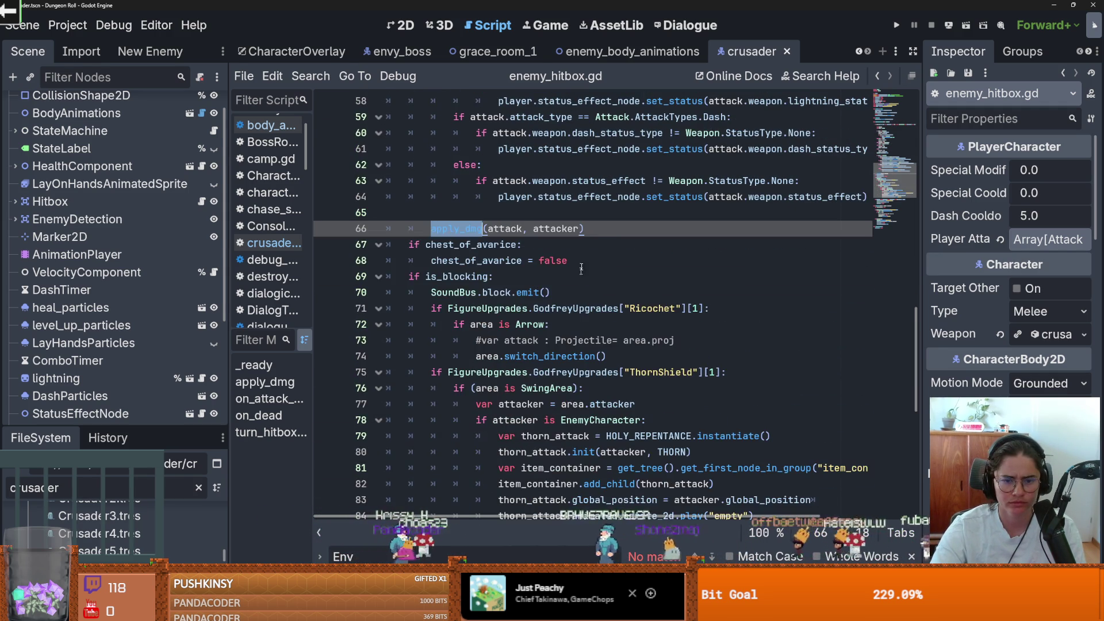
{"action": "key", "text": "End"}
{"action": "scroll", "coordinate": [518, 299], "scroll_direction": "up", "scroll_amount": 5}
{"action": "scroll", "coordinate": [476, 332], "scroll_direction": "down", "scroll_amount": 3}
{"action": "key", "text": "Return"}
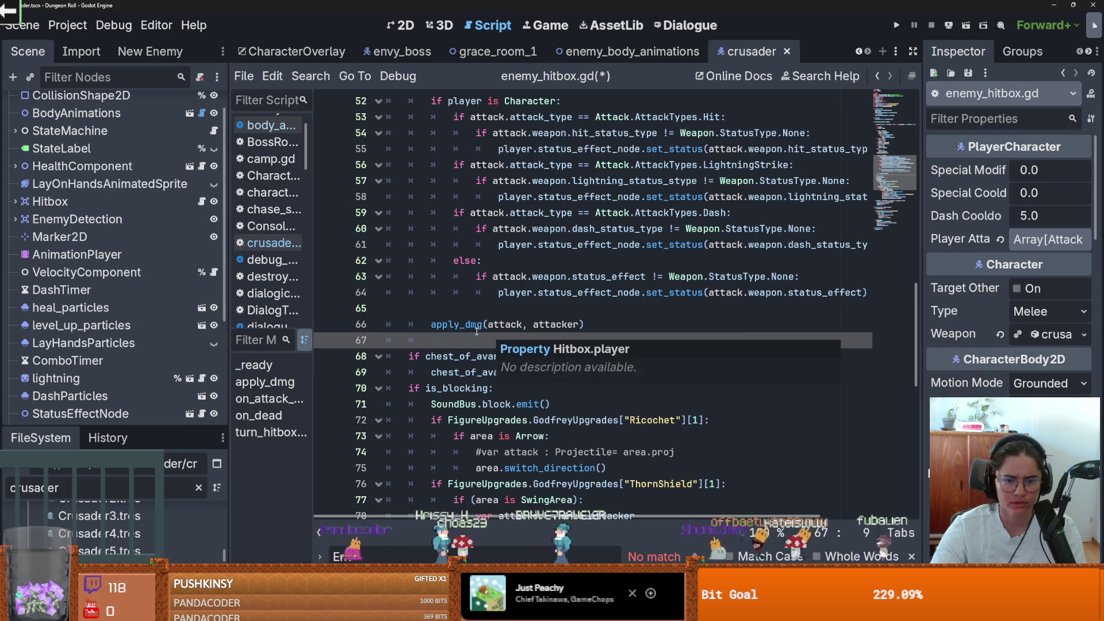
Review the code around apply_dmg on line 66 and the chest_of_avarice check
{"action": "double_click", "coordinate": [460, 326]}
{"action": "scroll", "coordinate": [502, 338], "scroll_direction": "down", "scroll_amount": 2}
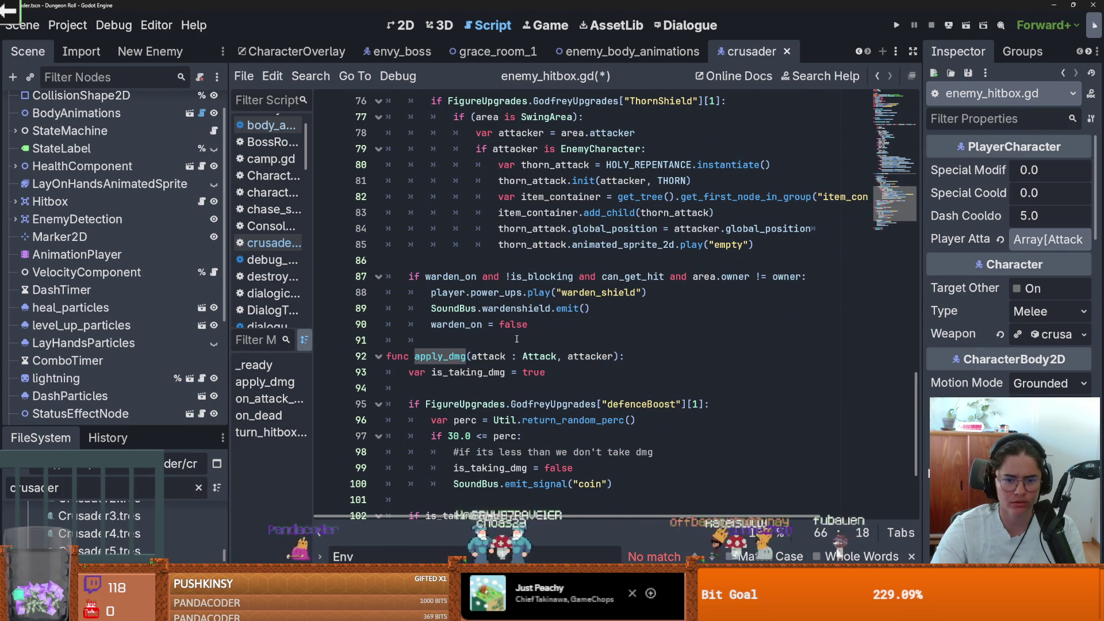
{"action": "scroll", "coordinate": [500, 349], "scroll_direction": "up", "scroll_amount": 8}
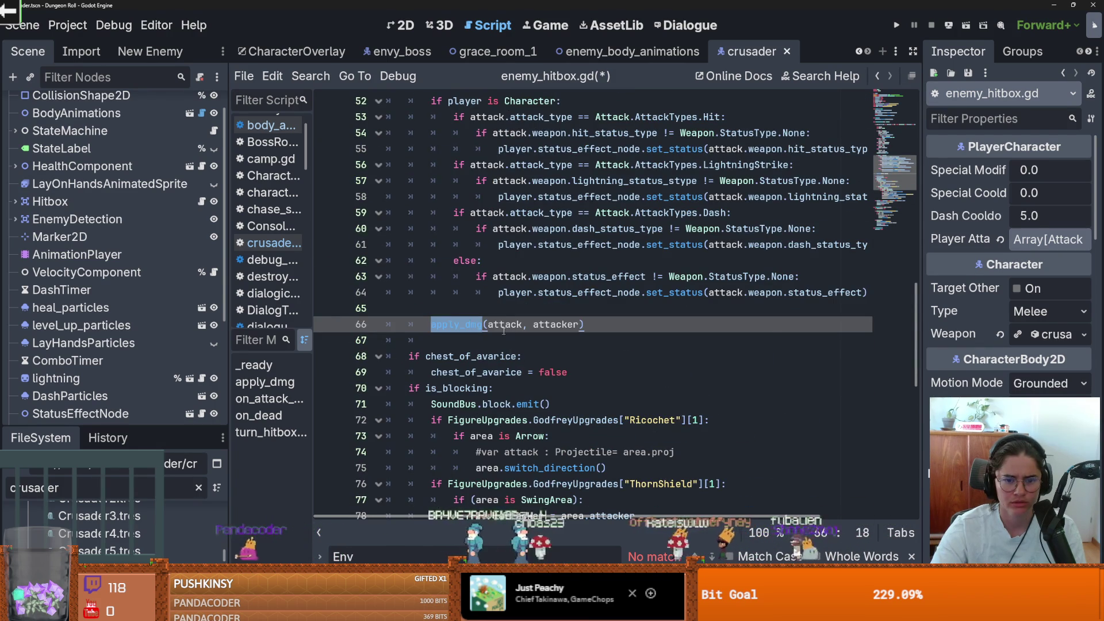
{"action": "scroll", "coordinate": [504, 331], "scroll_direction": "up", "scroll_amount": 12}
{"action": "scroll", "coordinate": [476, 344], "scroll_direction": "down", "scroll_amount": 2}
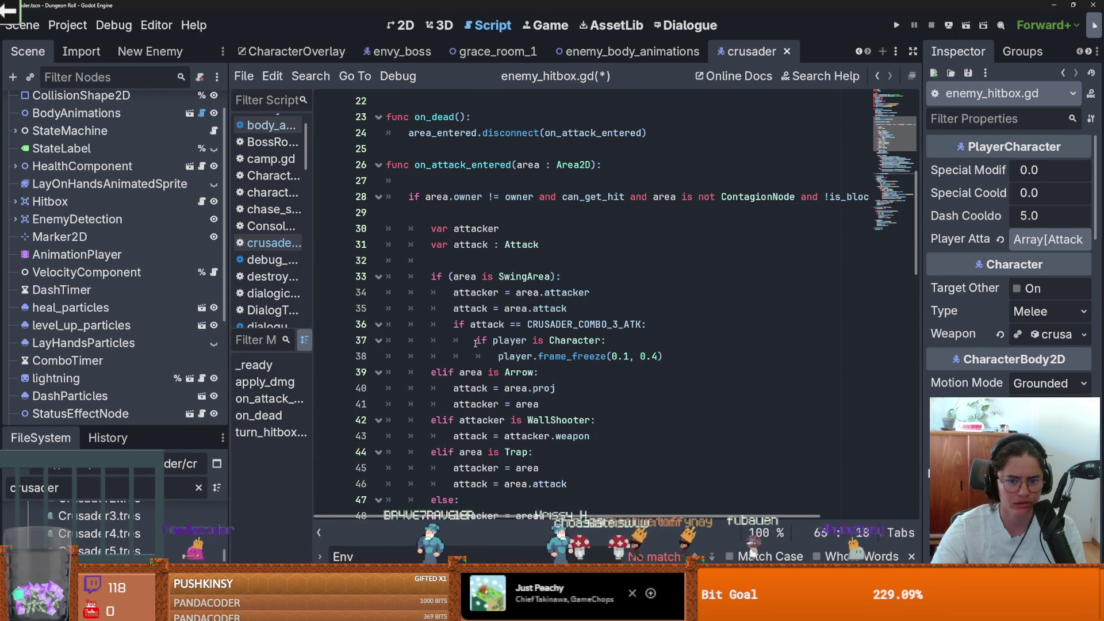
{"action": "scroll", "coordinate": [476, 344], "scroll_direction": "down", "scroll_amount": 4}
{"action": "scroll", "coordinate": [477, 343], "scroll_direction": "up", "scroll_amount": 4}
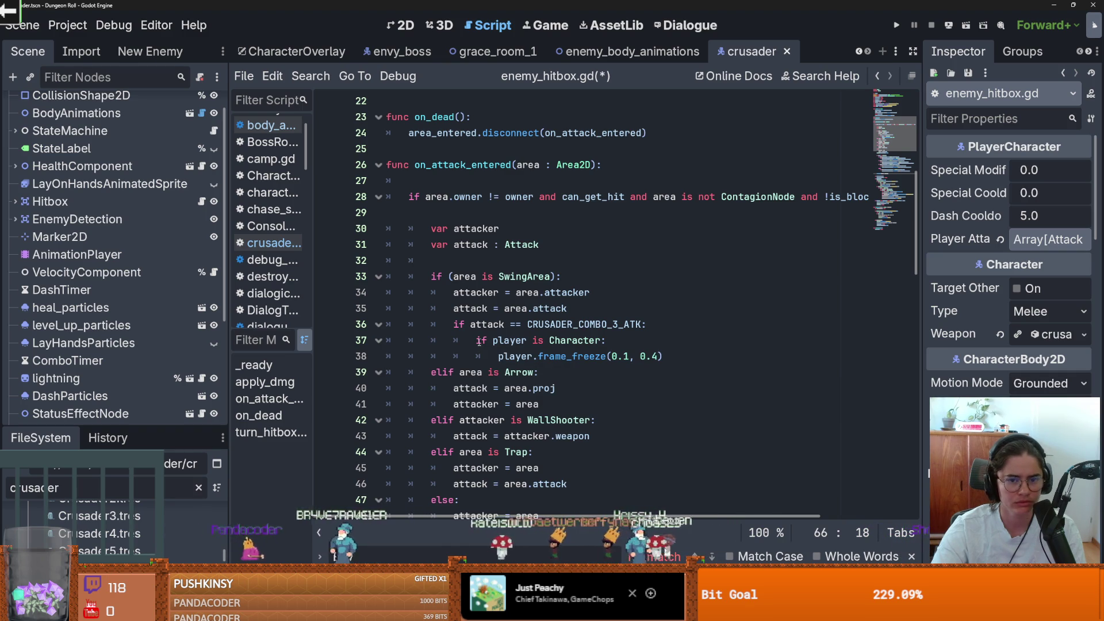
{"action": "scroll", "coordinate": [479, 341], "scroll_direction": "down", "scroll_amount": 1}
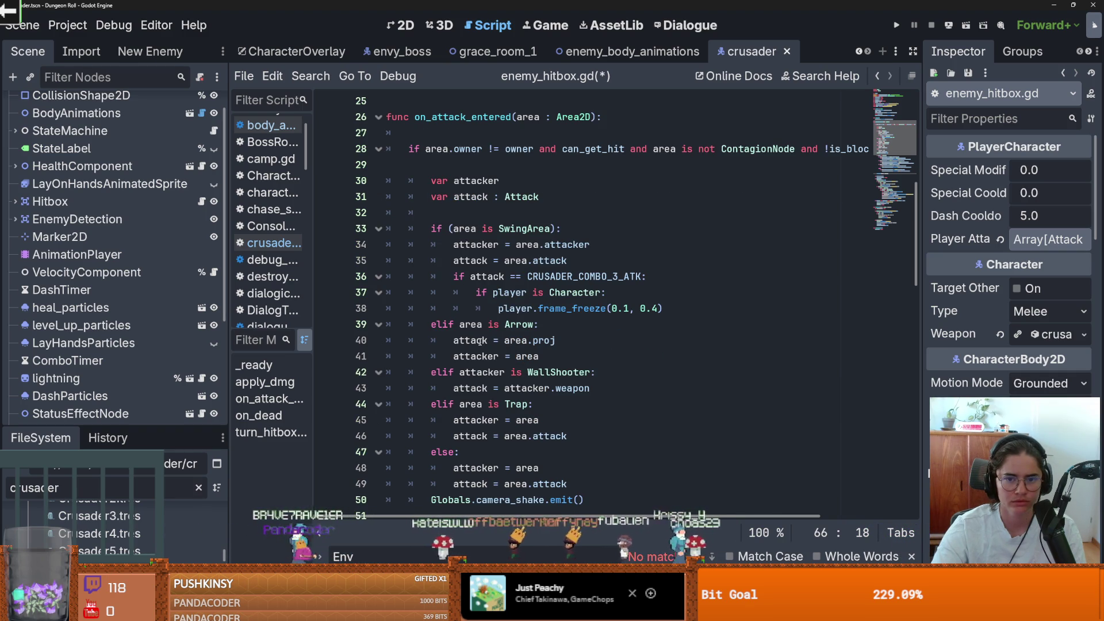
{"action": "scroll", "coordinate": [479, 342], "scroll_direction": "down", "scroll_amount": 9}
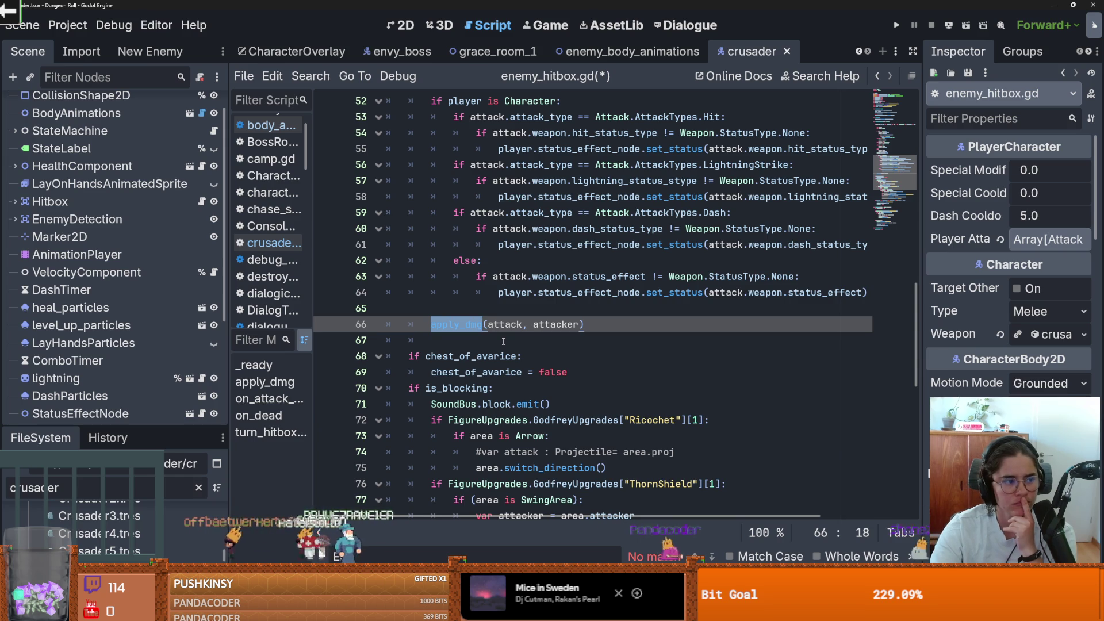
{"action": "scroll", "coordinate": [525, 351], "scroll_direction": "up", "scroll_amount": 3}
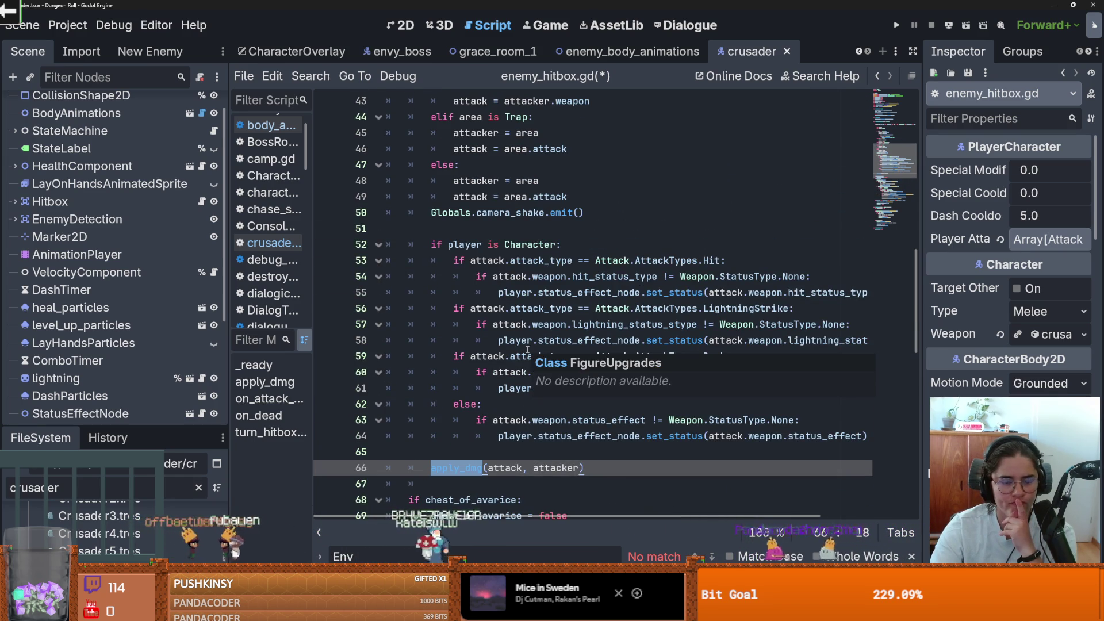
{"action": "scroll", "coordinate": [527, 350], "scroll_direction": "down", "scroll_amount": 1}
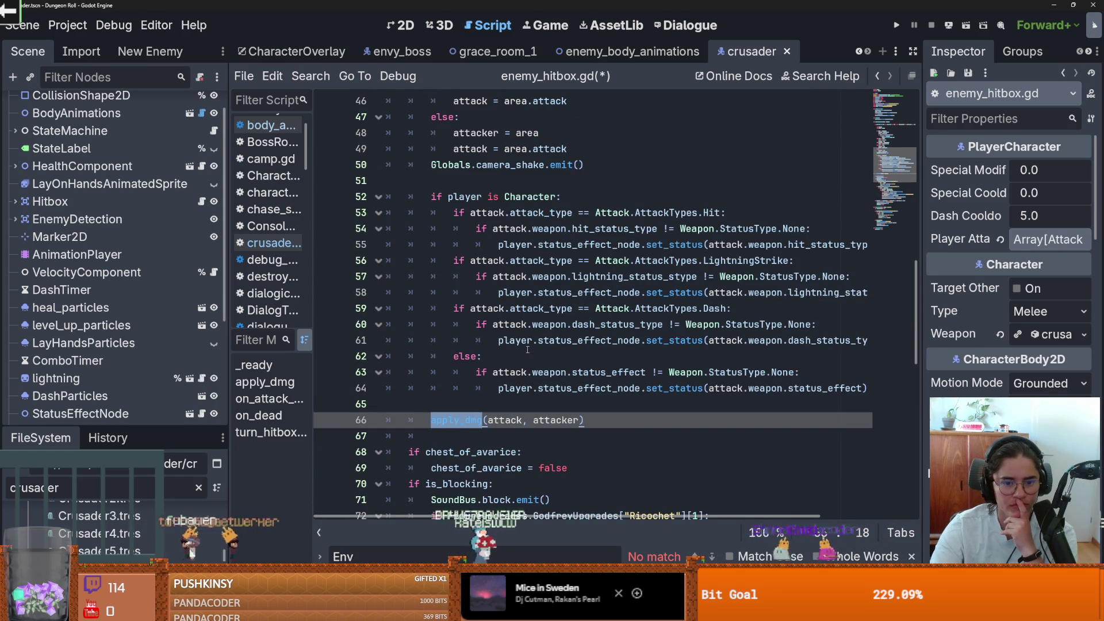
{"action": "scroll", "coordinate": [527, 350], "scroll_direction": "down", "scroll_amount": 1}
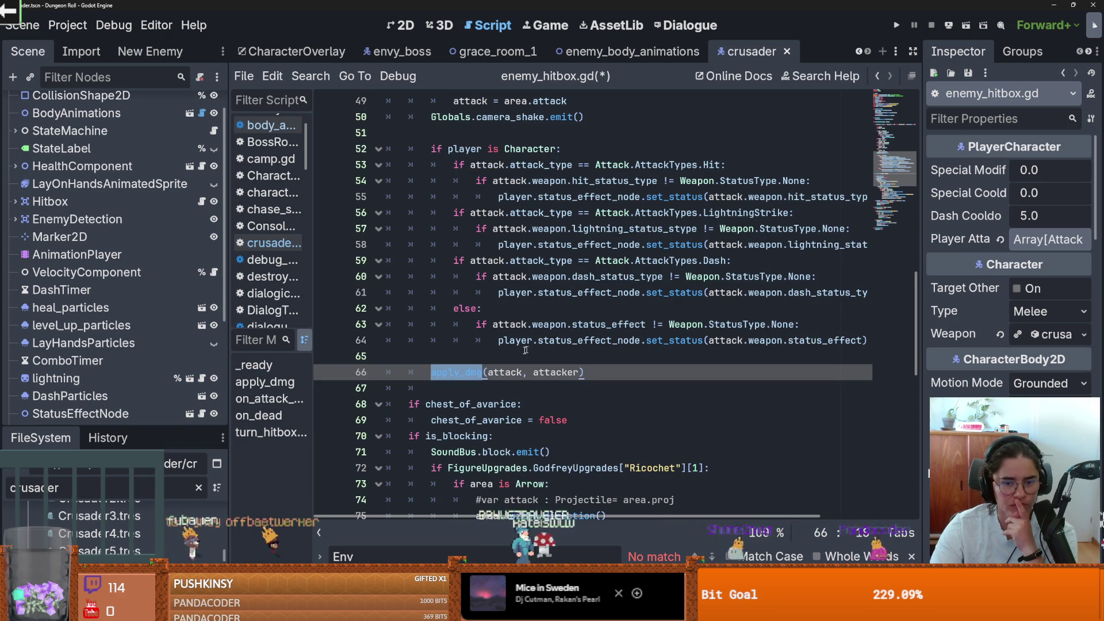
{"action": "scroll", "coordinate": [470, 370], "scroll_direction": "down", "scroll_amount": 5}
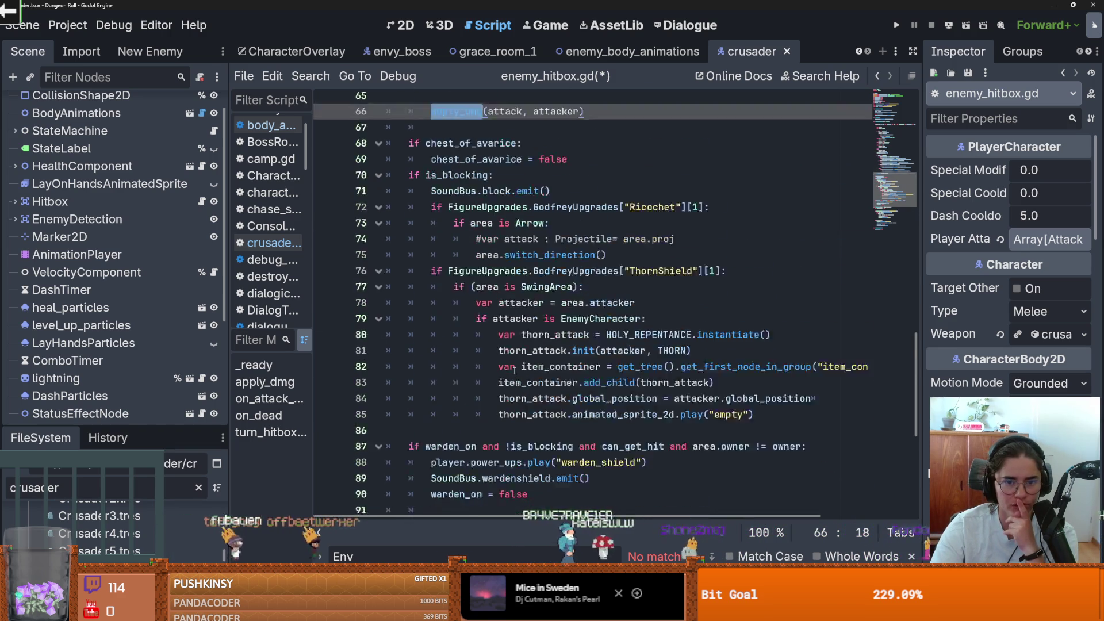
Insert an empty line before the is_blocking check on line 69
{"action": "left_click", "coordinate": [587, 183]}
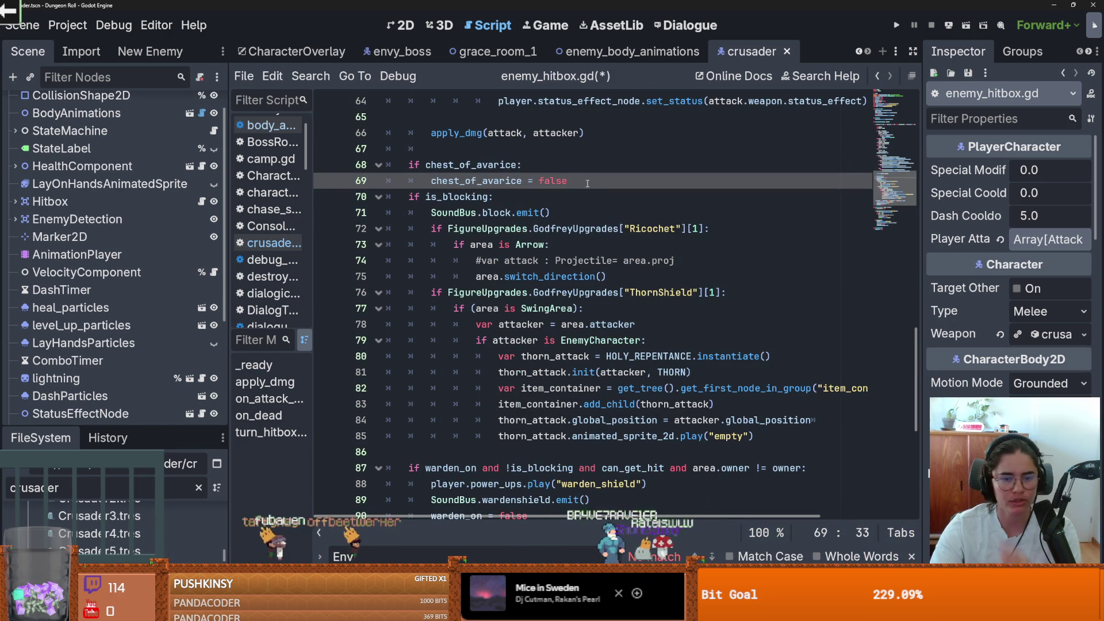
{"action": "key", "text": "Return"}
{"action": "double_click", "coordinate": [461, 212]}
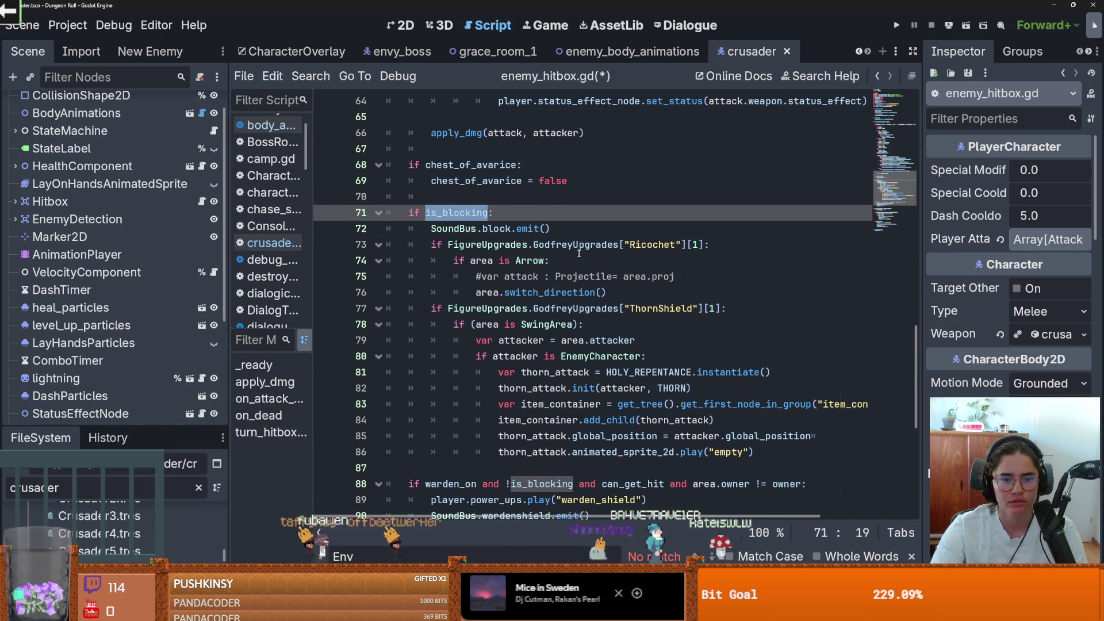
{"action": "scroll", "coordinate": [579, 253], "scroll_direction": "down", "scroll_amount": 1}
{"action": "scroll", "coordinate": [593, 252], "scroll_direction": "up", "scroll_amount": 1}
{"action": "scroll", "coordinate": [594, 252], "scroll_direction": "down", "scroll_amount": 1}
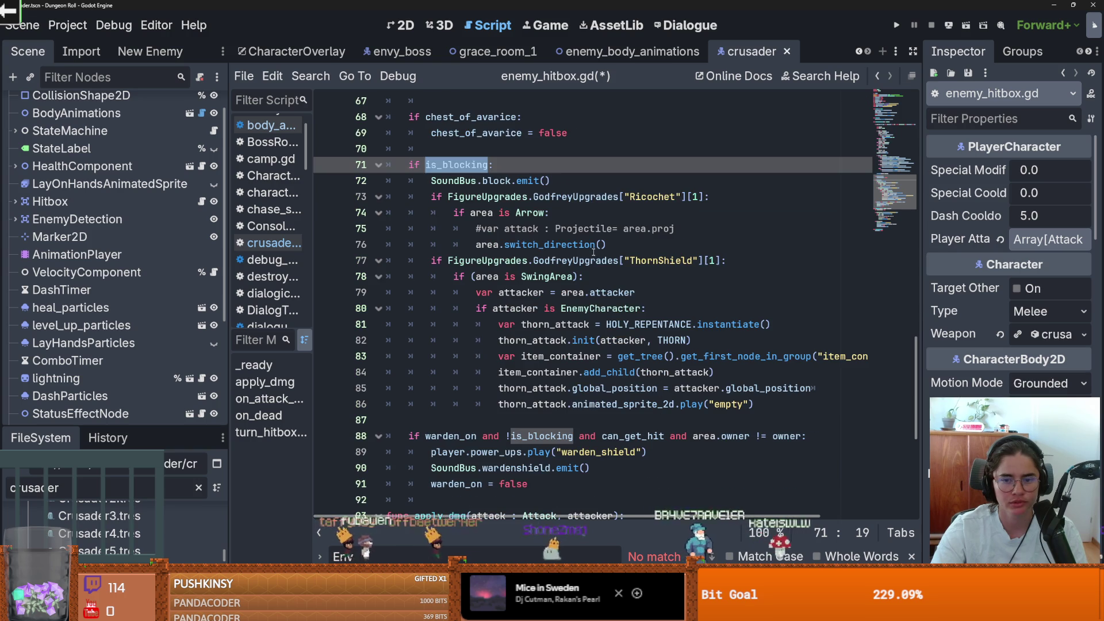
{"action": "scroll", "coordinate": [498, 296], "scroll_direction": "down", "scroll_amount": 4}
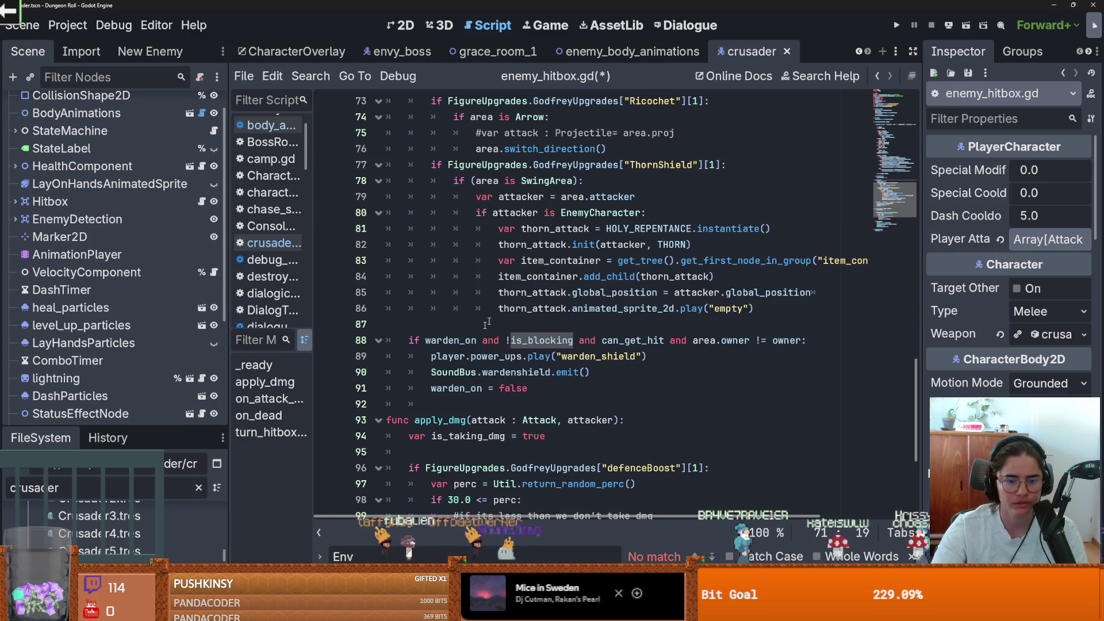
{"action": "scroll", "coordinate": [476, 339], "scroll_direction": "up", "scroll_amount": 2}
{"action": "scroll", "coordinate": [476, 340], "scroll_direction": "down", "scroll_amount": 2}
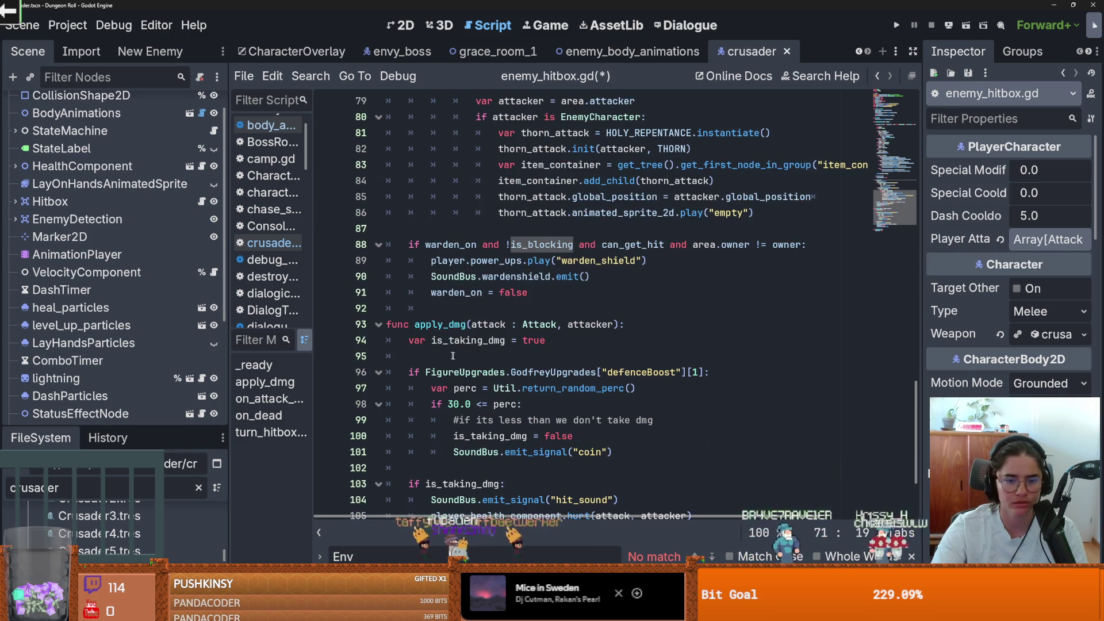
Inspect the apply_dmg function definition on line 93
{"action": "double_click", "coordinate": [440, 325]}
{"action": "scroll", "coordinate": [531, 349], "scroll_direction": "up", "scroll_amount": 3}
{"action": "scroll", "coordinate": [531, 349], "scroll_direction": "up", "scroll_amount": 8}
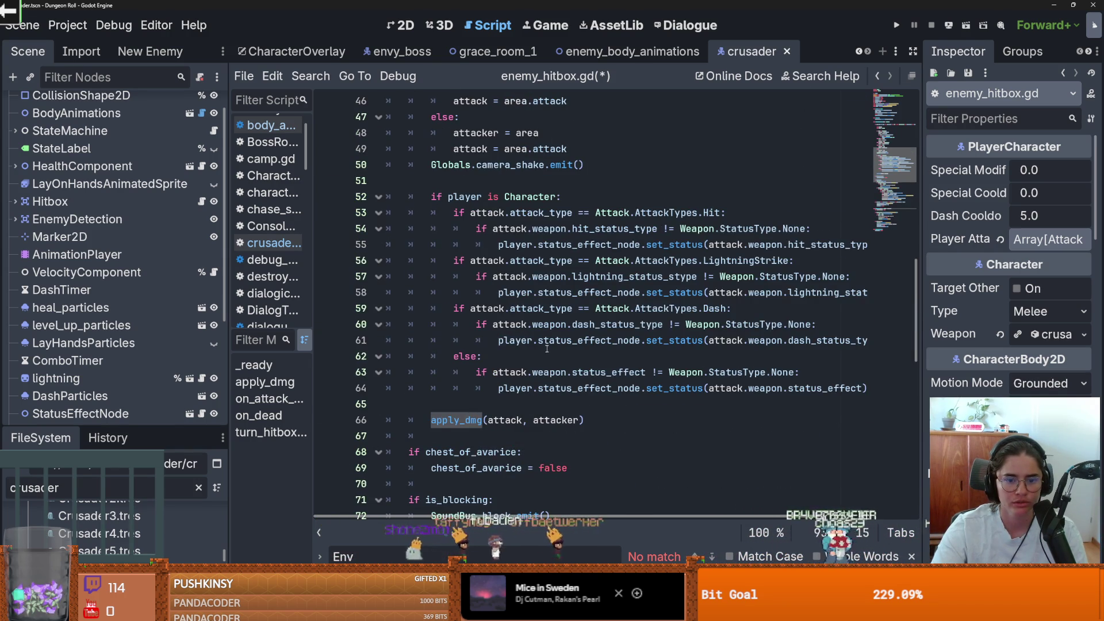
{"action": "scroll", "coordinate": [547, 349], "scroll_direction": "up", "scroll_amount": 2}
{"action": "scroll", "coordinate": [584, 360], "scroll_direction": "down", "scroll_amount": 1}
Add an empty line after the camera shake, above 'if player is Character:'
{"action": "left_click", "coordinate": [506, 345]}
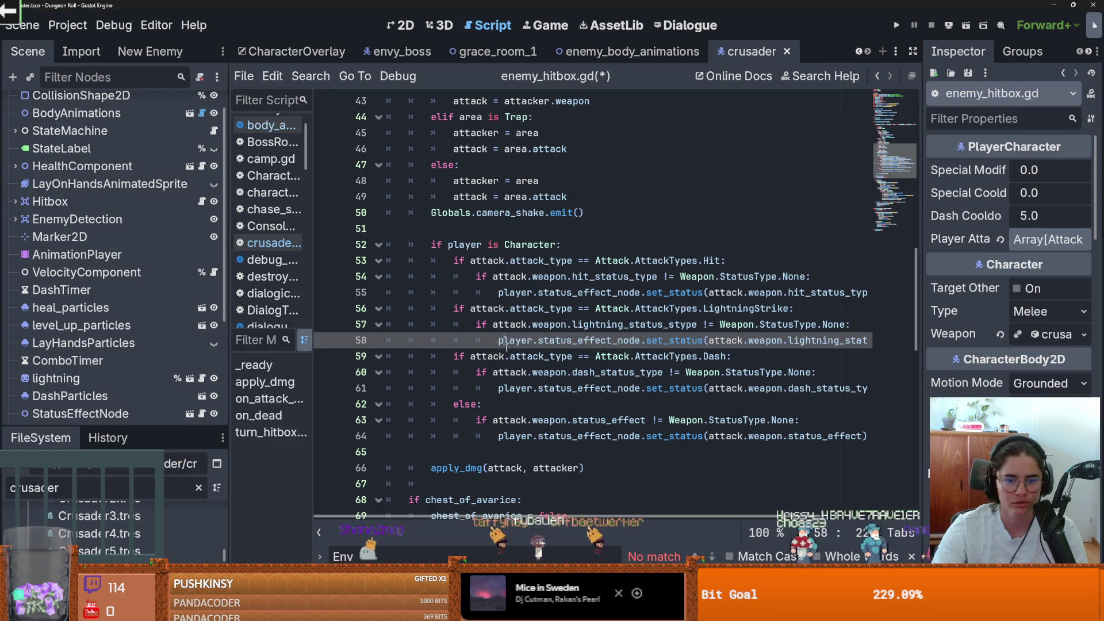
{"action": "left_click", "coordinate": [443, 245]}
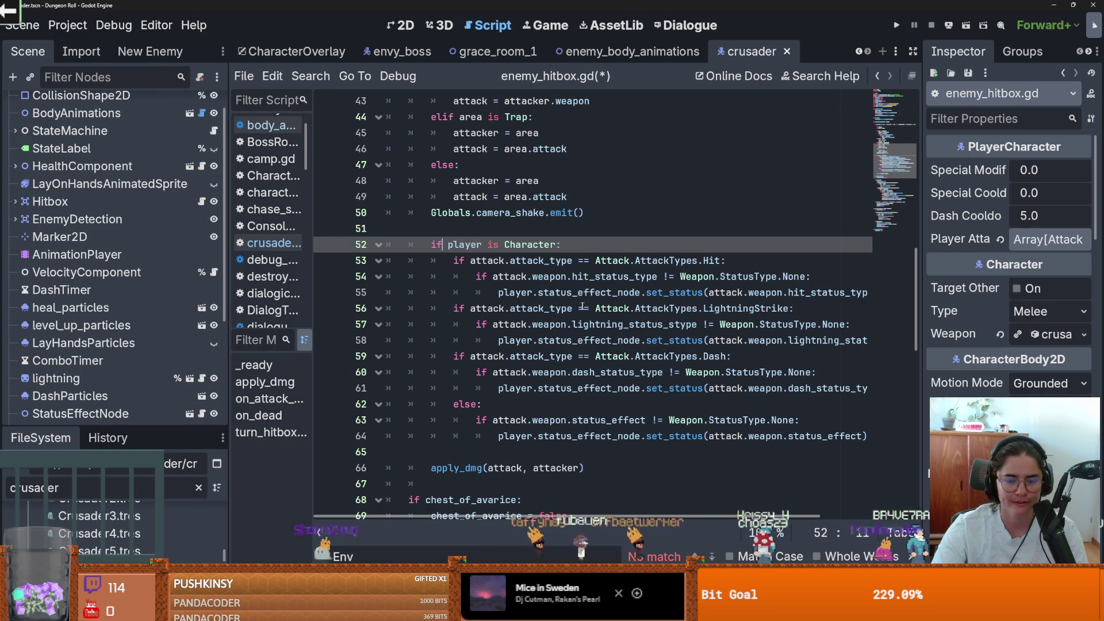
{"action": "scroll", "coordinate": [629, 356], "scroll_direction": "down", "scroll_amount": 1}
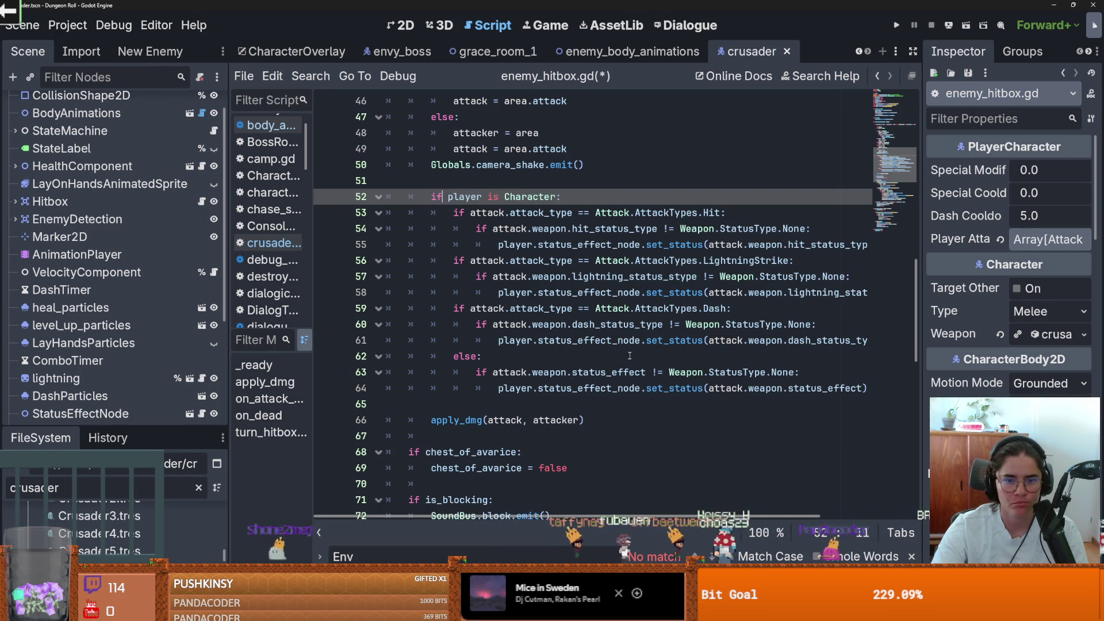
{"action": "double_click", "coordinate": [493, 212]}
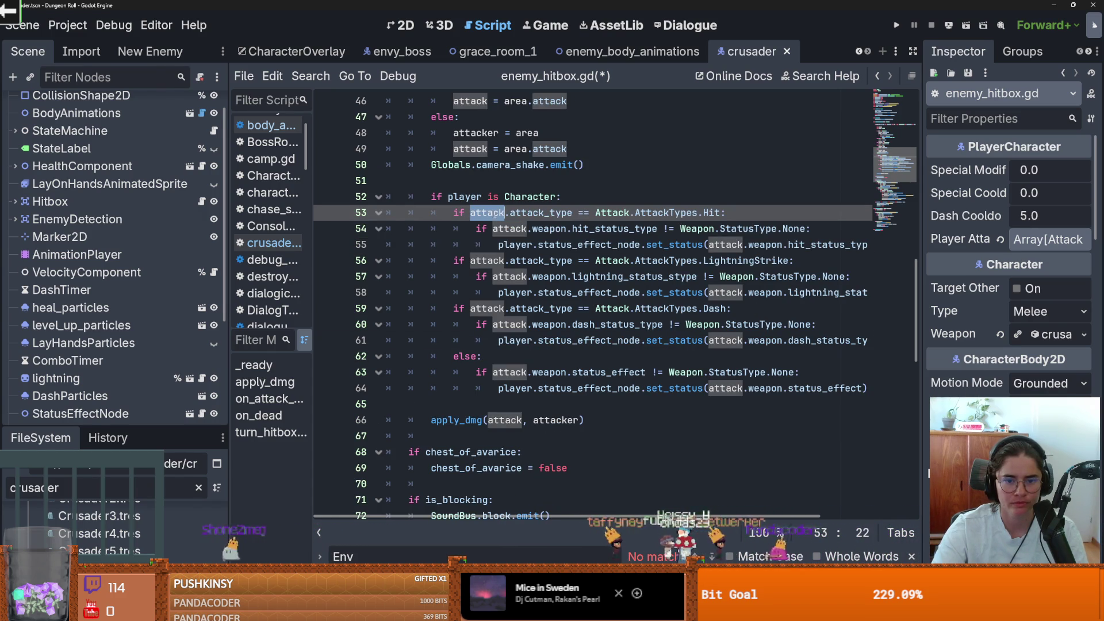
{"action": "left_click", "coordinate": [528, 245]}
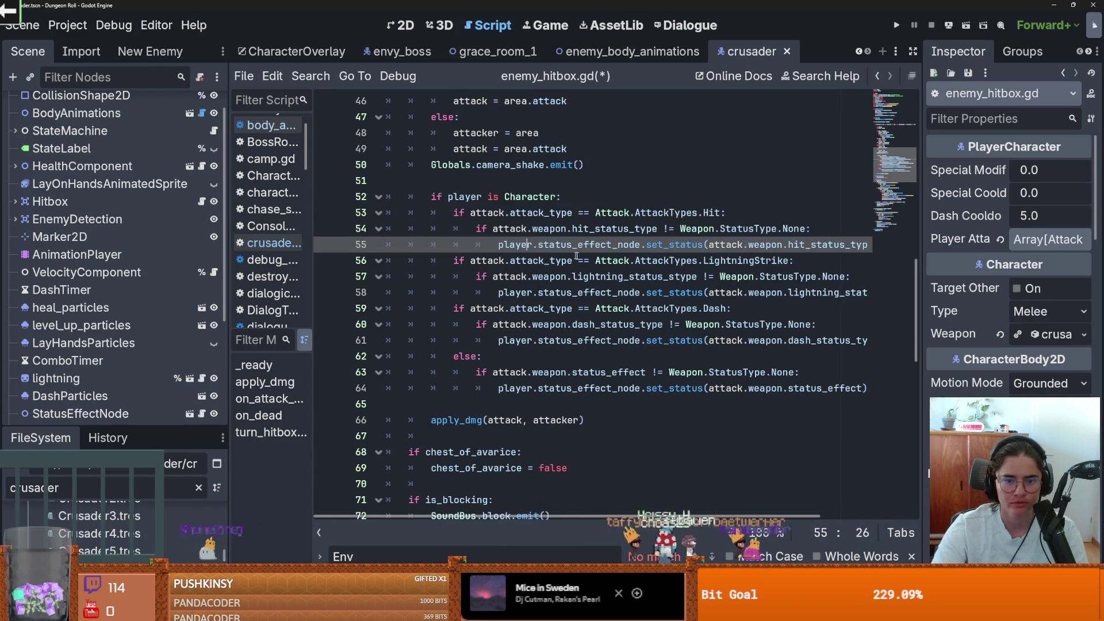
{"action": "left_click", "coordinate": [481, 181]}
{"action": "key", "text": "Return"}
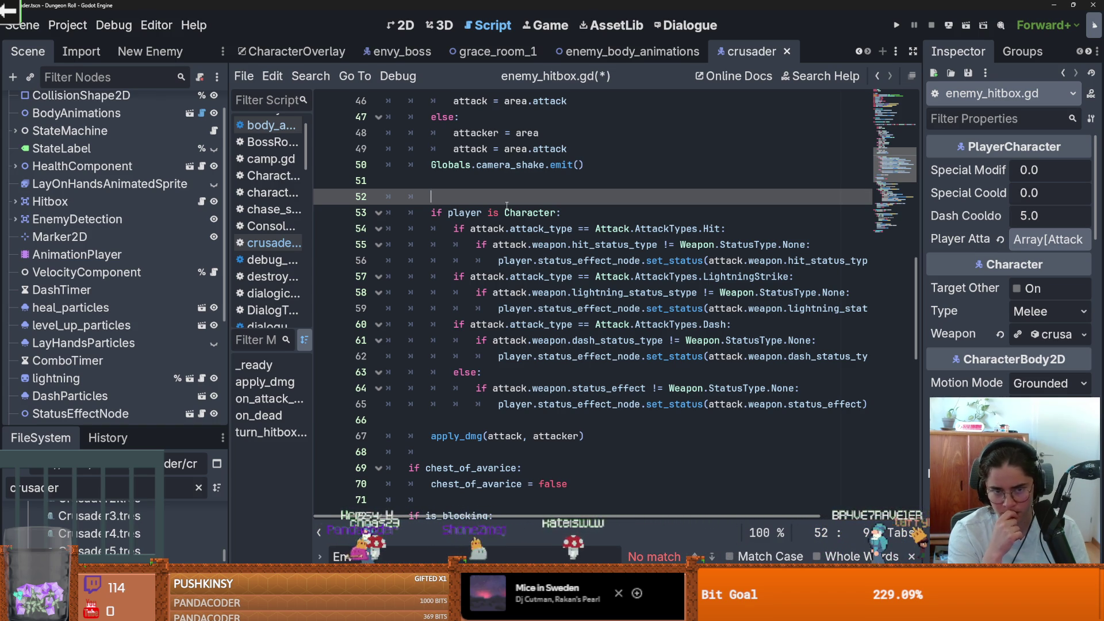
Add an apply_status_effects() call on line 52, after the camera shake
{"action": "type", "text": "apply"}
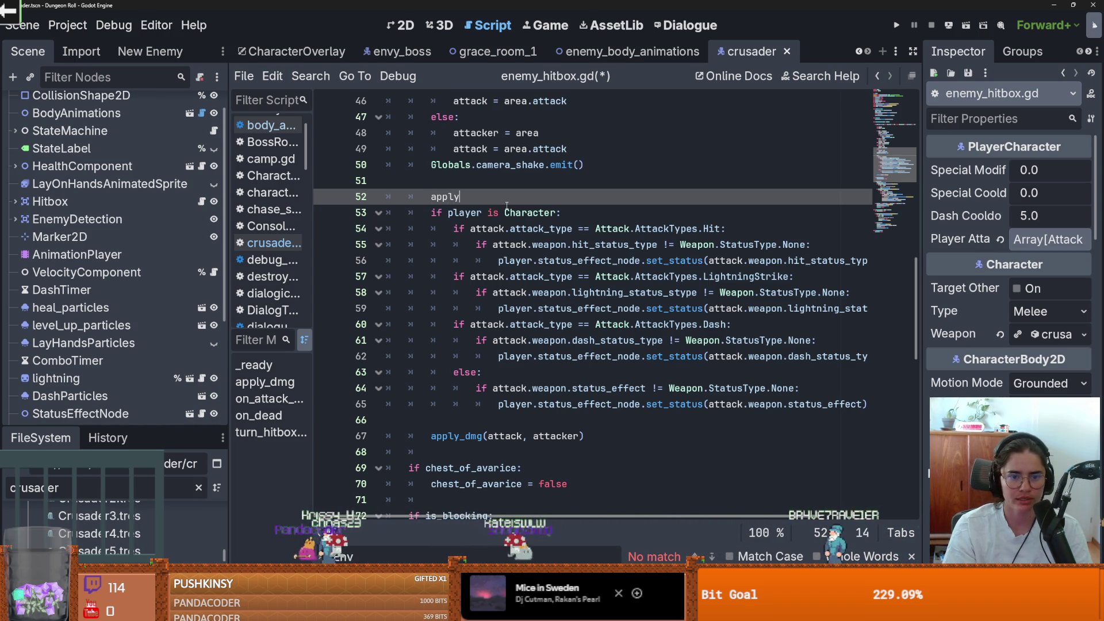
{"action": "type", "text": "_stt"}
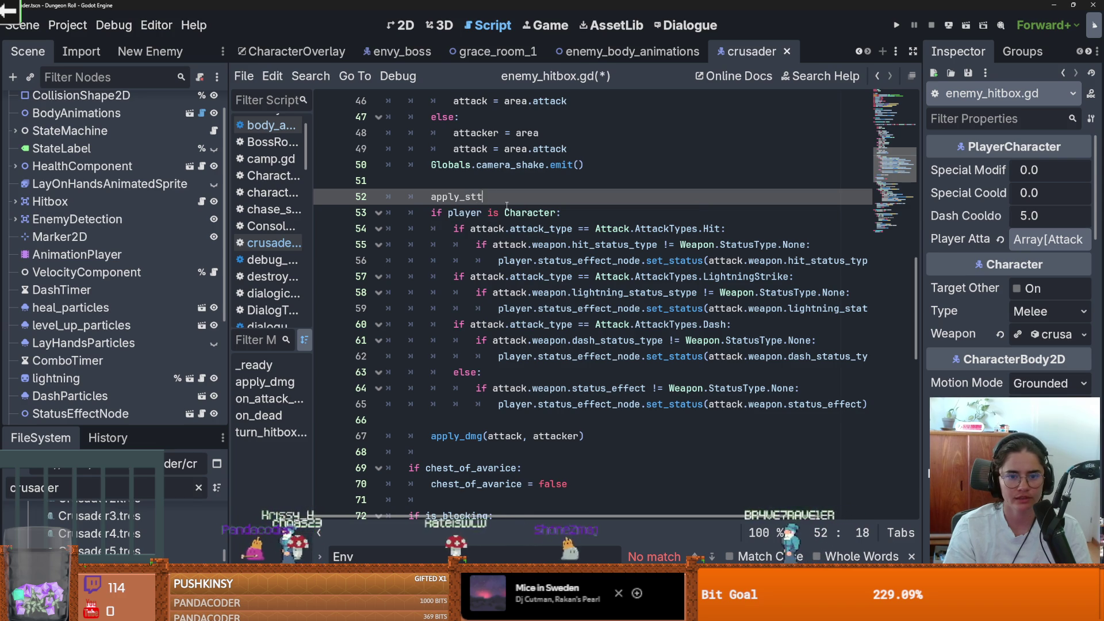
{"action": "key", "text": "BackSpace"}
{"action": "type", "text": "atus_effe"}
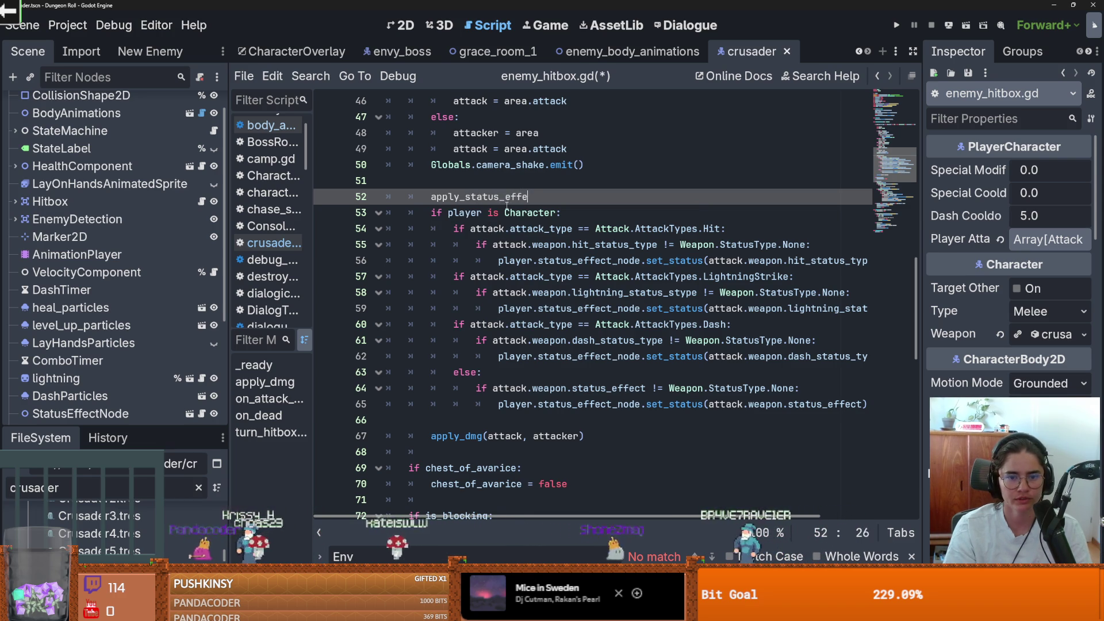
{"action": "type", "text": "cts("}
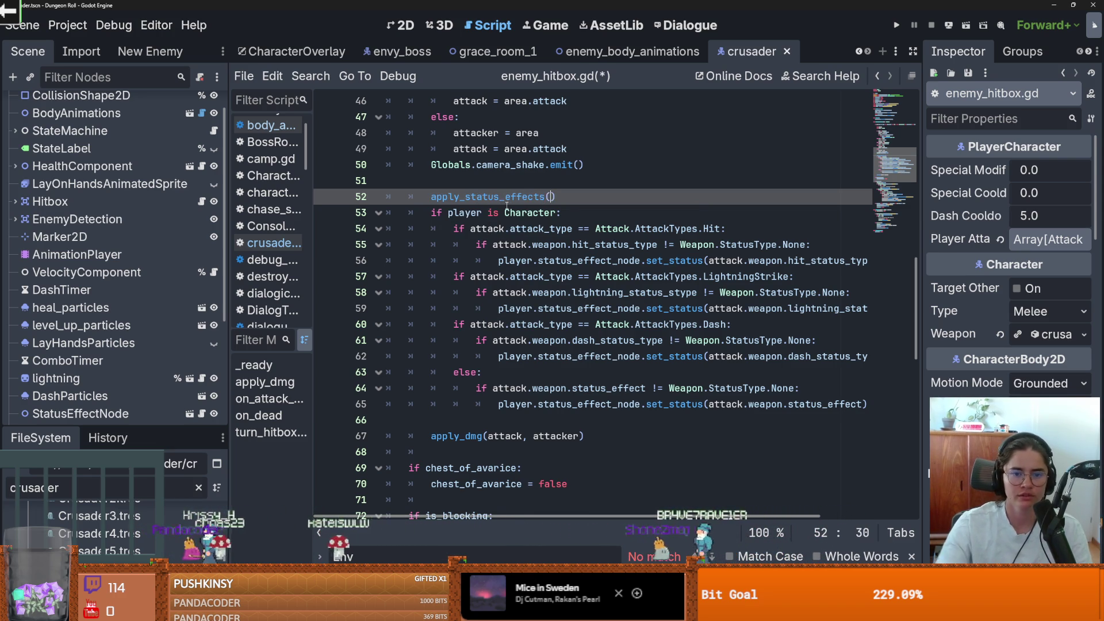
{"action": "left_click_drag", "start_coordinate": [558, 197], "coordinate": [432, 196]}
Create an apply_status_effects function stub with pass above apply_dmg and save
{"action": "scroll", "coordinate": [501, 322], "scroll_direction": "down", "scroll_amount": 5}
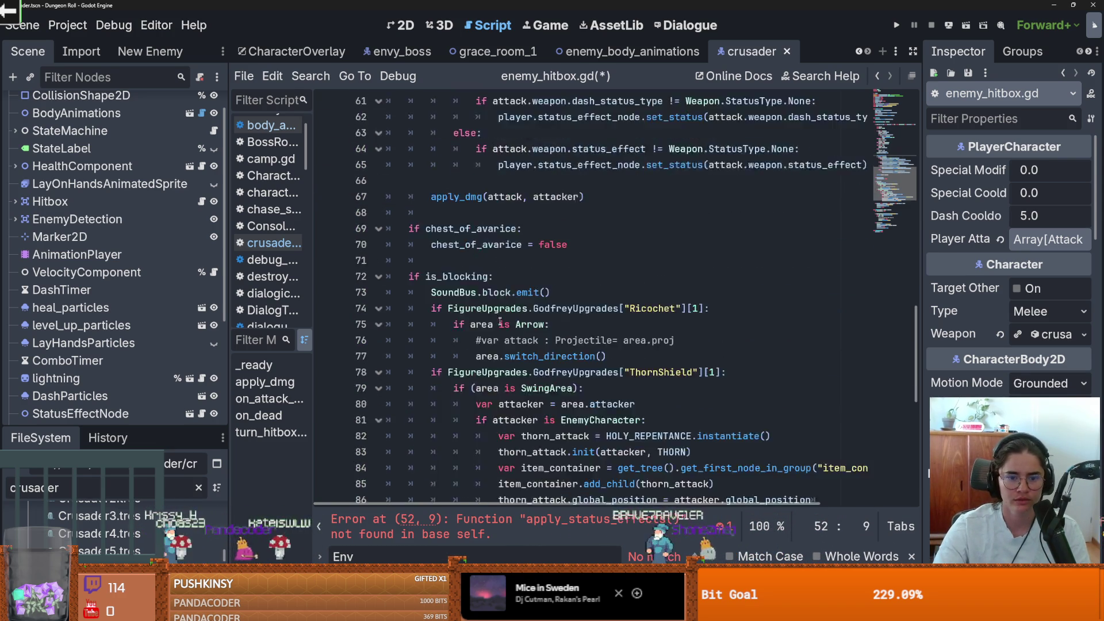
{"action": "scroll", "coordinate": [501, 322], "scroll_direction": "down", "scroll_amount": 7}
{"action": "left_click", "coordinate": [422, 278]}
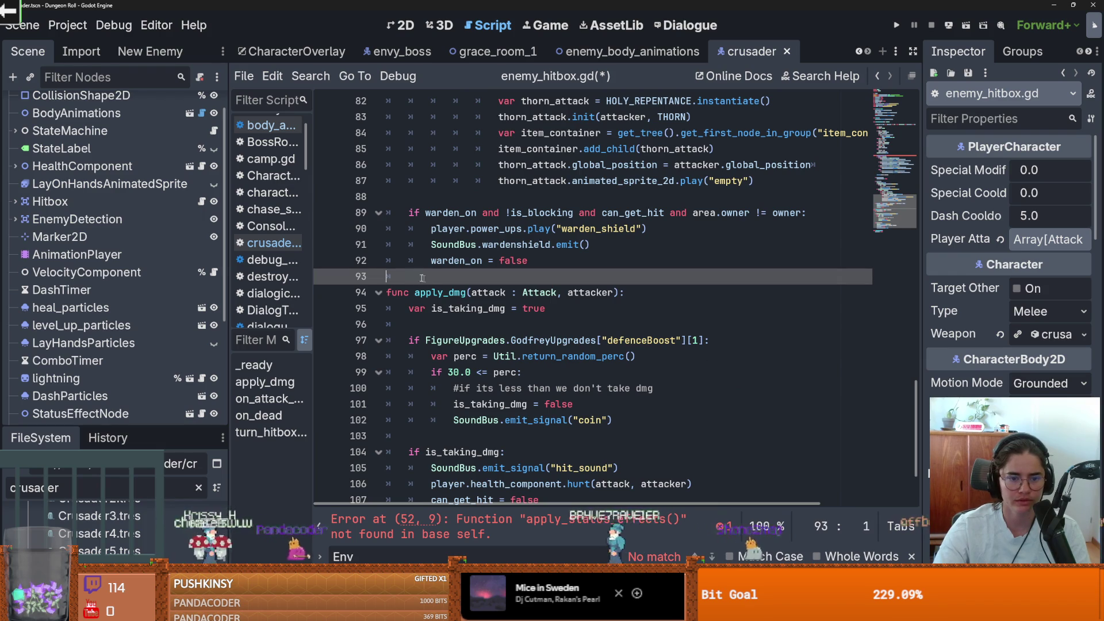
{"action": "key", "text": "Return"}
{"action": "key", "text": "Return"}
{"action": "left_click", "coordinate": [398, 288]}
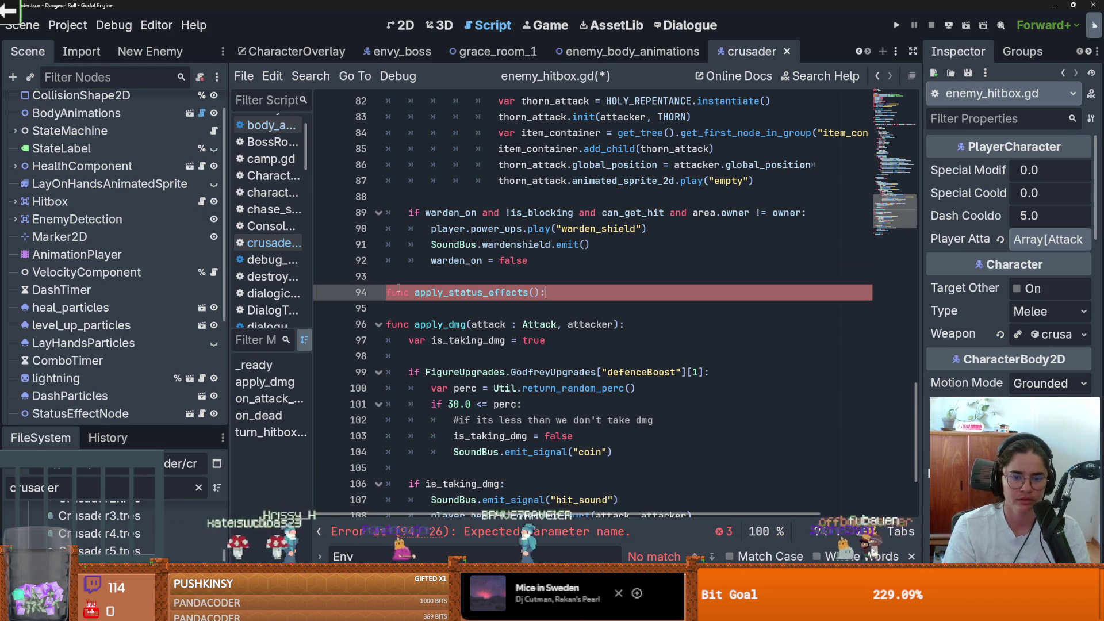
{"action": "key", "text": "Return"}
{"action": "type", "text": "pass"}
{"action": "key", "text": "ctrl+s"}
Move the status-effect block into apply_status_effects, replacing pass, and dedent it one level
{"action": "scroll", "coordinate": [593, 257], "scroll_direction": "up", "scroll_amount": 10}
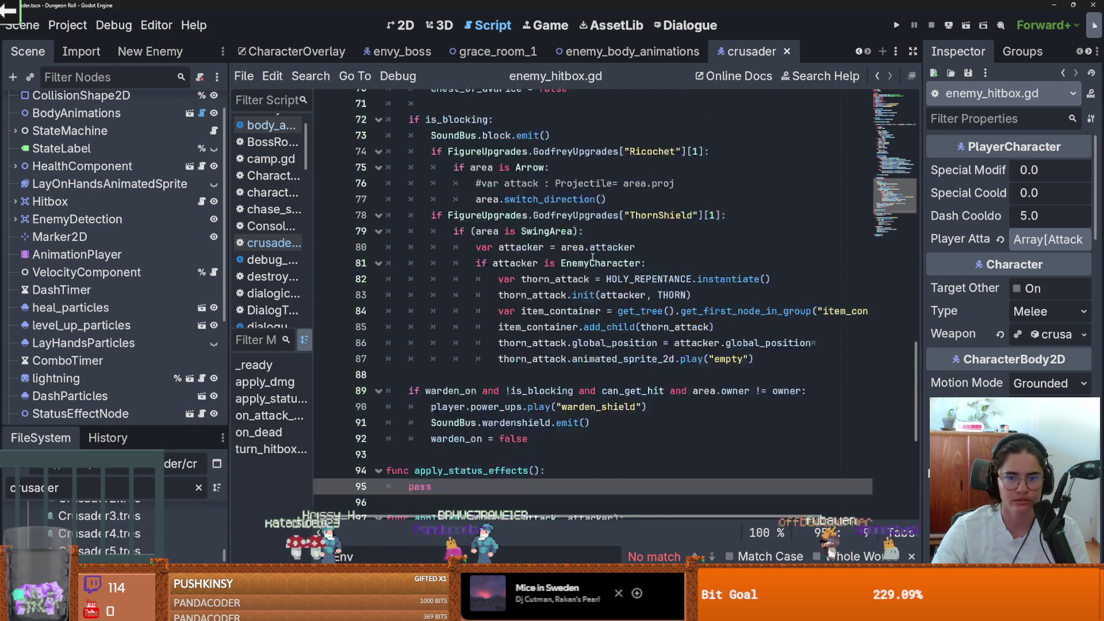
{"action": "scroll", "coordinate": [601, 285], "scroll_direction": "up", "scroll_amount": 2}
{"action": "mouse_move", "coordinate": [420, 213]}
{"action": "left_mouse_down"}
{"action": "mouse_move", "coordinate": [506, 213]}
{"action": "mouse_move", "coordinate": [526, 388]}
{"action": "mouse_move", "coordinate": [857, 404]}
{"action": "left_mouse_up"}
{"action": "key", "text": "ctrl+x"}
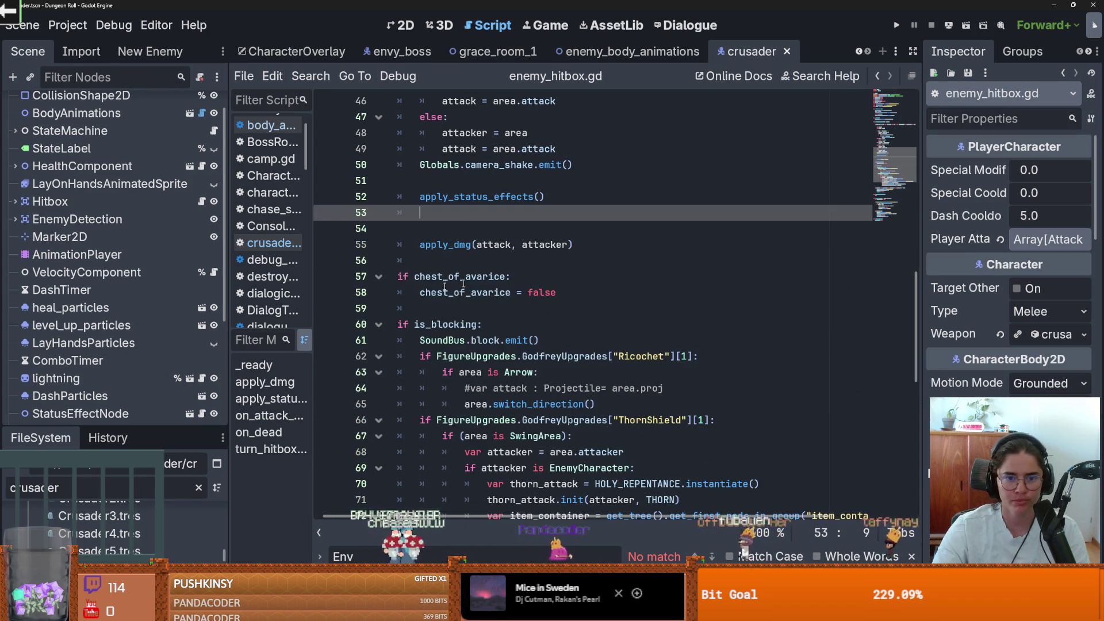
{"action": "scroll", "coordinate": [413, 303], "scroll_direction": "down", "scroll_amount": 8}
{"action": "double_click", "coordinate": [403, 308]}
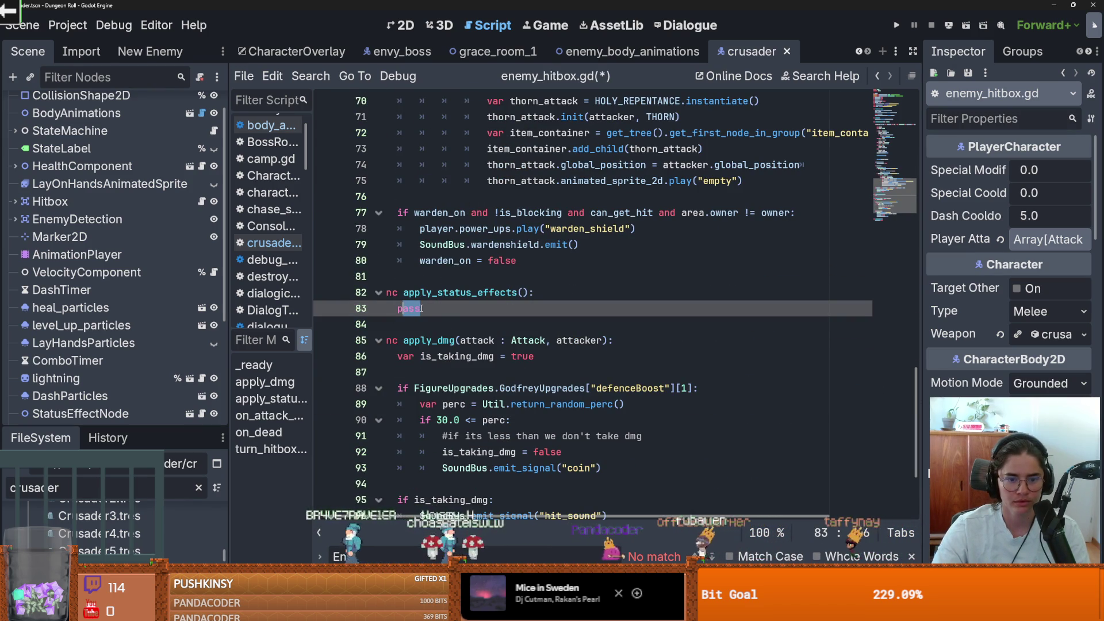
{"action": "key", "text": "ctrl+v"}
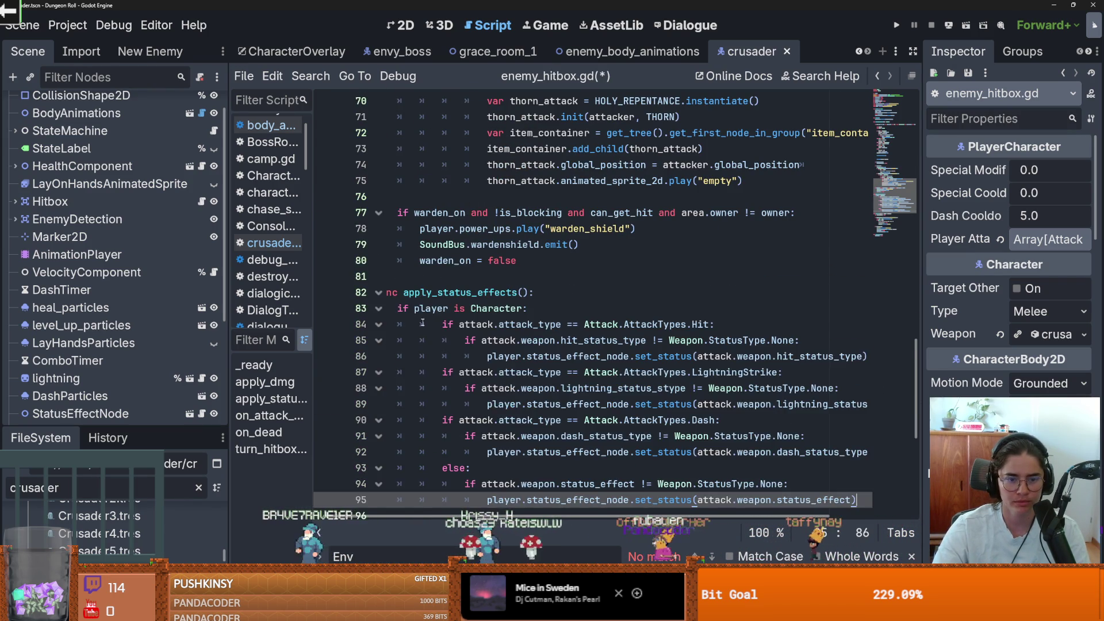
{"action": "mouse_move", "coordinate": [442, 277]}
{"action": "left_mouse_down"}
{"action": "mouse_move", "coordinate": [495, 388]}
{"action": "mouse_move", "coordinate": [494, 452]}
{"action": "left_mouse_up"}
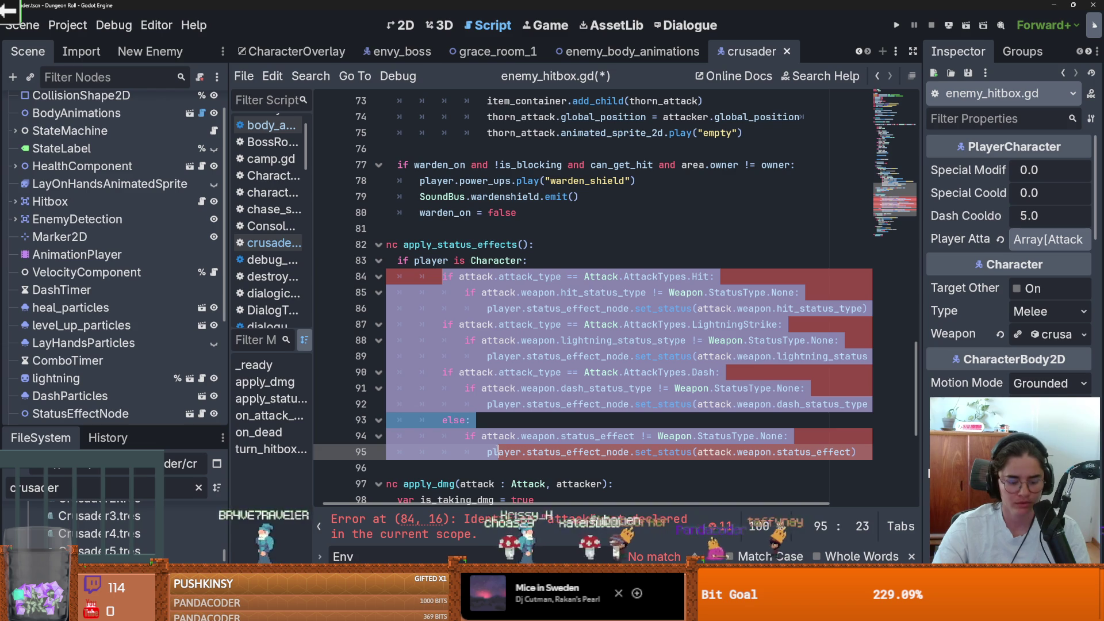
{"action": "key", "text": "shift+Tab"}
{"action": "left_click", "coordinate": [523, 245]}
{"action": "type", "text": "attack"}
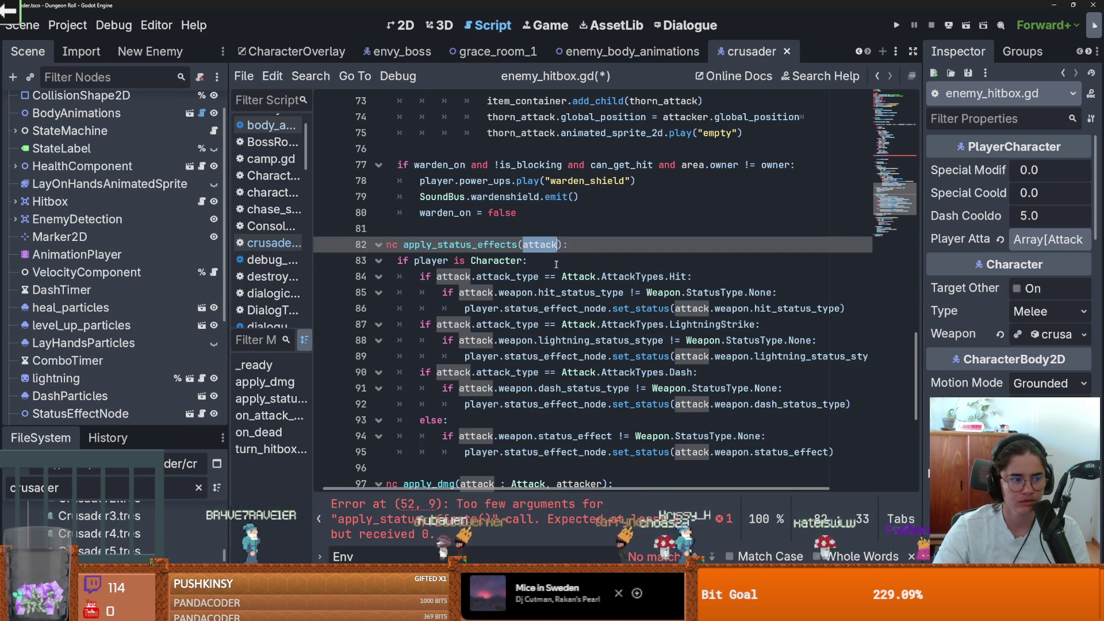
Restore the handler's indentation and review the chest_of_avarice reset block
{"action": "scroll", "coordinate": [556, 264], "scroll_direction": "up", "scroll_amount": 7}
{"action": "scroll", "coordinate": [522, 283], "scroll_direction": "up", "scroll_amount": 2}
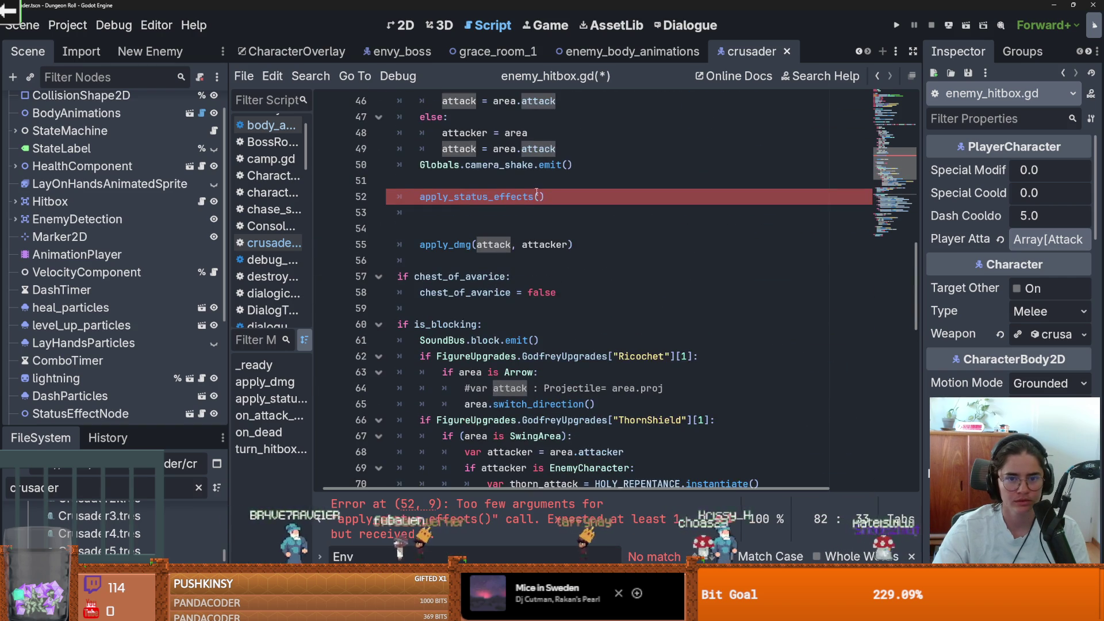
{"action": "left_click", "coordinate": [538, 197]}
{"action": "key", "text": "ctrl+z"}
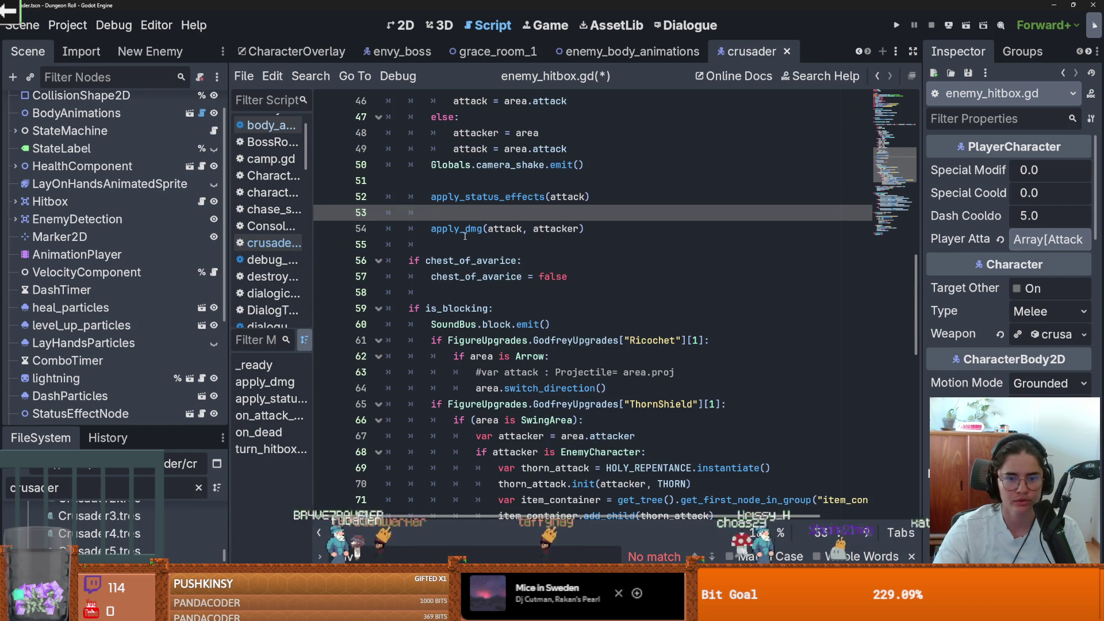
{"action": "left_click", "coordinate": [468, 245]}
{"action": "double_click", "coordinate": [469, 263]}
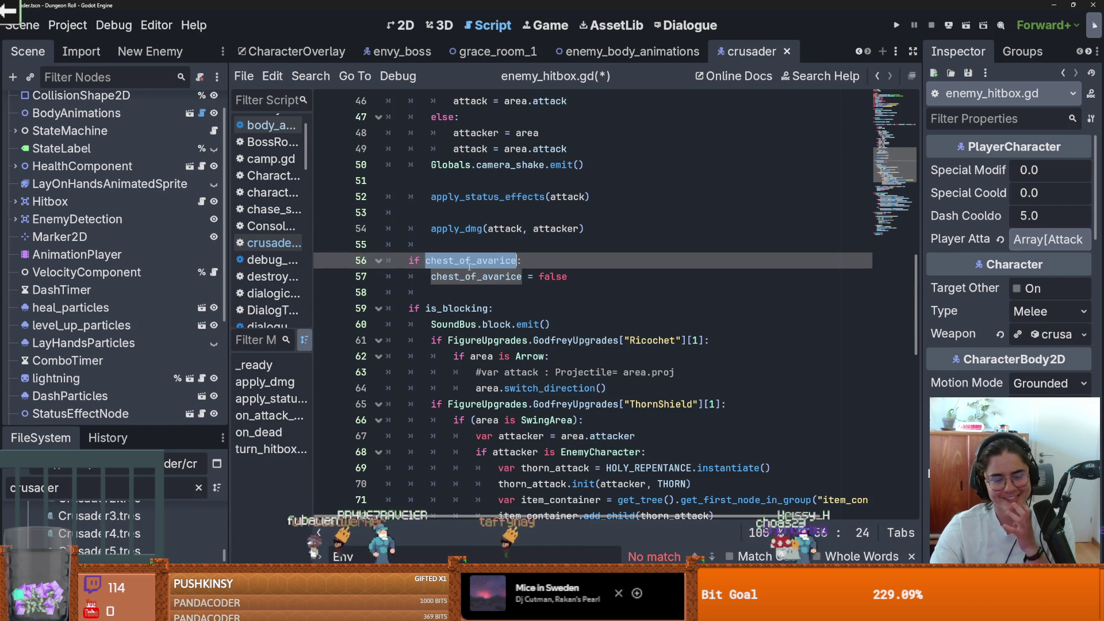
{"action": "double_click", "coordinate": [477, 277]}
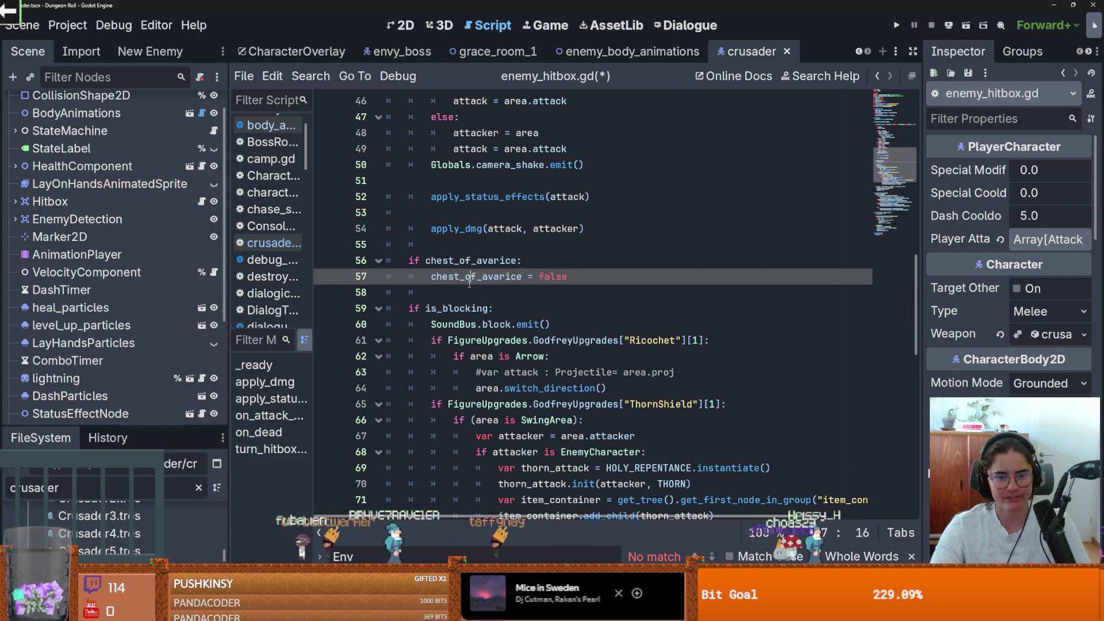
{"action": "double_click", "coordinate": [489, 261]}
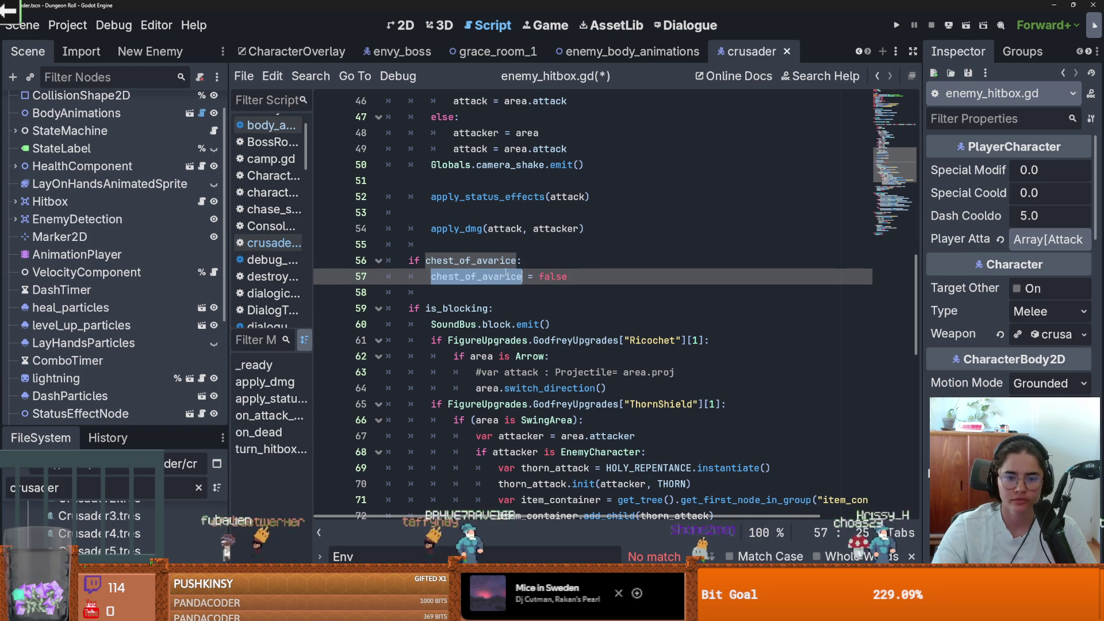
{"action": "left_click_drag", "start_coordinate": [568, 277], "coordinate": [370, 266]}
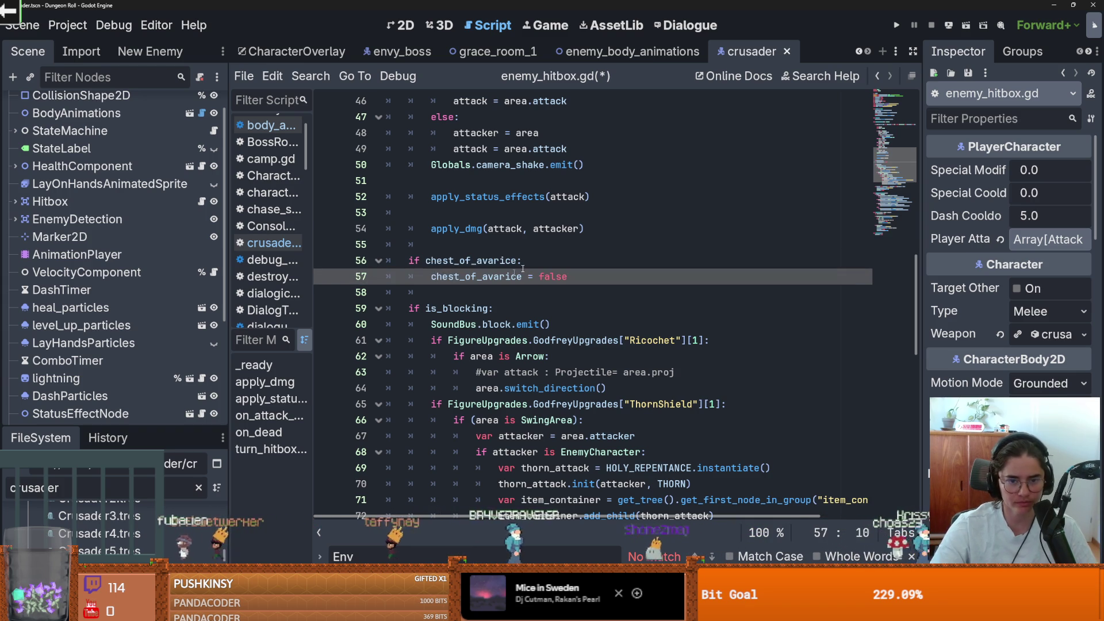
{"action": "left_click", "coordinate": [465, 214]}
Delete the blank line between the two calls and look up what chest_of_avarice refers to
{"action": "key", "text": "BackSpace"}
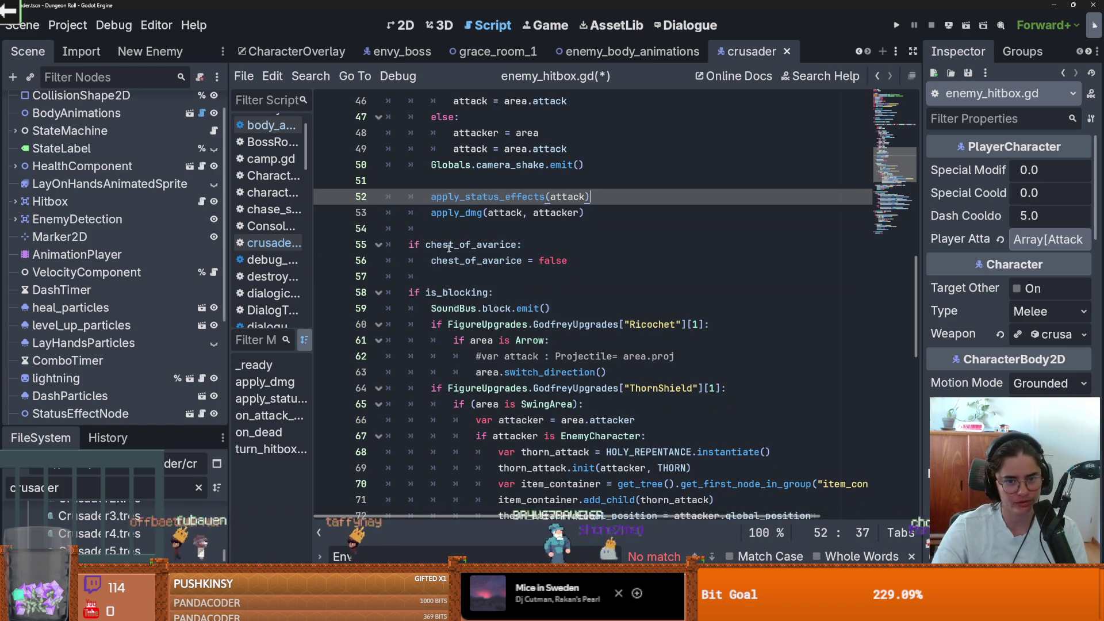
{"action": "left_click", "coordinate": [478, 246]}
{"action": "double_click", "coordinate": [479, 247]}
{"action": "mouse_move", "coordinate": [479, 252]}
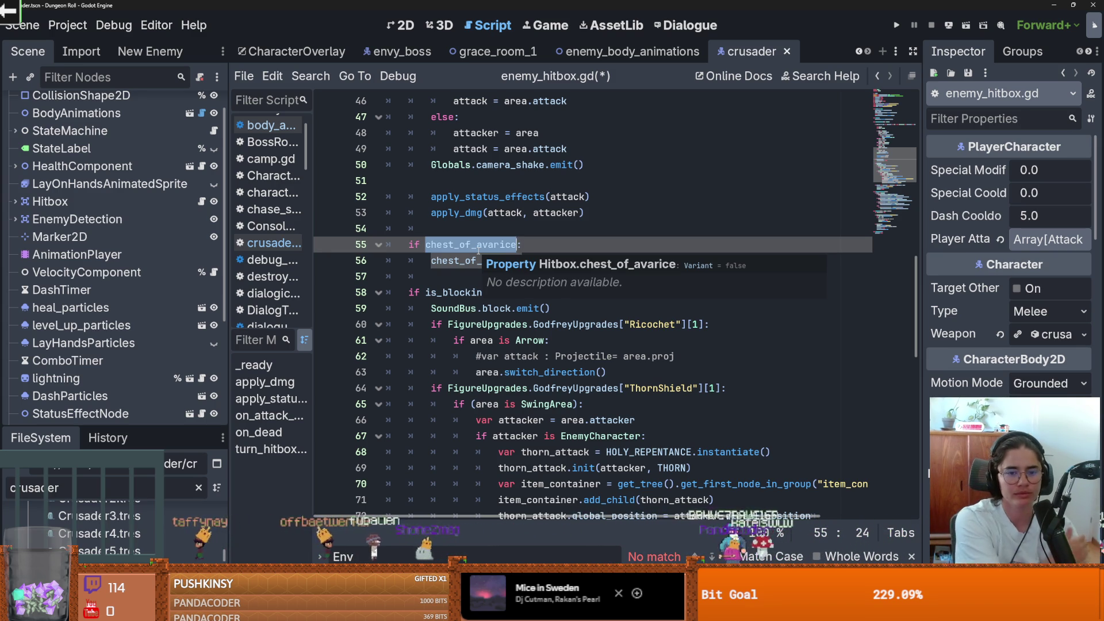
{"action": "left_click", "coordinate": [478, 236]}
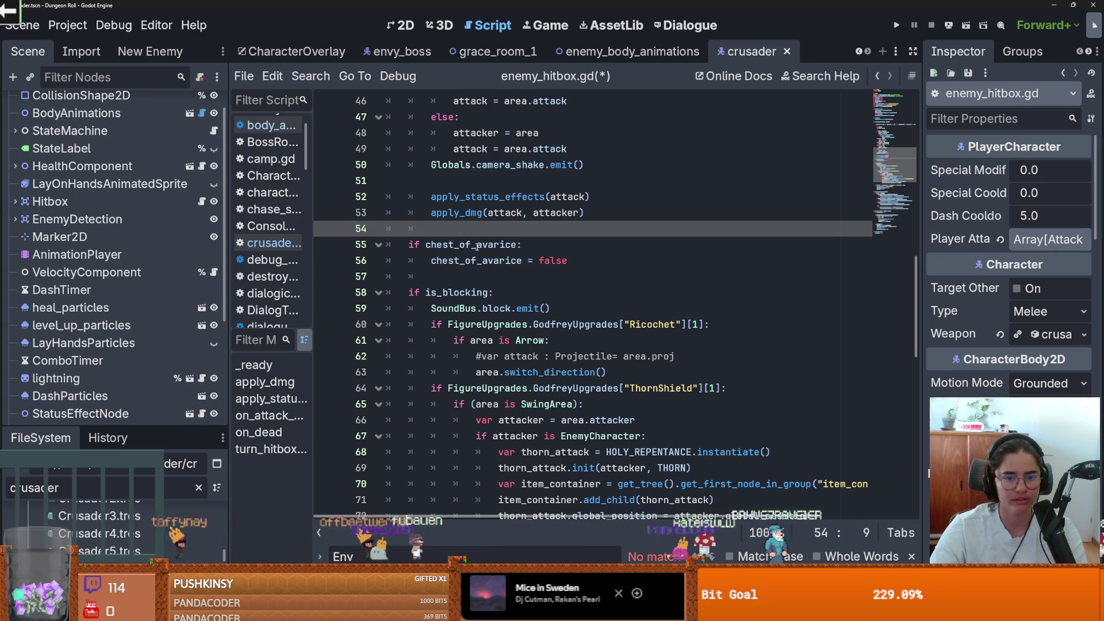
{"action": "double_click", "coordinate": [477, 244]}
Review the is_blocking check and the attacker setup code in enemy_hitbox.gd
{"action": "left_click", "coordinate": [557, 262]}
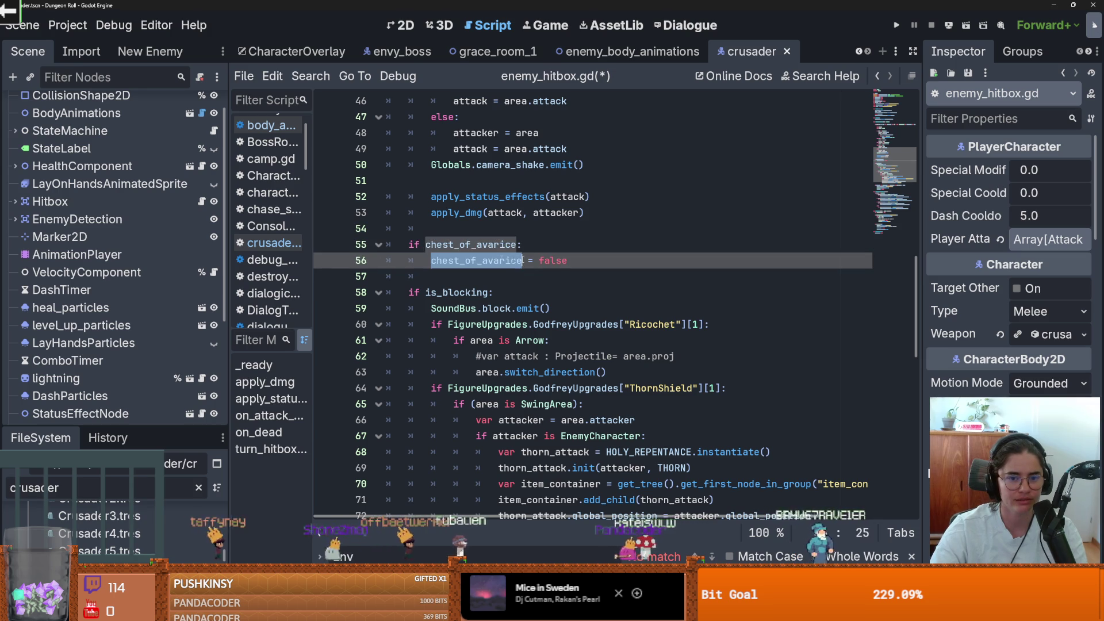
{"action": "left_click", "coordinate": [498, 288]}
{"action": "scroll", "coordinate": [496, 285], "scroll_direction": "down", "scroll_amount": 3}
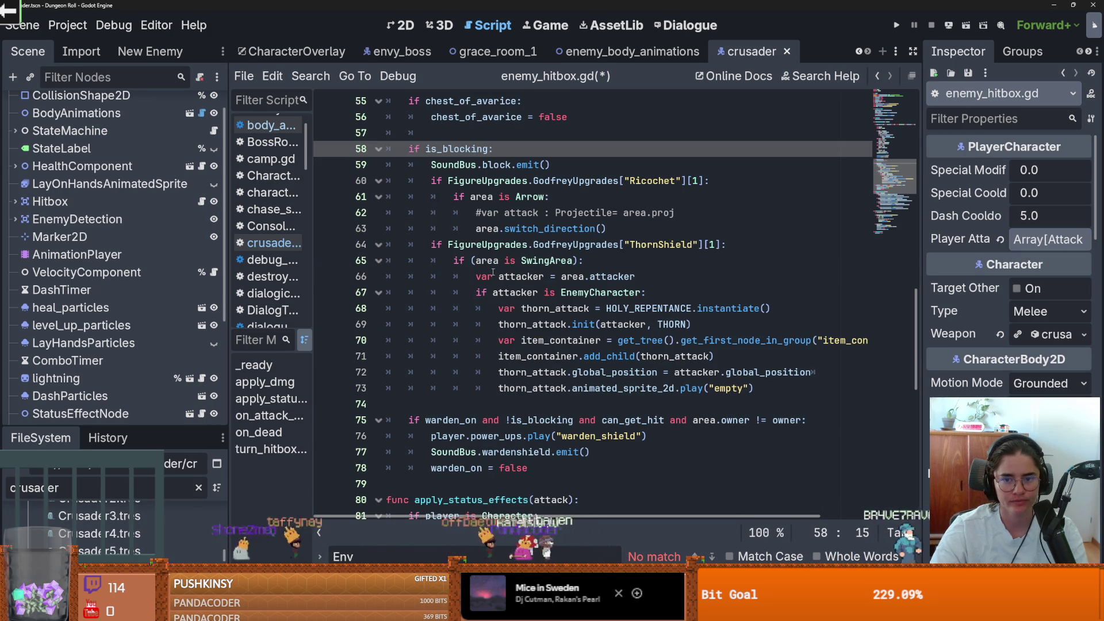
{"action": "scroll", "coordinate": [492, 272], "scroll_direction": "up", "scroll_amount": 1}
{"action": "scroll", "coordinate": [493, 272], "scroll_direction": "down", "scroll_amount": 3}
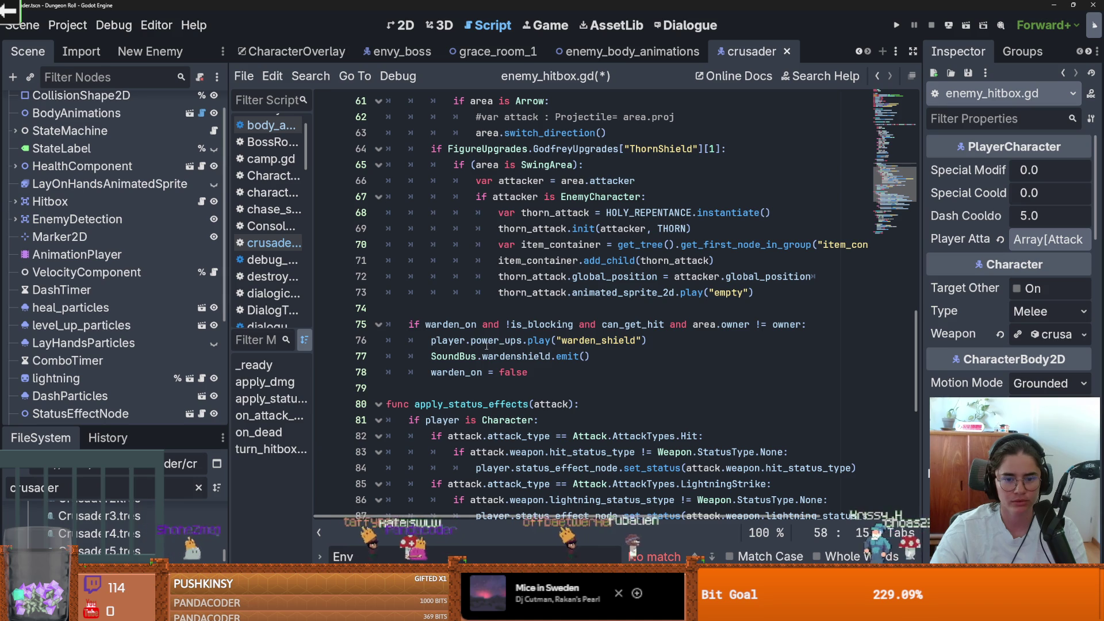
{"action": "scroll", "coordinate": [554, 360], "scroll_direction": "up", "scroll_amount": 12}
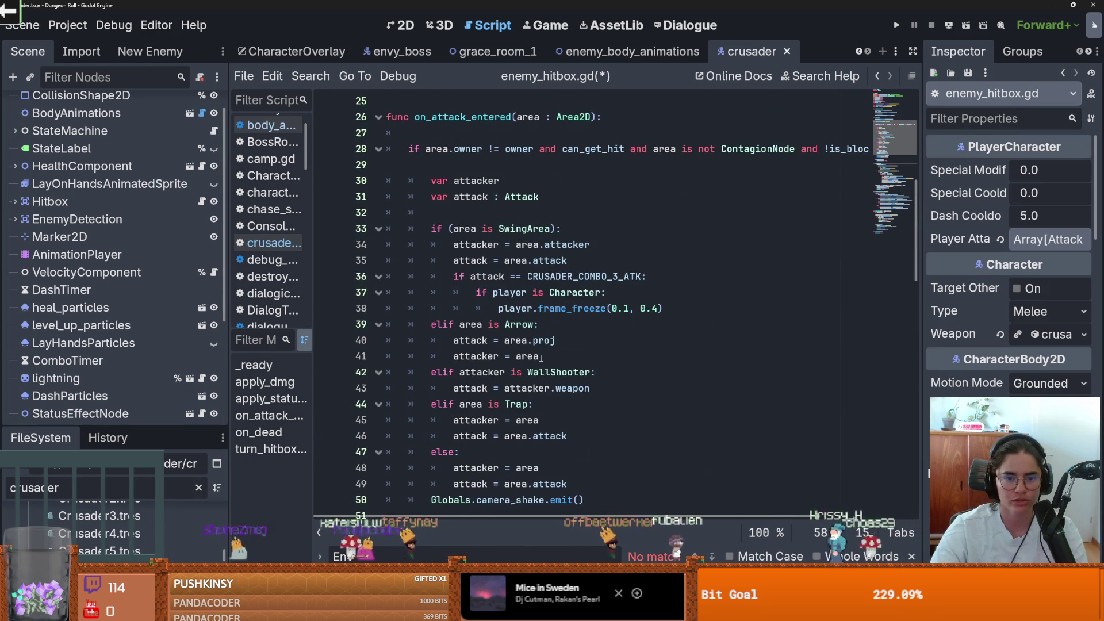
{"action": "mouse_move", "coordinate": [386, 149]}
{"action": "left_mouse_down"}
{"action": "mouse_move", "coordinate": [662, 308]}
{"action": "mouse_move", "coordinate": [540, 356]}
{"action": "left_mouse_up"}
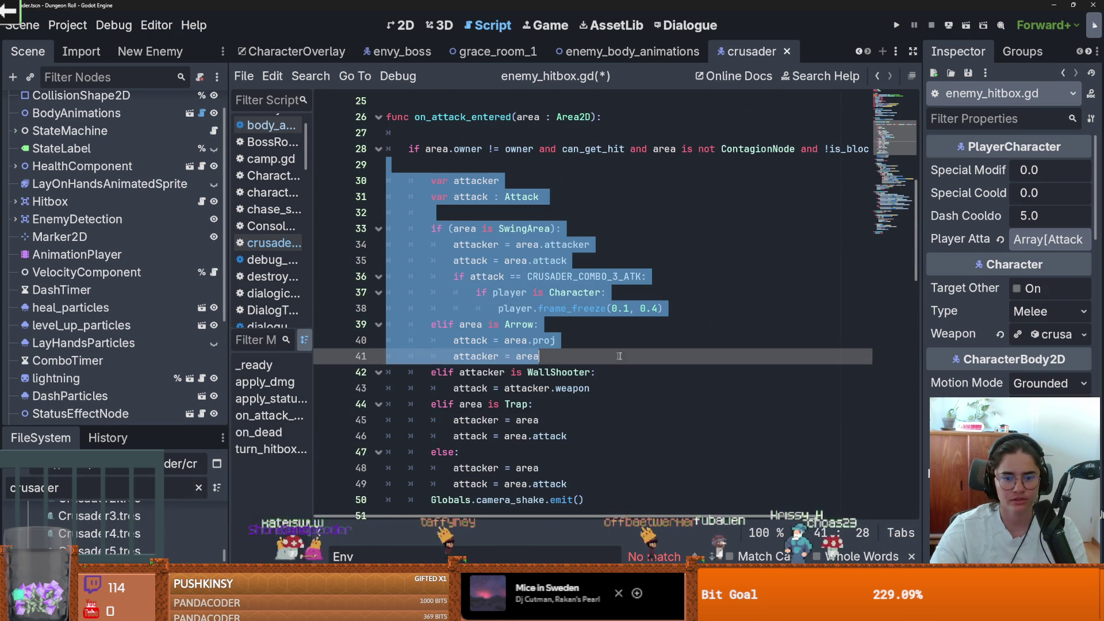
{"action": "left_click", "coordinate": [539, 356]}
{"action": "scroll", "coordinate": [477, 322], "scroll_direction": "down", "scroll_amount": 3}
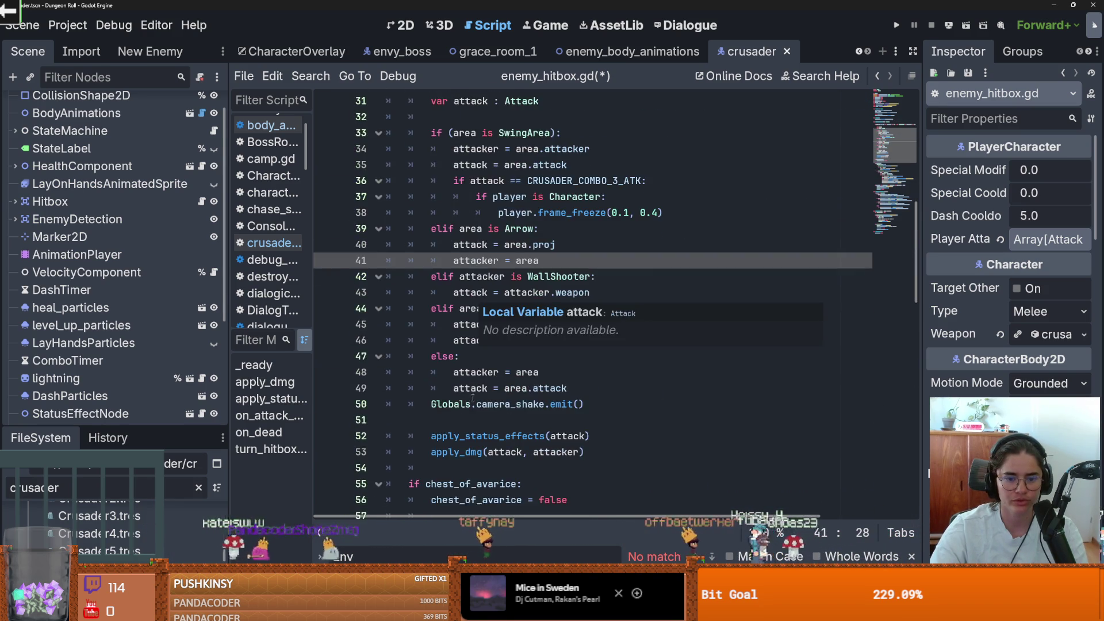
{"action": "scroll", "coordinate": [479, 392], "scroll_direction": "up", "scroll_amount": 1}
Select the Globals.camera_shake.emit() line and push it down beside the status and damage calls
{"action": "left_click", "coordinate": [512, 405]}
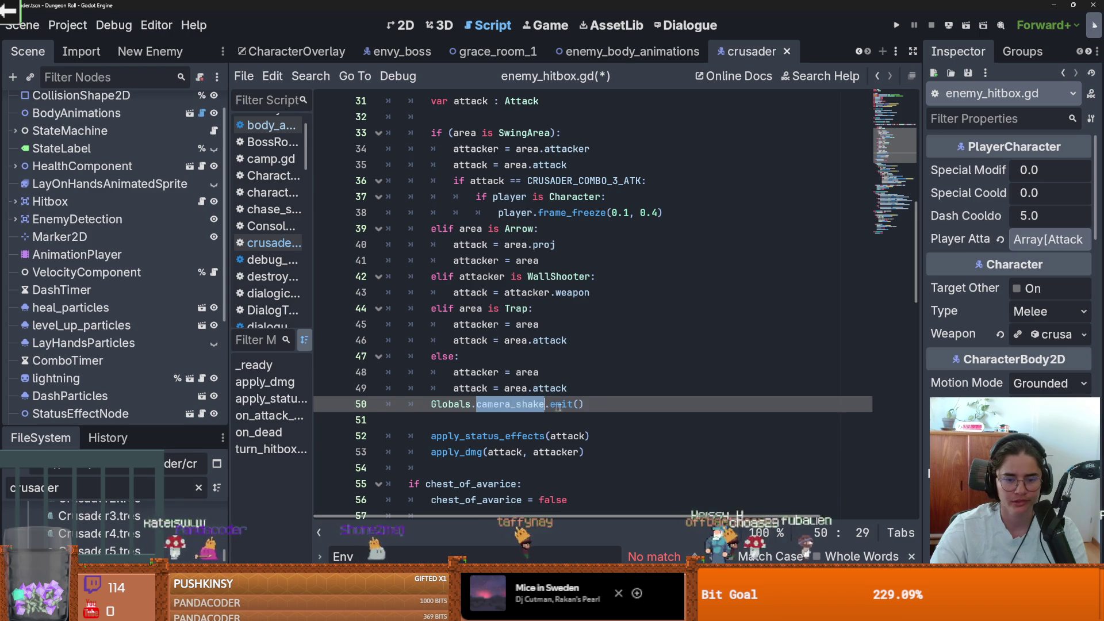
{"action": "triple_click", "coordinate": [495, 404]}
{"action": "scroll", "coordinate": [497, 404], "scroll_direction": "up", "scroll_amount": 1}
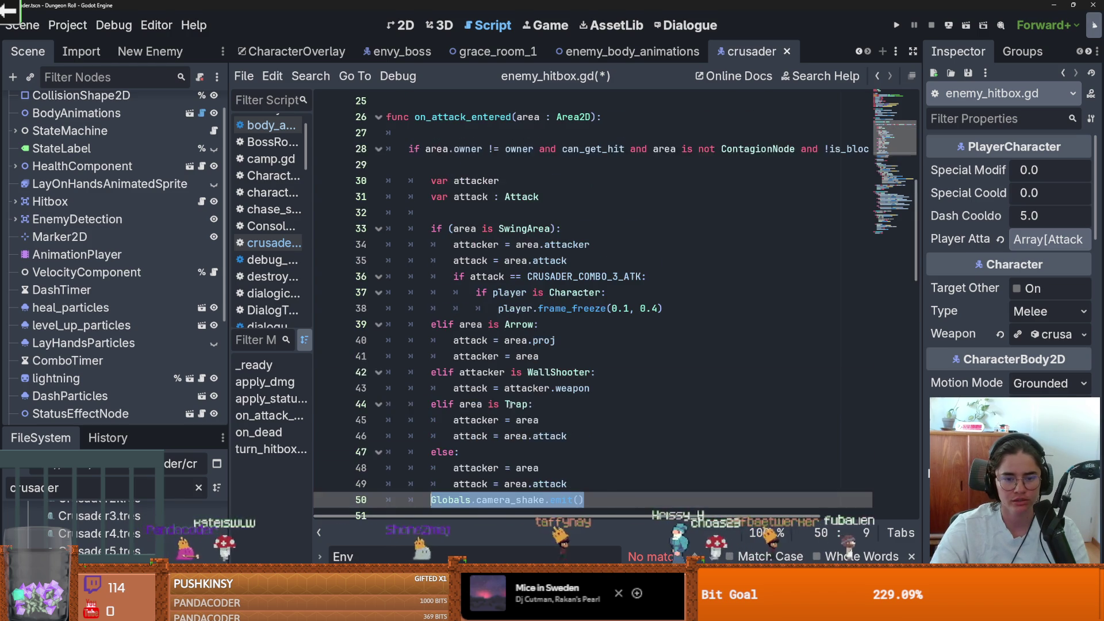
{"action": "scroll", "coordinate": [512, 399], "scroll_direction": "down", "scroll_amount": 1}
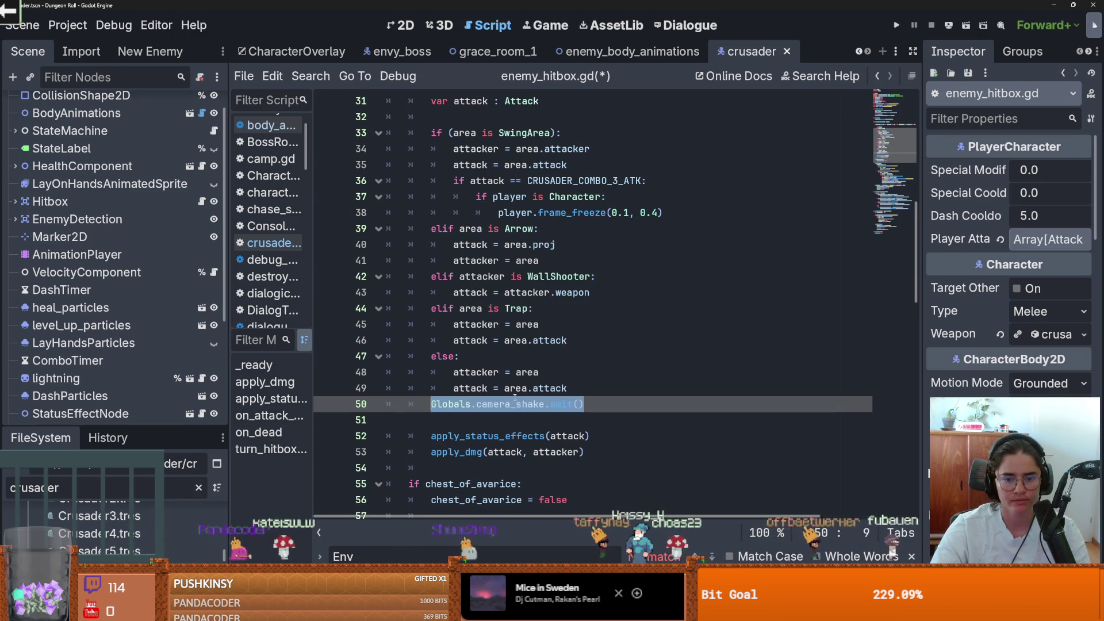
{"action": "scroll", "coordinate": [523, 357], "scroll_direction": "up", "scroll_amount": 1}
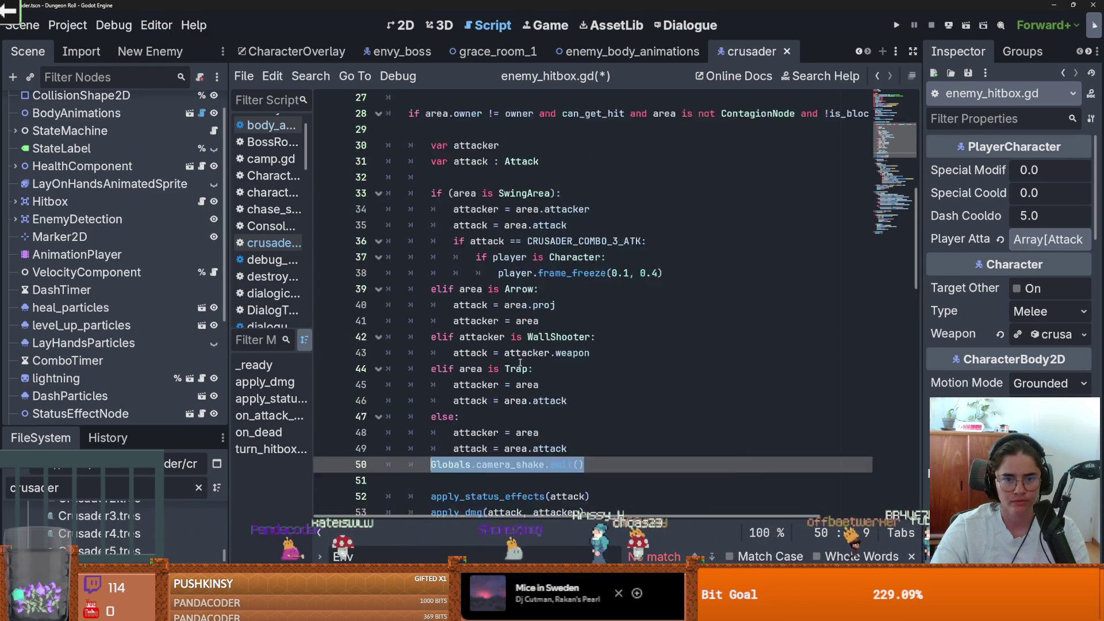
{"action": "scroll", "coordinate": [520, 362], "scroll_direction": "down", "scroll_amount": 2}
{"action": "key", "text": "ctrl+z"}
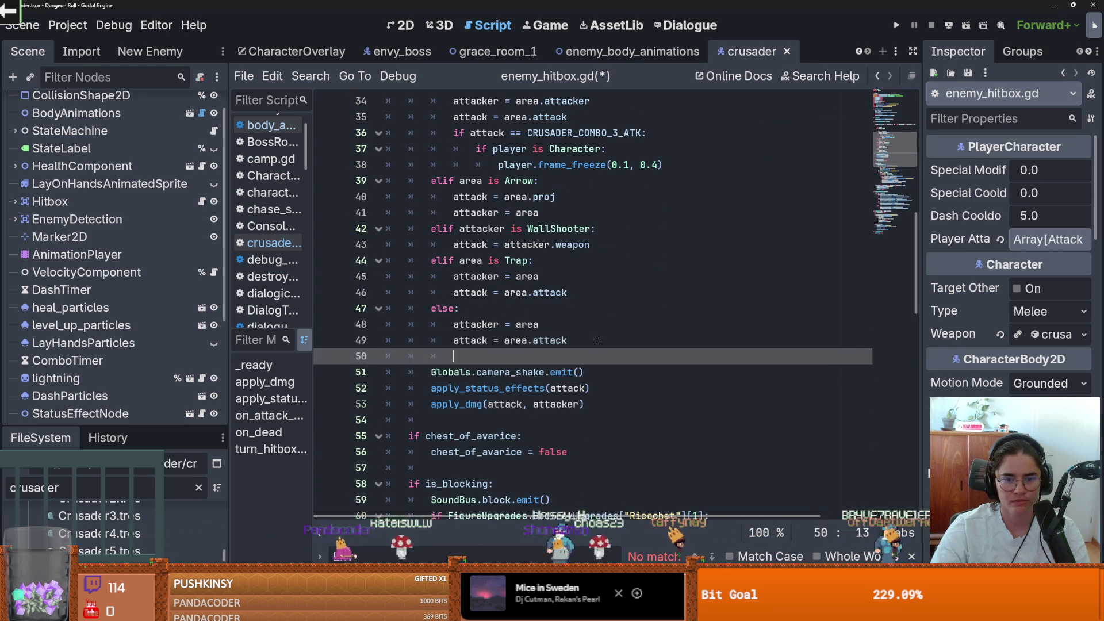
{"action": "scroll", "coordinate": [533, 337], "scroll_direction": "up", "scroll_amount": 3}
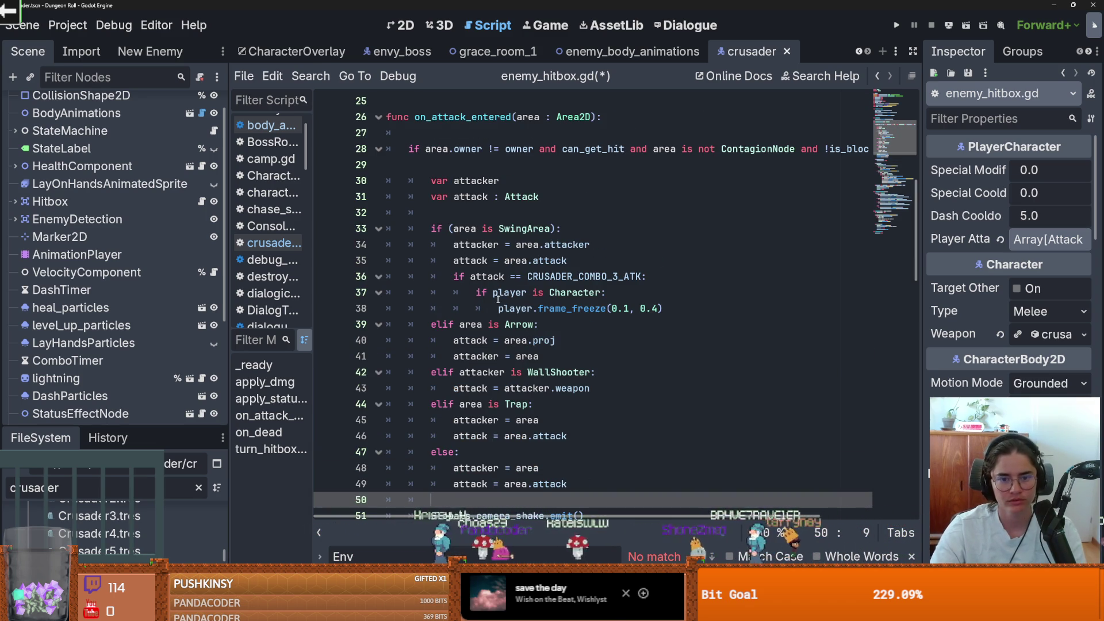
{"action": "scroll", "coordinate": [528, 305], "scroll_direction": "up", "scroll_amount": 1}
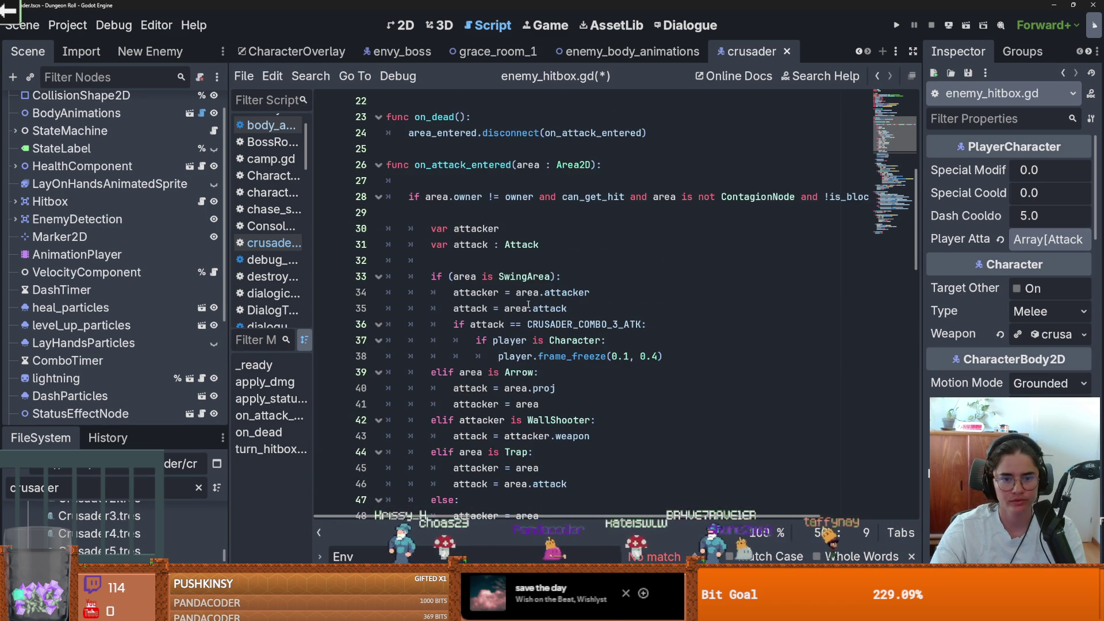
{"action": "scroll", "coordinate": [528, 304], "scroll_direction": "down", "scroll_amount": 2}
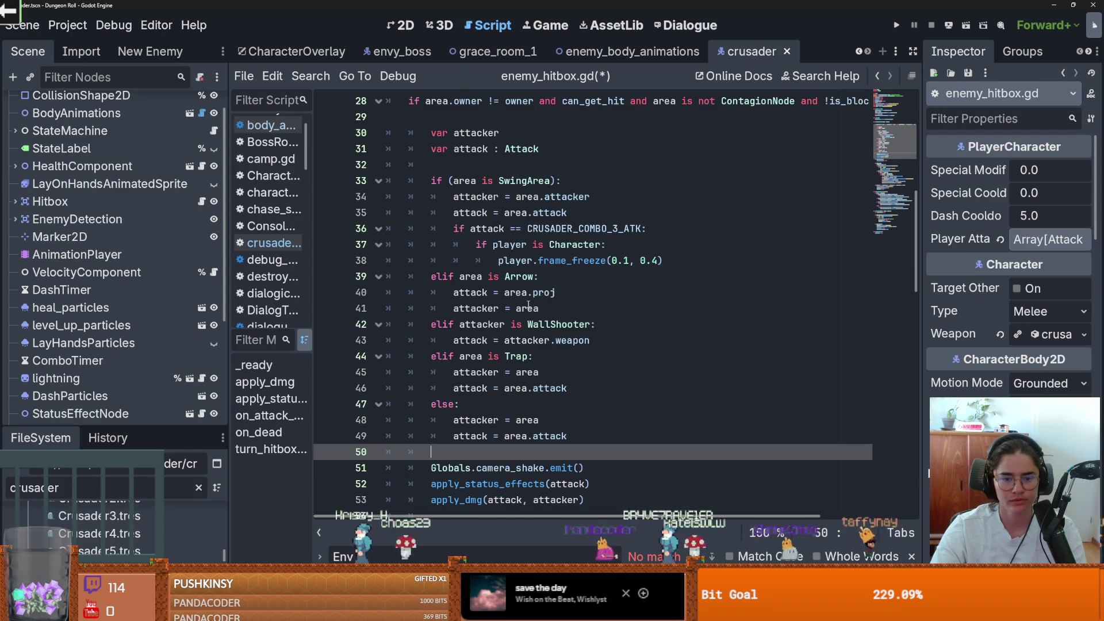
{"action": "scroll", "coordinate": [528, 304], "scroll_direction": "up", "scroll_amount": 2}
{"action": "scroll", "coordinate": [527, 305], "scroll_direction": "down", "scroll_amount": 2}
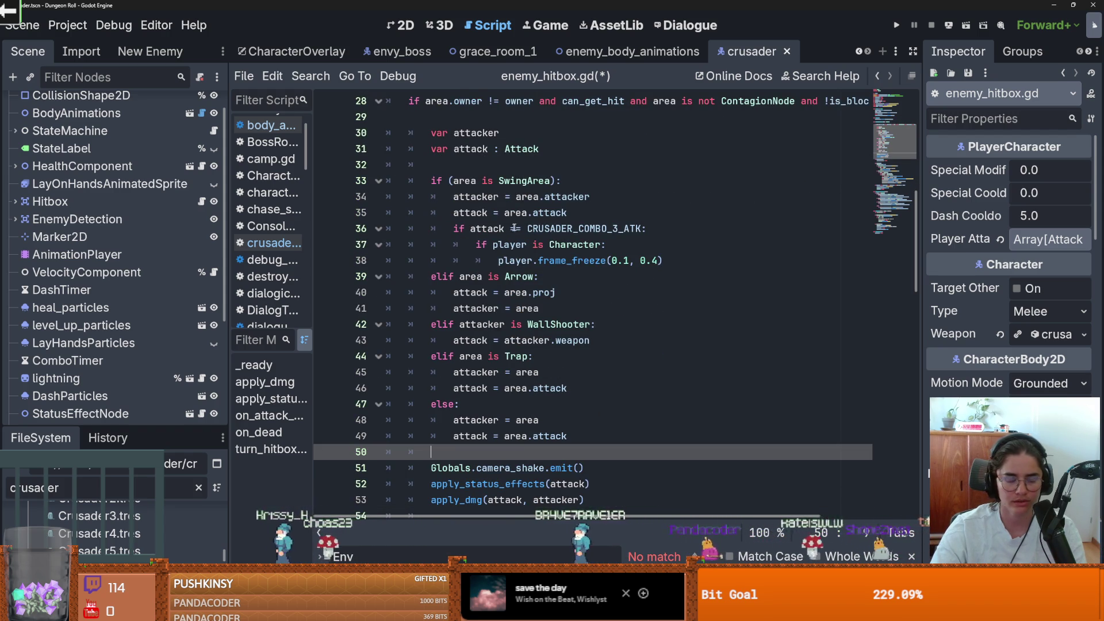
{"action": "left_click", "coordinate": [517, 277]}
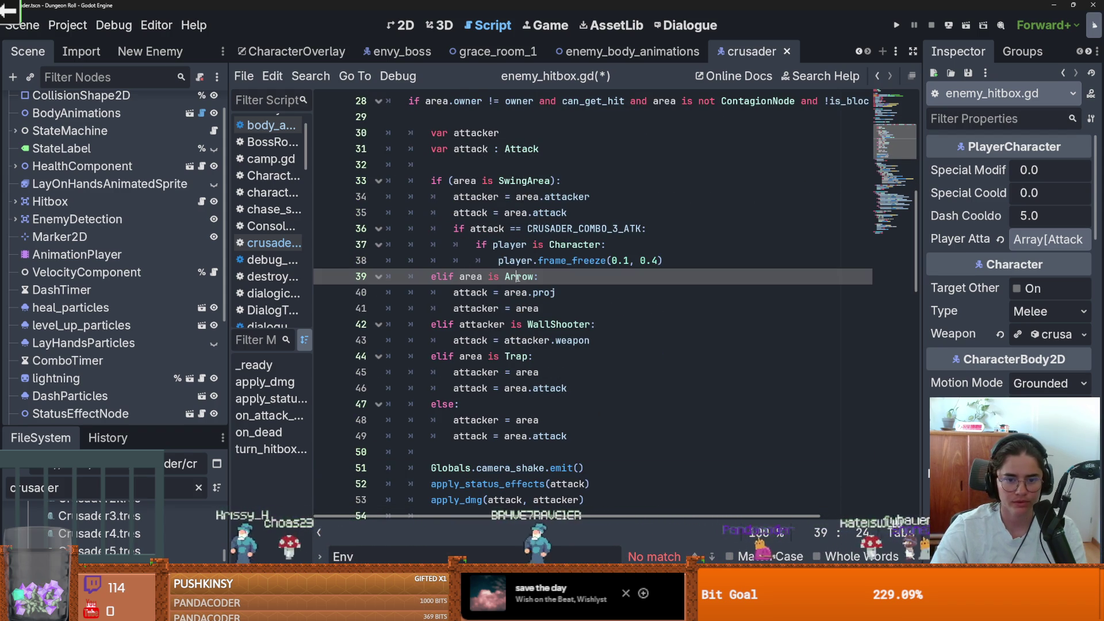
{"action": "left_click", "coordinate": [518, 357]}
{"action": "left_click", "coordinate": [557, 324]}
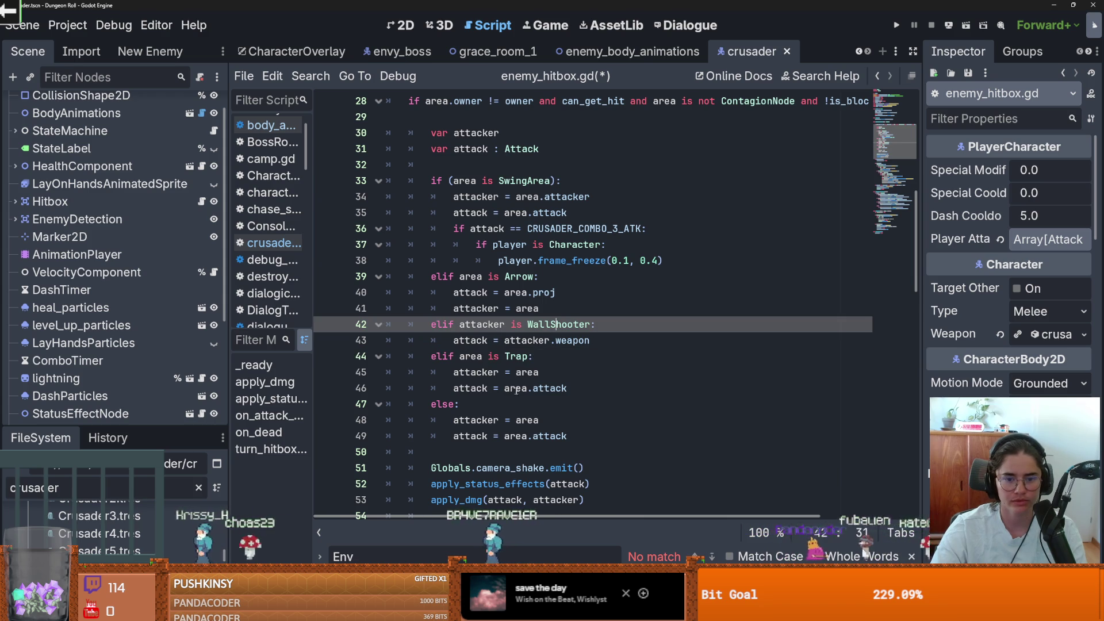
{"action": "left_click", "coordinate": [627, 419]}
{"action": "left_click", "coordinate": [431, 356], "text": "shift"}
{"action": "left_click", "coordinate": [533, 388]}
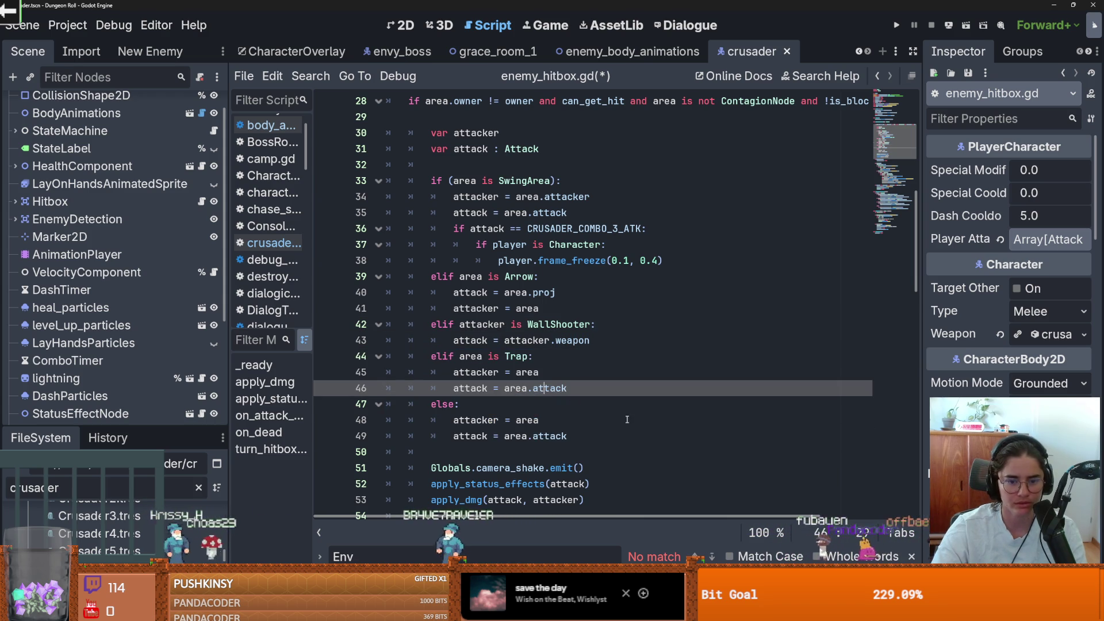
{"action": "scroll", "coordinate": [627, 419], "scroll_direction": "up", "scroll_amount": 3}
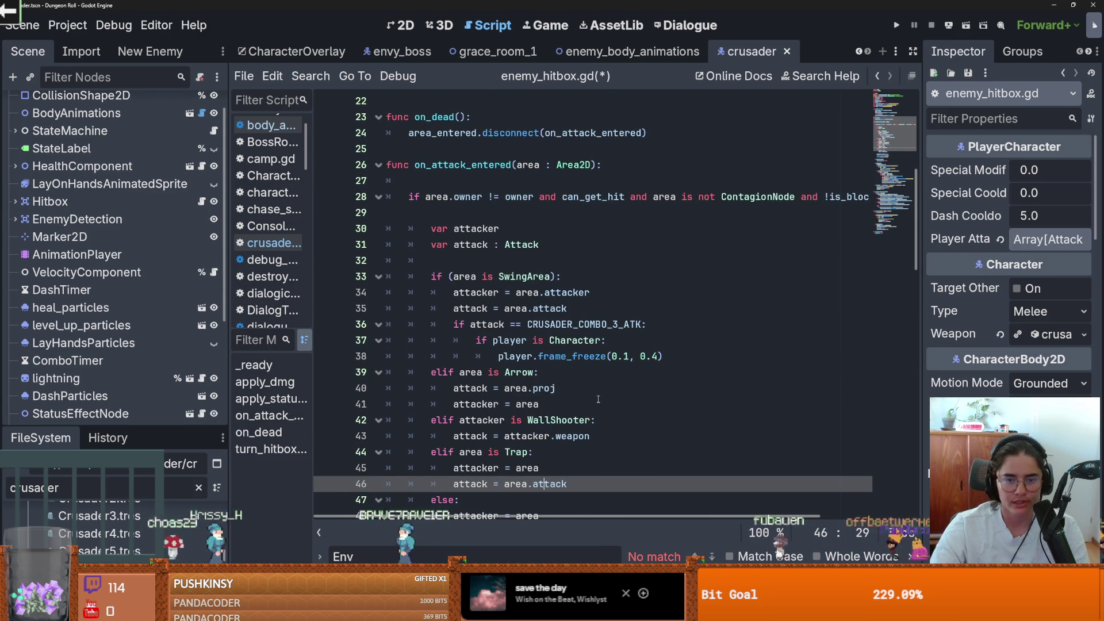
{"action": "scroll", "coordinate": [598, 399], "scroll_direction": "down", "scroll_amount": 6}
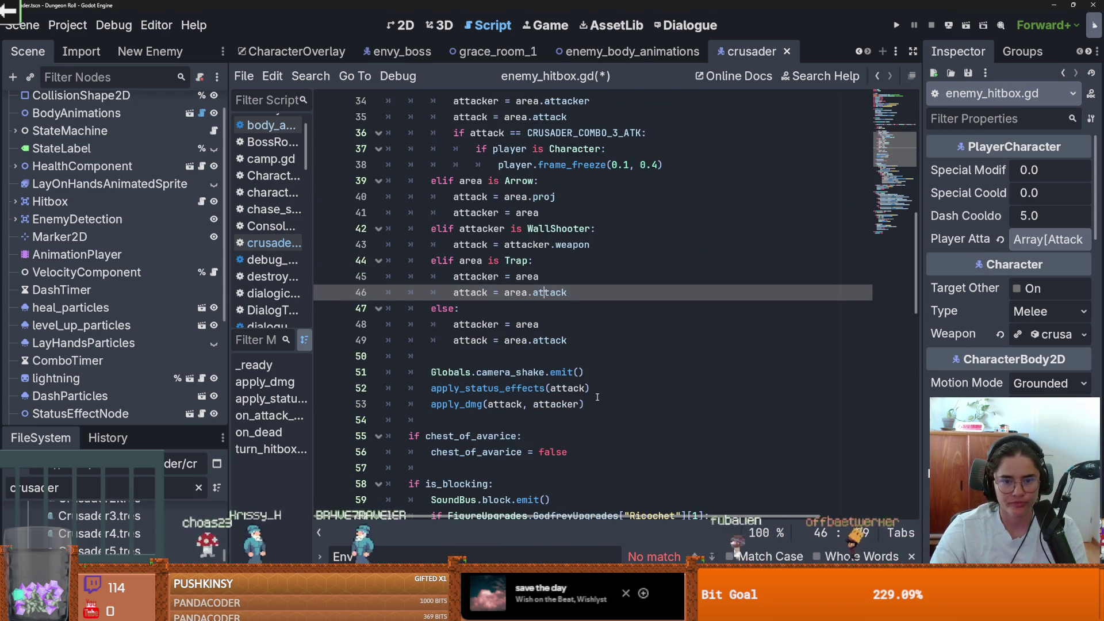
{"action": "scroll", "coordinate": [597, 397], "scroll_direction": "up", "scroll_amount": 1}
{"action": "scroll", "coordinate": [597, 397], "scroll_direction": "down", "scroll_amount": 1}
{"action": "scroll", "coordinate": [598, 397], "scroll_direction": "up", "scroll_amount": 2}
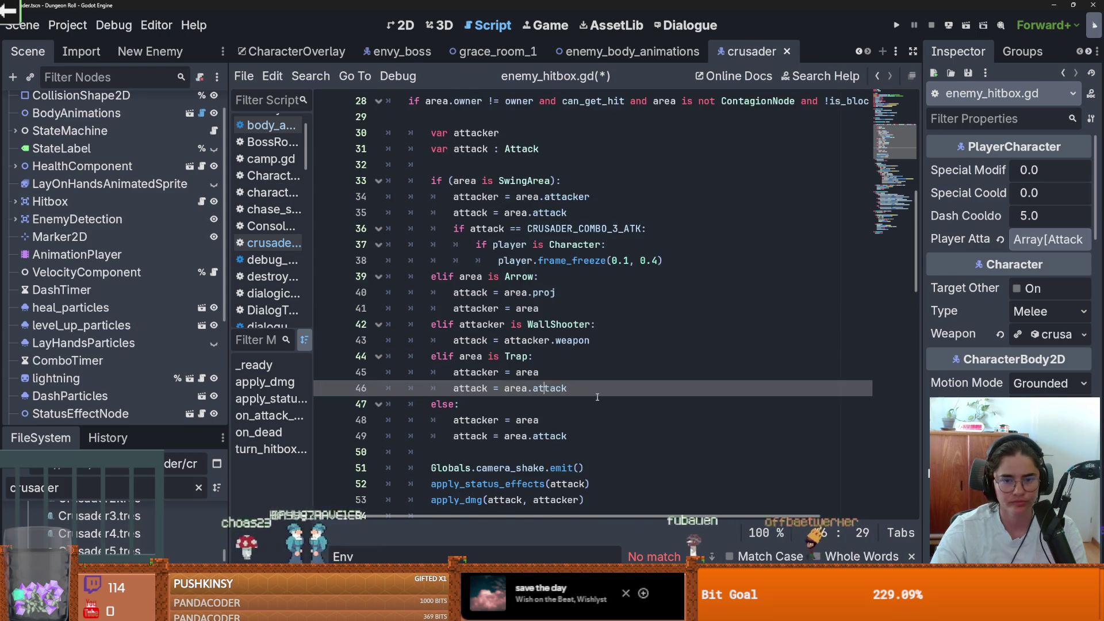
{"action": "scroll", "coordinate": [598, 397], "scroll_direction": "up", "scroll_amount": 2}
{"action": "scroll", "coordinate": [598, 397], "scroll_direction": "up", "scroll_amount": 2}
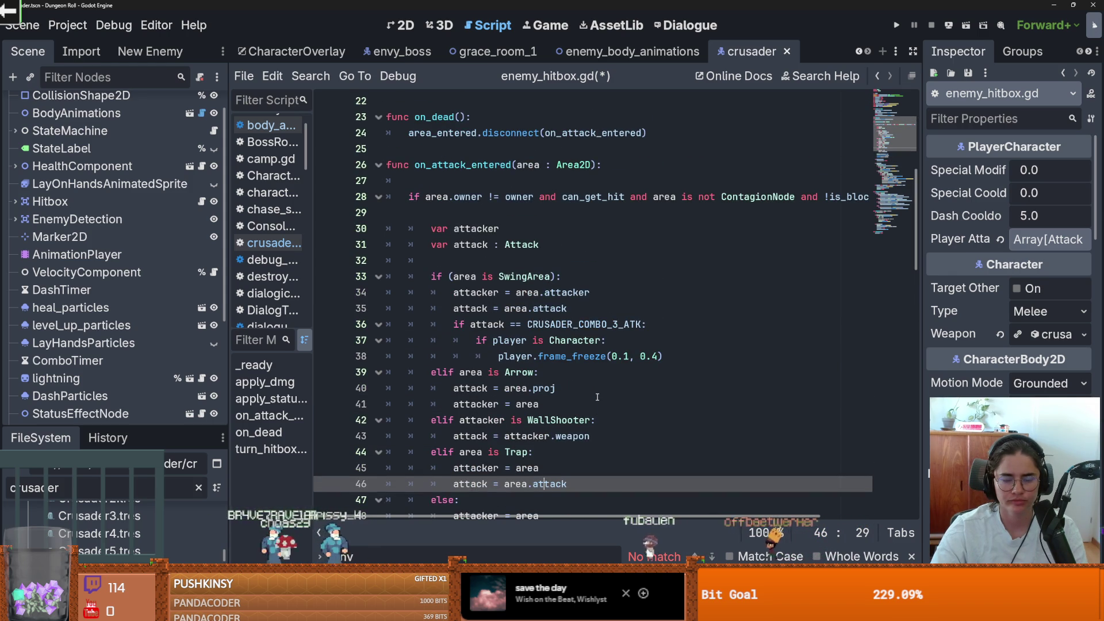
{"action": "scroll", "coordinate": [597, 396], "scroll_direction": "down", "scroll_amount": 5}
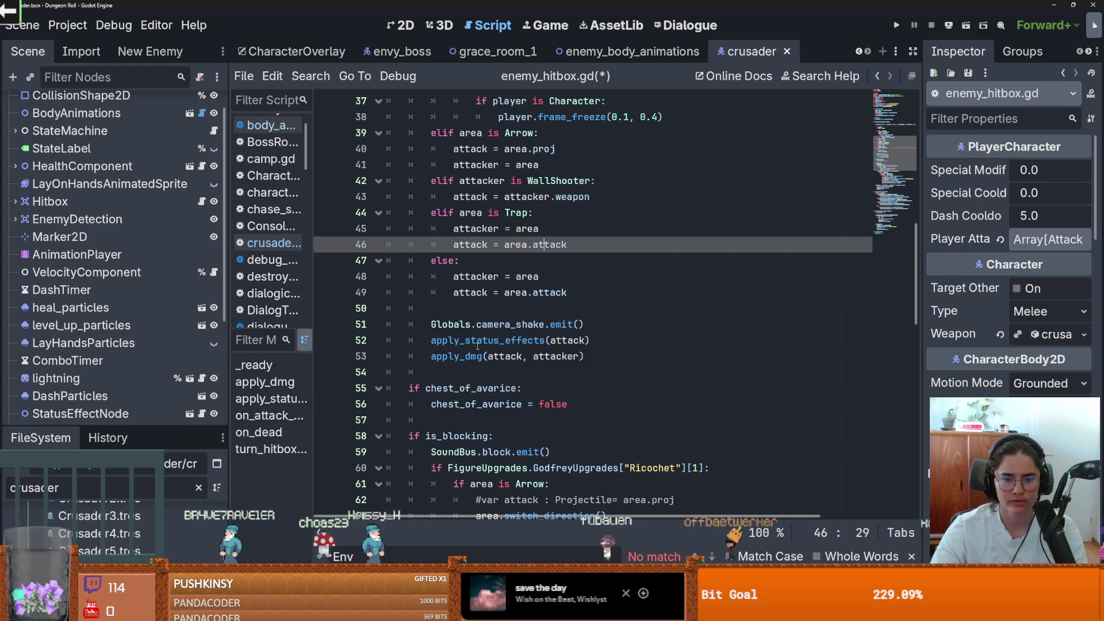
{"action": "left_click", "coordinate": [477, 345]}
{"action": "left_click", "coordinate": [475, 348]}
{"action": "double_click", "coordinate": [471, 345]}
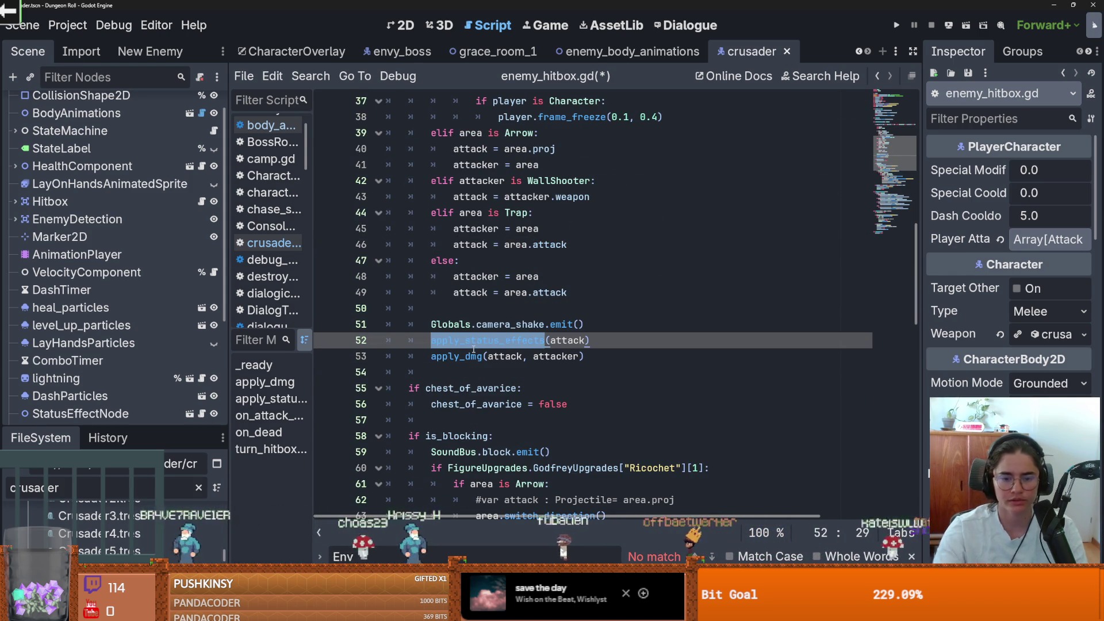
{"action": "mouse_move", "coordinate": [465, 359]}
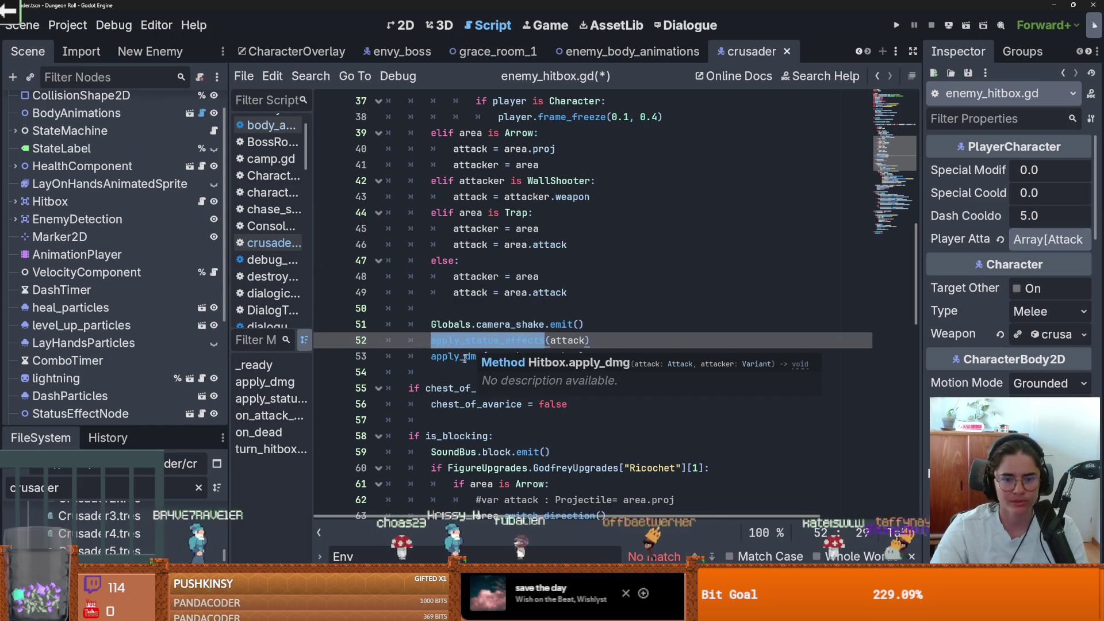
{"action": "left_click", "coordinate": [465, 359]}
{"action": "scroll", "coordinate": [469, 346], "scroll_direction": "down", "scroll_amount": 1}
{"action": "left_click", "coordinate": [478, 319]}
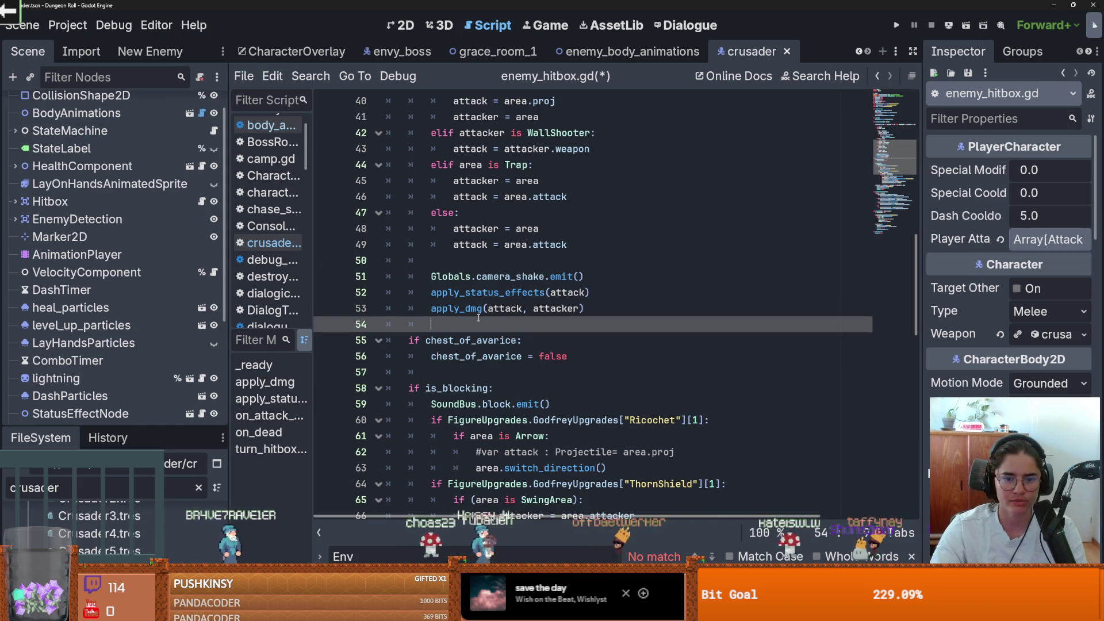
{"action": "left_click", "coordinate": [590, 309]}
{"action": "double_click", "coordinate": [555, 308]}
{"action": "scroll", "coordinate": [508, 400], "scroll_direction": "down", "scroll_amount": 4}
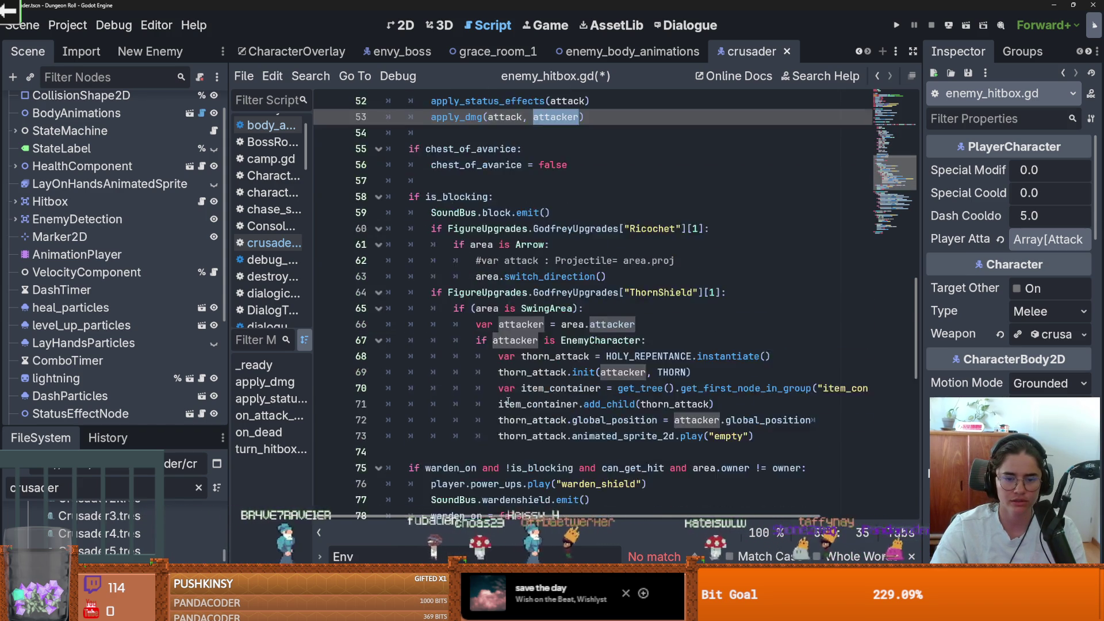
{"action": "scroll", "coordinate": [507, 401], "scroll_direction": "down", "scroll_amount": 5}
{"action": "double_click", "coordinate": [549, 309]}
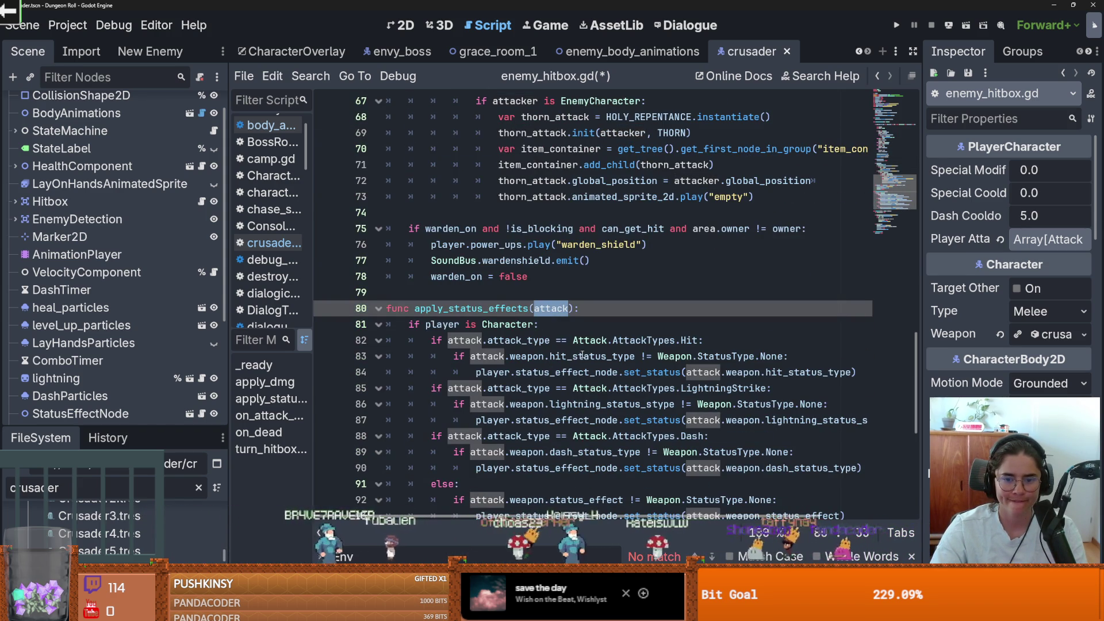
{"action": "scroll", "coordinate": [648, 372], "scroll_direction": "down", "scroll_amount": 2}
{"action": "scroll", "coordinate": [568, 394], "scroll_direction": "down", "scroll_amount": 4}
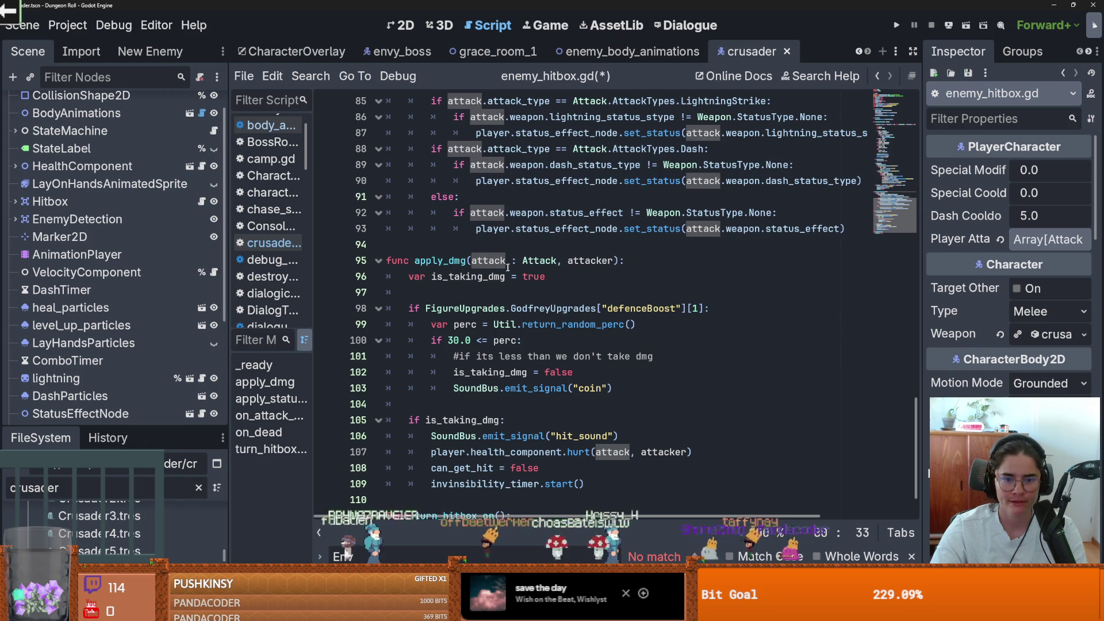
{"action": "left_click", "coordinate": [598, 260]}
{"action": "double_click", "coordinate": [598, 260]}
{"action": "scroll", "coordinate": [617, 390], "scroll_direction": "down", "scroll_amount": 1}
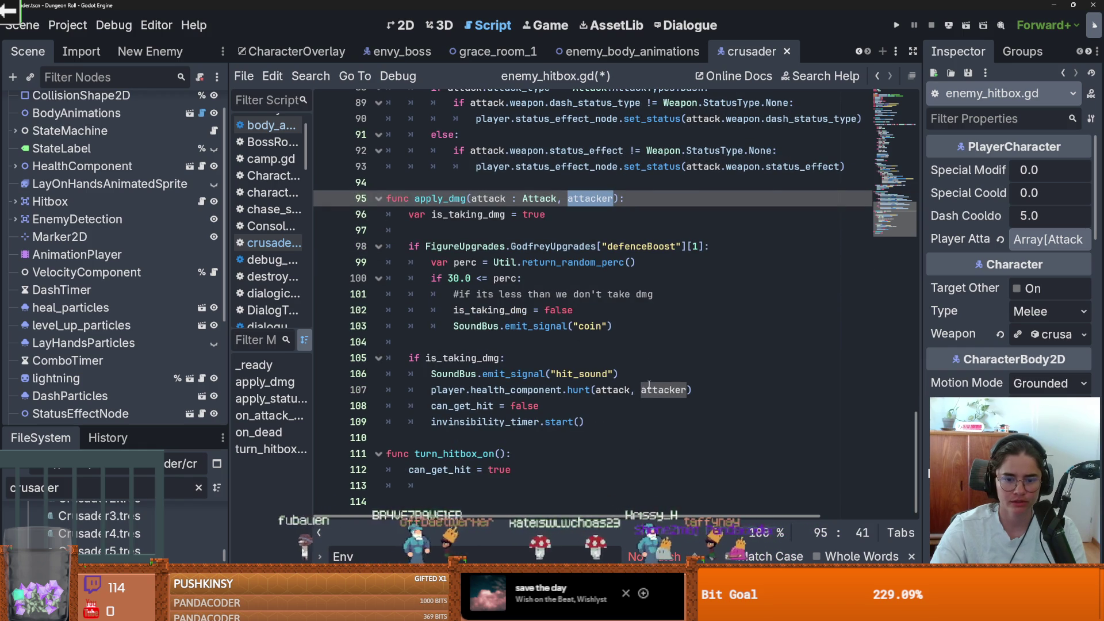
{"action": "double_click", "coordinate": [661, 390]}
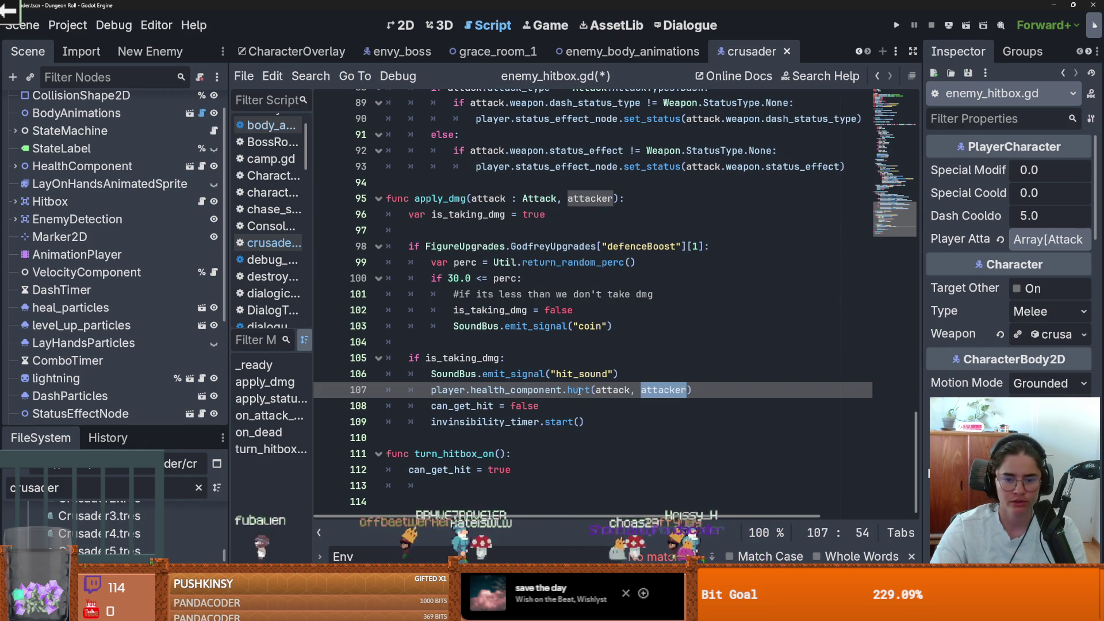
Open health_component.gd and select took_damage where hurt(attack, character) emits it
{"action": "scroll", "coordinate": [121, 288], "scroll_direction": "up", "scroll_amount": 1}
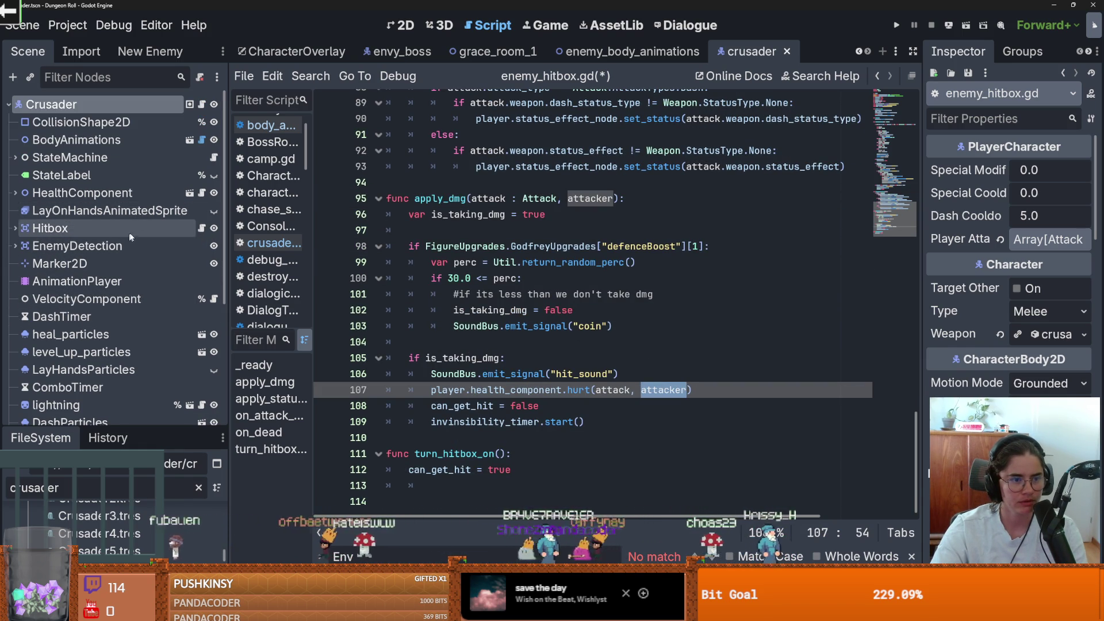
{"action": "left_click", "coordinate": [202, 193]}
{"action": "scroll", "coordinate": [509, 297], "scroll_direction": "down", "scroll_amount": 5}
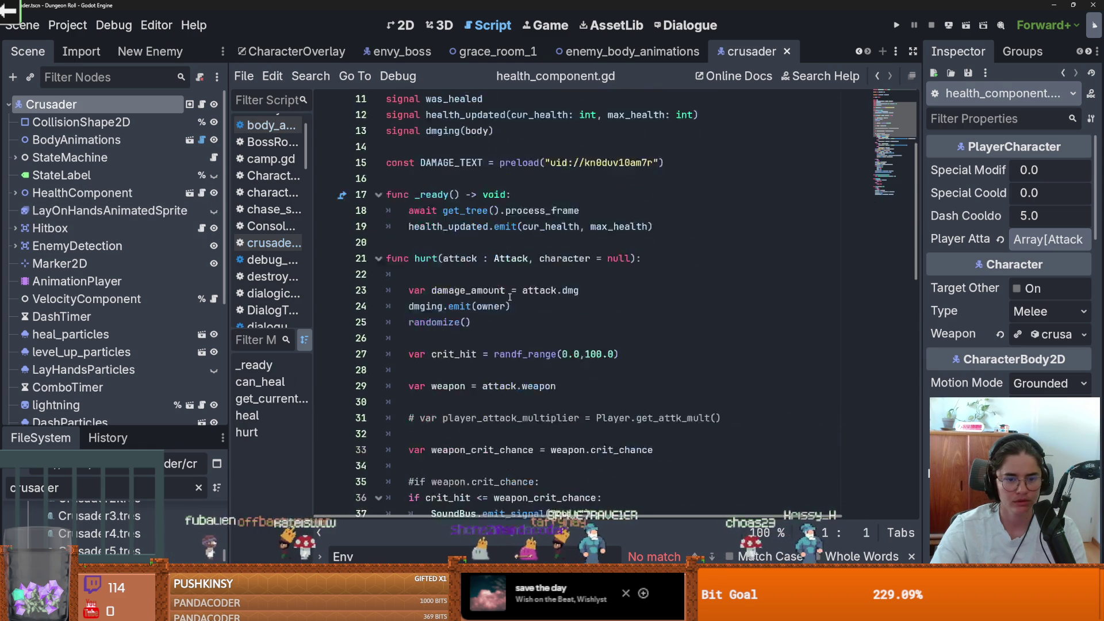
{"action": "double_click", "coordinate": [565, 180]}
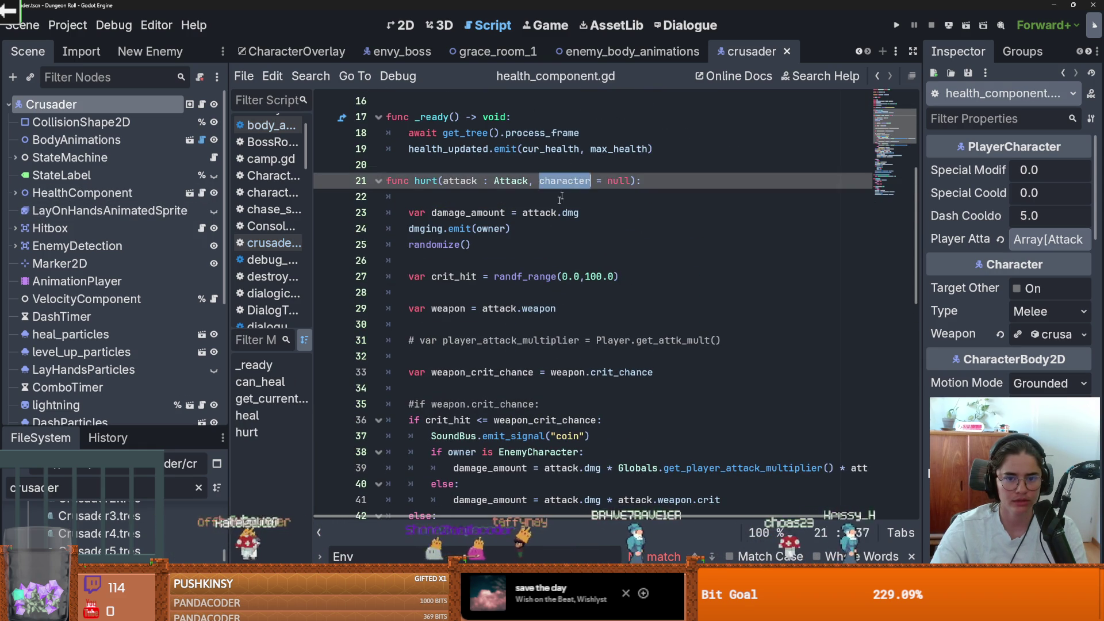
{"action": "scroll", "coordinate": [605, 328], "scroll_direction": "down", "scroll_amount": 9}
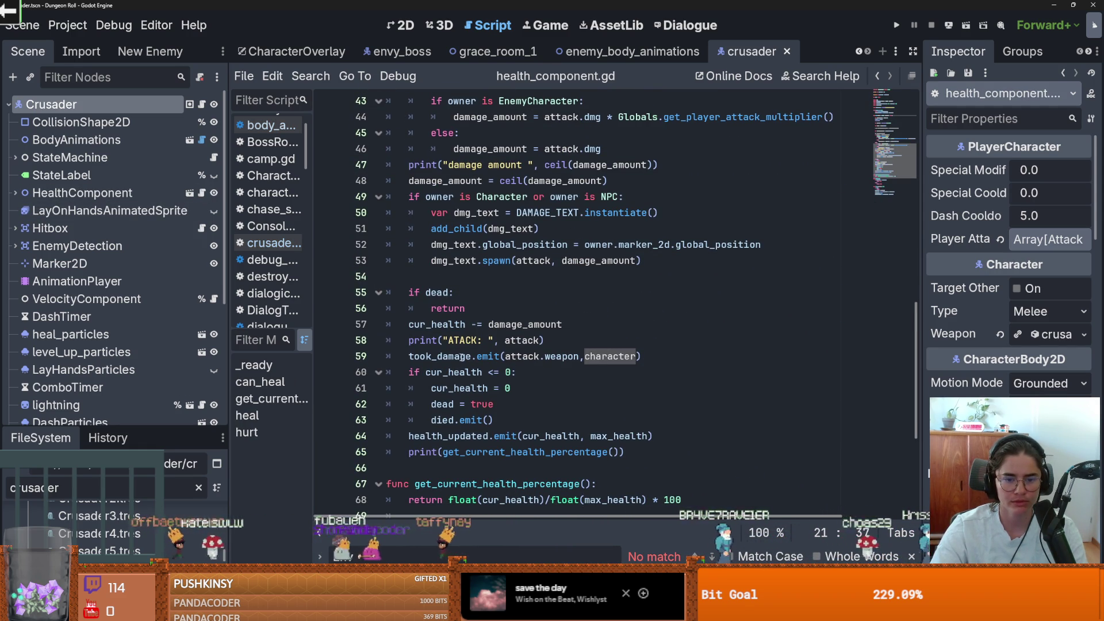
{"action": "left_click", "coordinate": [454, 356]}
{"action": "double_click", "coordinate": [453, 356]}
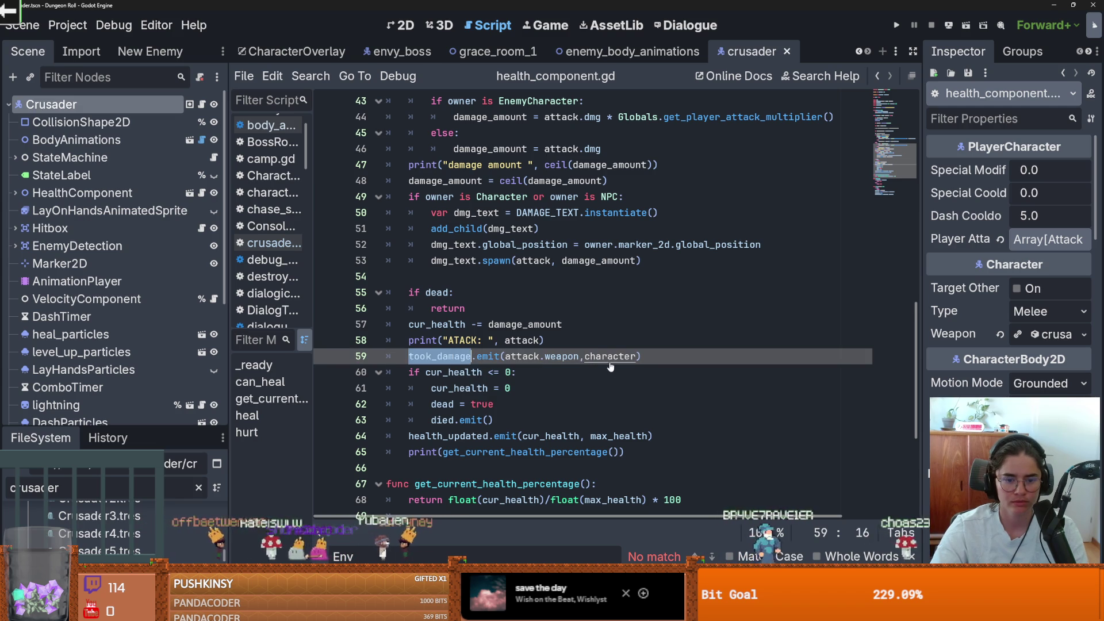
{"action": "scroll", "coordinate": [453, 334], "scroll_direction": "down", "scroll_amount": 1}
Search all project files for took_damage and enlarge the results to show all 8 matches
{"action": "left_click", "coordinate": [329, 76]}
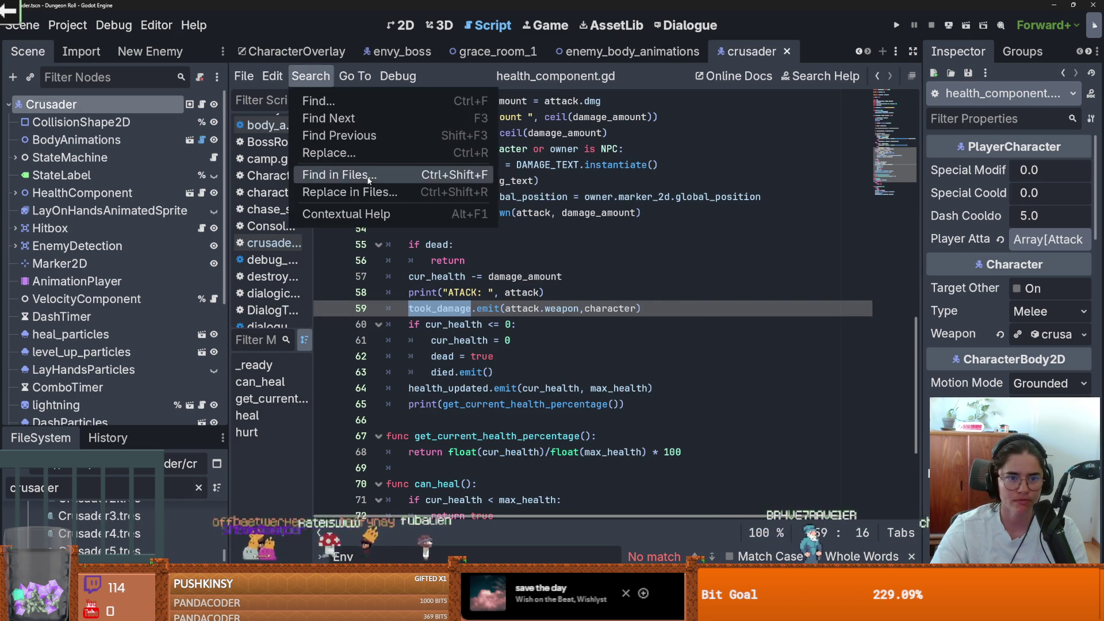
{"action": "left_click", "coordinate": [333, 176]}
{"action": "left_click", "coordinate": [566, 378]}
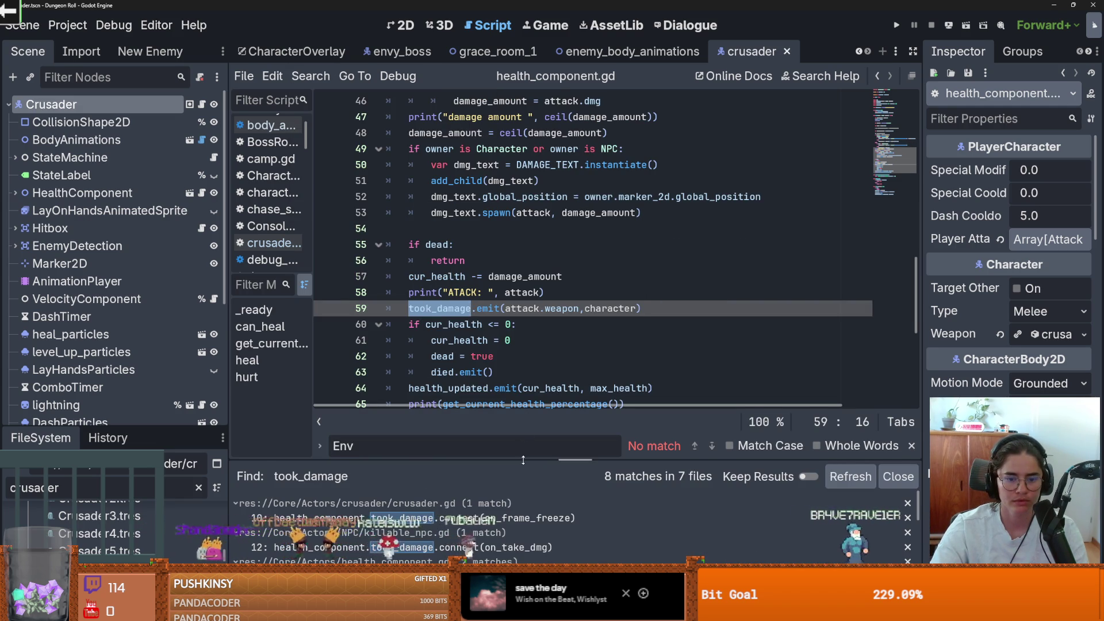
{"action": "left_click_drag", "start_coordinate": [518, 462], "coordinate": [517, 266]}
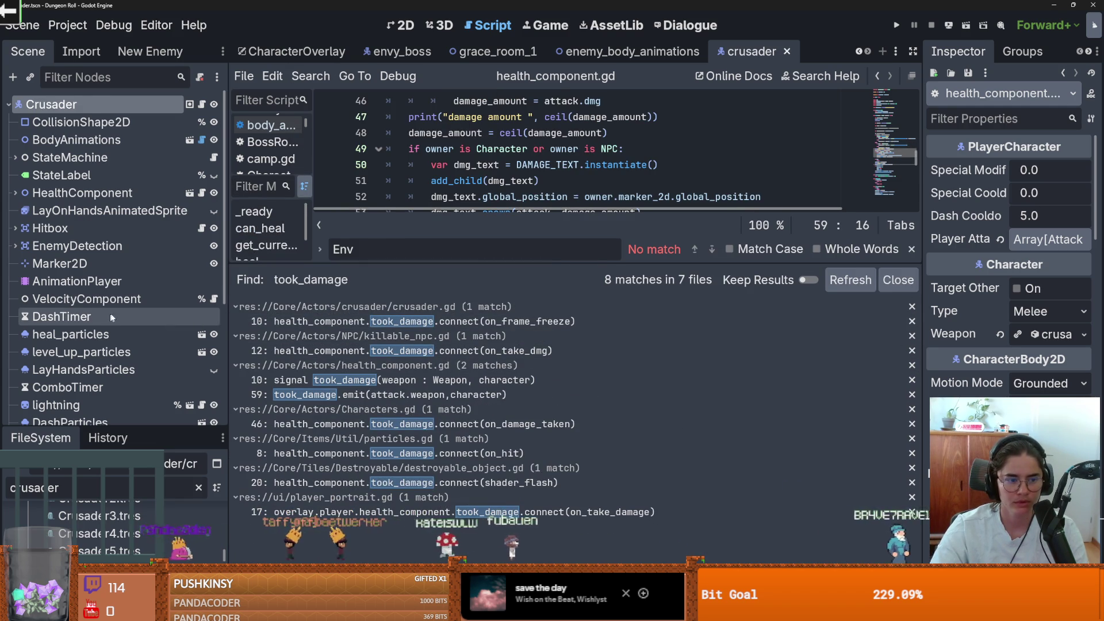
{"action": "scroll", "coordinate": [69, 241], "scroll_direction": "down", "scroll_amount": 2}
Open take_damage.gd from the StateMachine node and give the code more room above the results
{"action": "left_click", "coordinate": [15, 117]}
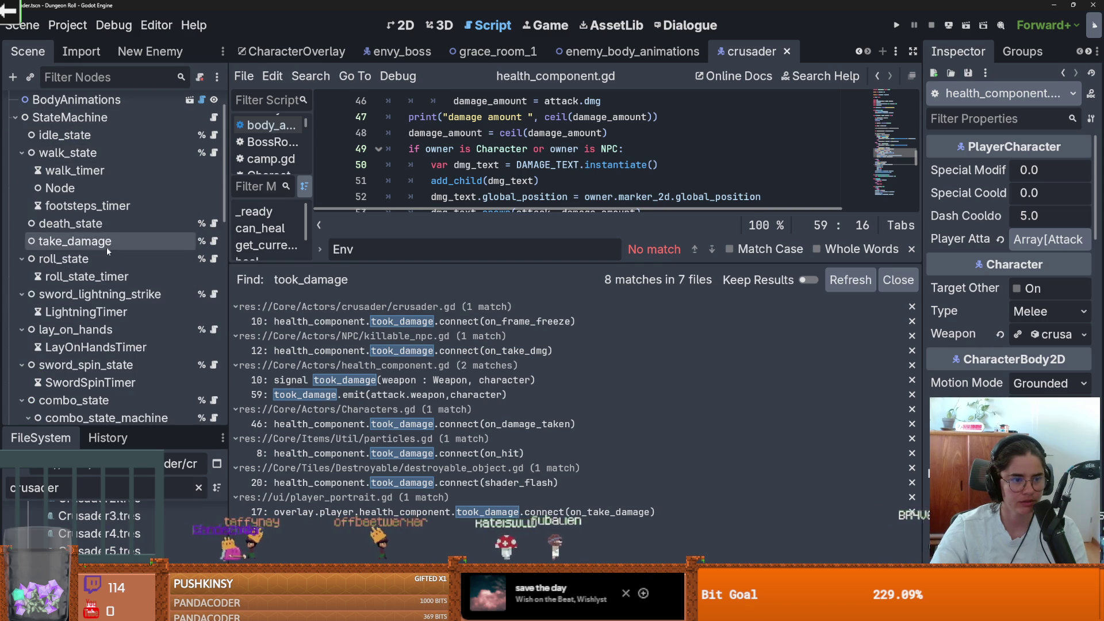
{"action": "left_click", "coordinate": [214, 241]}
{"action": "left_click_drag", "start_coordinate": [539, 269], "coordinate": [539, 448]}
{"action": "scroll", "coordinate": [517, 259], "scroll_direction": "down", "scroll_amount": 3}
Insert a blank line after the var weapon : Weapon declaration in enter()
{"action": "scroll", "coordinate": [89, 214], "scroll_direction": "up", "scroll_amount": 2}
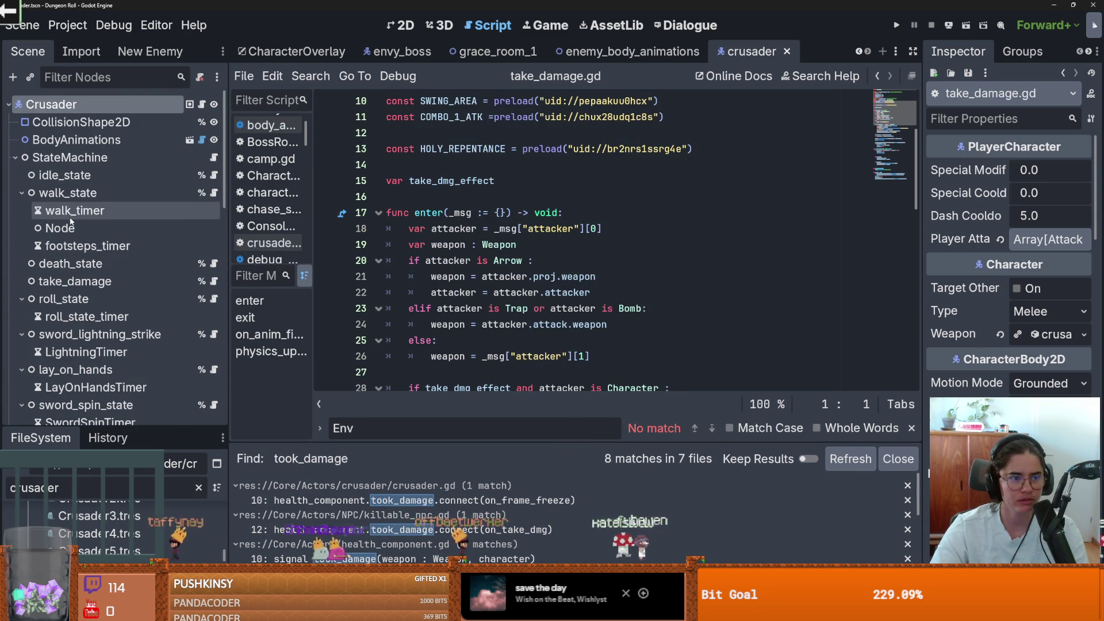
{"action": "scroll", "coordinate": [465, 133], "scroll_direction": "down", "scroll_amount": 2}
{"action": "double_click", "coordinate": [464, 133]}
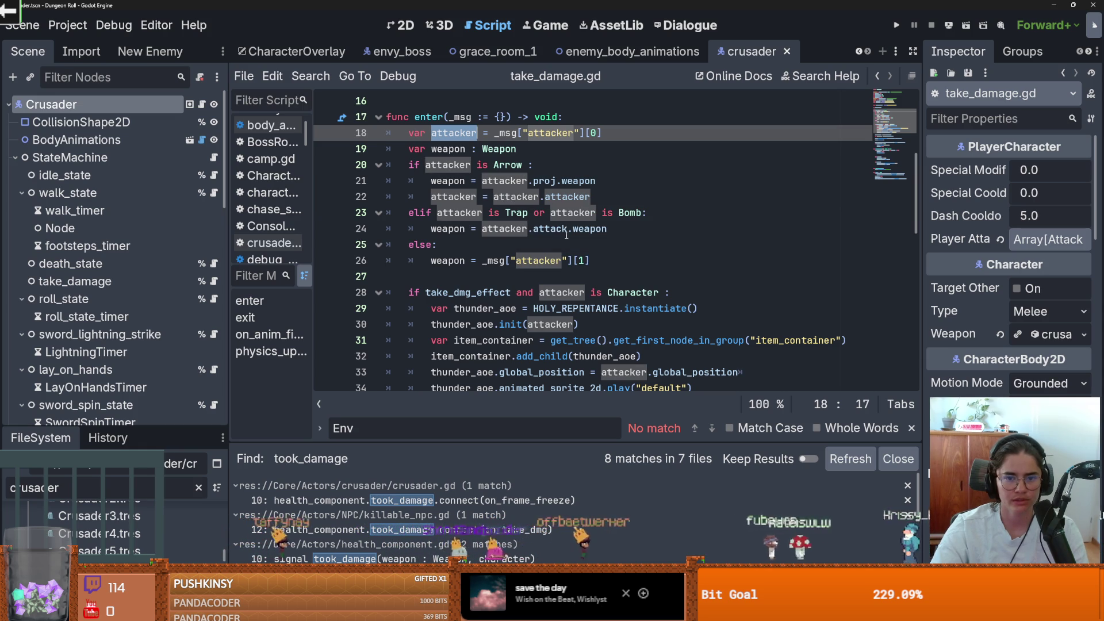
{"action": "scroll", "coordinate": [583, 260], "scroll_direction": "down", "scroll_amount": 1}
{"action": "scroll", "coordinate": [584, 260], "scroll_direction": "up", "scroll_amount": 1}
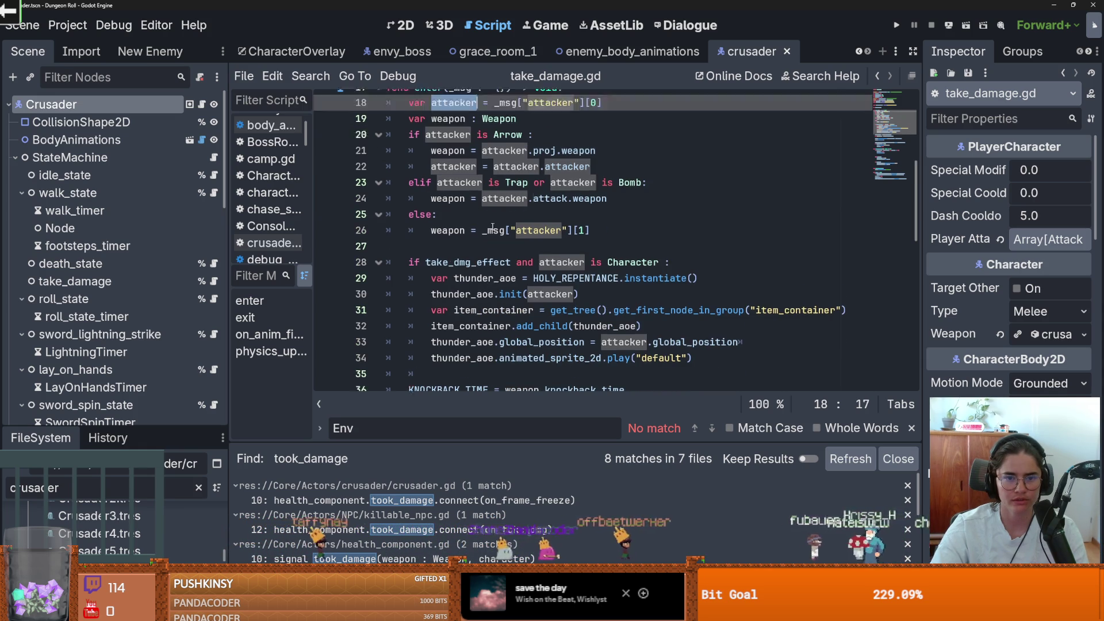
{"action": "left_click", "coordinate": [525, 148]}
{"action": "key", "text": "Return"}
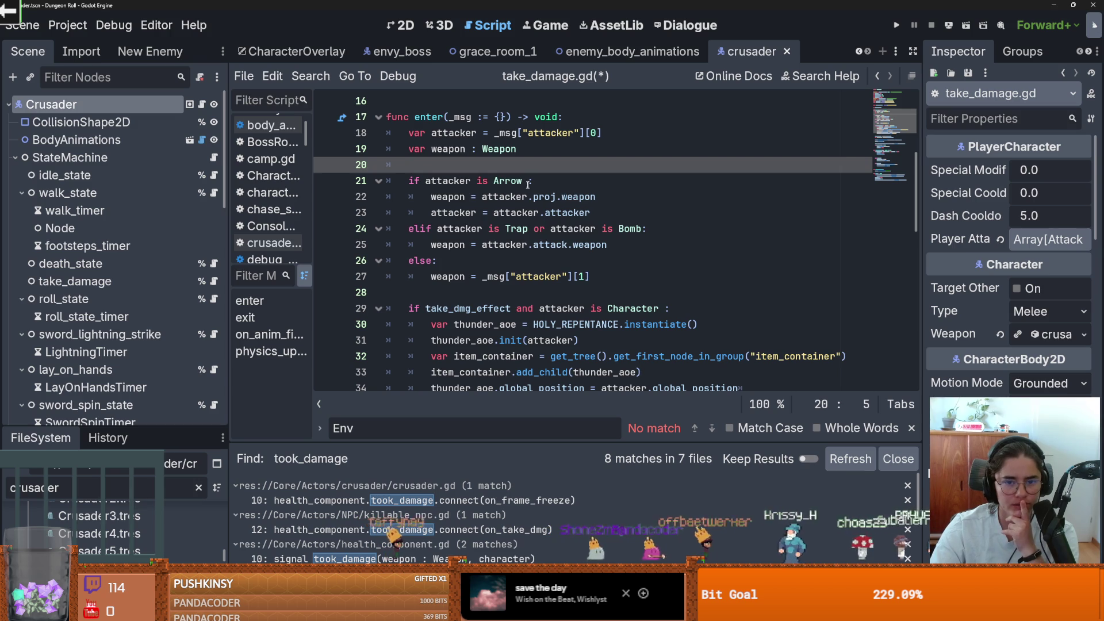
Review the attacker-type checks and weapon assignments, including the fallback branch on line 27
{"action": "left_click", "coordinate": [528, 180]}
{"action": "scroll", "coordinate": [574, 213], "scroll_direction": "down", "scroll_amount": 1}
{"action": "left_click", "coordinate": [598, 197]}
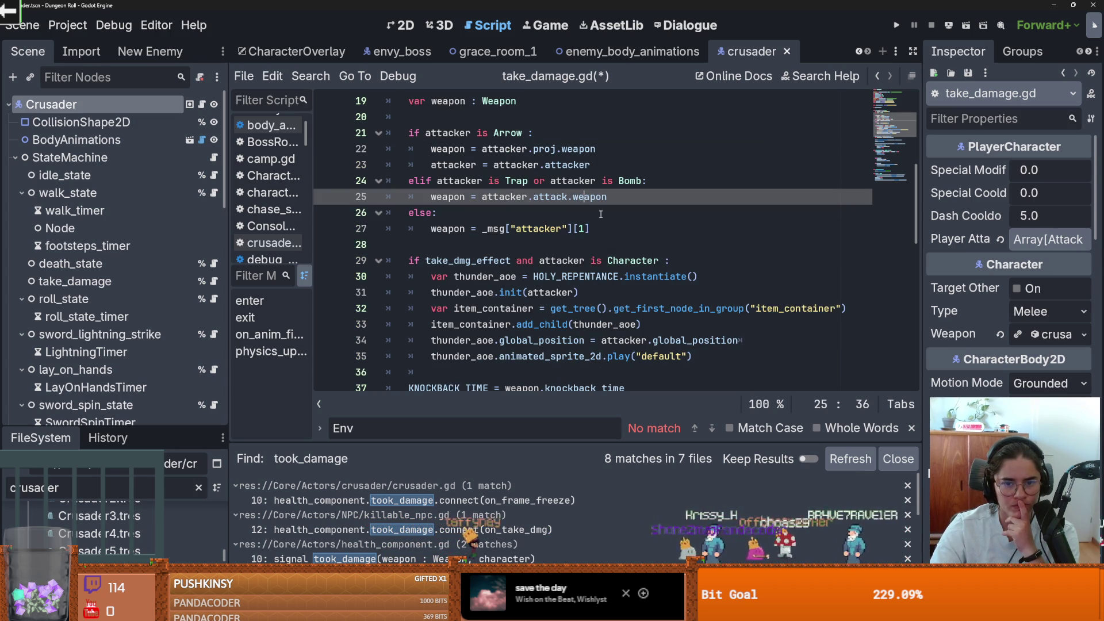
{"action": "double_click", "coordinate": [448, 196]}
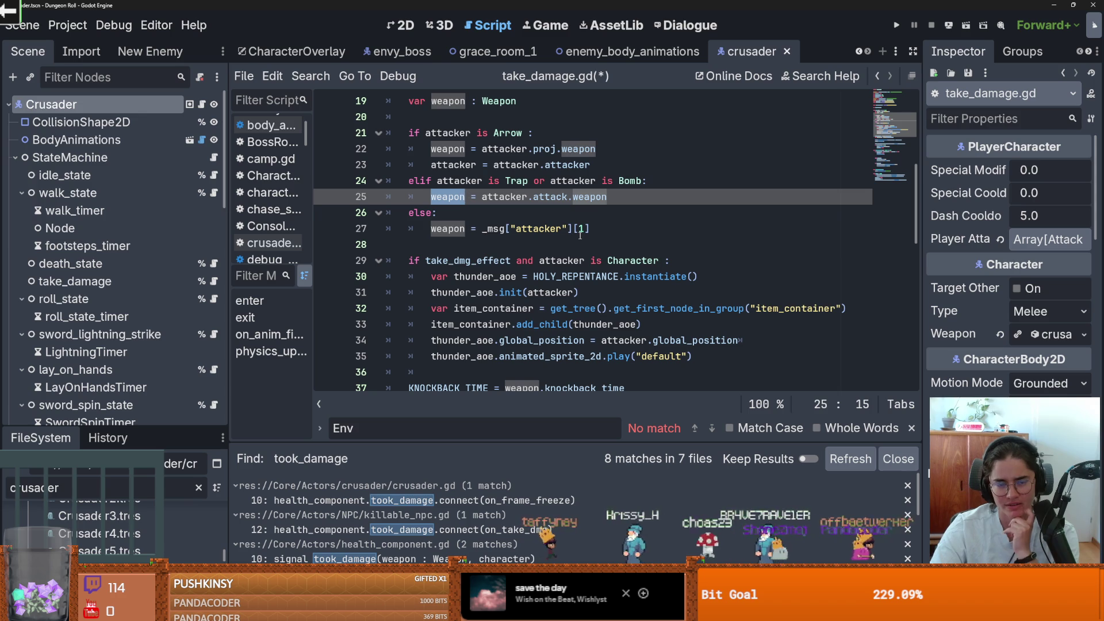
{"action": "double_click", "coordinate": [448, 228]}
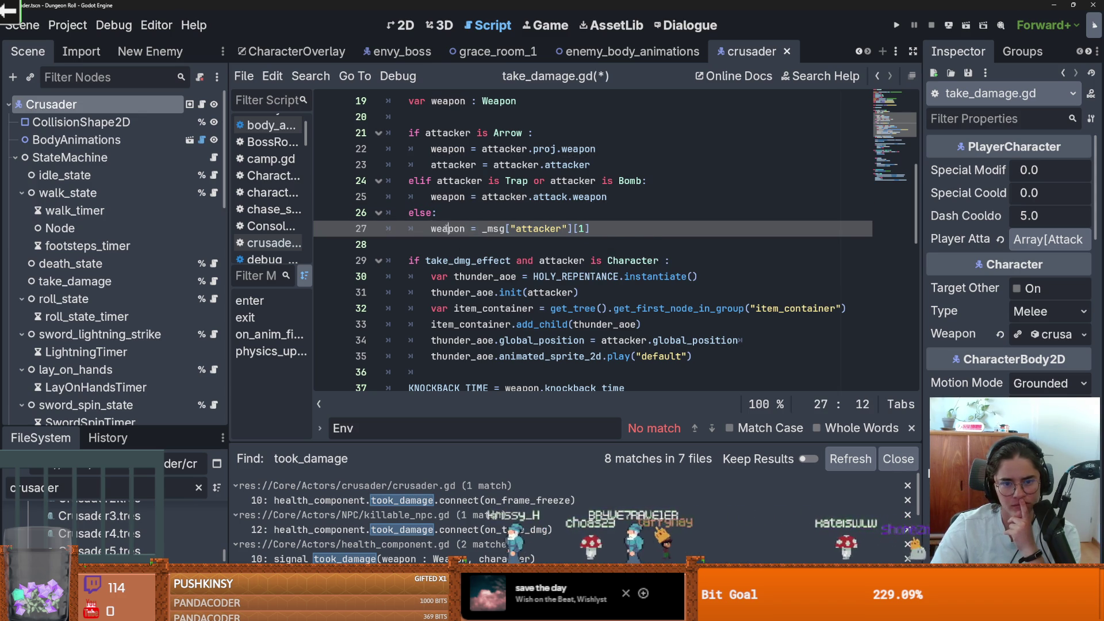
{"action": "double_click", "coordinate": [538, 229]}
{"action": "left_click", "coordinate": [597, 228]}
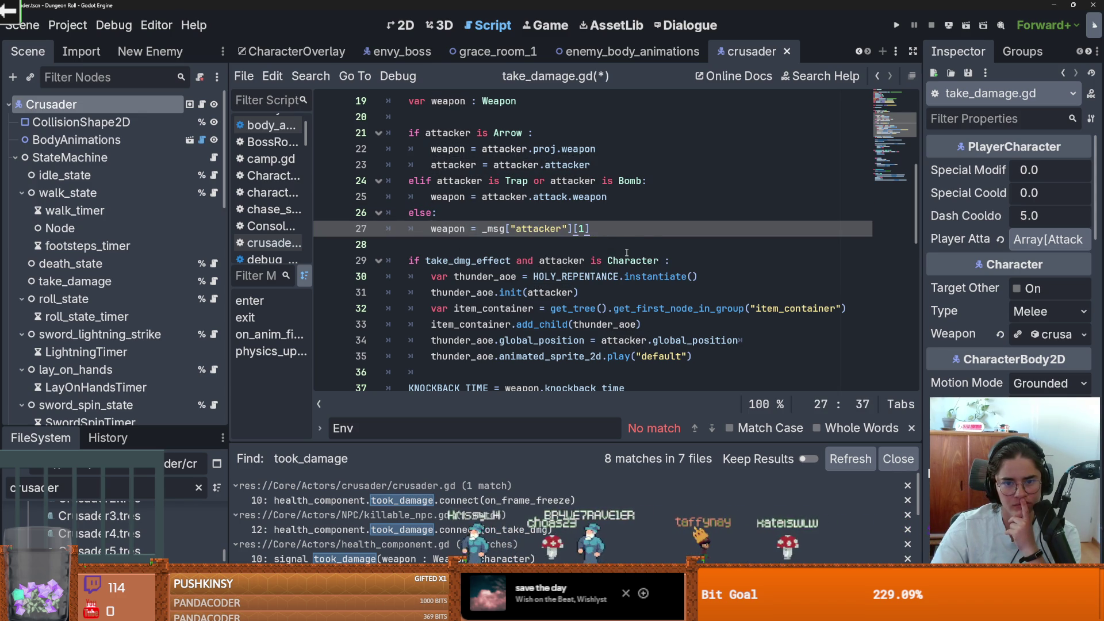
{"action": "scroll", "coordinate": [627, 253], "scroll_direction": "up", "scroll_amount": 1}
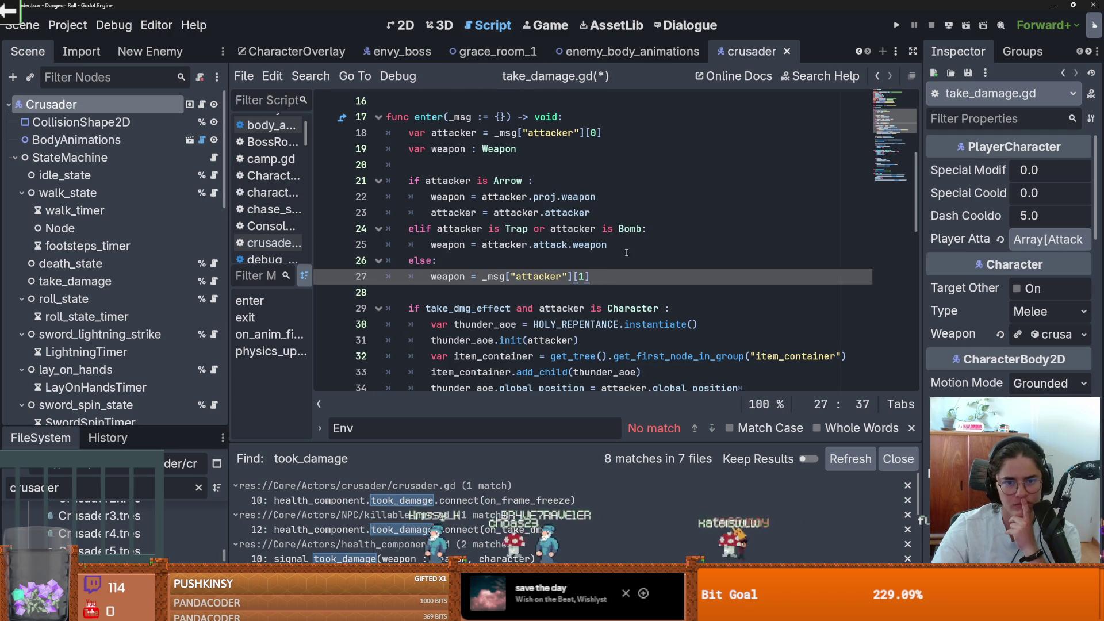
{"action": "scroll", "coordinate": [627, 253], "scroll_direction": "down", "scroll_amount": 1}
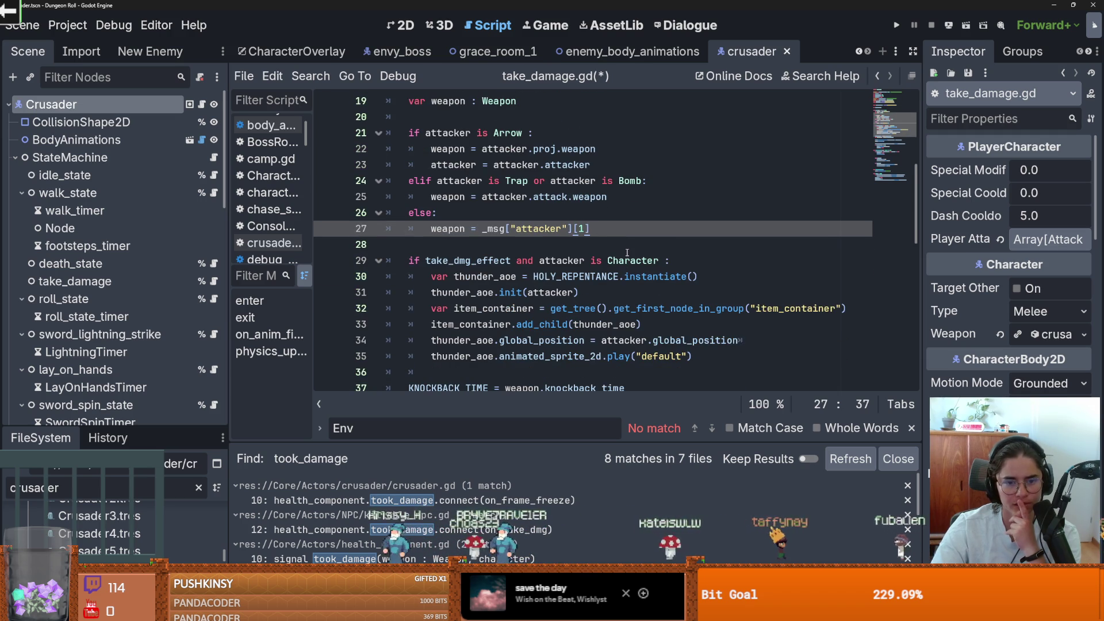
{"action": "left_click", "coordinate": [568, 239]}
{"action": "left_click", "coordinate": [592, 229]}
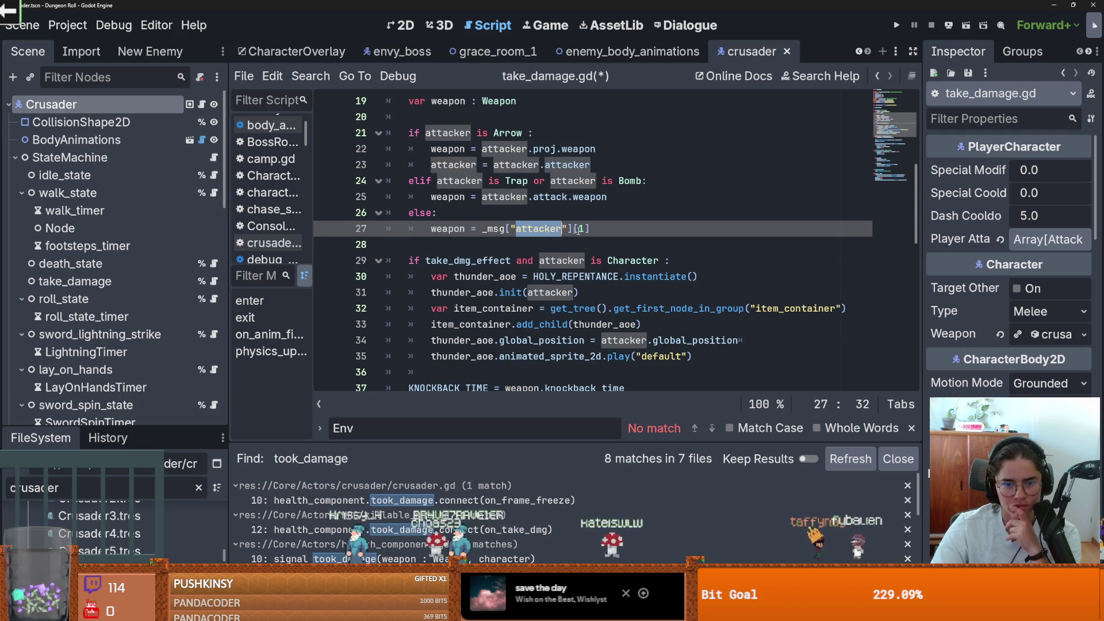
{"action": "scroll", "coordinate": [582, 231], "scroll_direction": "up", "scroll_amount": 2}
{"action": "scroll", "coordinate": [582, 231], "scroll_direction": "down", "scroll_amount": 4}
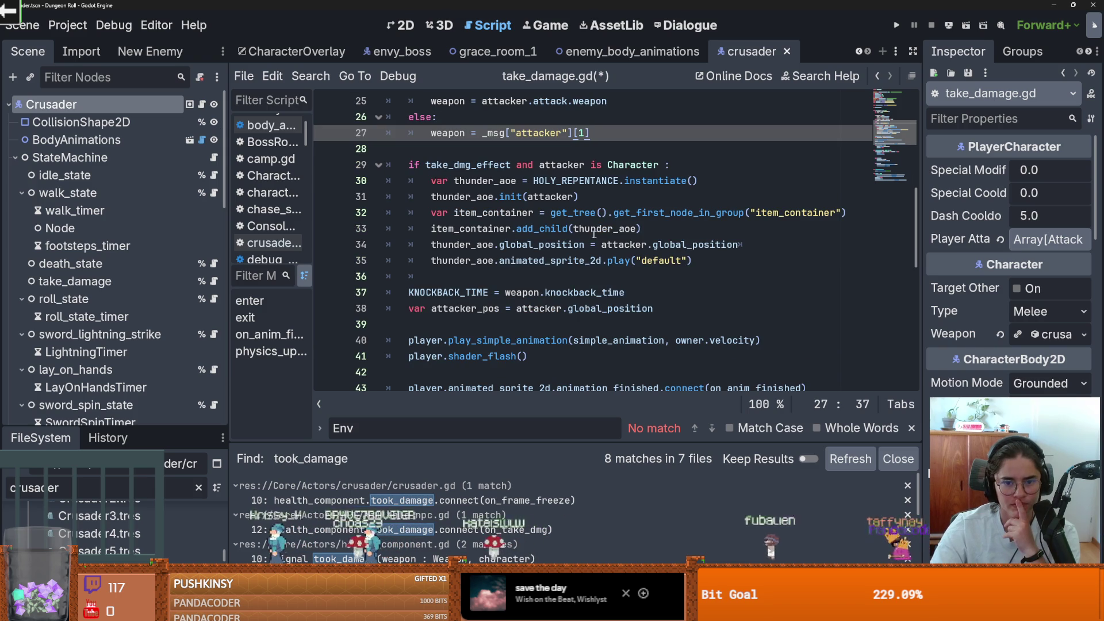
{"action": "mouse_move", "coordinate": [630, 231]}
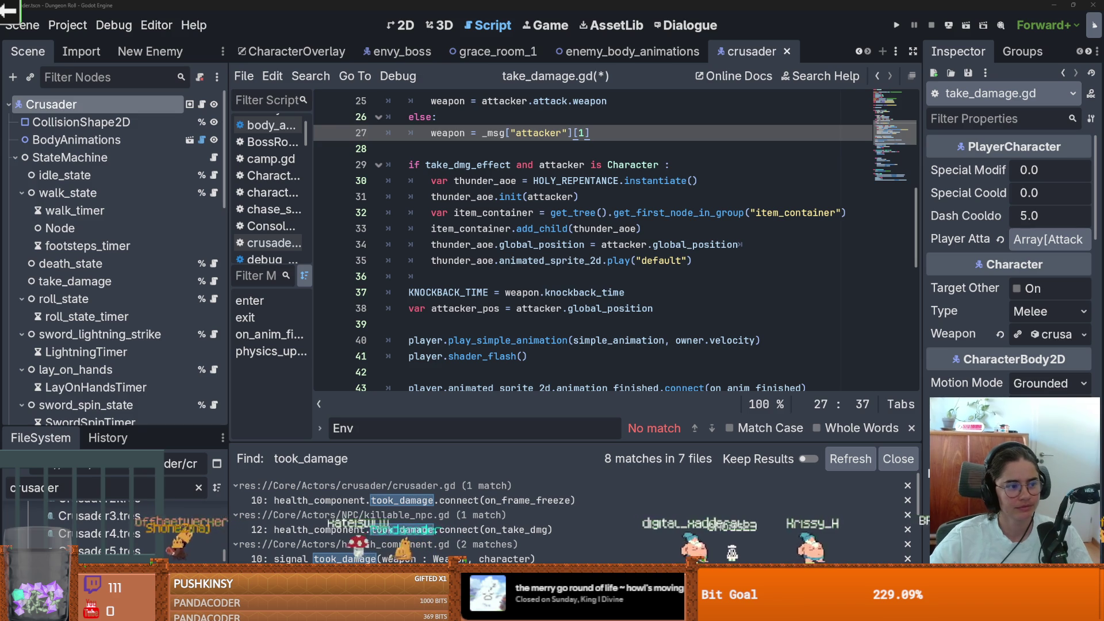
Save take_damage.gd and delete the extra blank line before the elif knockback branch
{"action": "left_click", "coordinate": [539, 308]}
{"action": "key", "text": "ctrl+s"}
{"action": "scroll", "coordinate": [489, 322], "scroll_direction": "down", "scroll_amount": 1}
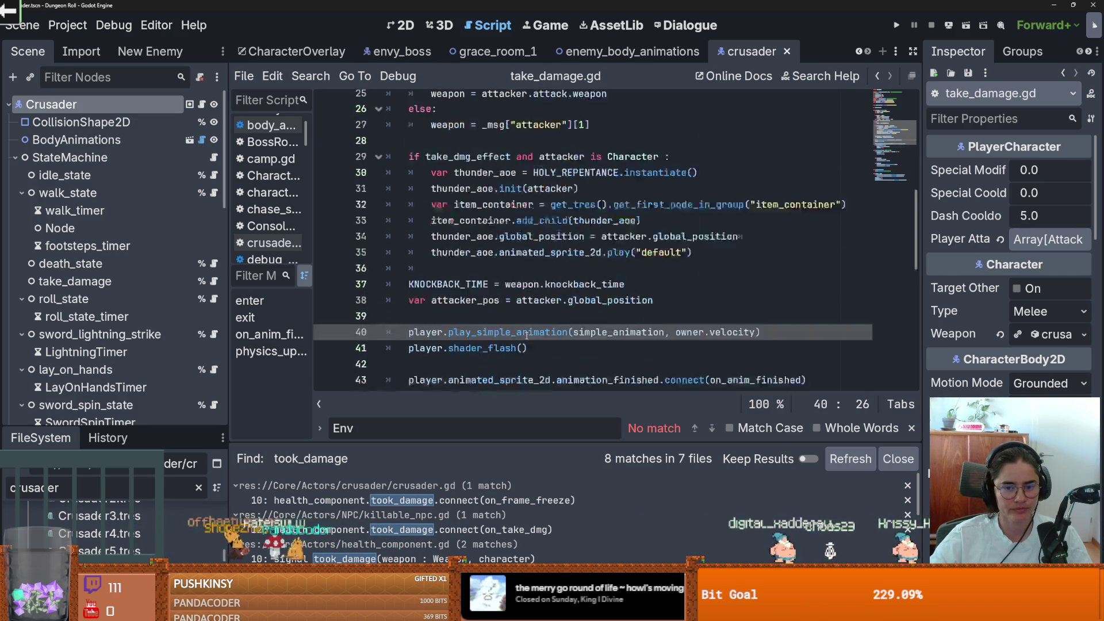
{"action": "left_click", "coordinate": [477, 326]}
{"action": "scroll", "coordinate": [524, 334], "scroll_direction": "down", "scroll_amount": 4}
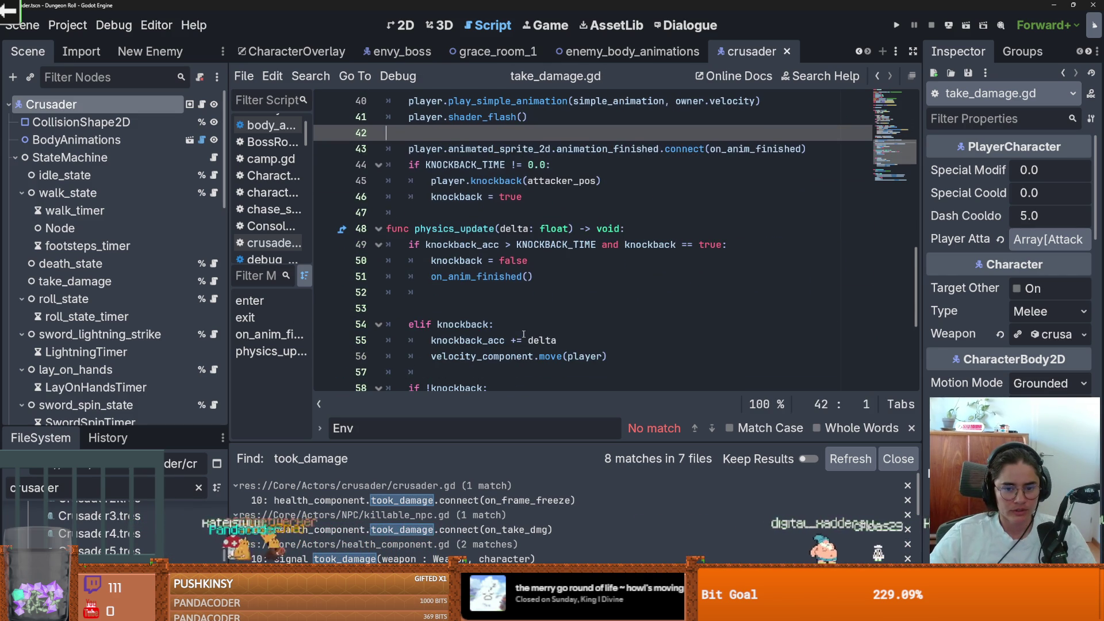
{"action": "scroll", "coordinate": [523, 334], "scroll_direction": "down", "scroll_amount": 3}
{"action": "scroll", "coordinate": [506, 311], "scroll_direction": "up", "scroll_amount": 2}
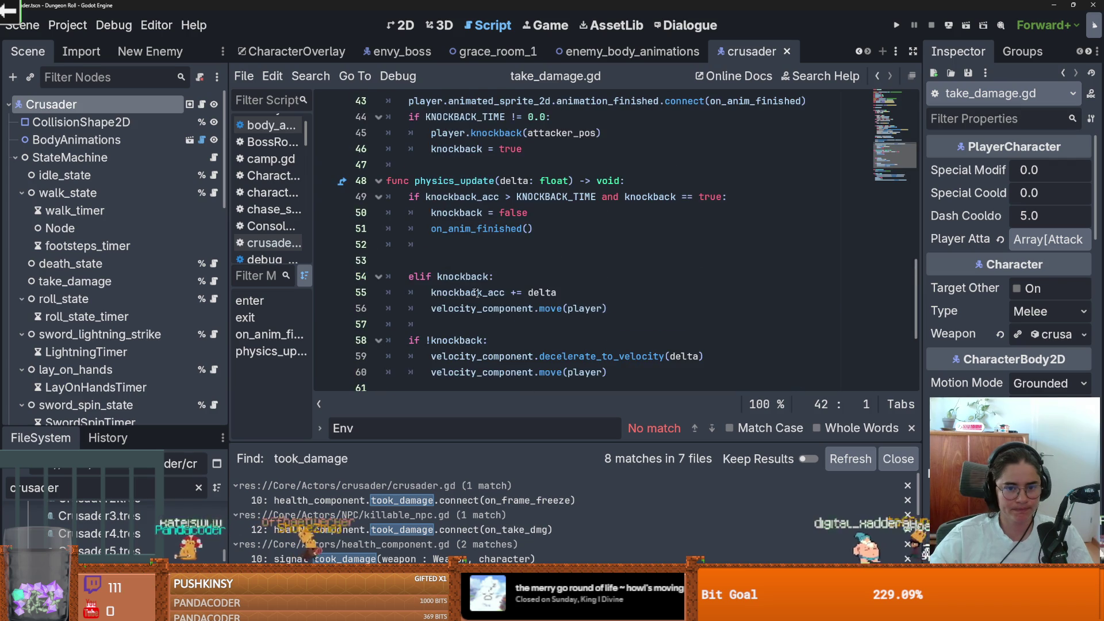
{"action": "left_click", "coordinate": [458, 259]}
{"action": "key", "text": "BackSpace"}
{"action": "key", "text": "BackSpace"}
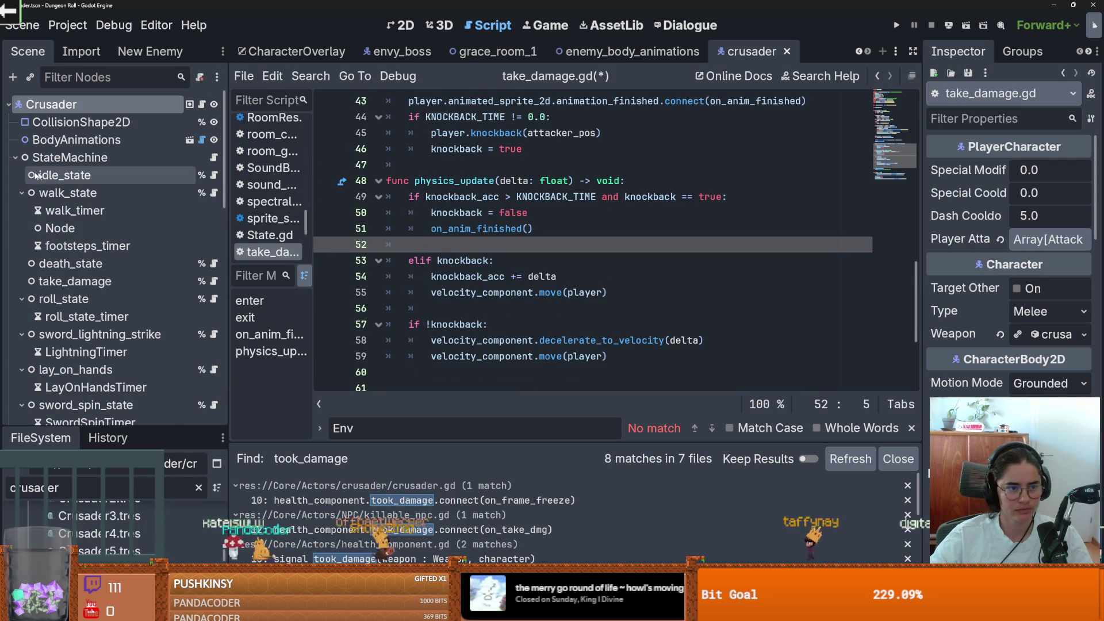
Collapse the StateMachine node and jump to health_component.gd's took_damage emit line
{"action": "left_click", "coordinate": [15, 157]}
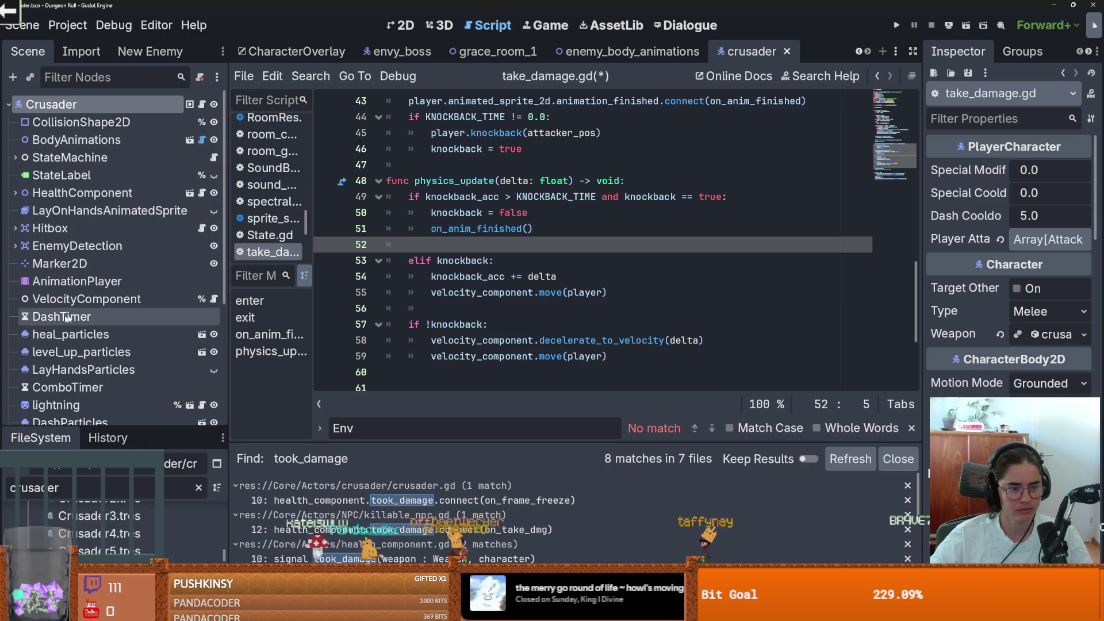
{"action": "scroll", "coordinate": [88, 311], "scroll_direction": "down", "scroll_amount": 3}
{"action": "scroll", "coordinate": [140, 280], "scroll_direction": "up", "scroll_amount": 3}
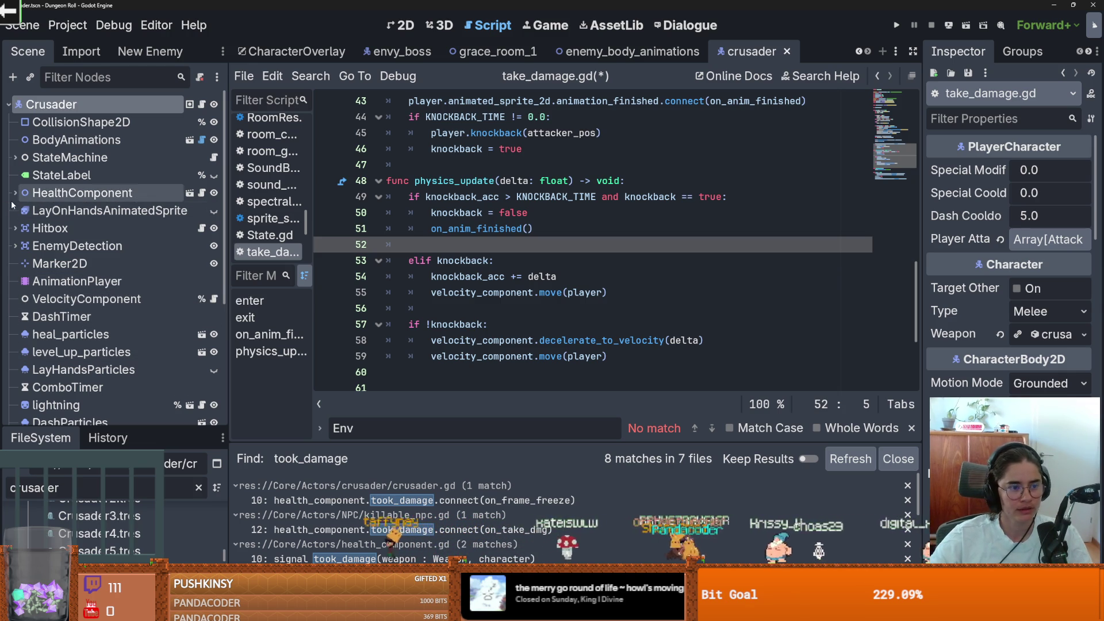
{"action": "left_click", "coordinate": [202, 193]}
Save, then inspect hurt() and its character parameter in health_component.gd
{"action": "key", "text": "ctrl+s"}
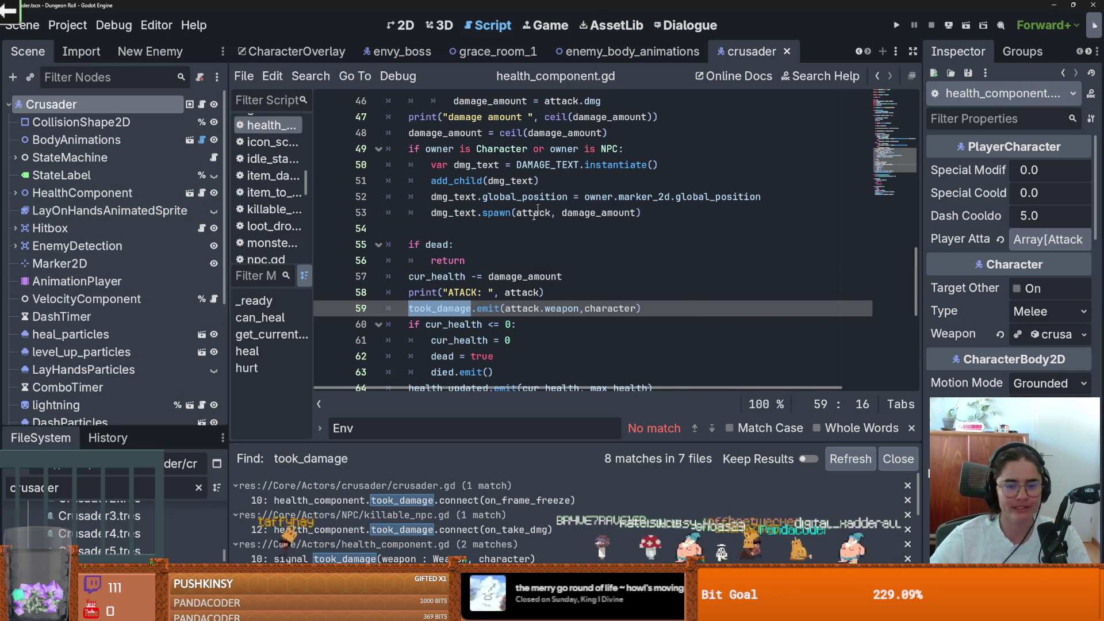
{"action": "scroll", "coordinate": [505, 281], "scroll_direction": "up", "scroll_amount": 1}
{"action": "scroll", "coordinate": [505, 281], "scroll_direction": "up", "scroll_amount": 10}
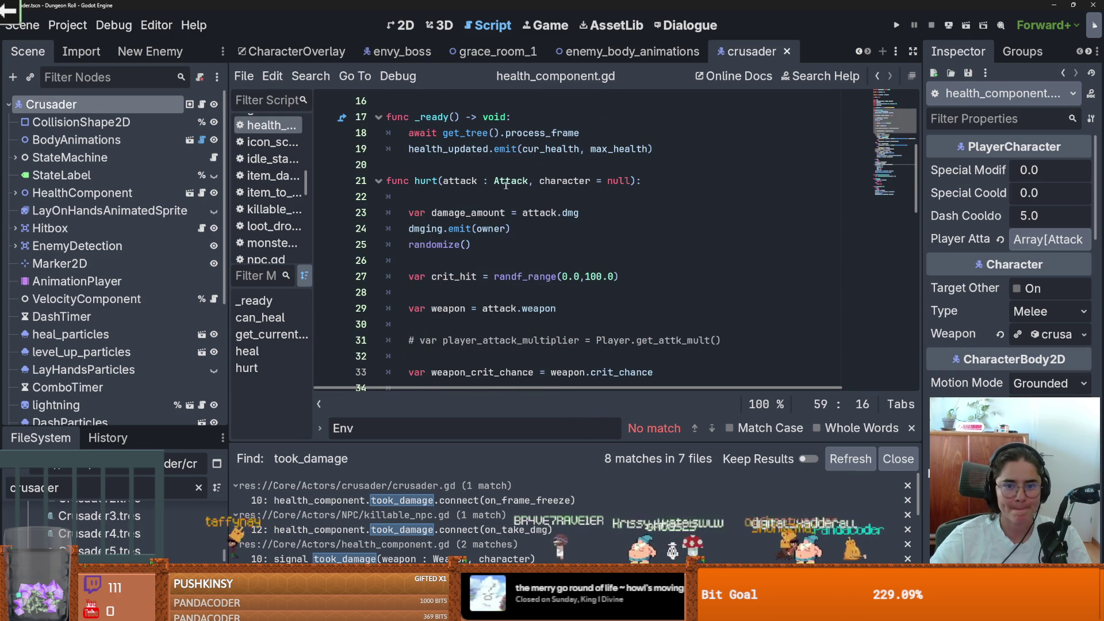
{"action": "double_click", "coordinate": [552, 180]}
{"action": "scroll", "coordinate": [614, 196], "scroll_direction": "down", "scroll_amount": 10}
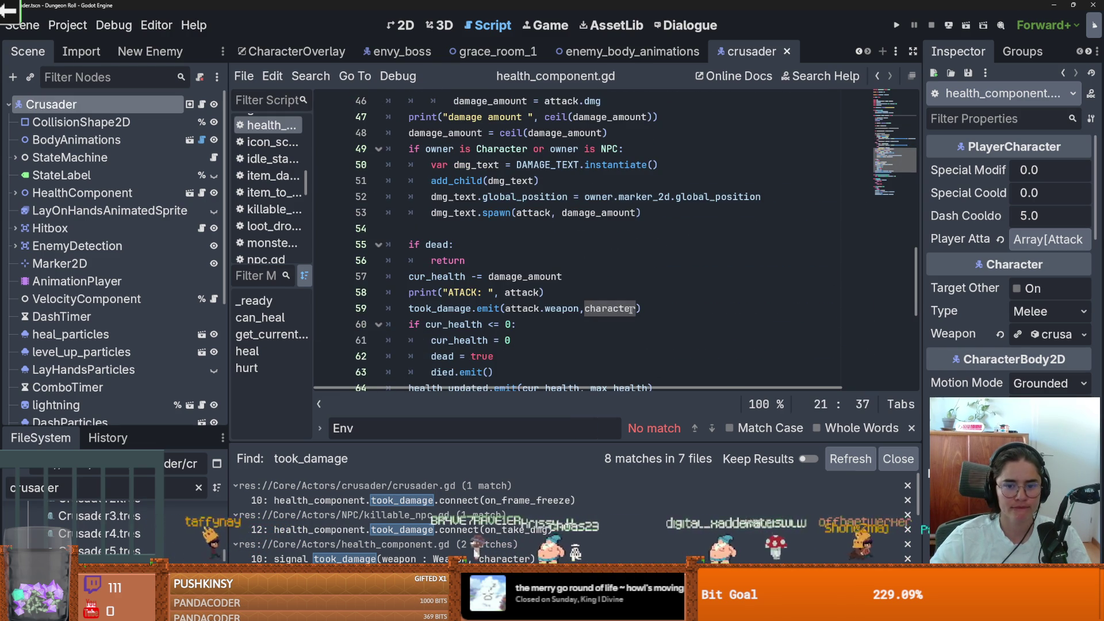
{"action": "scroll", "coordinate": [600, 307], "scroll_direction": "up", "scroll_amount": 4}
{"action": "scroll", "coordinate": [599, 306], "scroll_direction": "up", "scroll_amount": 3}
{"action": "scroll", "coordinate": [485, 209], "scroll_direction": "up", "scroll_amount": 2}
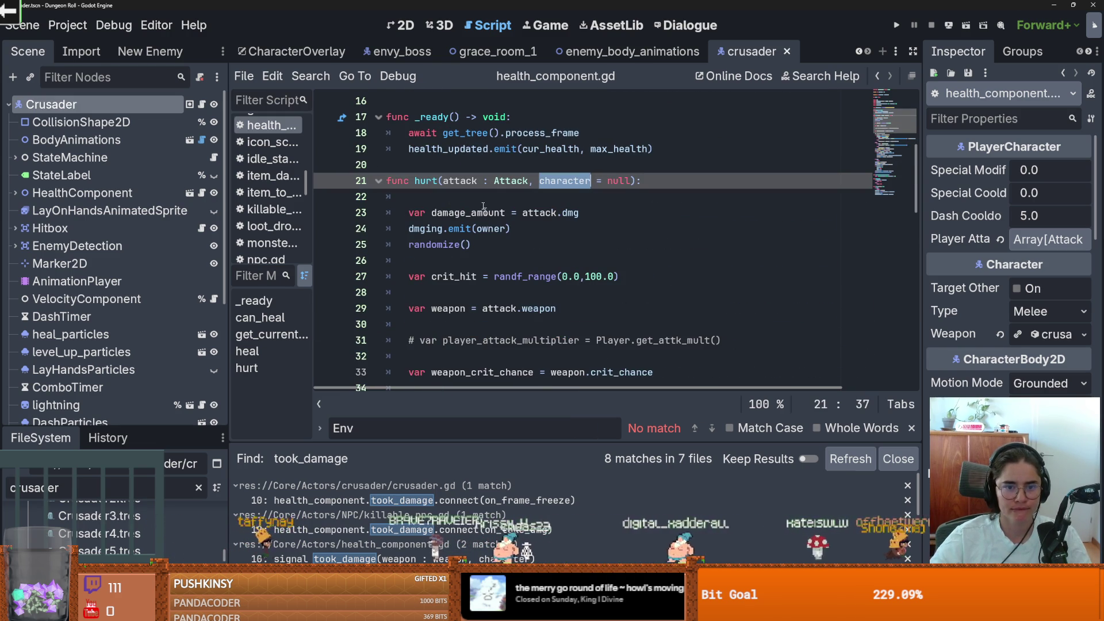
{"action": "left_click", "coordinate": [427, 181]}
{"action": "double_click", "coordinate": [427, 181]}
{"action": "scroll", "coordinate": [149, 287], "scroll_direction": "down", "scroll_amount": 5}
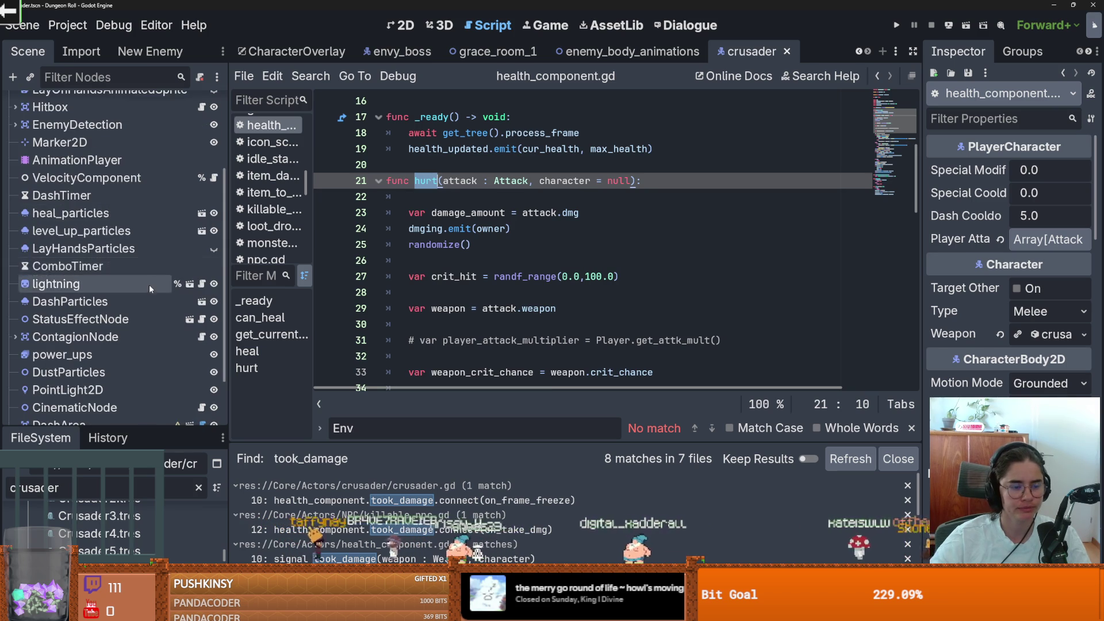
{"action": "scroll", "coordinate": [144, 293], "scroll_direction": "up", "scroll_amount": 5}
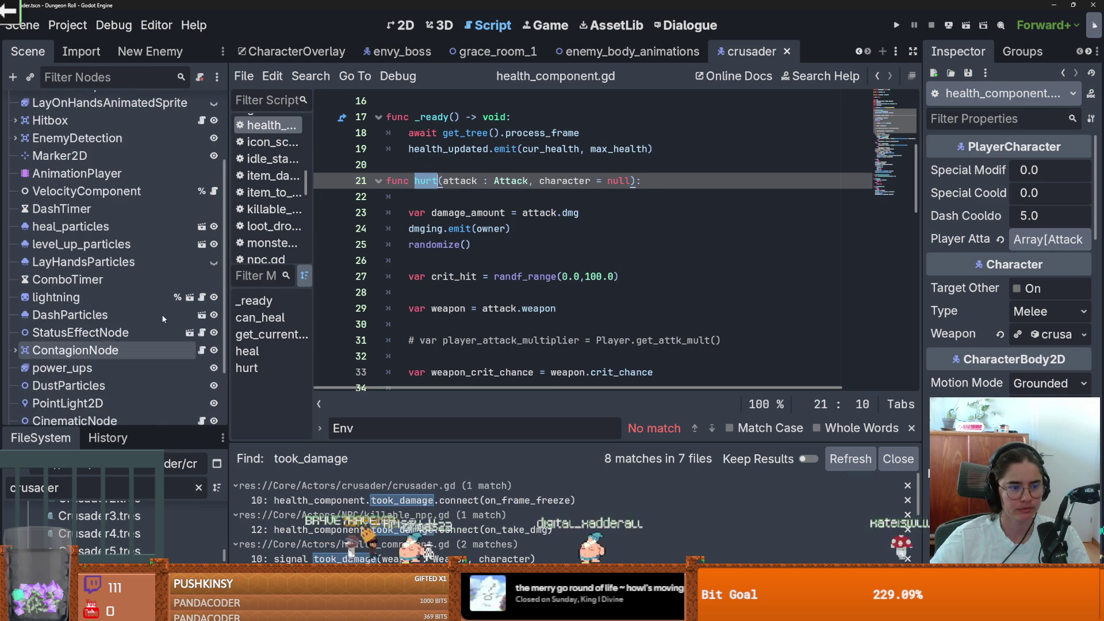
Open enemy_hitbox.gd at the hurt call and trace the attacker parameter in apply_dmg
{"action": "left_click", "coordinate": [202, 227]}
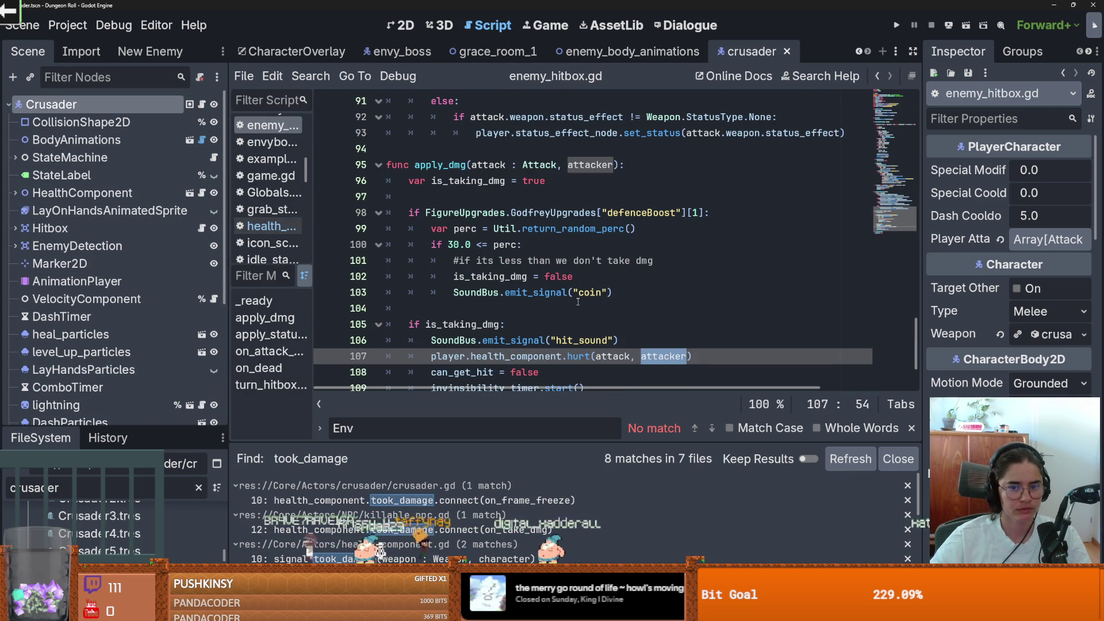
{"action": "scroll", "coordinate": [578, 302], "scroll_direction": "down", "scroll_amount": 2}
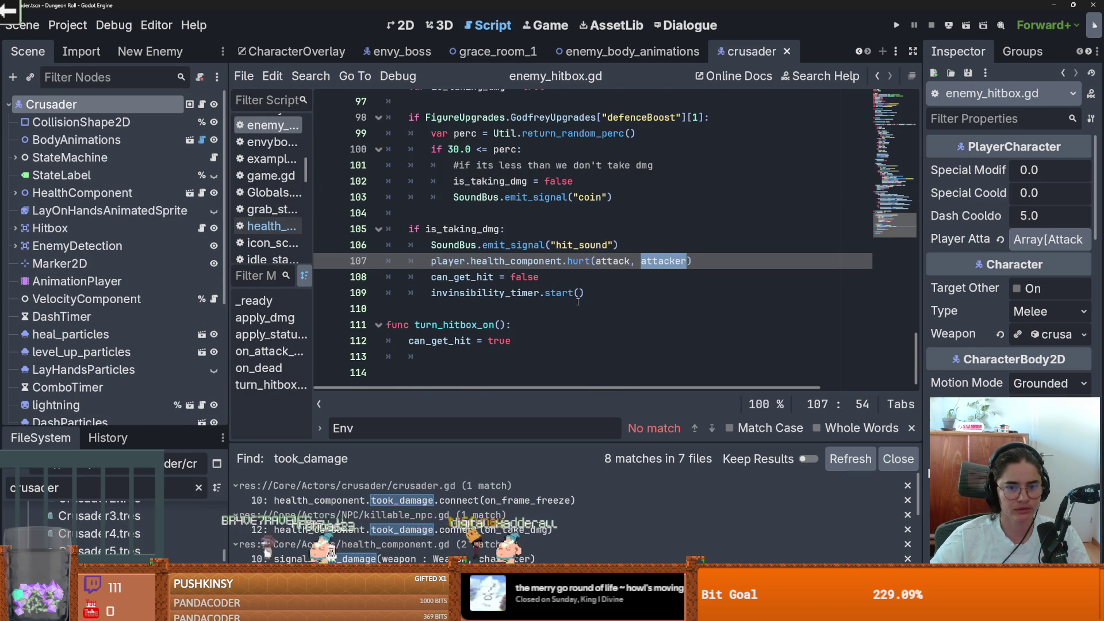
{"action": "scroll", "coordinate": [578, 301], "scroll_direction": "up", "scroll_amount": 1}
{"action": "scroll", "coordinate": [566, 305], "scroll_direction": "up", "scroll_amount": 2}
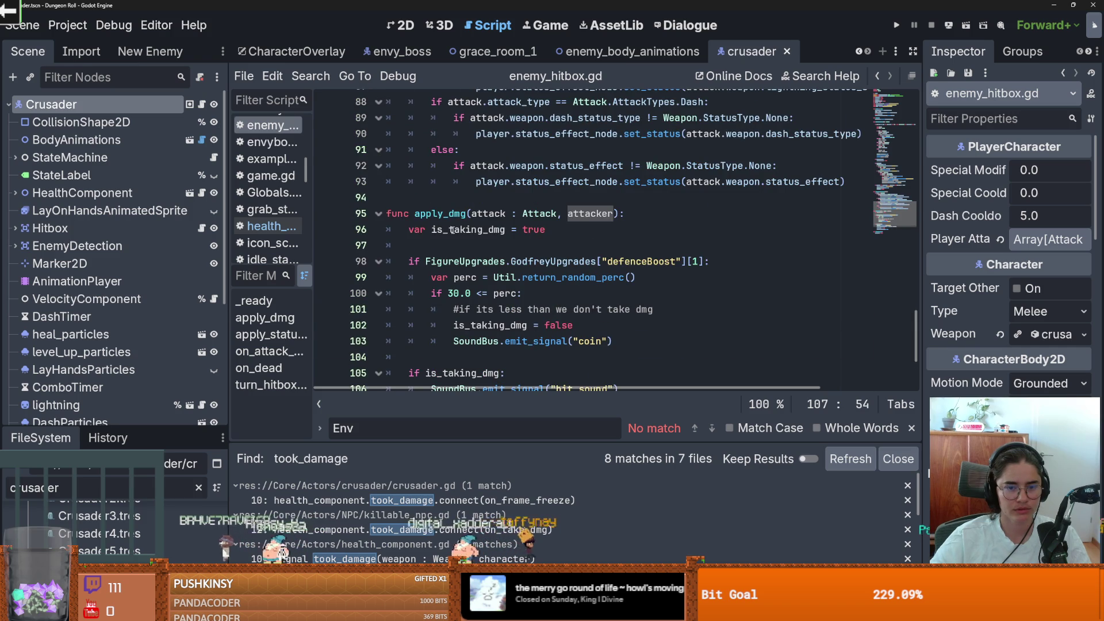
{"action": "double_click", "coordinate": [591, 214]}
{"action": "scroll", "coordinate": [578, 230], "scroll_direction": "down", "scroll_amount": 3}
{"action": "scroll", "coordinate": [578, 231], "scroll_direction": "up", "scroll_amount": 1}
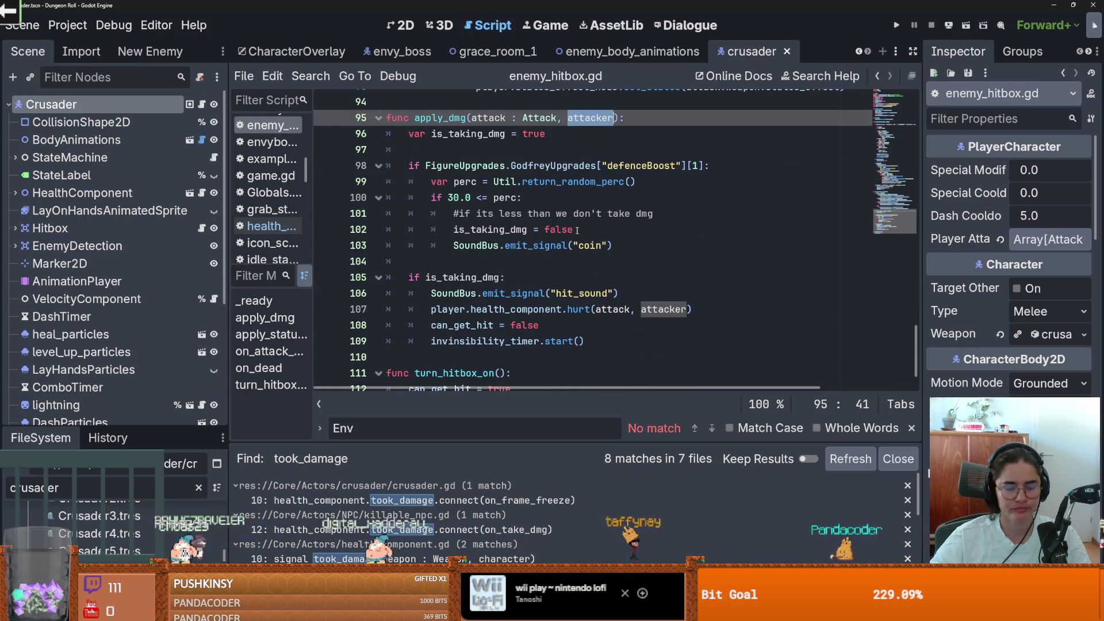
{"action": "left_click", "coordinate": [578, 230]}
{"action": "scroll", "coordinate": [578, 230], "scroll_direction": "up", "scroll_amount": 2}
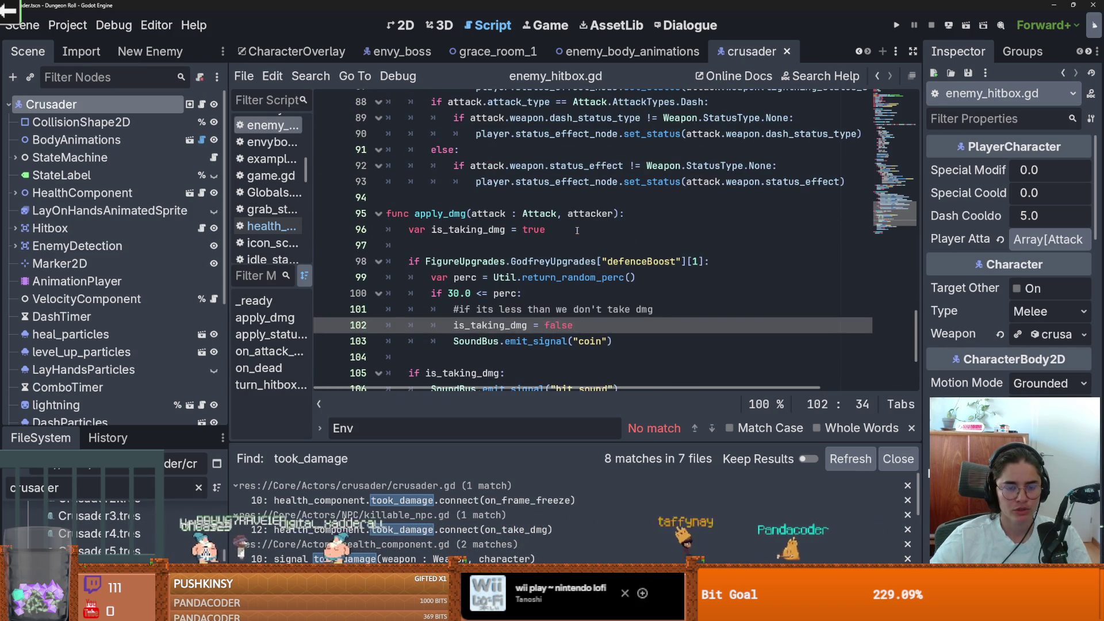